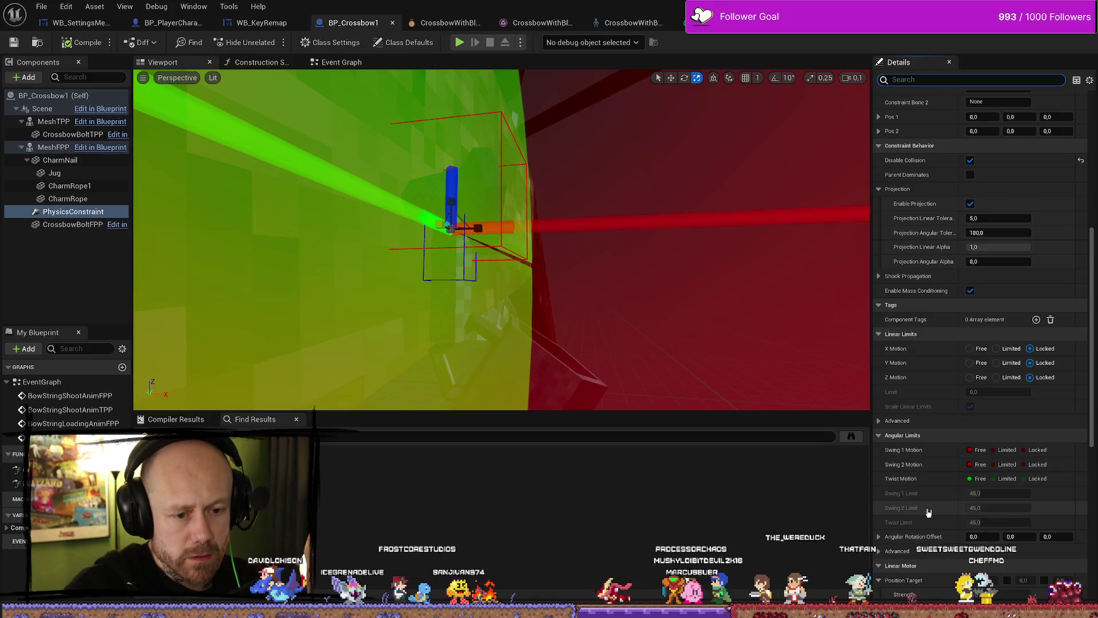
Set the constraint's Swing 1, Swing 2 and Twist Motion to Limited
scroll(941, 491, "down", 2)
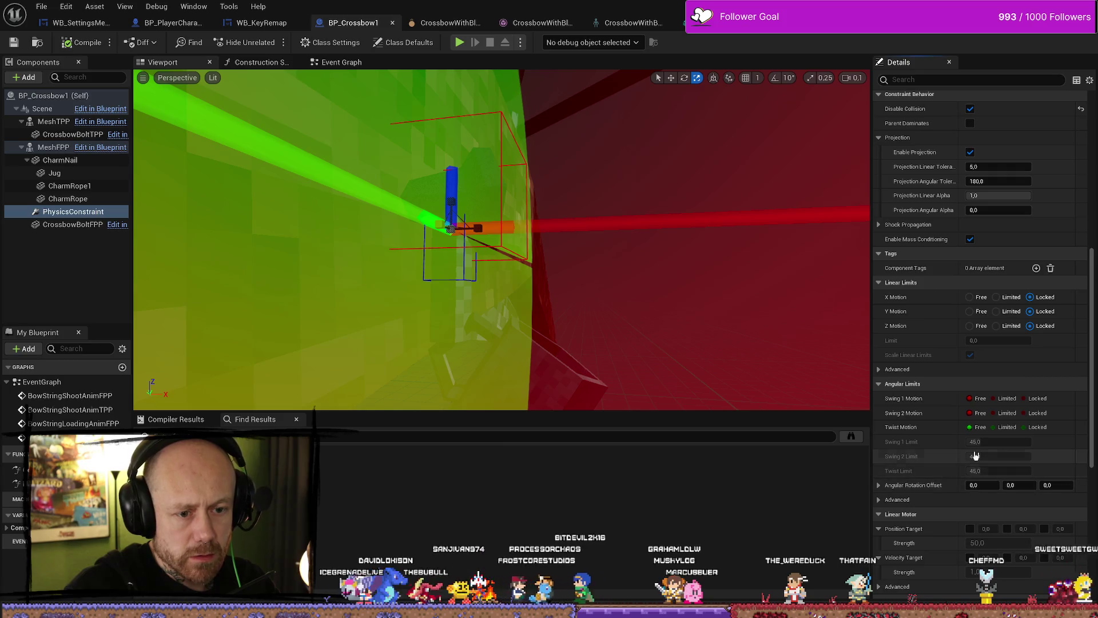
left_click(994, 398)
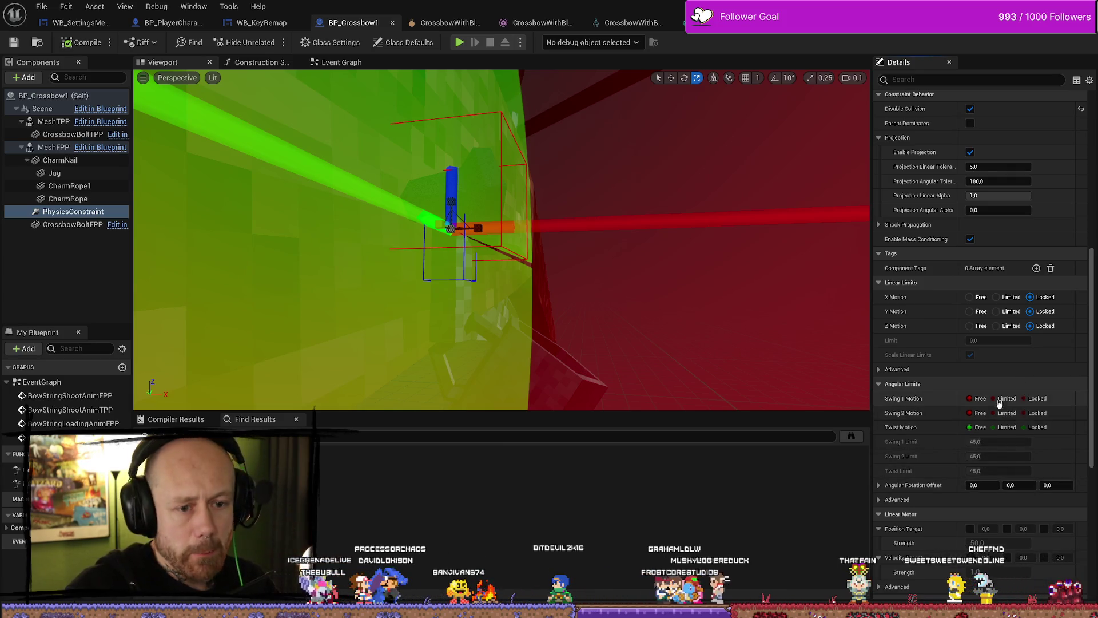
left_click(996, 413)
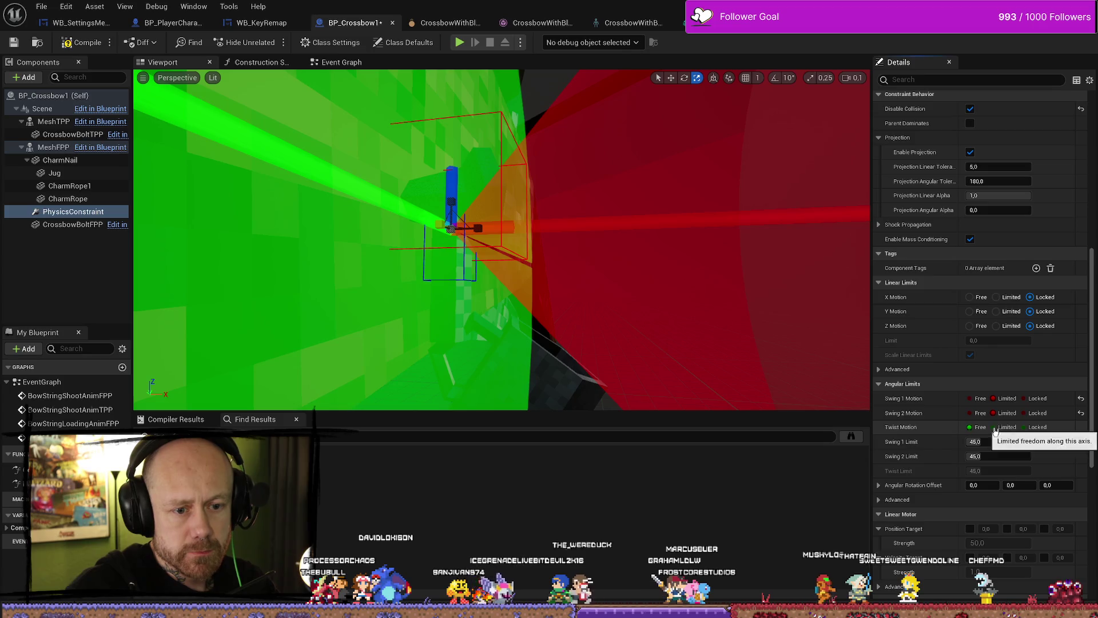
left_click(994, 427)
Enter angular limits of 70, 30 and 70, then save the crossbow blueprint
left_click(996, 442)
type("70")
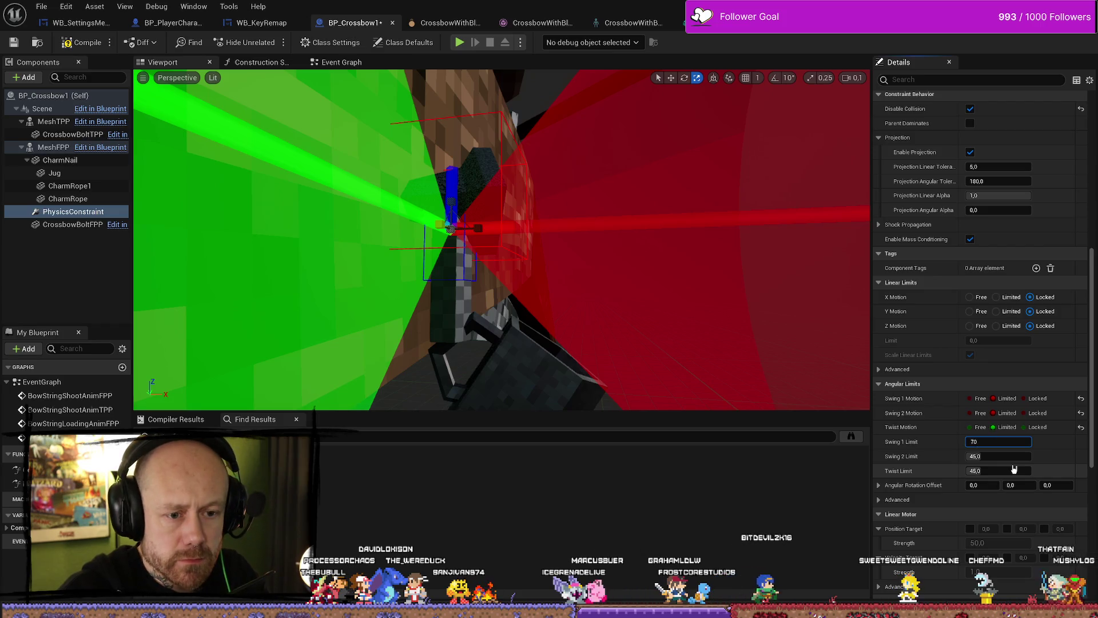
key("Tab")
type("30")
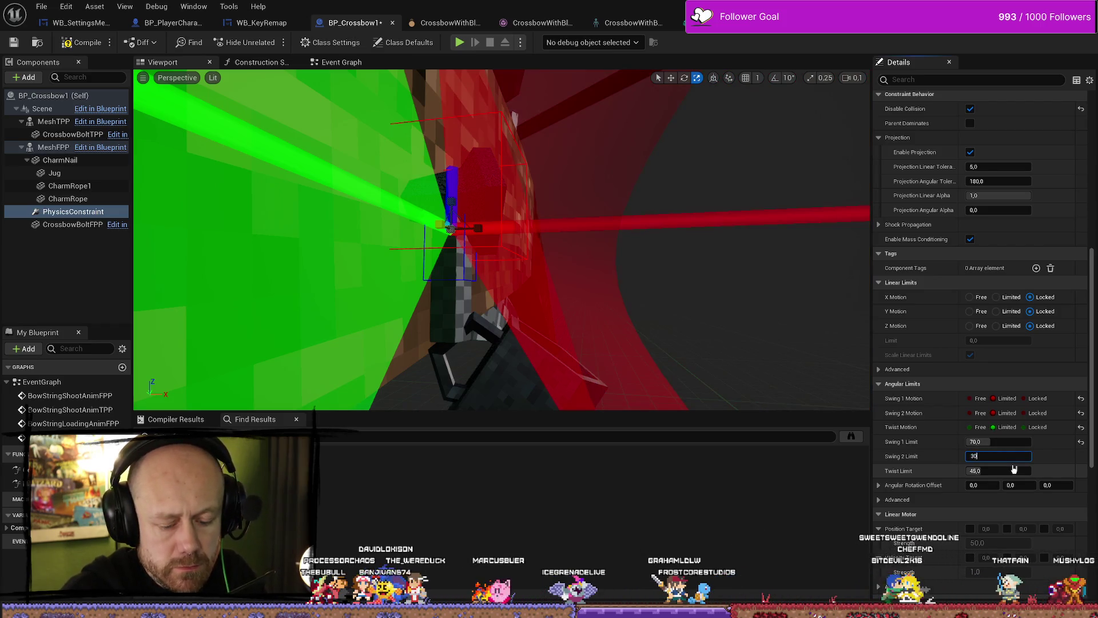
key("Tab")
key("Return")
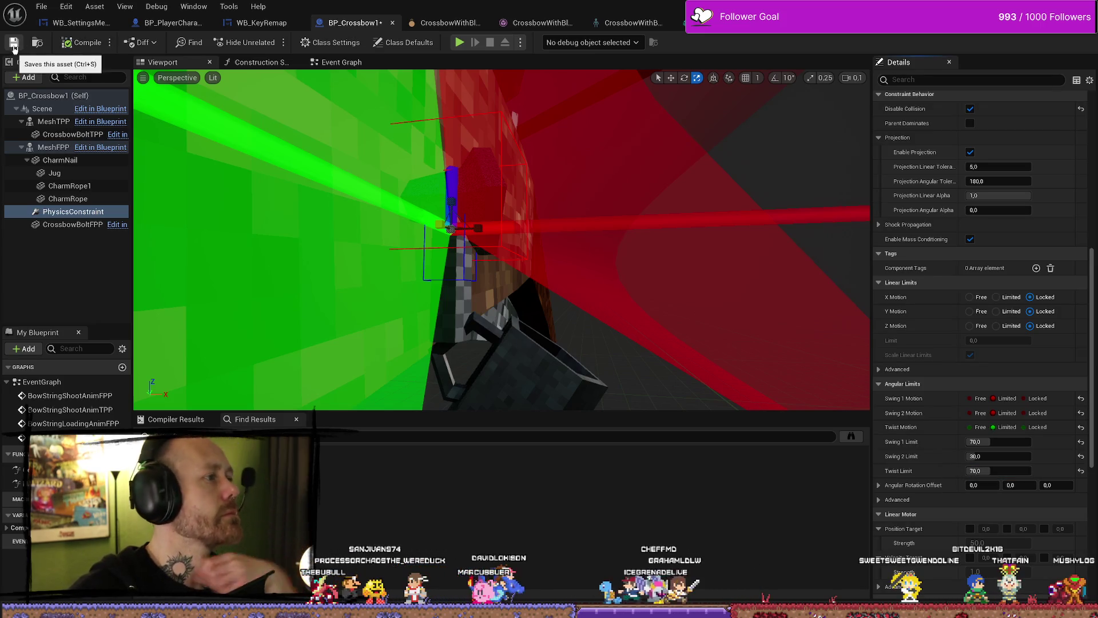
left_click(15, 46)
key("f")
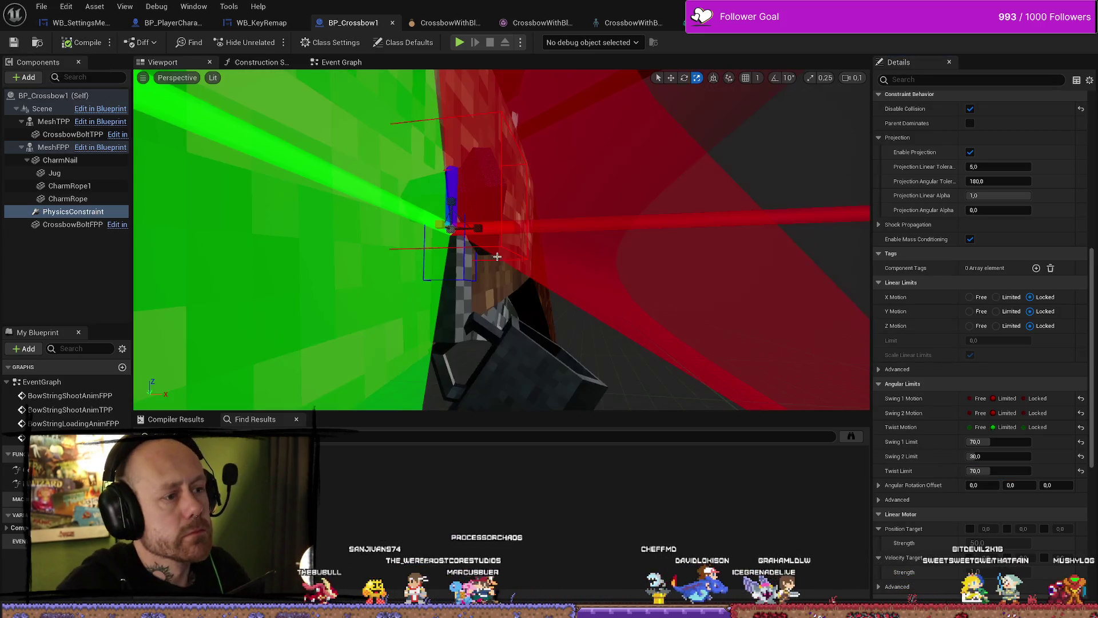
left_click_drag(494, 276, 435, 274)
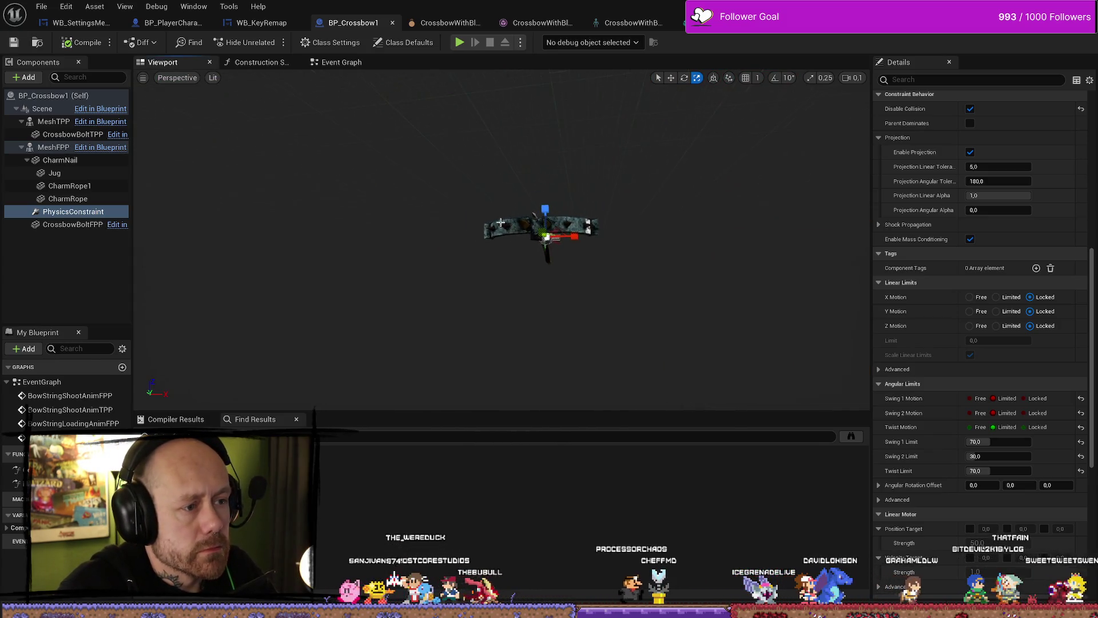
scroll(532, 229, "up", 3)
scroll(515, 229, "up", 5)
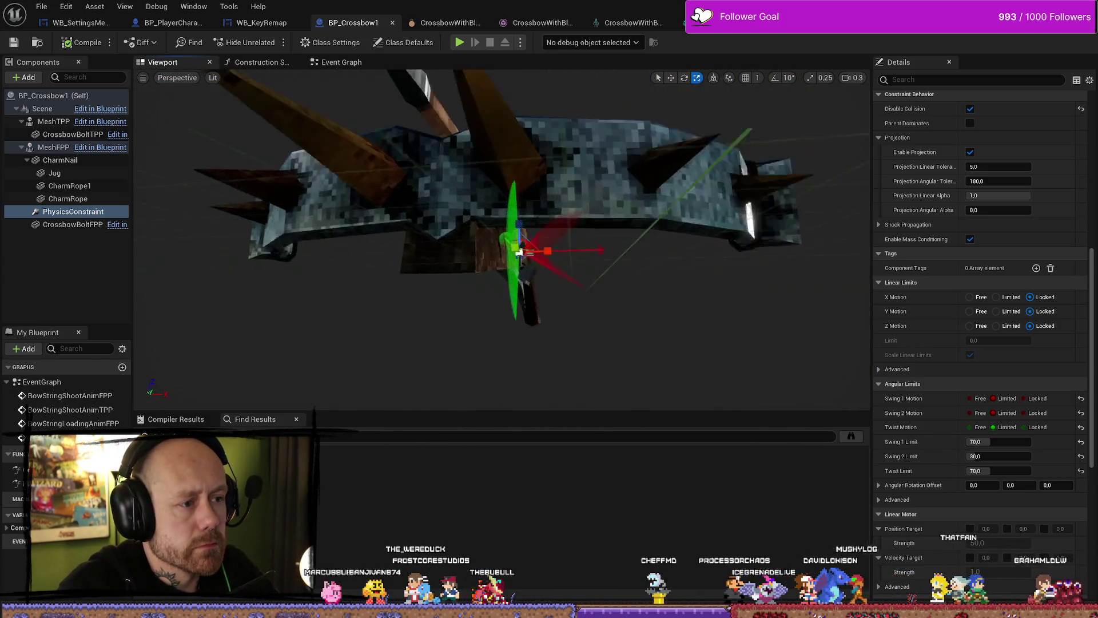
left_click_drag(501, 240, 274, 240)
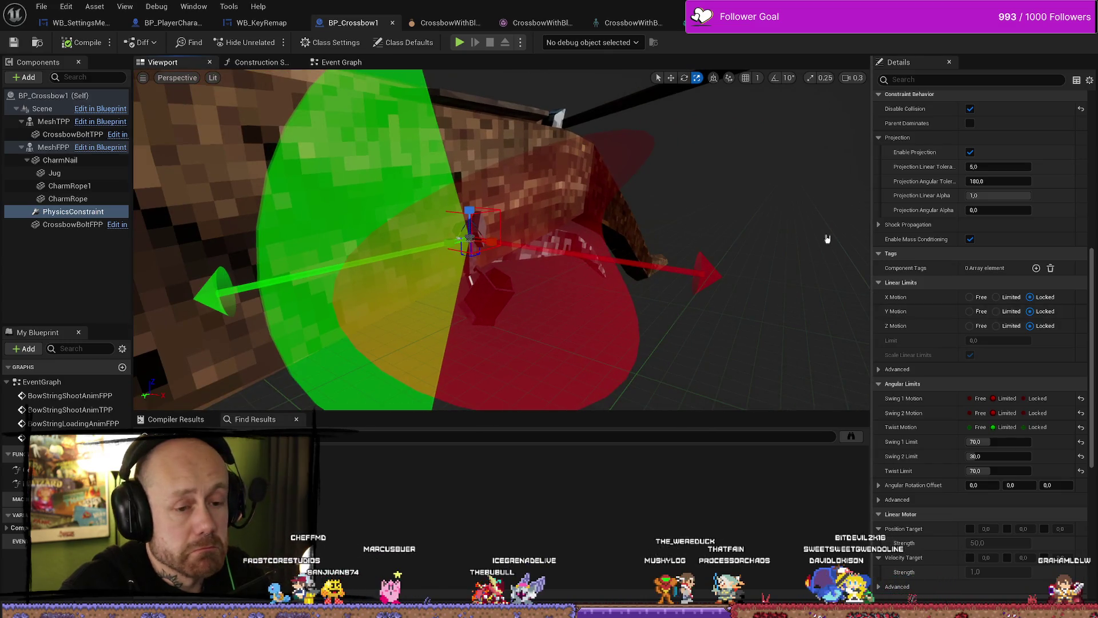
left_click(14, 42)
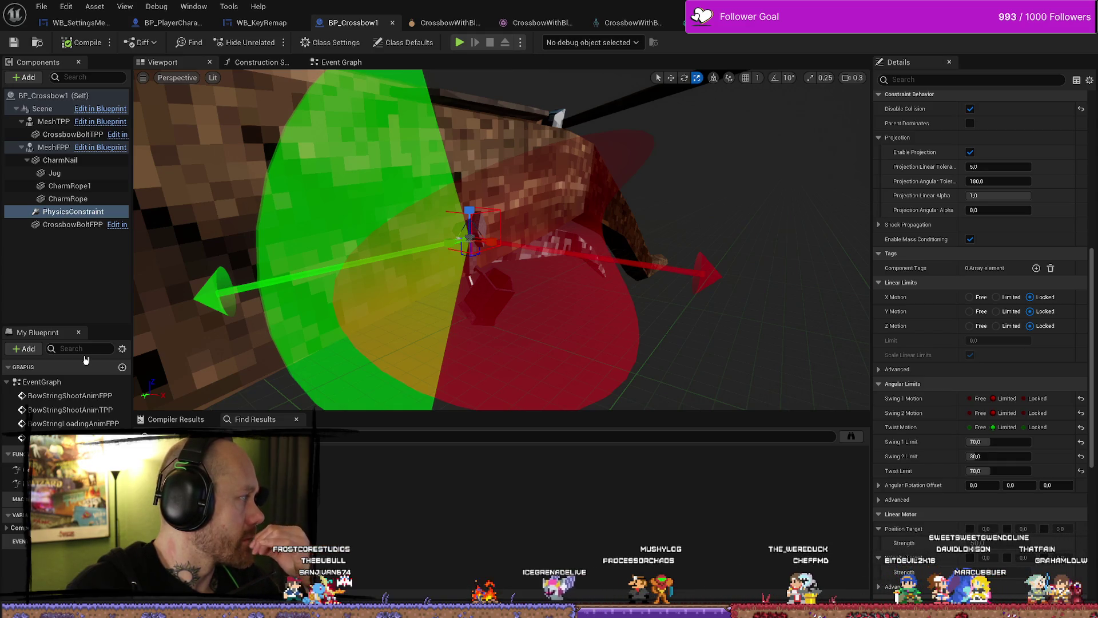
mouse_move(469, 240)
left_mouse_down()
mouse_move(423, 252)
mouse_move(378, 229)
mouse_move(343, 238)
left_mouse_up()
Nest the CharmRope component directly under CharmNail
left_click(86, 188)
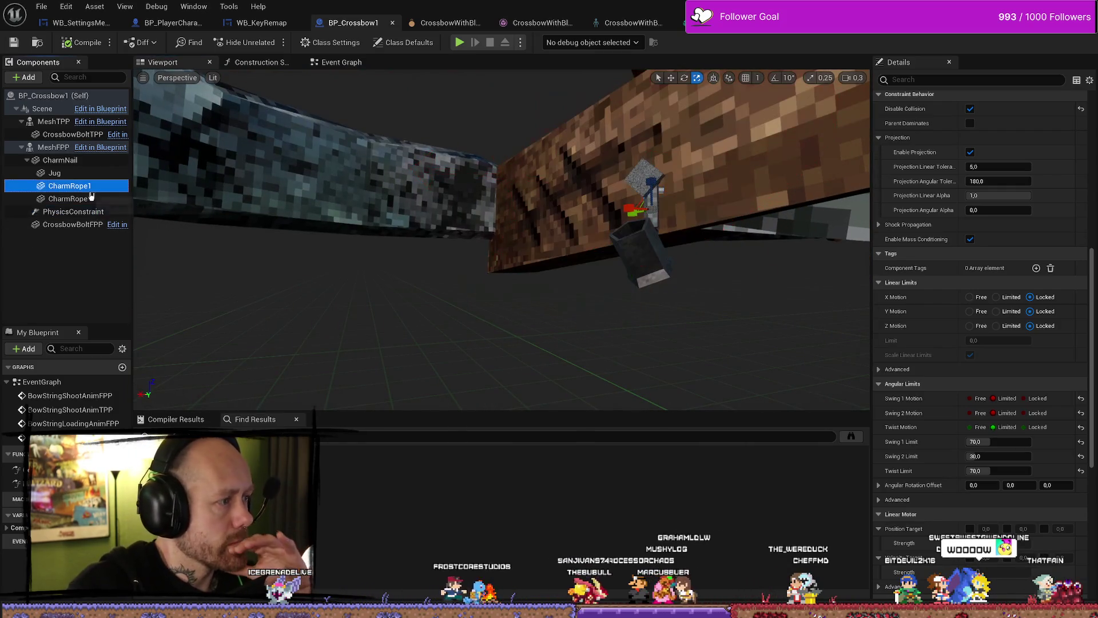
left_click(91, 198)
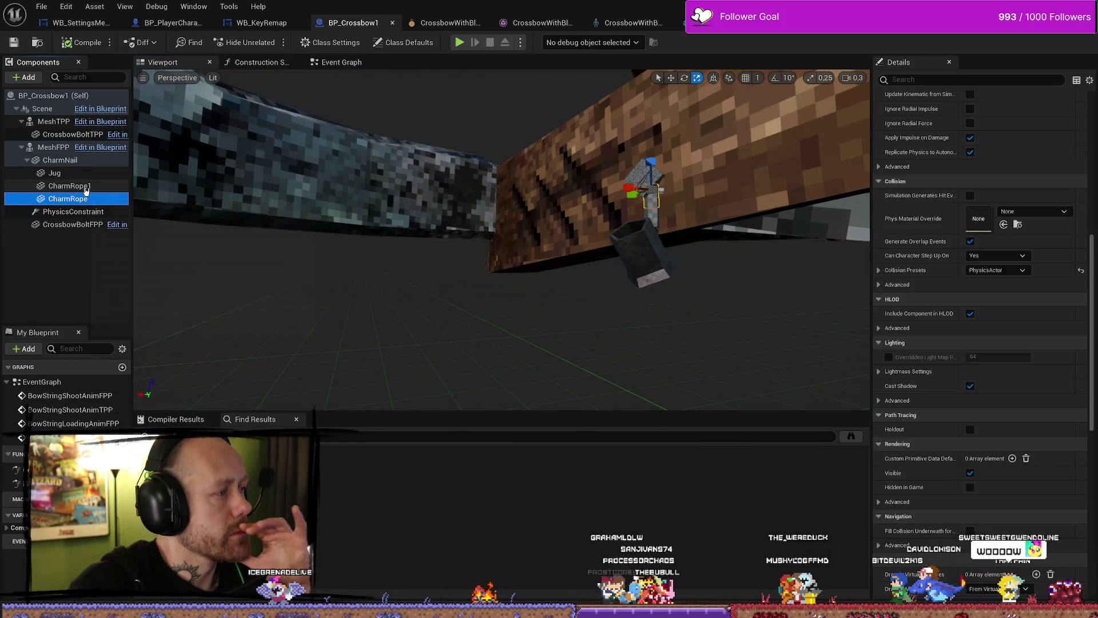
left_click(86, 187)
left_click(92, 199)
mouse_move(91, 200)
left_mouse_down()
mouse_move(95, 186)
mouse_move(117, 190)
left_mouse_up()
Filter Details by 'phys', enable Simulate Physics on CharmRope, and open the content drawer
left_click(83, 191)
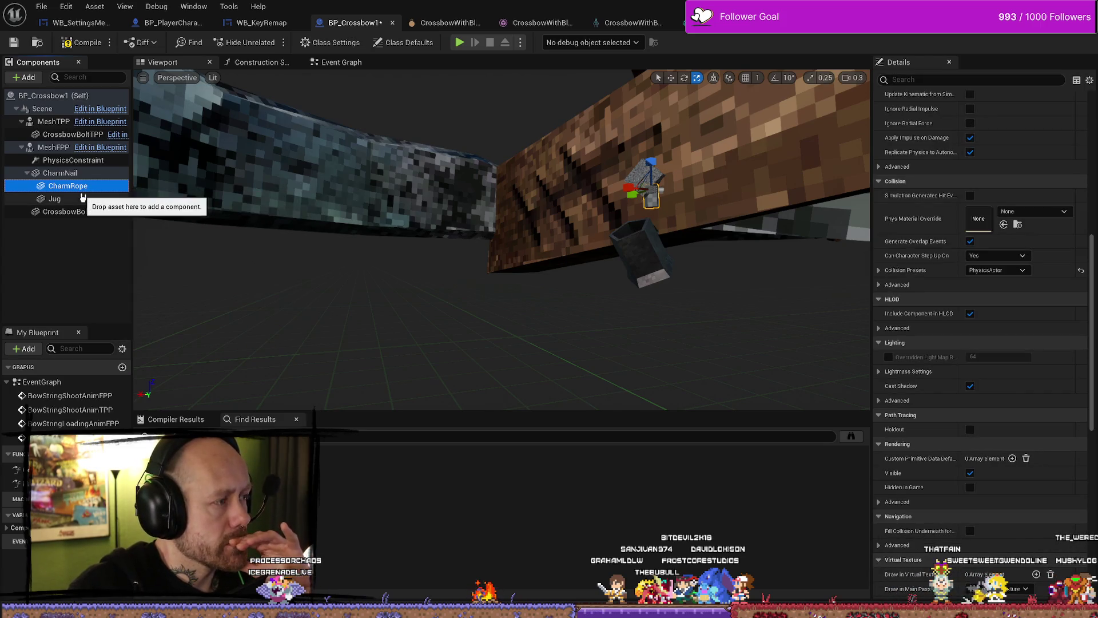
left_click(63, 172)
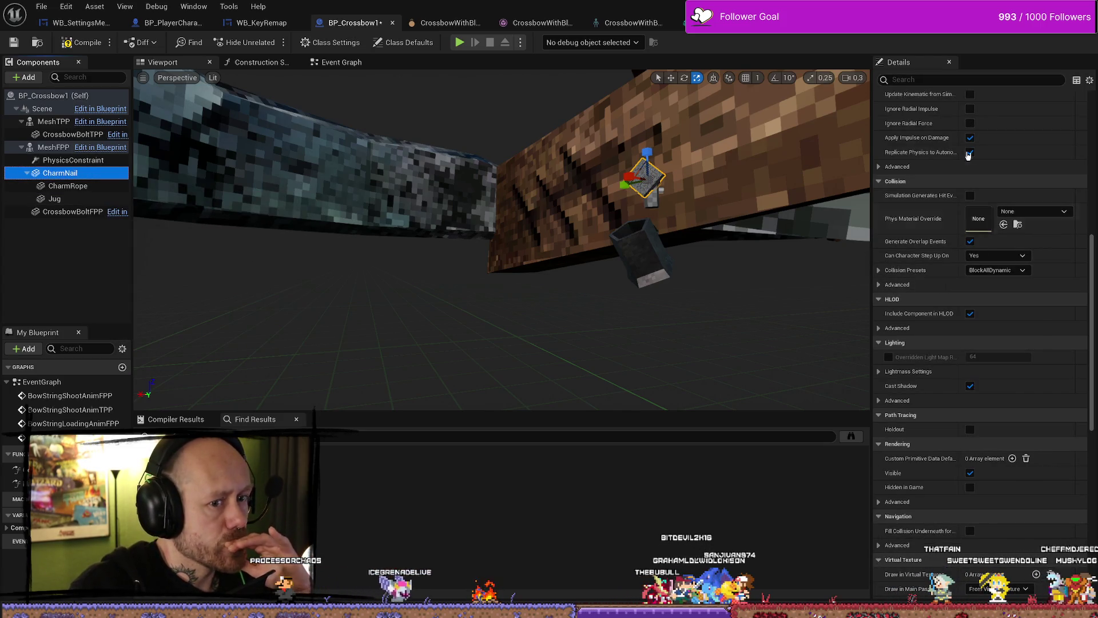
left_click(973, 152)
type("phys")
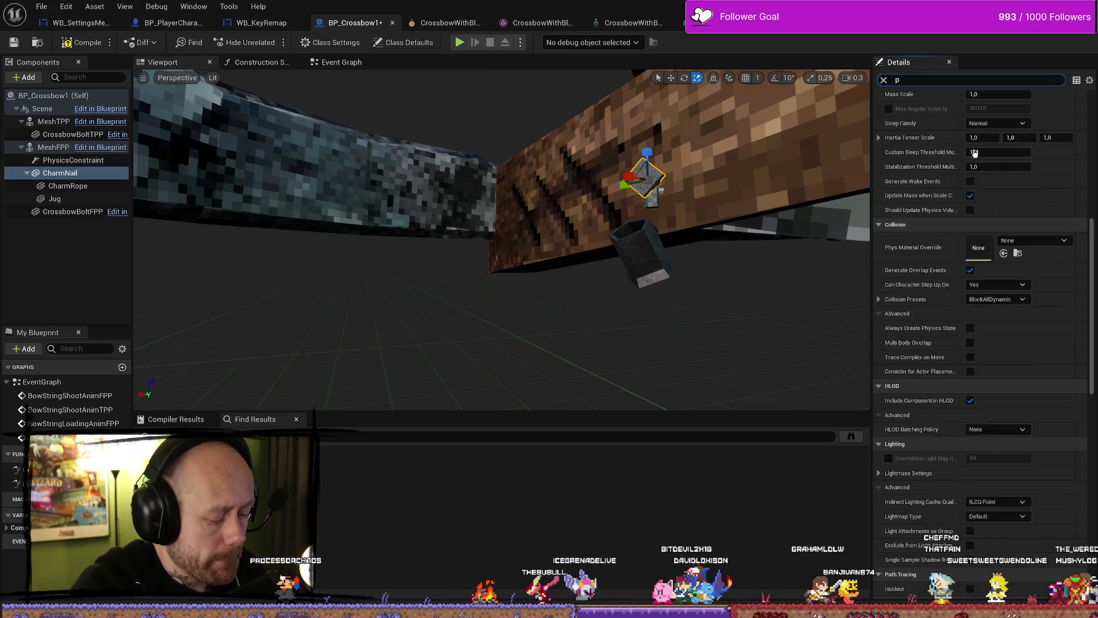
scroll(1019, 213, "up", 2)
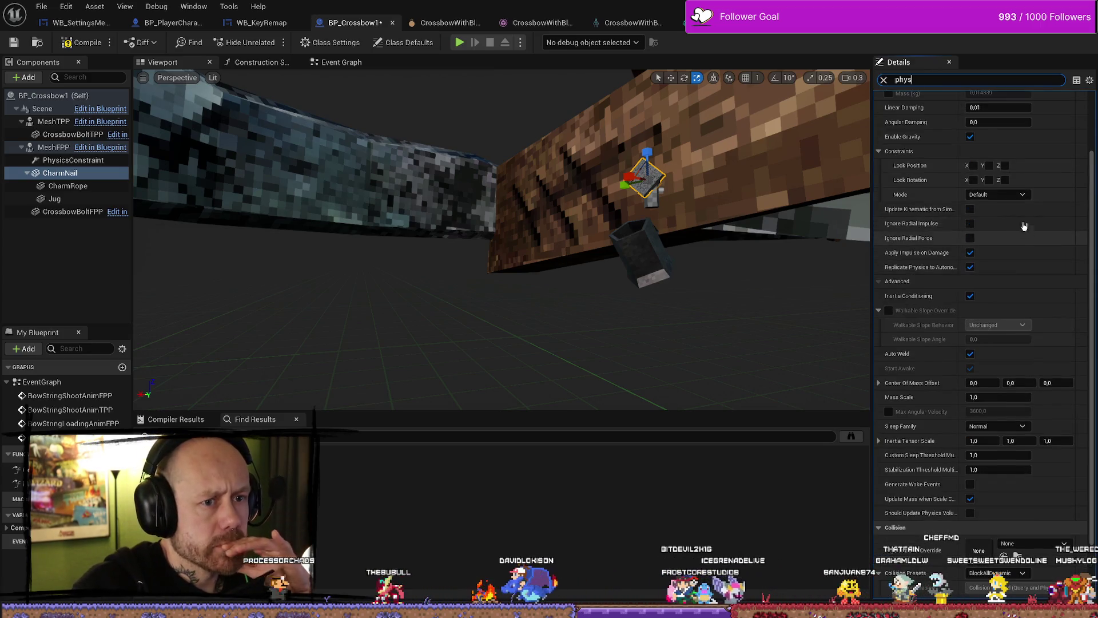
scroll(1024, 216, "up", 3)
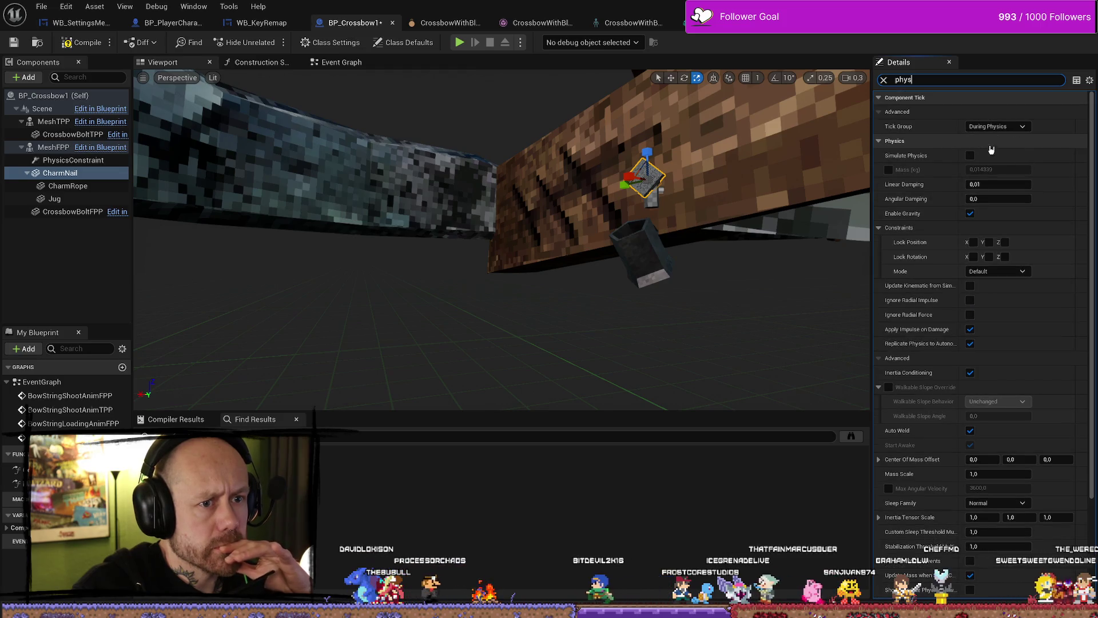
left_click(970, 156)
left_click(655, 204)
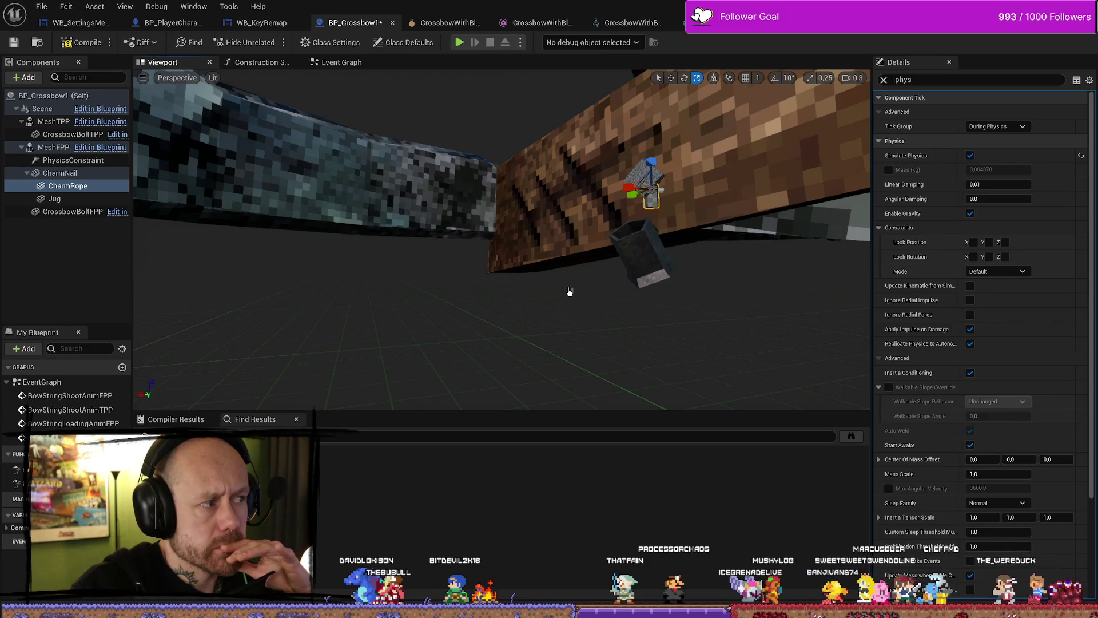
key("ctrl+space")
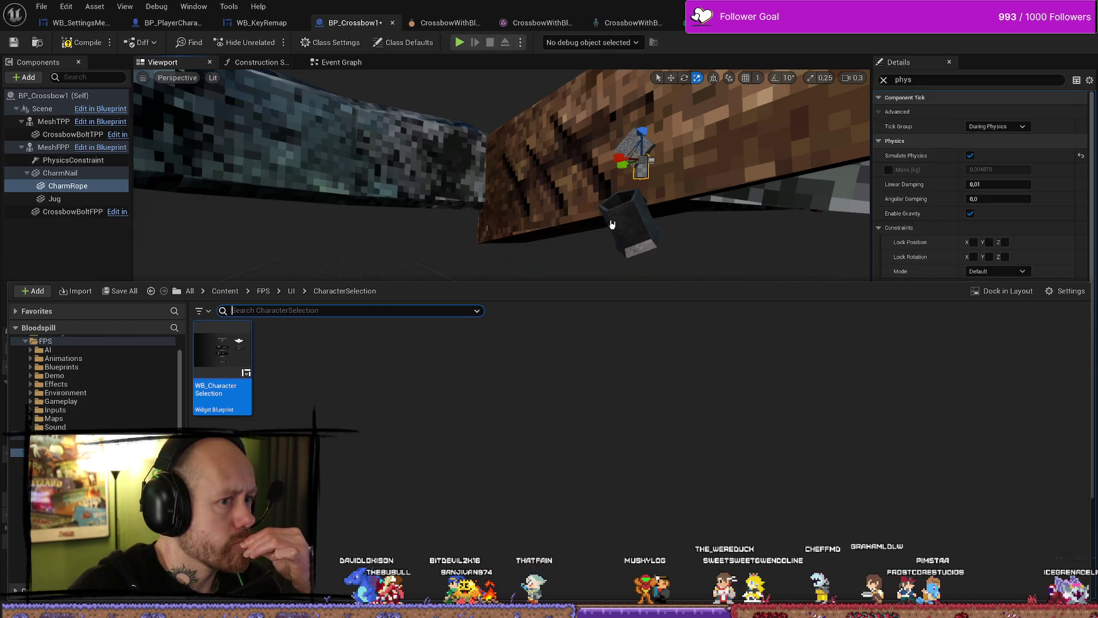
Cycle through the open asset tabs and settle on the mug static mesh
left_click(446, 22)
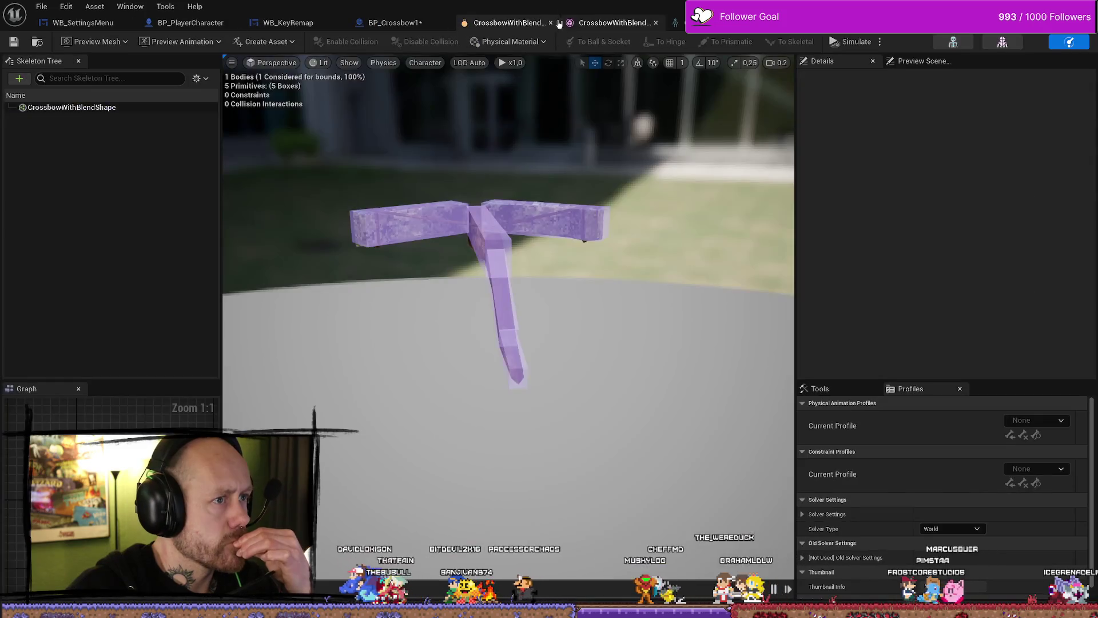
left_click(612, 23)
left_click(709, 23)
left_click(818, 22)
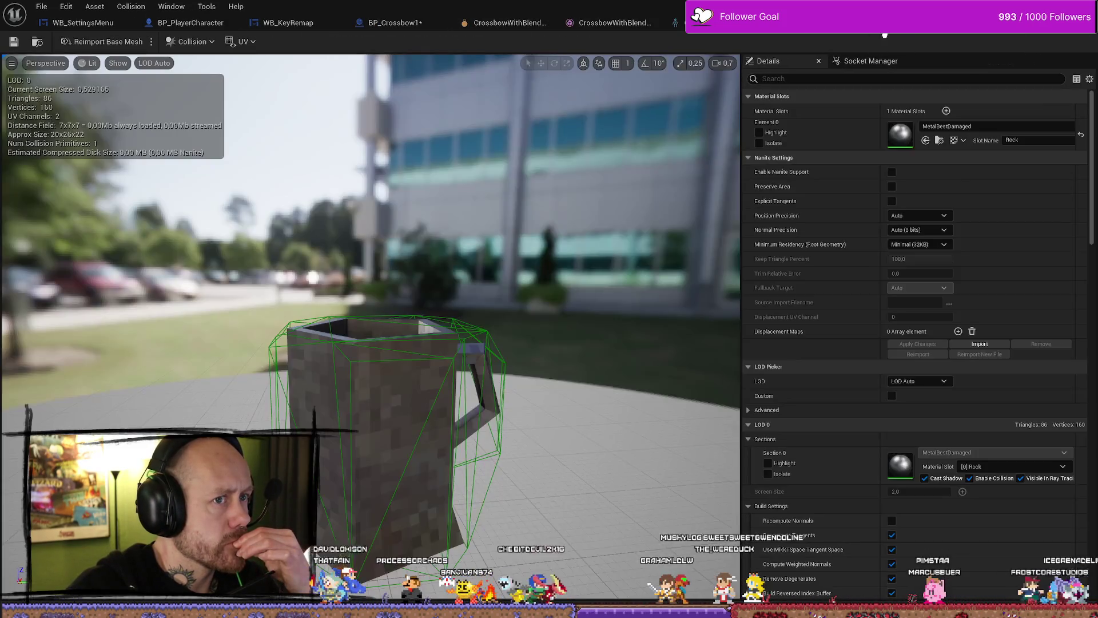
left_click(931, 25)
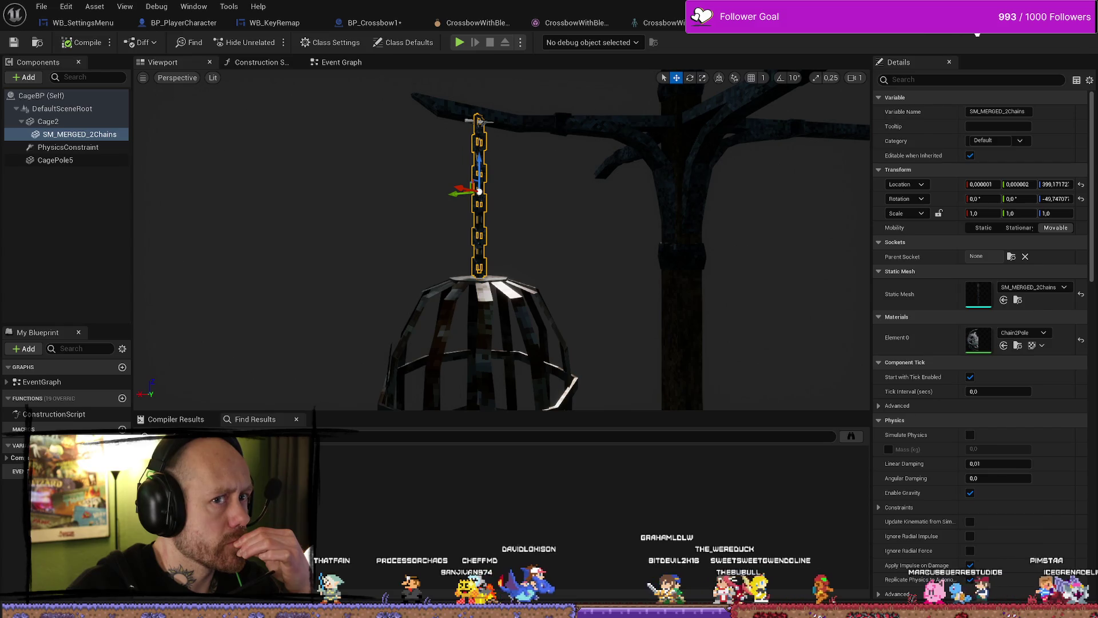
left_click(978, 33)
left_click(818, 22)
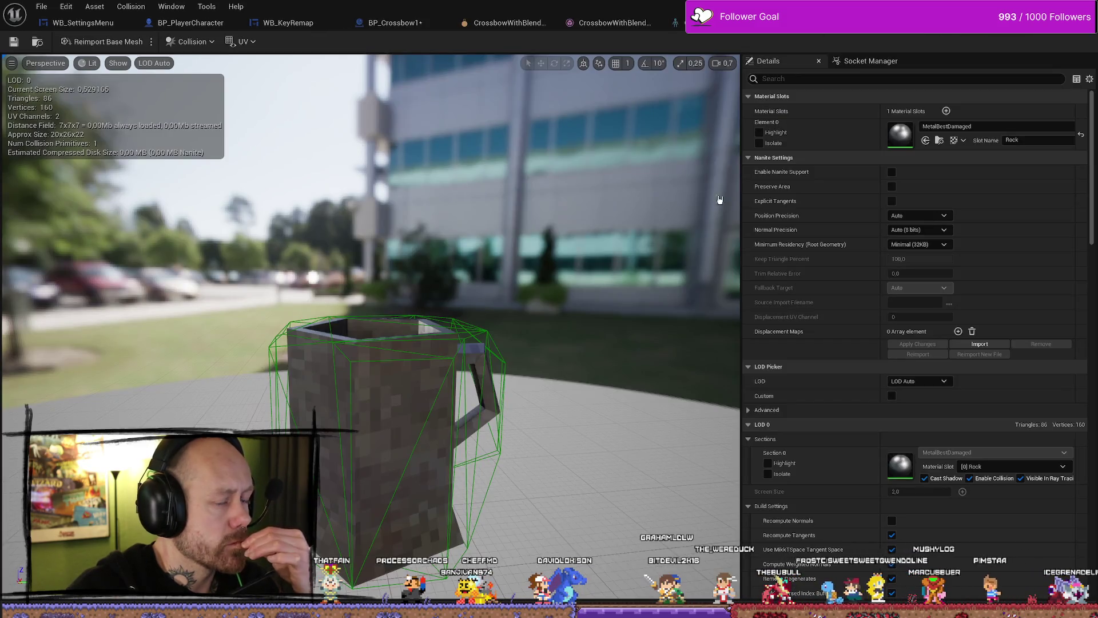
Zoom out and tilt the mug preview, then open the content drawer
scroll(459, 338, "down", 5)
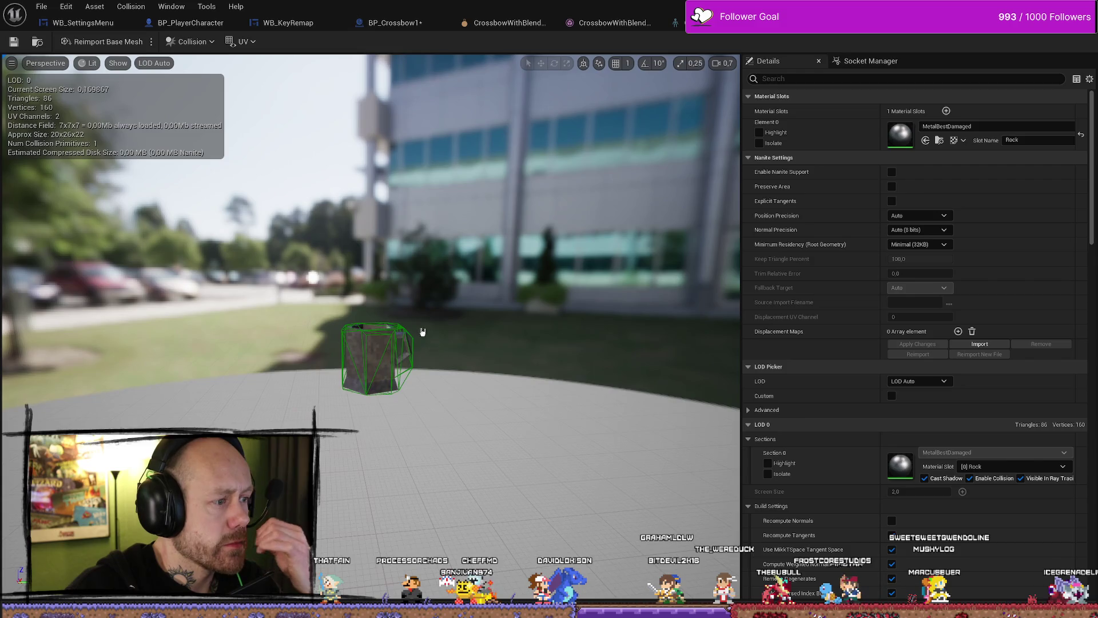
left_click_drag(243, 351, 243, 372)
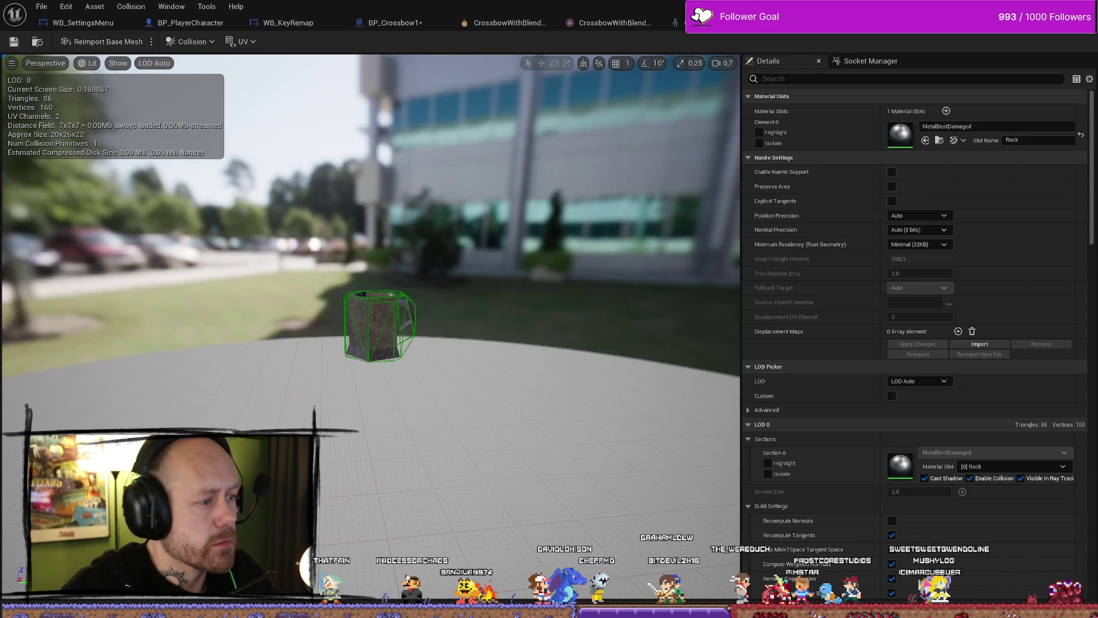
key("ctrl+space")
scroll(95, 400, "down", 5)
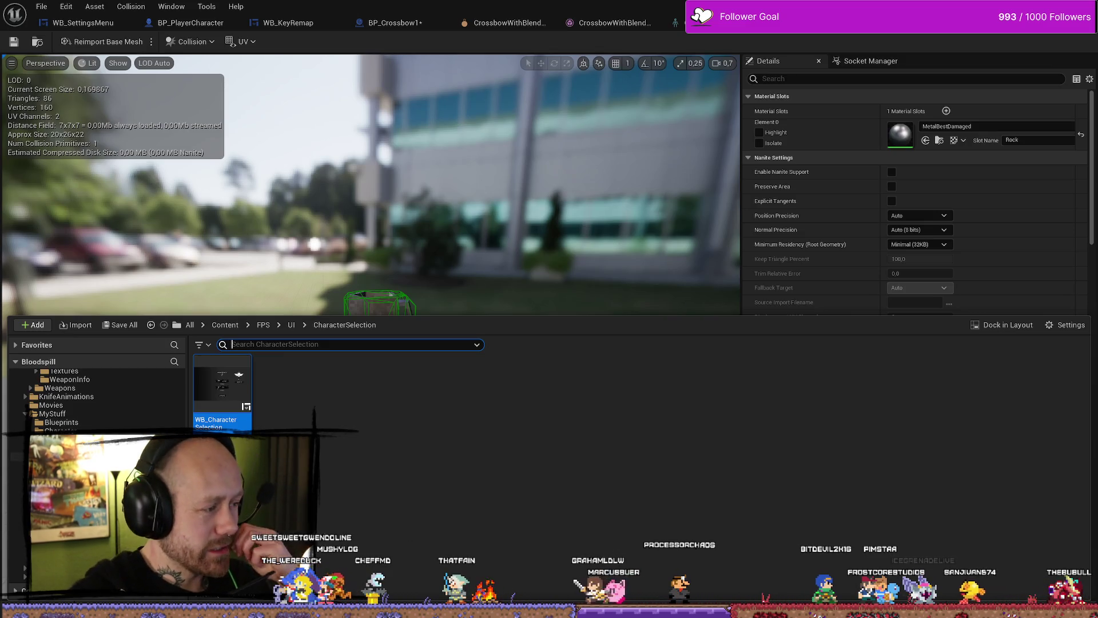
Browse the MyMeshes, MyTextures, MergedLevelAssets, Blueprints and MapPics folders
scroll(98, 398, "down", 2)
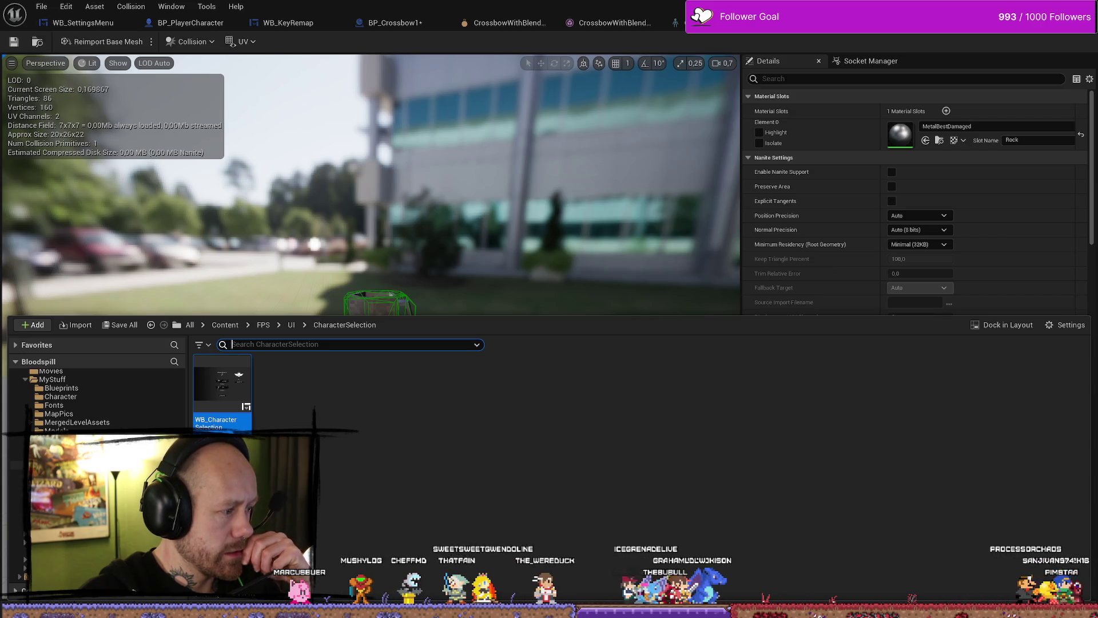
left_click(57, 447)
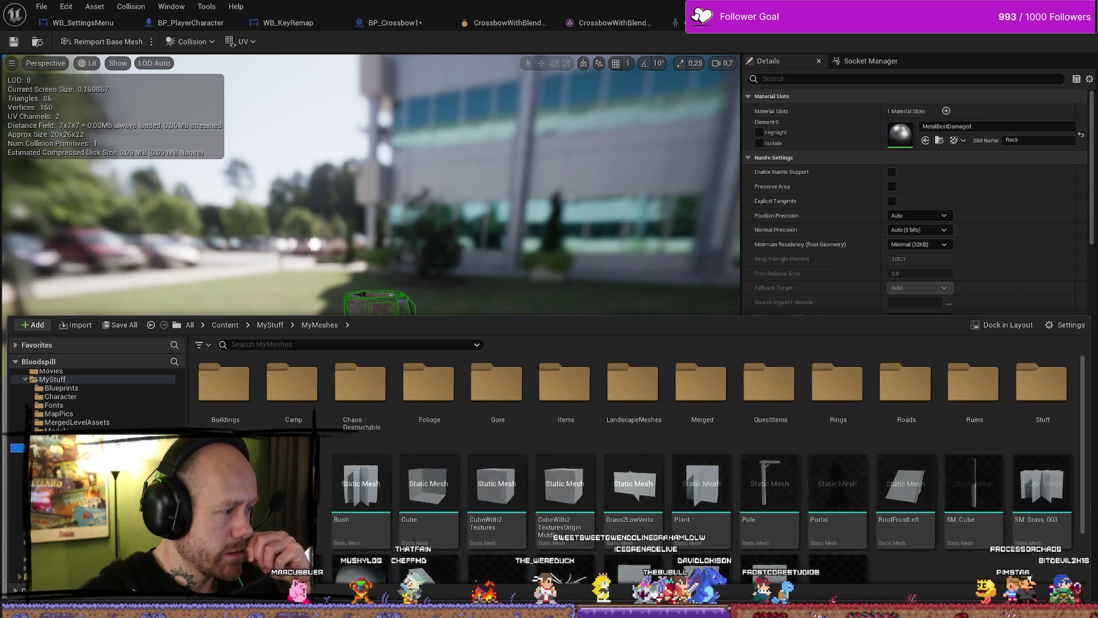
scroll(429, 444, "down", 2)
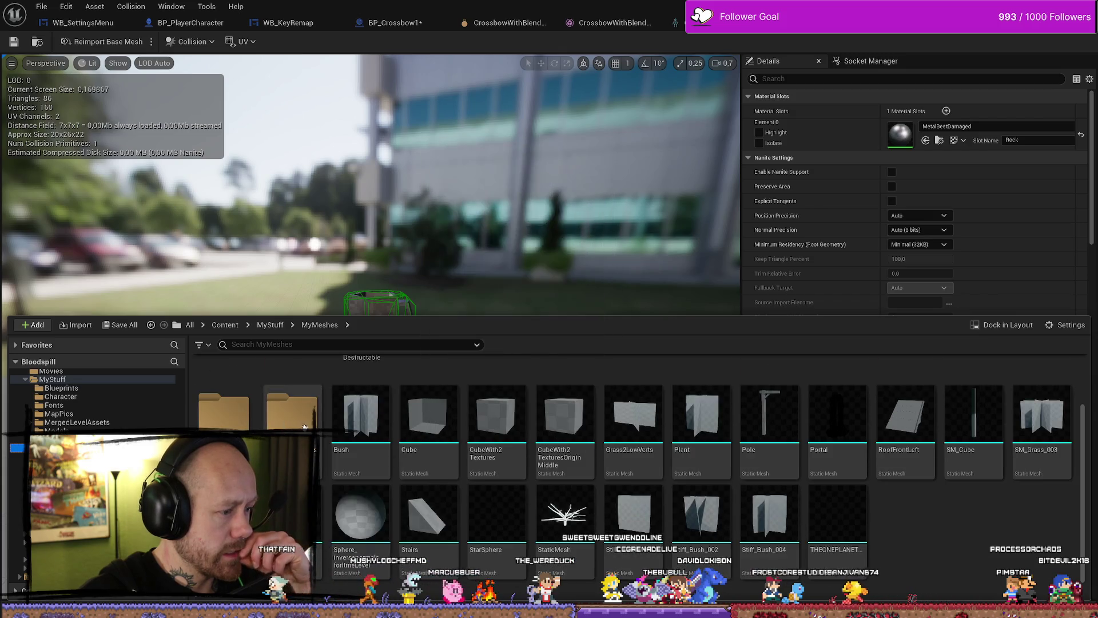
left_click(57, 439)
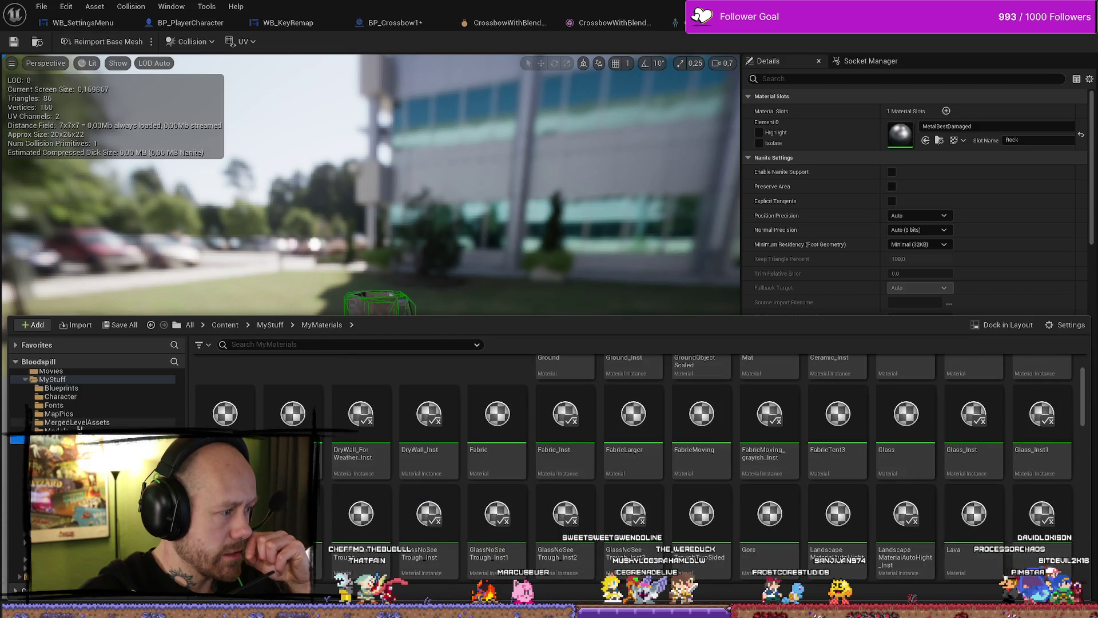
left_click(34, 424)
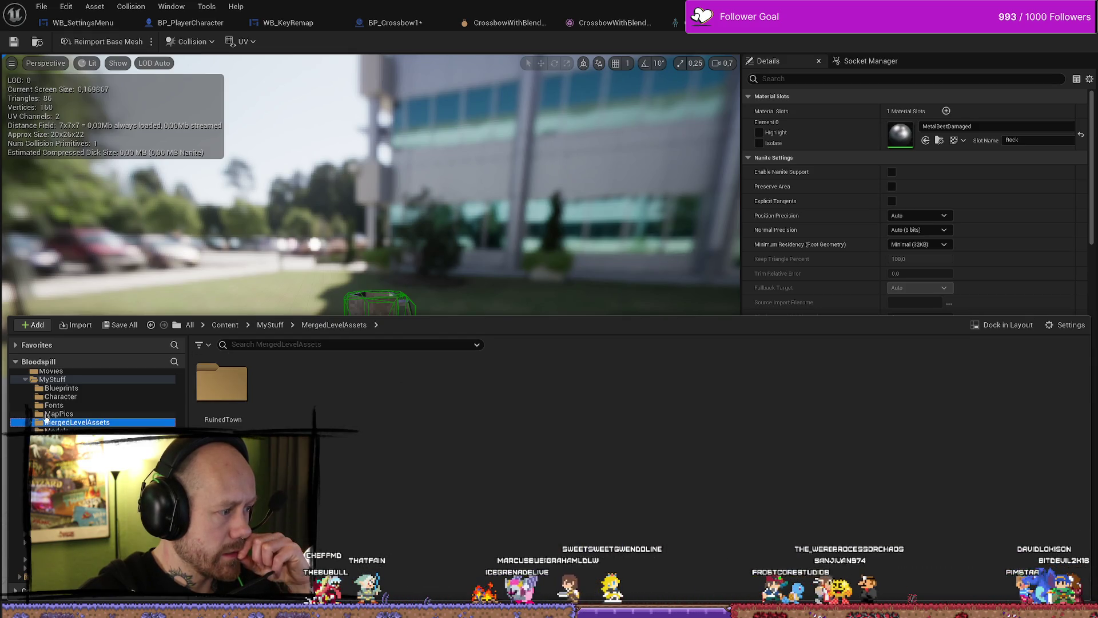
left_click(64, 388)
left_click(60, 396)
left_click(54, 405)
left_click(59, 414)
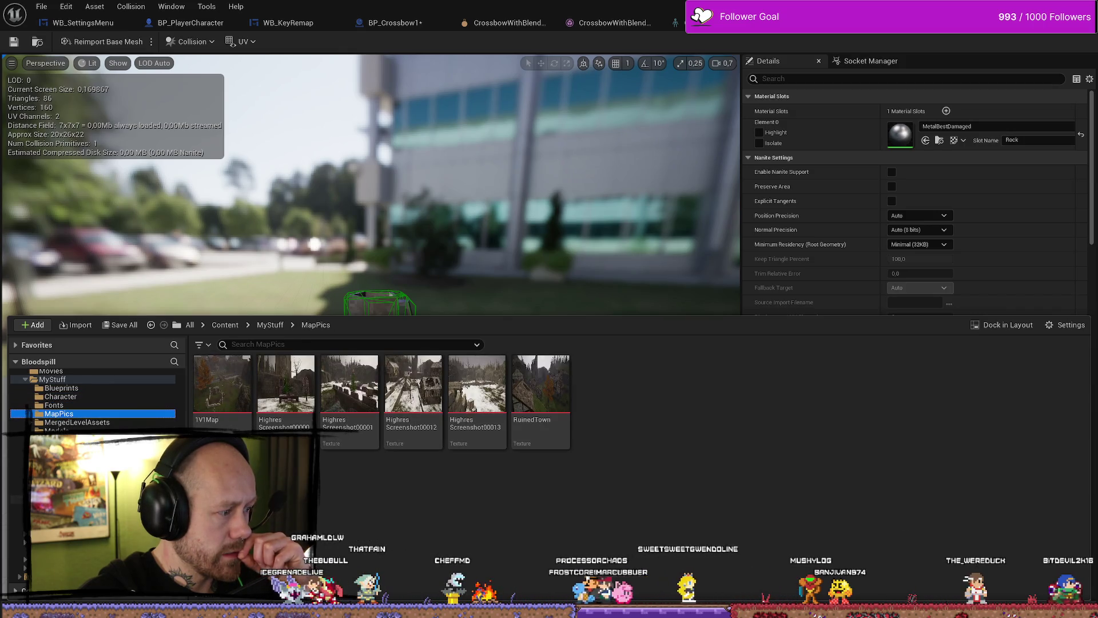
Look through the Sounds, Shader and NiagaraVfx folders, then return to MyMeshes
left_click(52, 508)
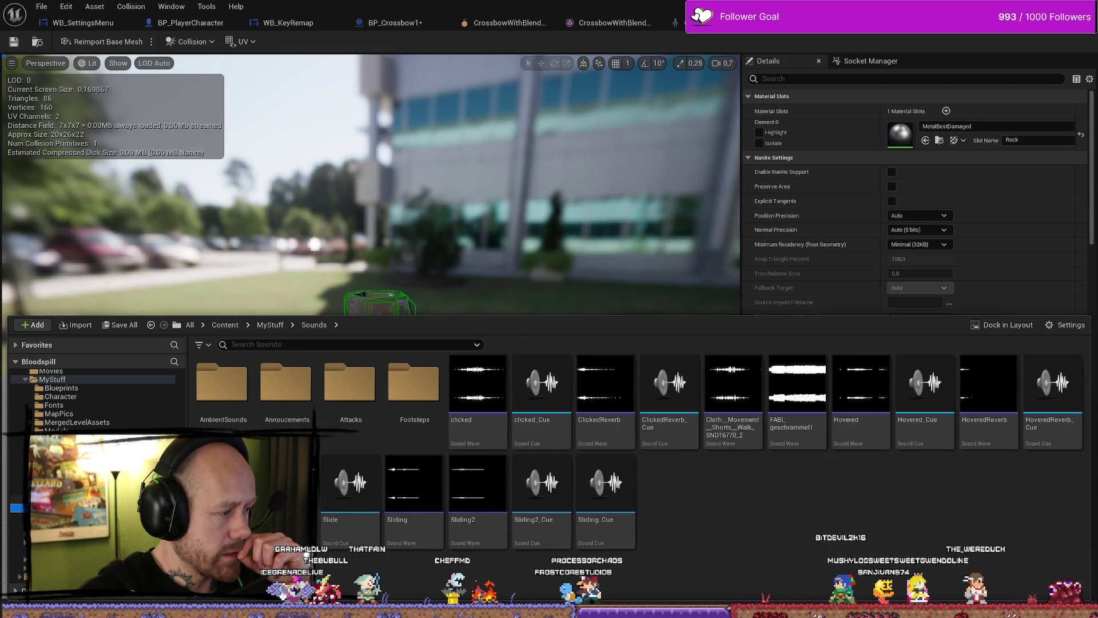
left_click(52, 499)
left_click(51, 507)
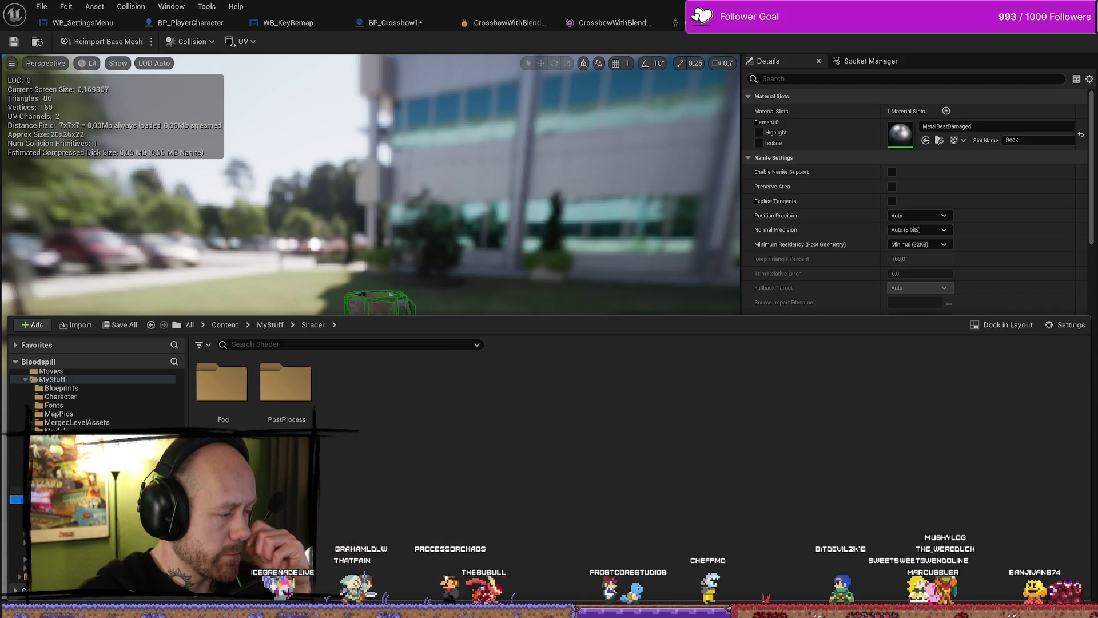
left_click(52, 465)
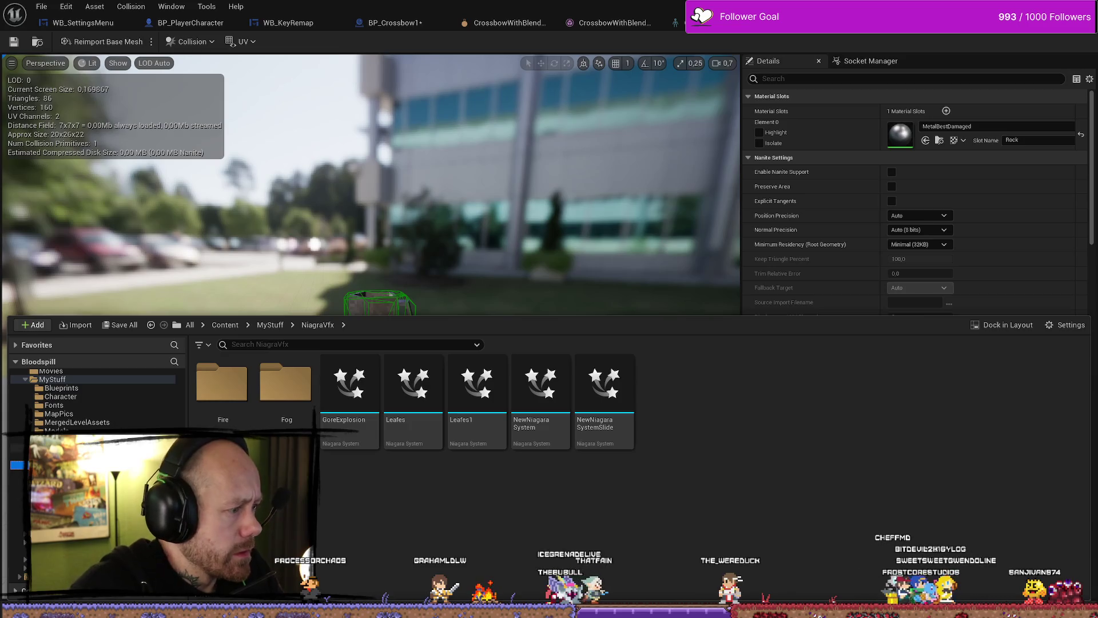
left_click(51, 448)
scroll(629, 457, "down", 3)
Open the CharmRope mesh from the WeaponCharms folder and orbit its preview
double_click(223, 389)
left_click(266, 390)
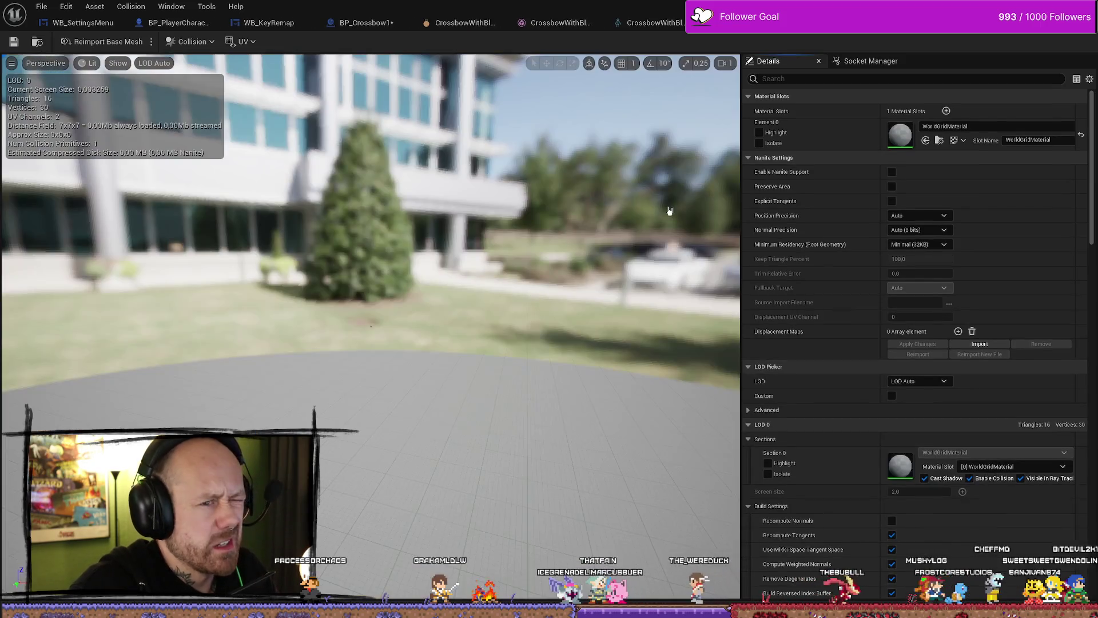
left_click_drag(423, 294, 407, 304)
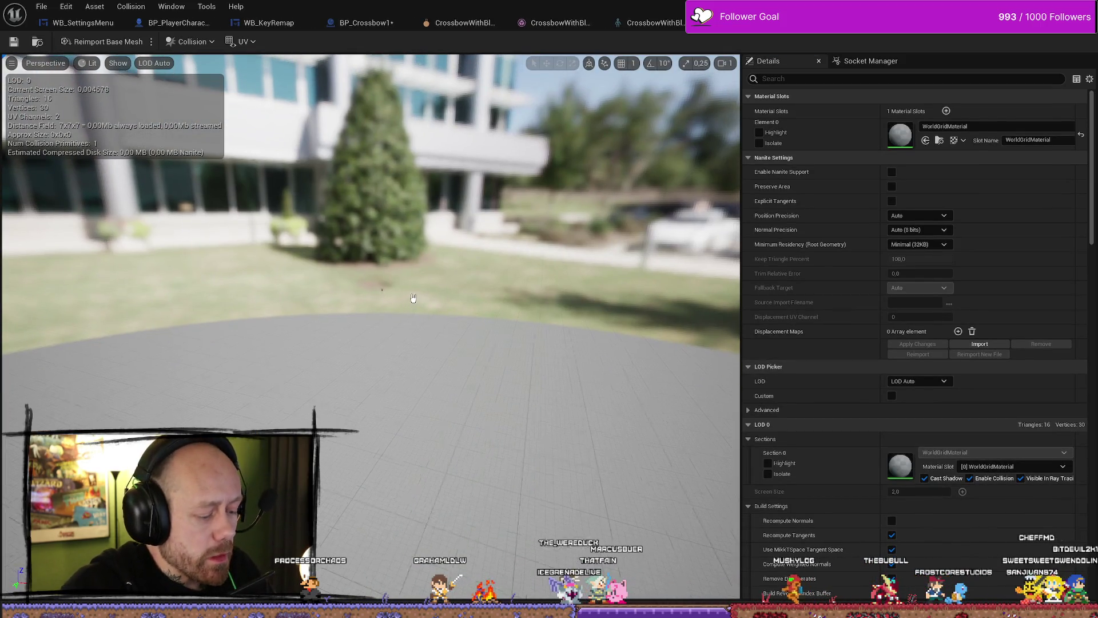
scroll(381, 319, "up", 5)
left_click_drag(98, 110, 99, 115)
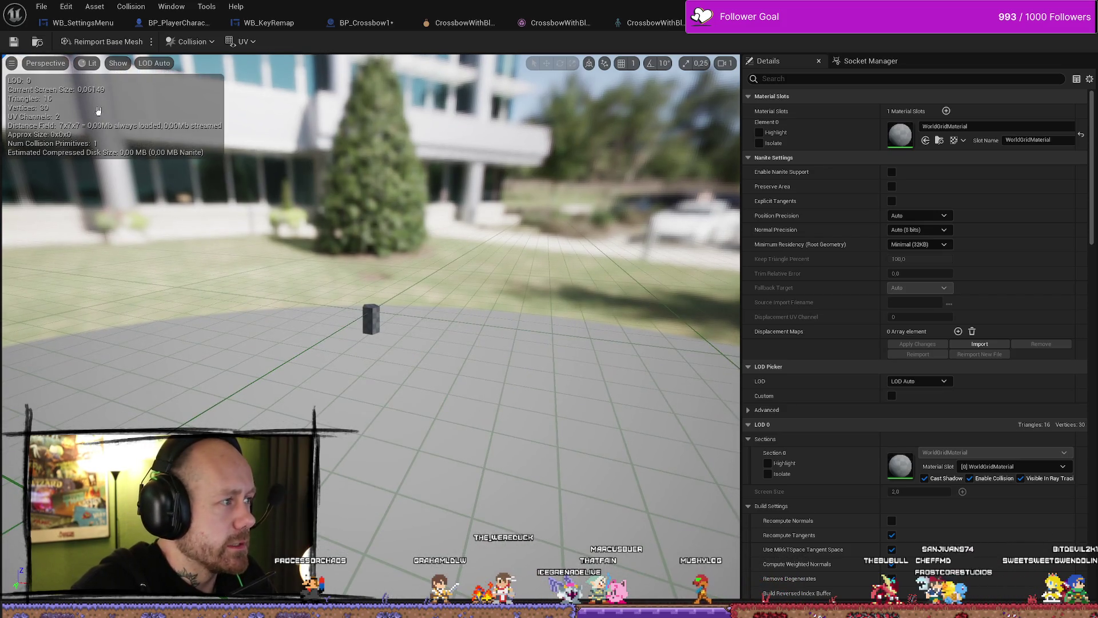
Turn on Show > Simple Collision and move the camera closer to the rope
left_click(28, 64)
left_click(117, 64)
left_click(116, 63)
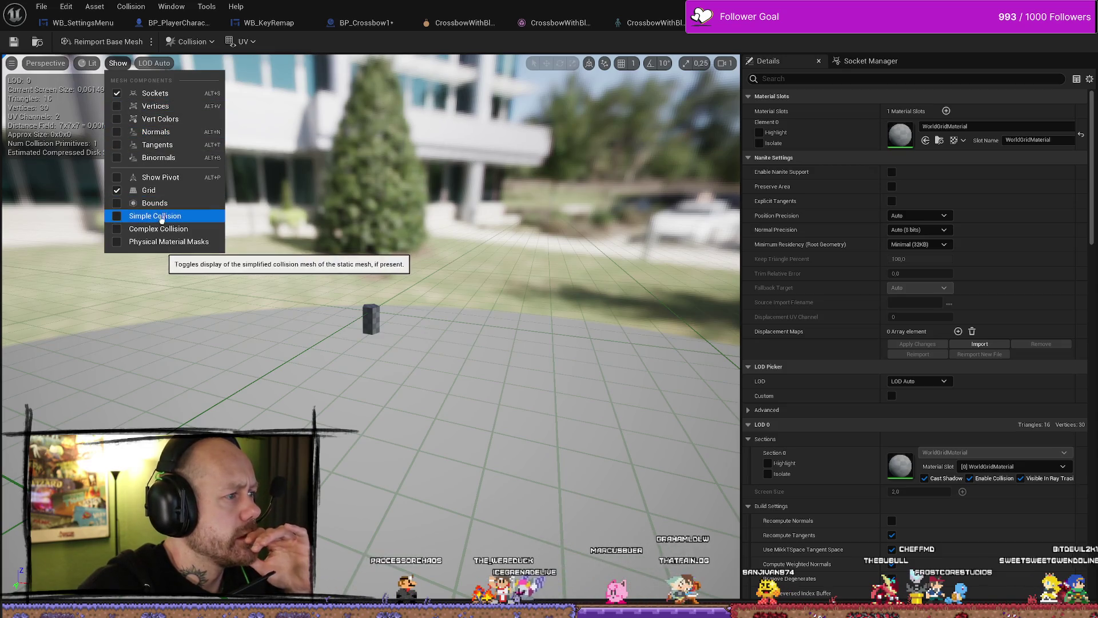
left_click(115, 229)
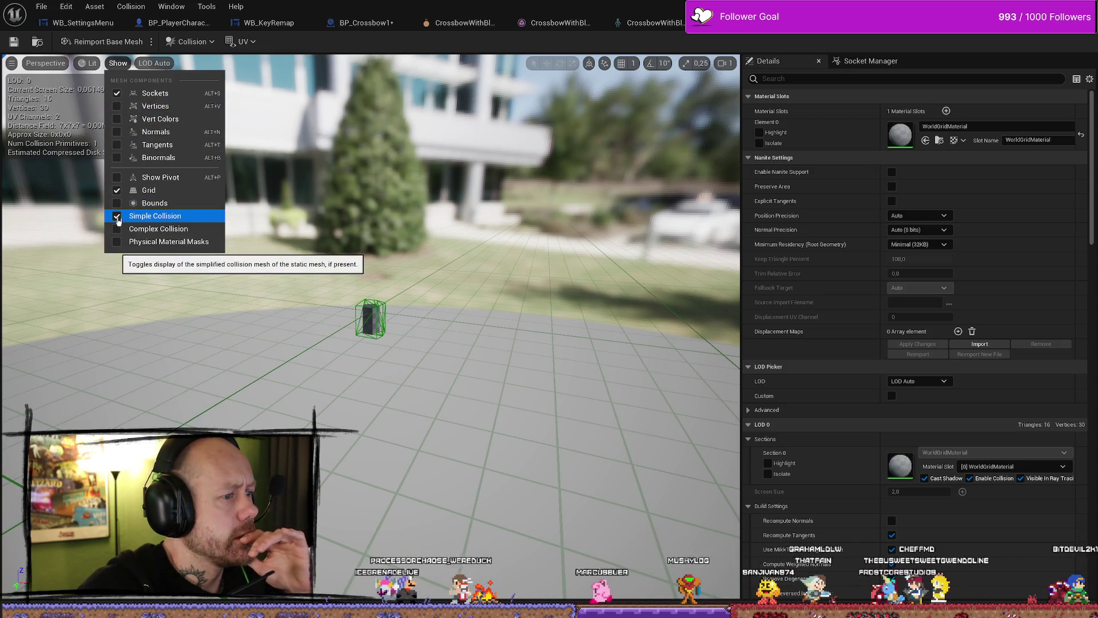
left_click_drag(275, 345, 269, 340)
mouse_move(366, 286)
left_mouse_down()
mouse_move(298, 284)
mouse_move(274, 269)
mouse_move(246, 284)
mouse_move(269, 281)
mouse_move(260, 297)
mouse_move(133, 141)
left_mouse_up()
Check the projection, show and view mode menus, then open the Collision menu
left_click(123, 64)
left_click(61, 65)
left_click(61, 64)
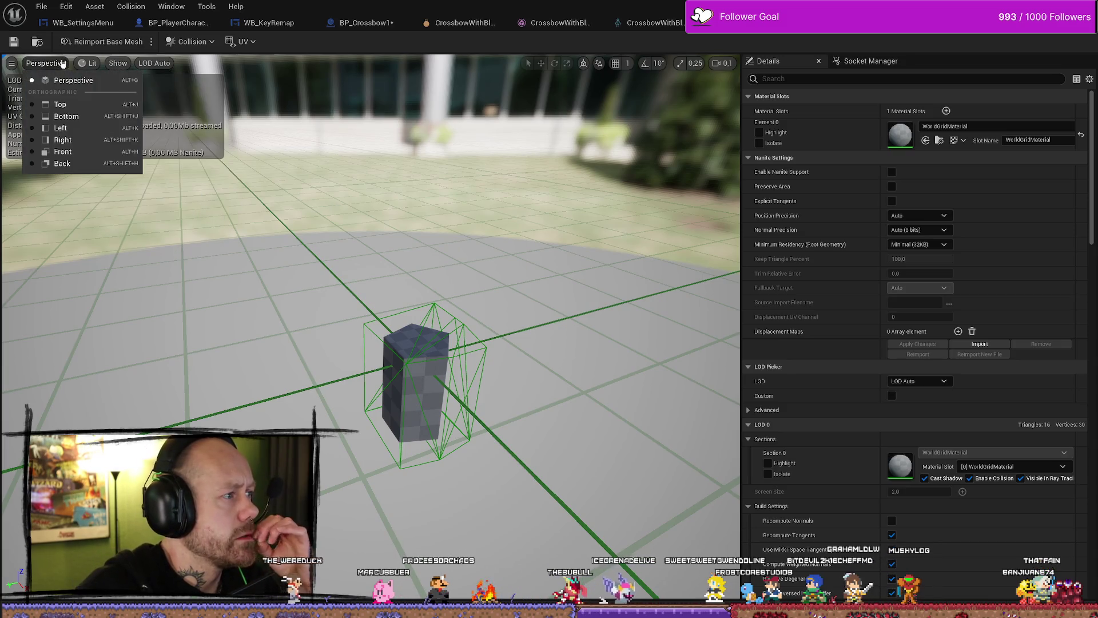
left_click(63, 64)
left_click(117, 64)
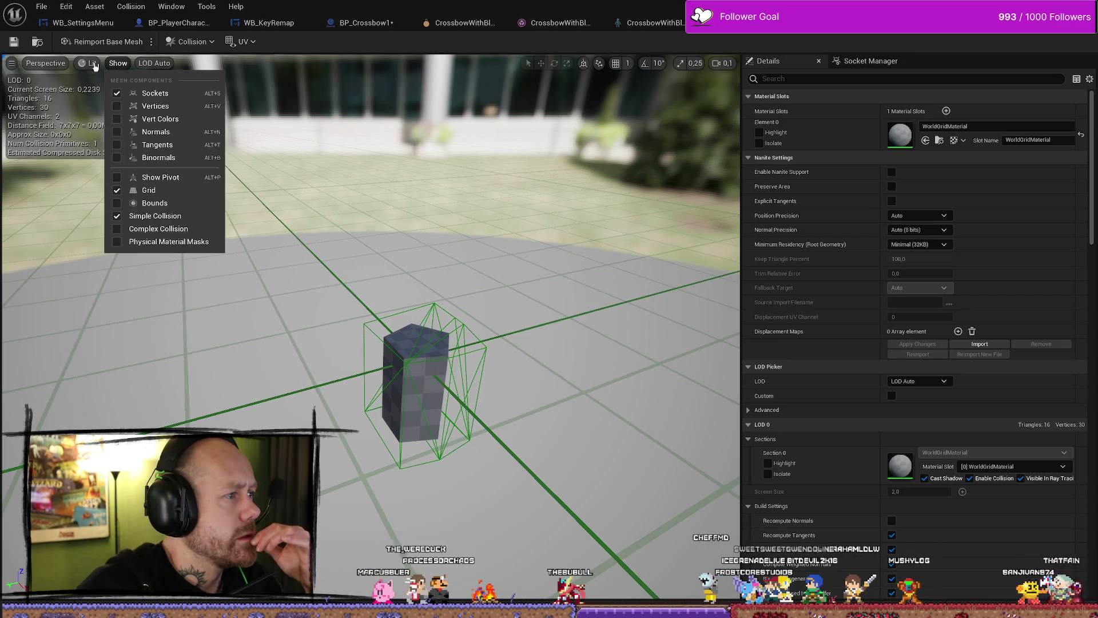
left_click(9, 64)
left_click(46, 63)
left_click(98, 64)
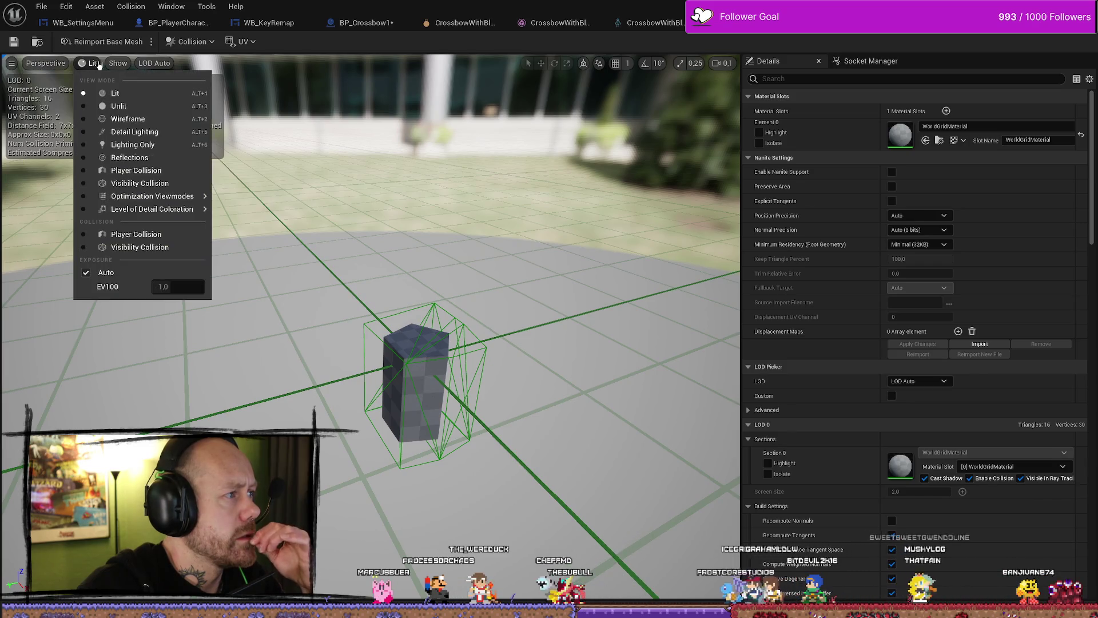
left_click(211, 43)
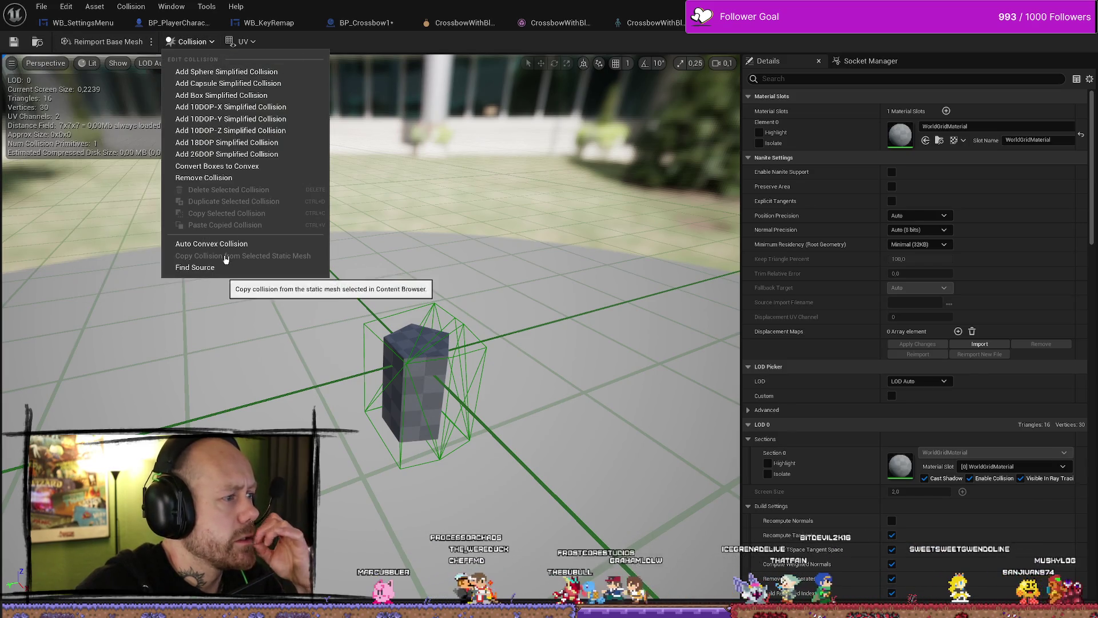
Remove the existing collision, add a sphere collision and enlarge it around the mesh
left_click(218, 179)
left_click(192, 42)
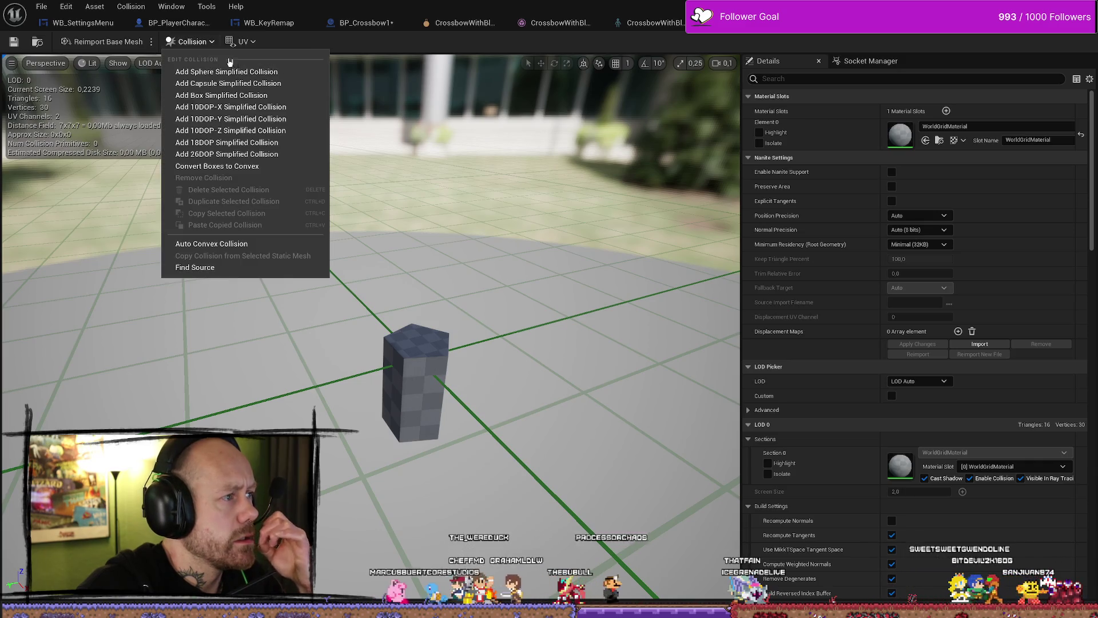
left_click(247, 72)
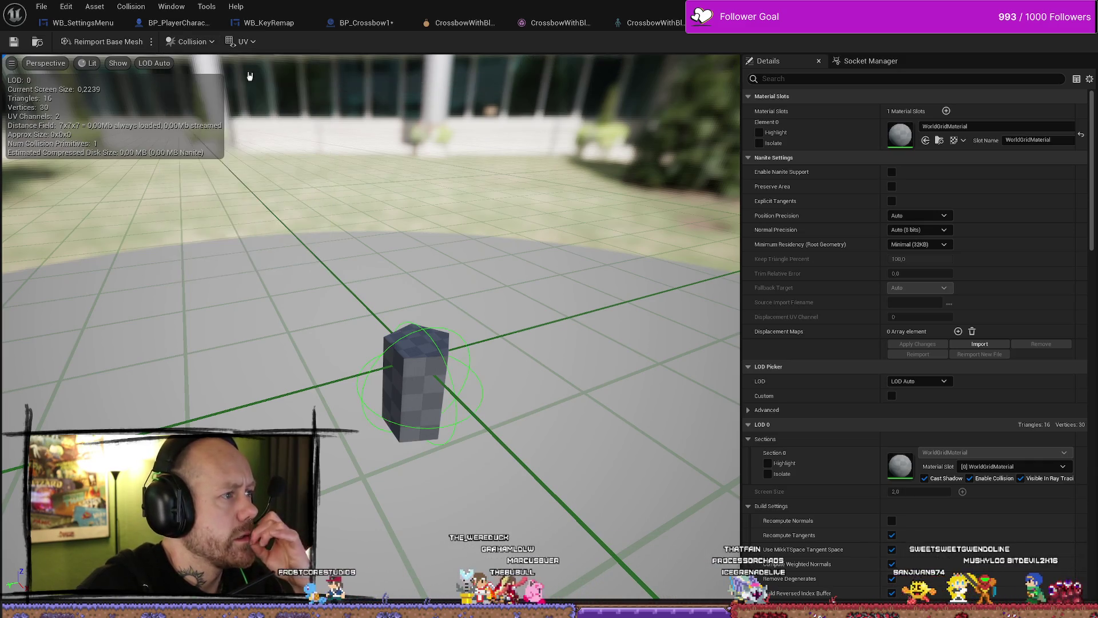
mouse_move(434, 358)
left_mouse_down()
mouse_move(401, 354)
mouse_move(435, 357)
left_mouse_up()
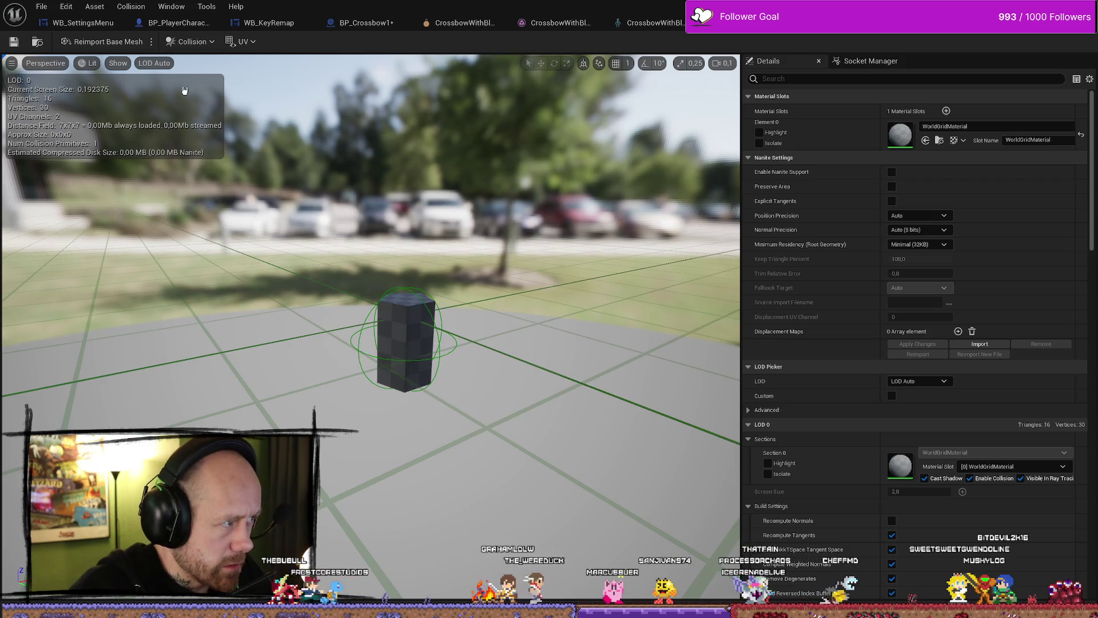
left_click(407, 334)
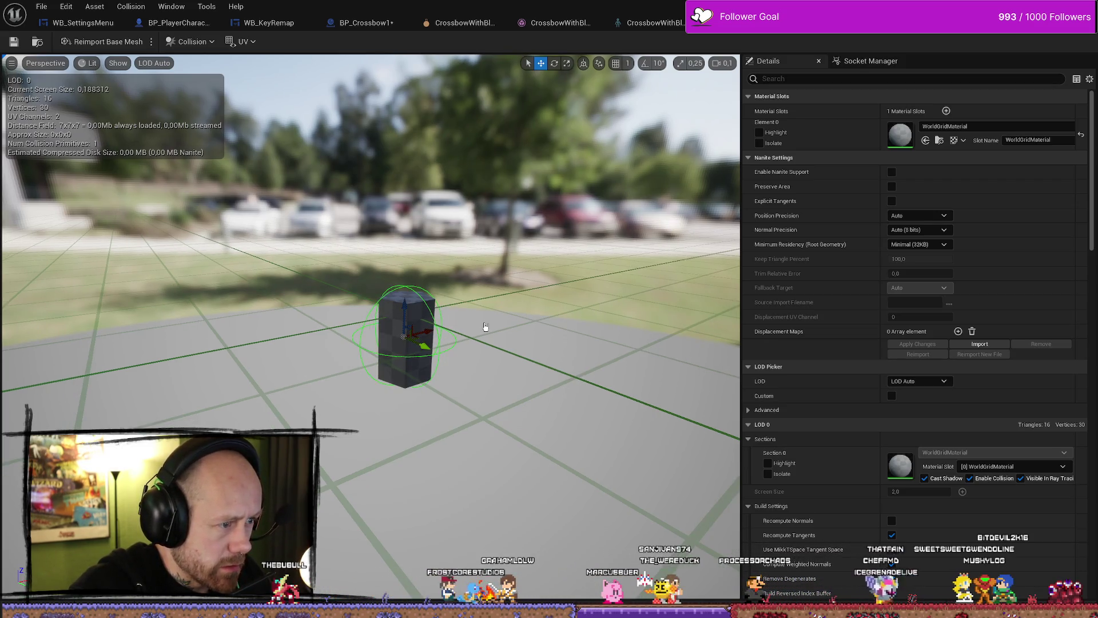
left_click_drag(416, 326, 407, 327)
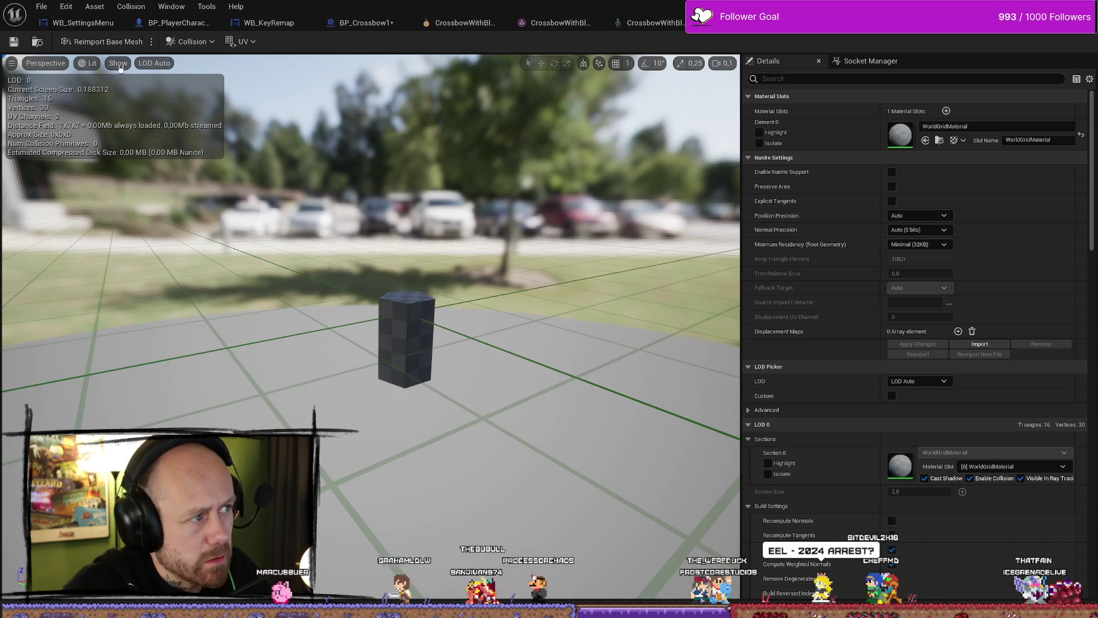
Try a capsule collision instead, resizing it and then undoing the resize
left_click(46, 63)
left_click(51, 65)
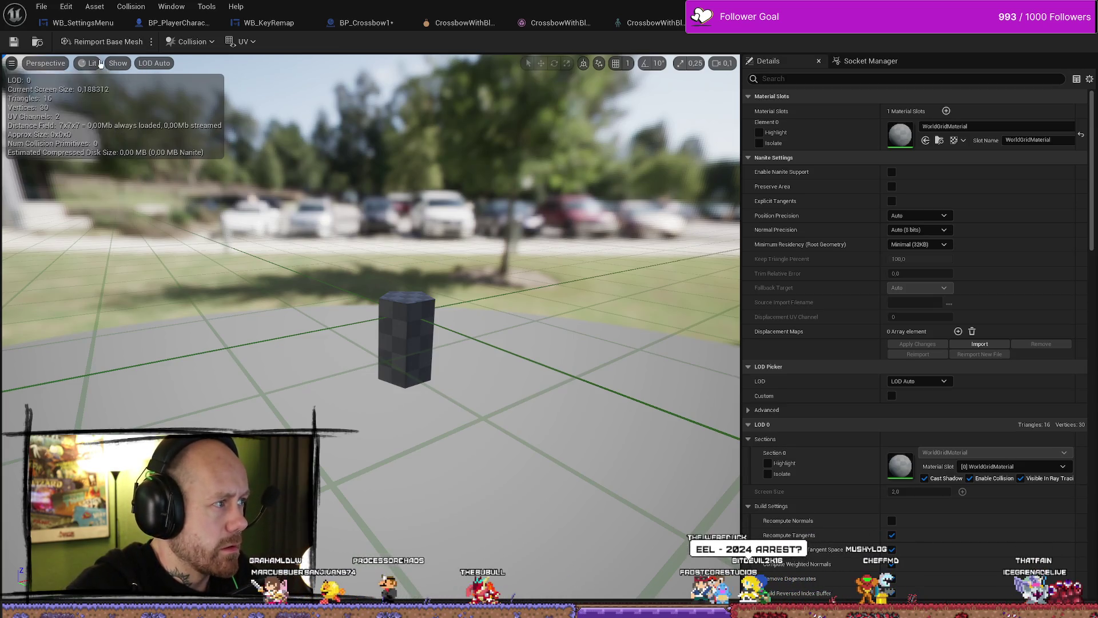
left_click(127, 63)
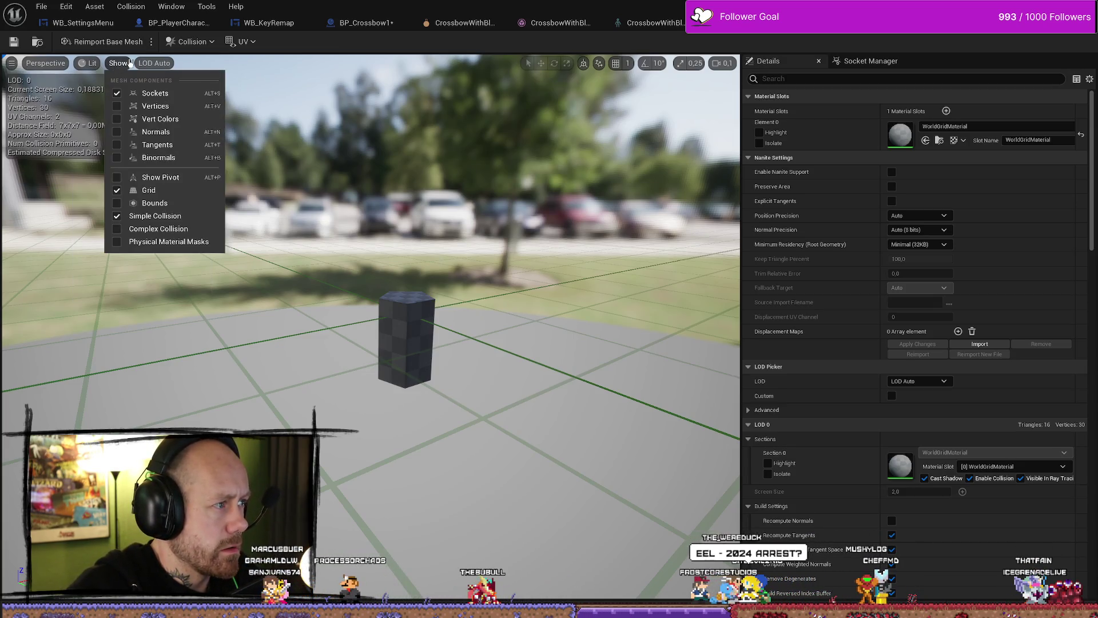
left_click(207, 43)
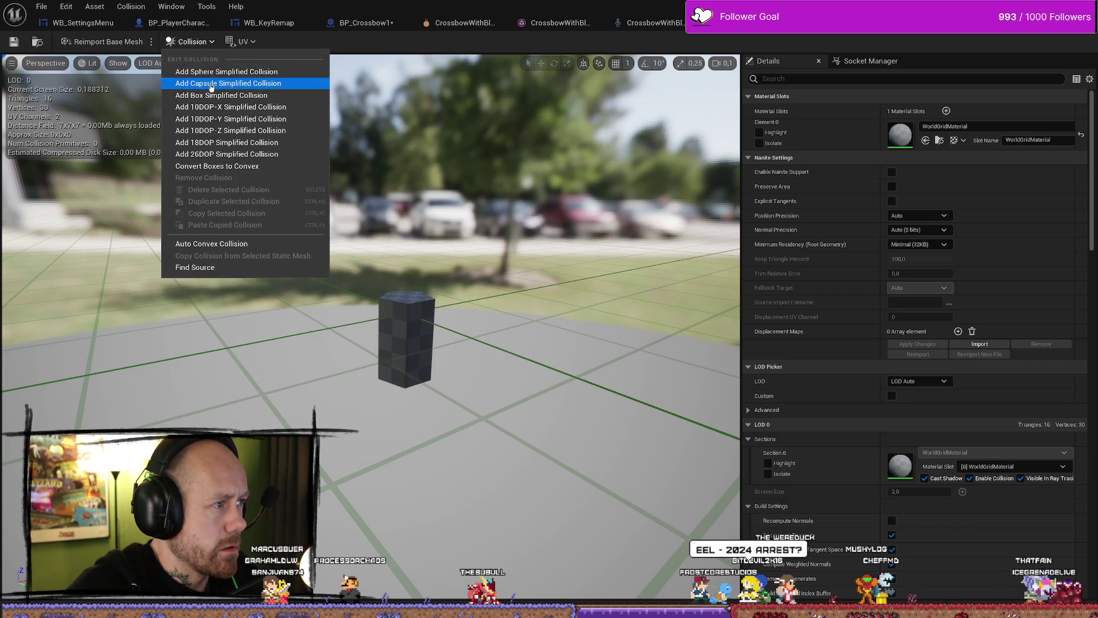
left_click(247, 84)
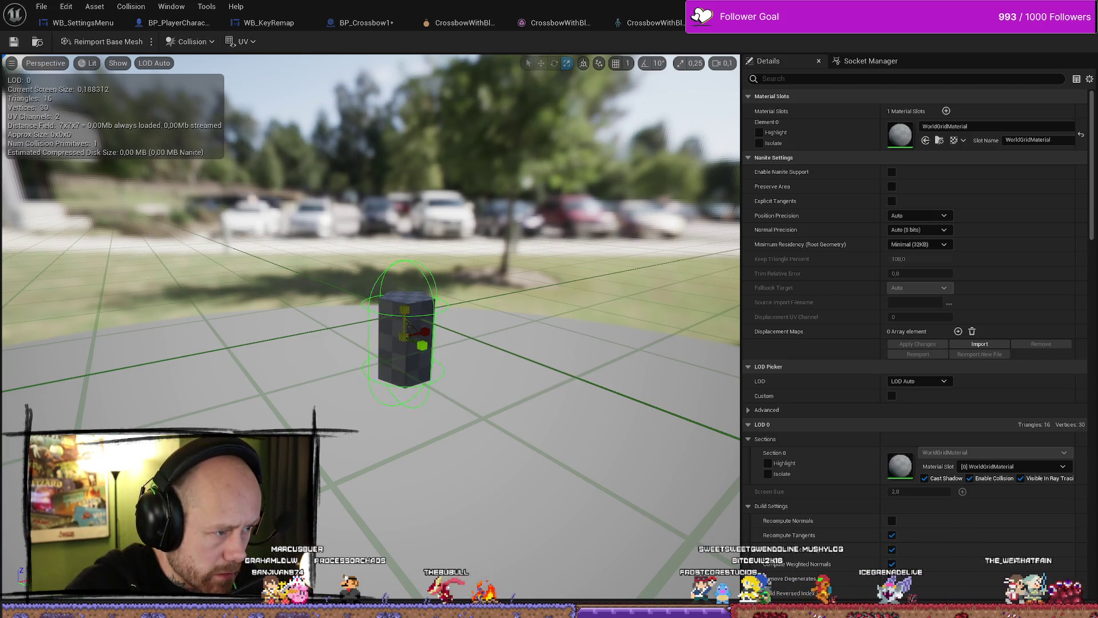
left_click_drag(407, 322, 423, 326)
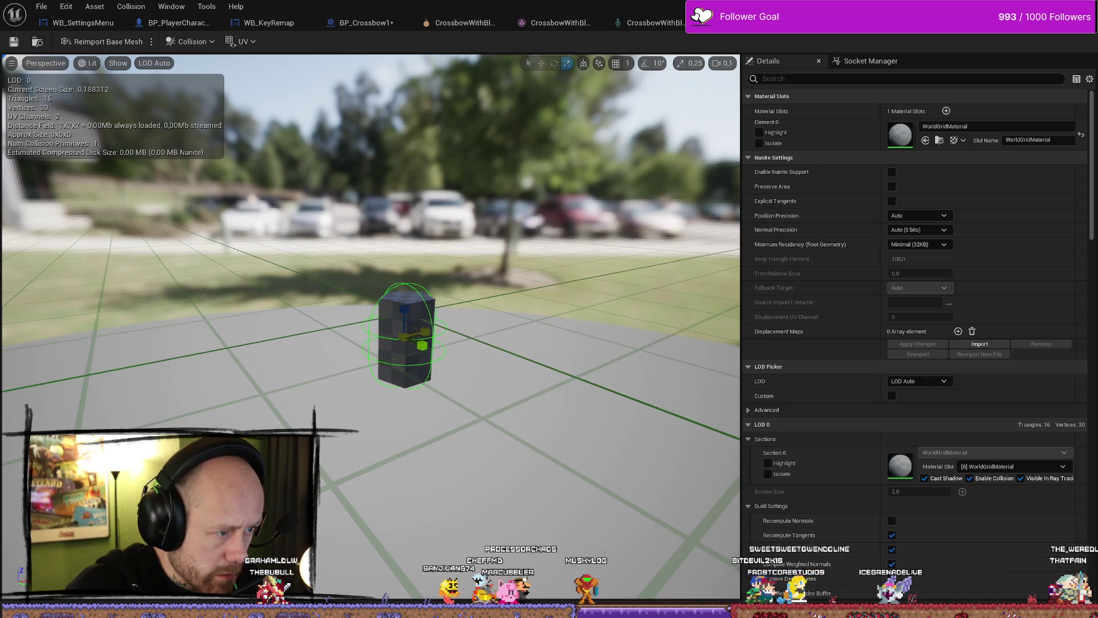
left_click_drag(364, 284, 364, 285)
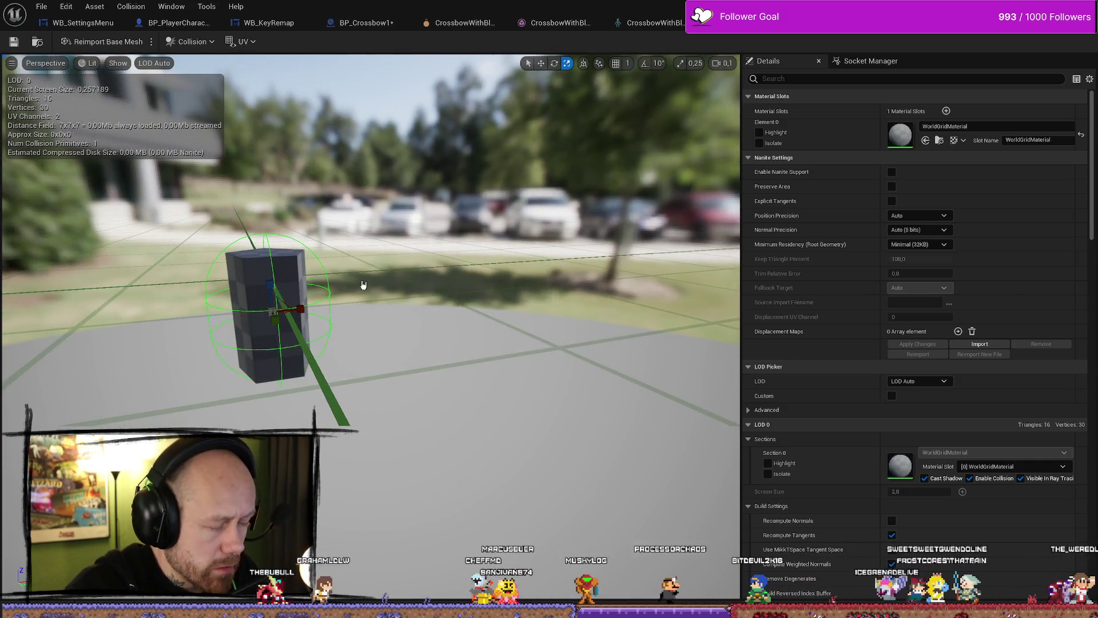
key("ctrl+z")
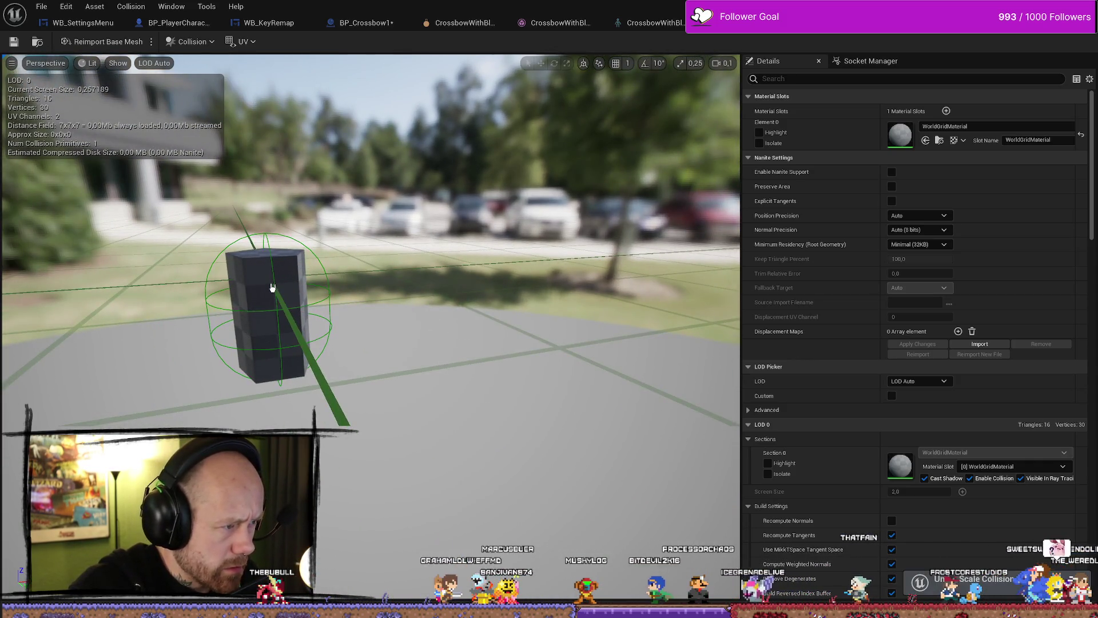
Delete the capsule, add a box simplified collision, and save all modified assets
left_click(278, 313)
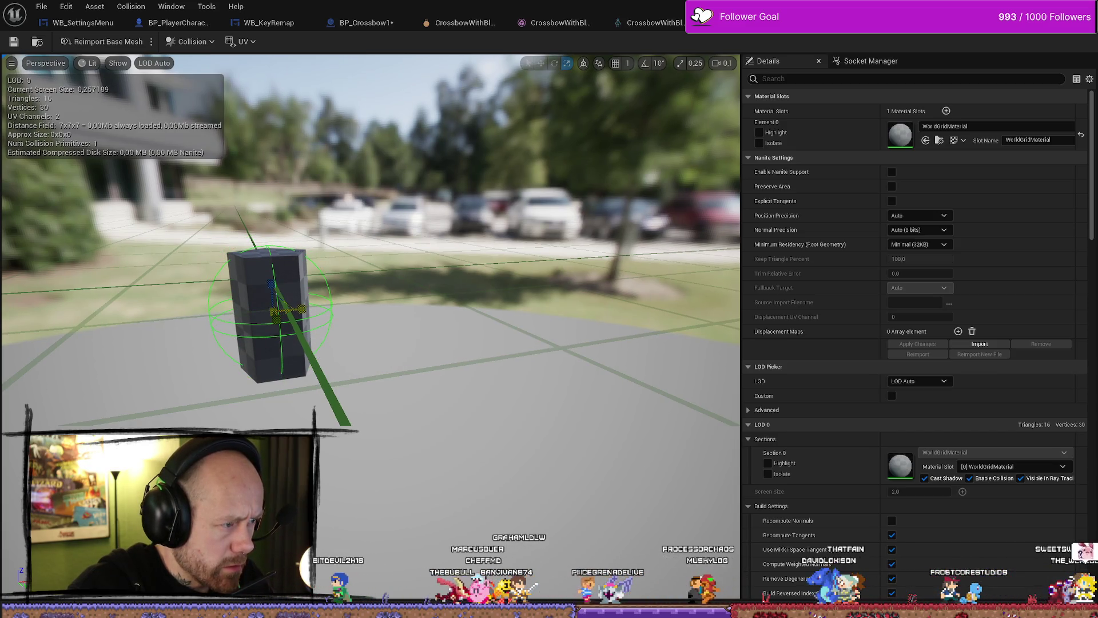
key("Delete")
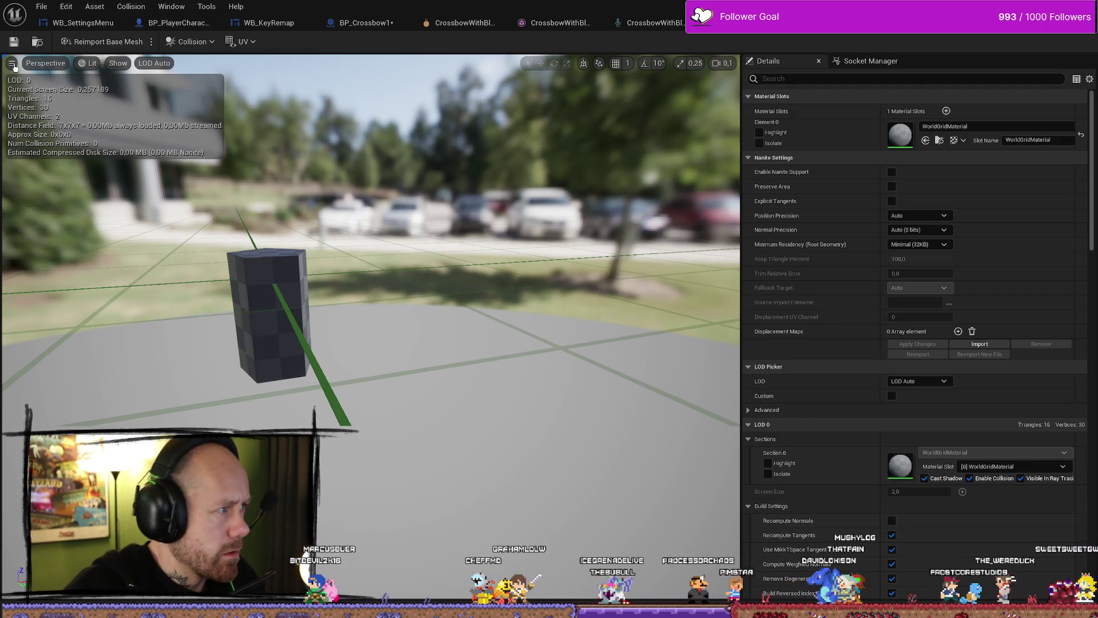
left_click(12, 65)
left_click(118, 64)
left_click(118, 64)
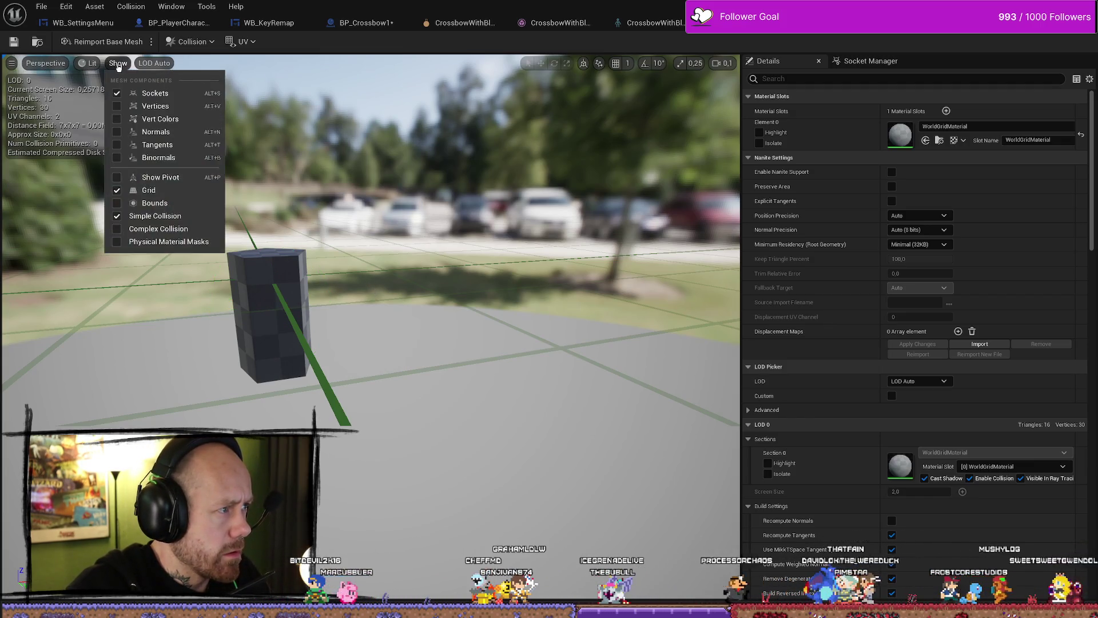
left_click(188, 42)
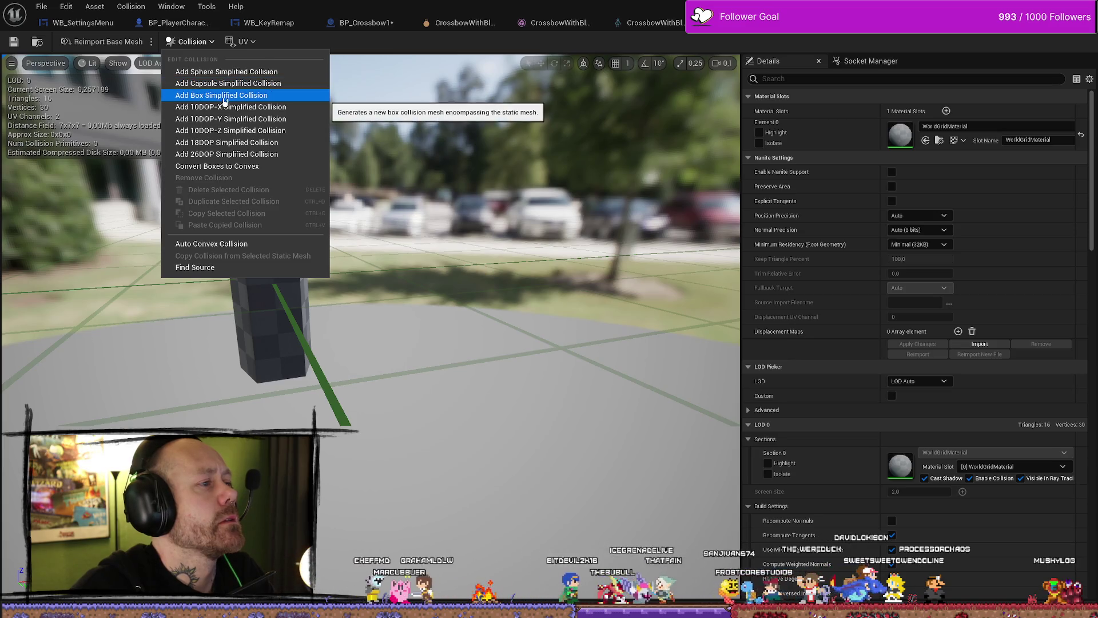
left_click(229, 95)
left_click_drag(372, 287, 178, 289)
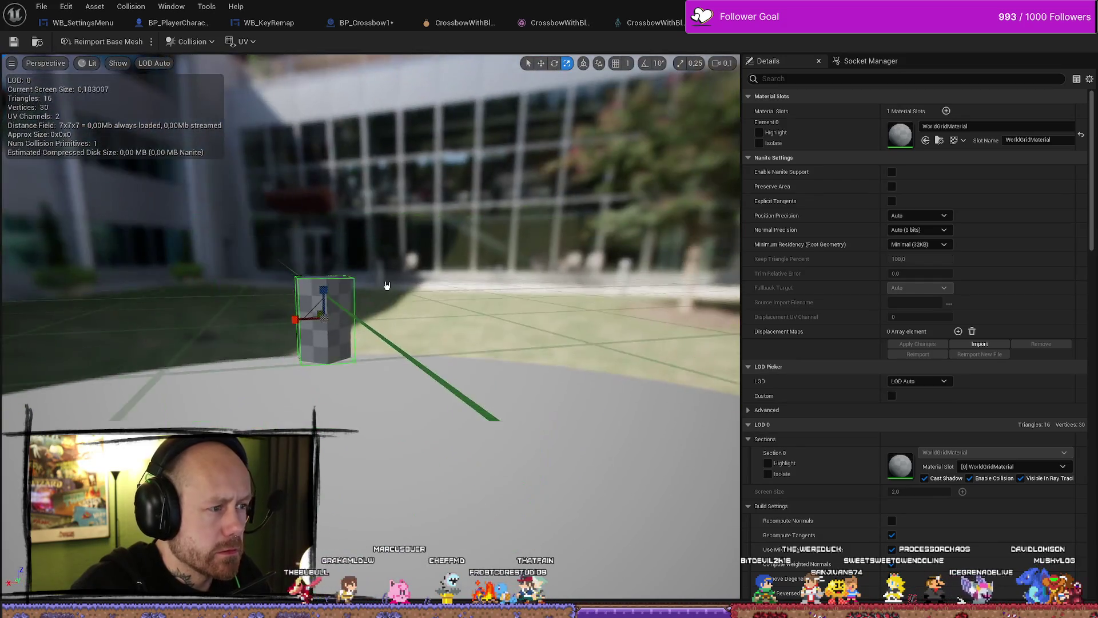
left_click(41, 6)
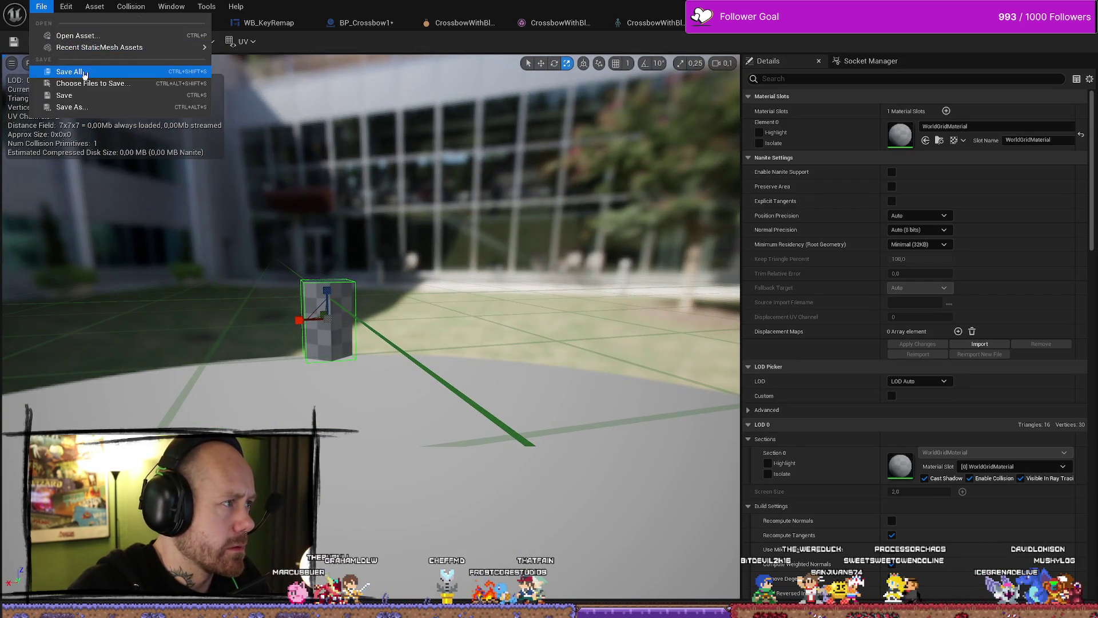
left_click(63, 71)
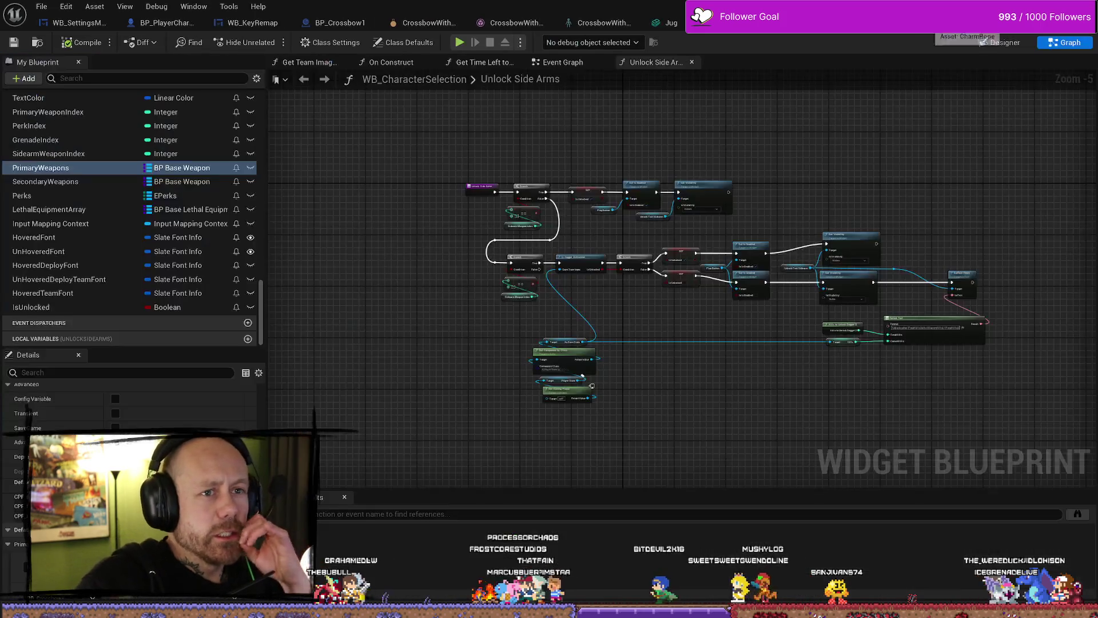
In BP_Crossbow1, duplicate the CharmRope component as CharmRope1
left_click(252, 22)
left_click(336, 24)
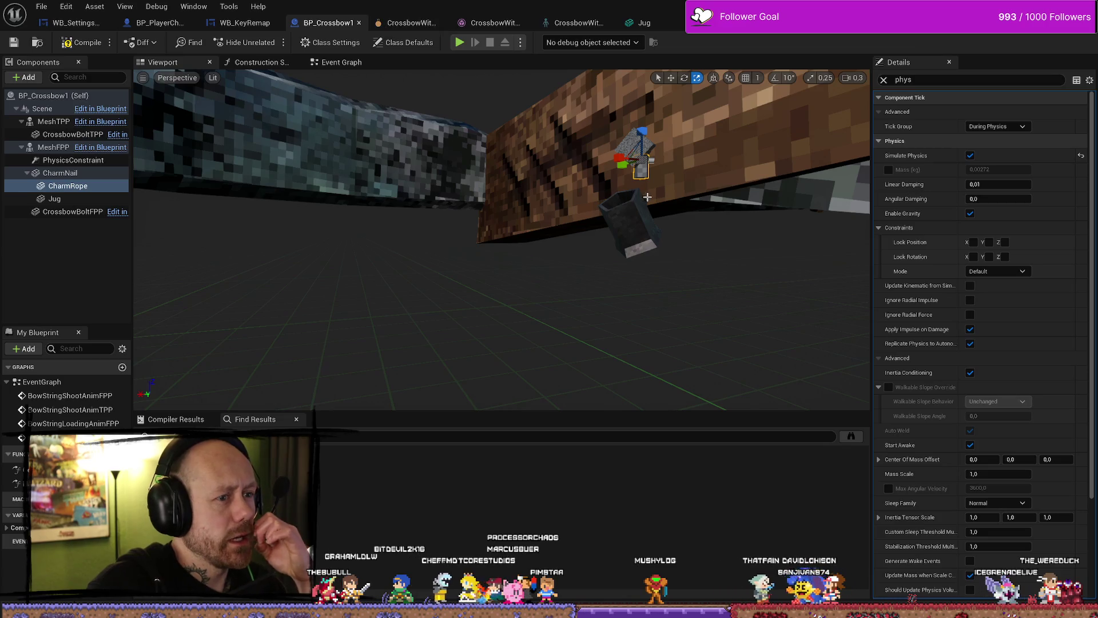
mouse_move(679, 182)
left_mouse_down()
mouse_move(663, 149)
mouse_move(233, 287)
left_mouse_up()
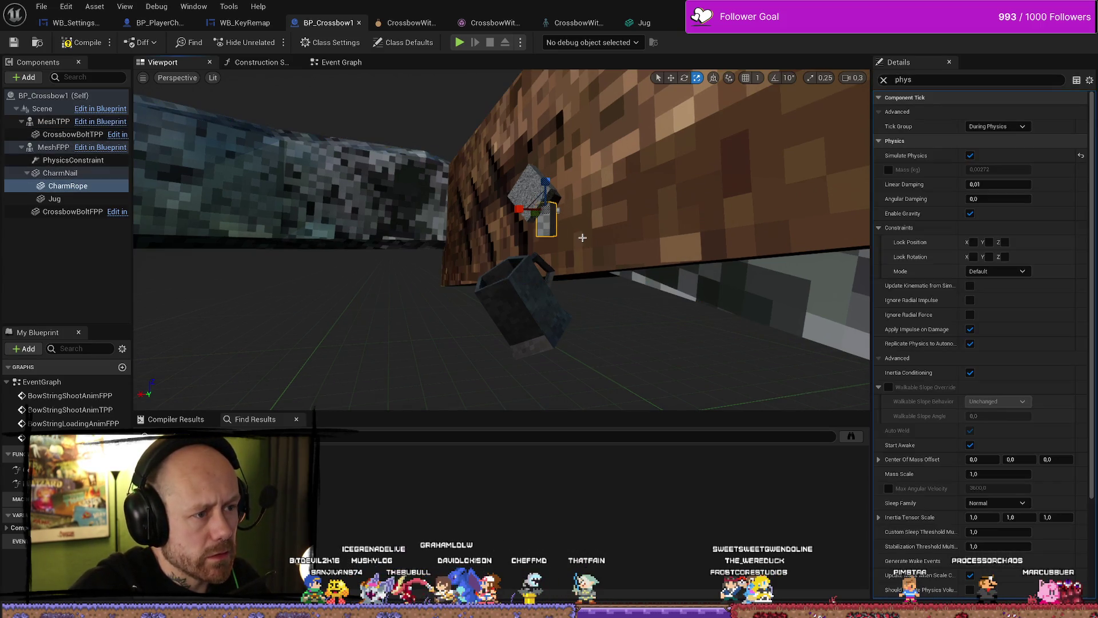
key("ctrl+d")
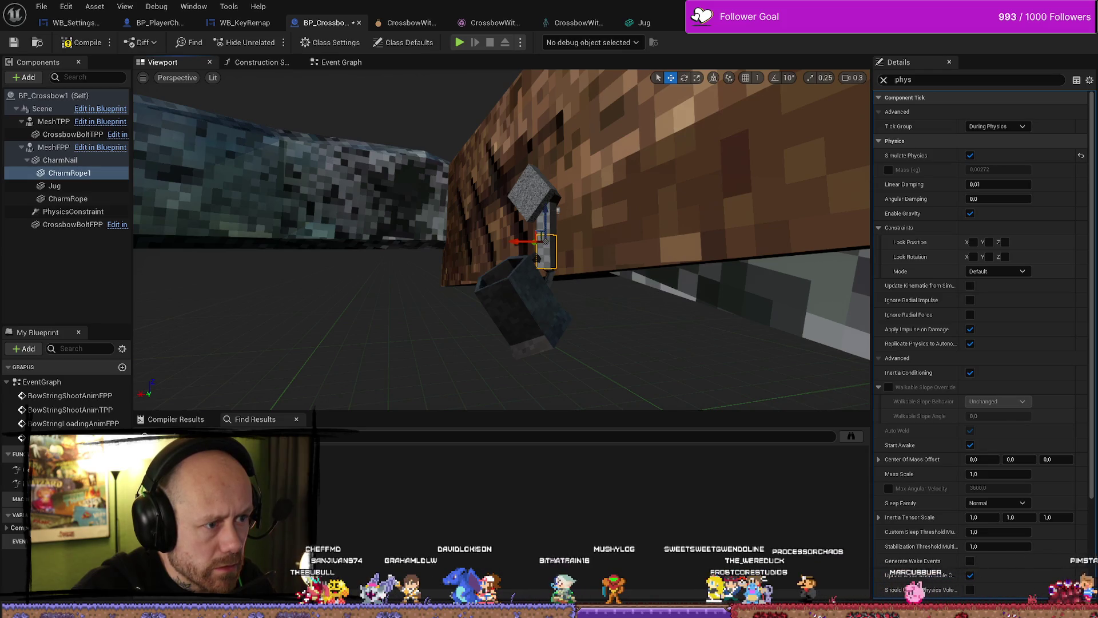
Move CharmRope1 just below the original and duplicate the PhysicsConstraint
key("f")
left_click_drag(603, 248, 603, 248)
mouse_move(495, 236)
left_mouse_down()
mouse_move(490, 252)
mouse_move(493, 243)
left_mouse_up()
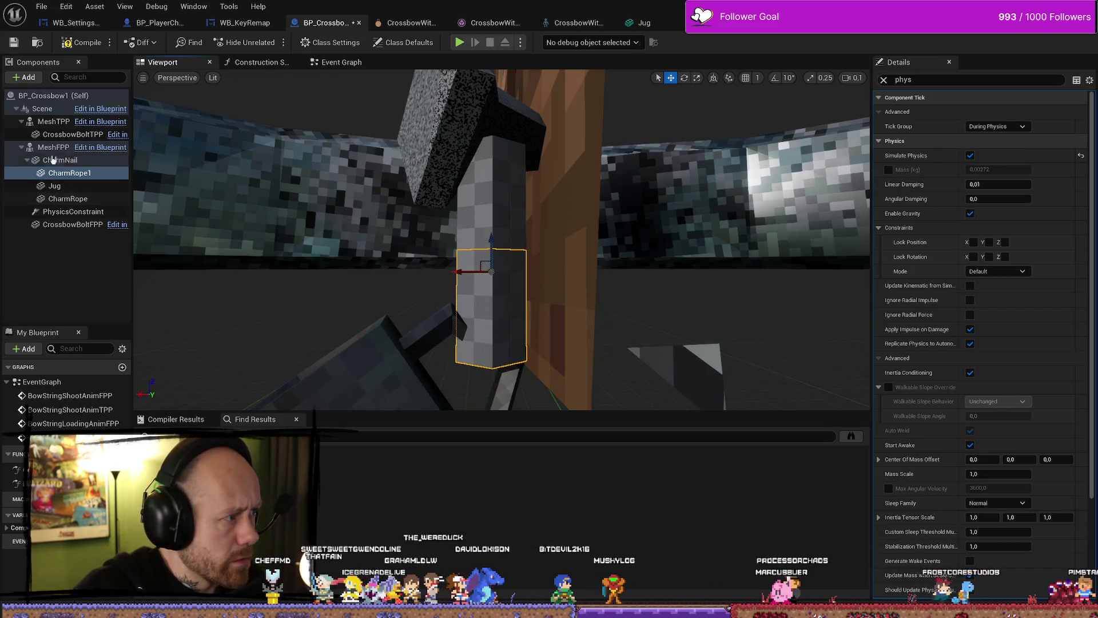
left_click(71, 212)
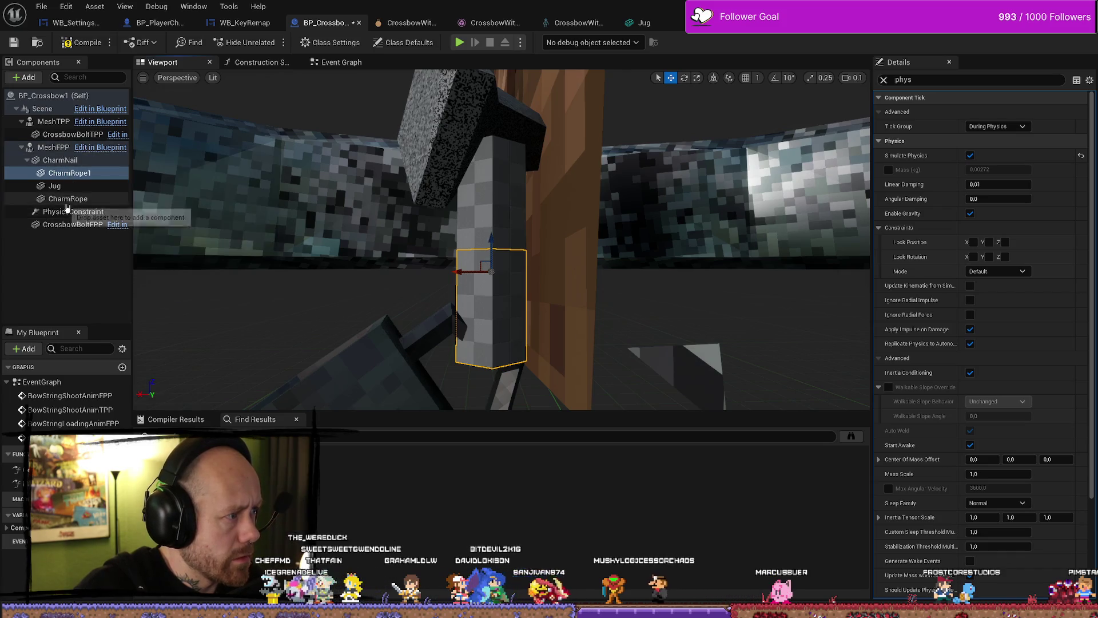
key("ctrl+d")
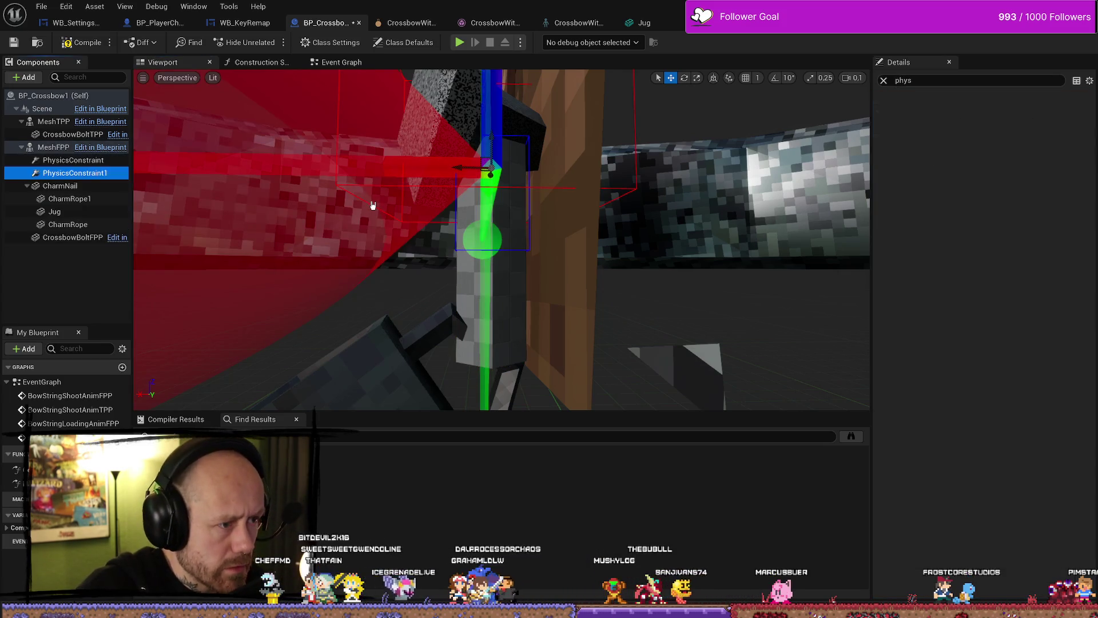
Lower PhysicsConstraint1 and set Component Name 1 to CharmRope and Component Name 2 to Jug
mouse_move(494, 139)
left_mouse_down()
mouse_move(490, 405)
mouse_move(498, 197)
mouse_move(497, 243)
mouse_move(495, 221)
left_mouse_up()
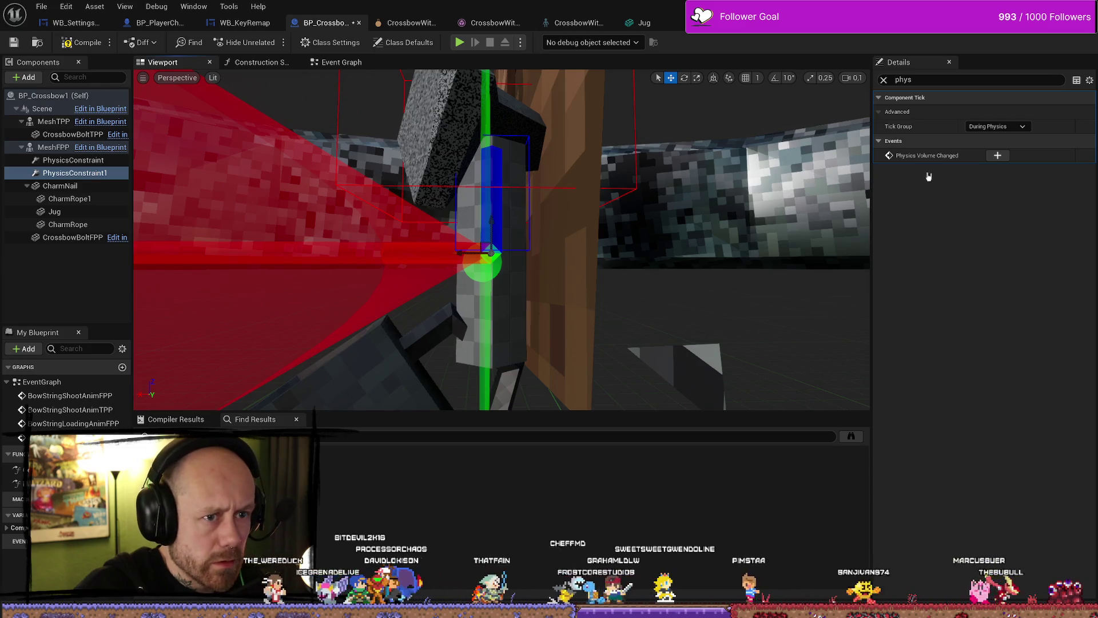
left_click(883, 81)
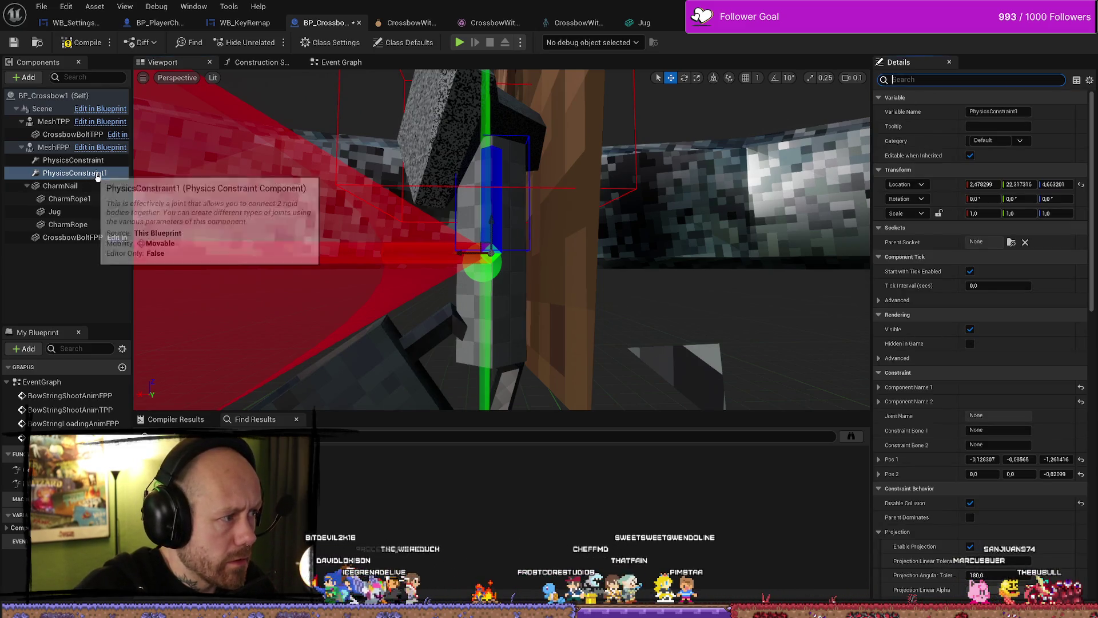
scroll(1011, 340, "down", 10)
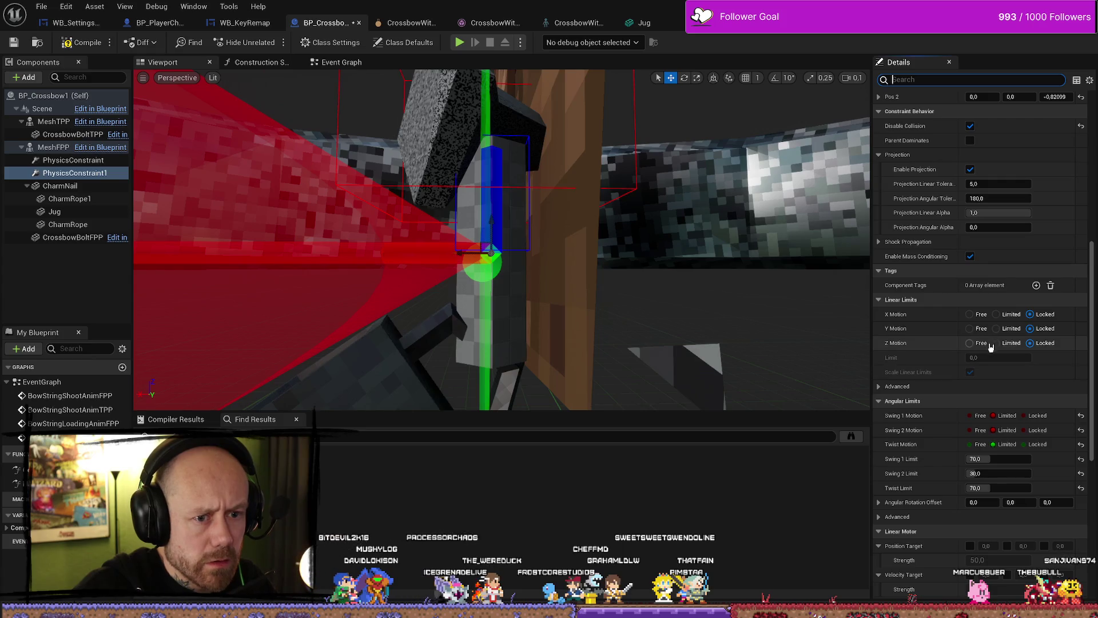
scroll(975, 311, "up", 7)
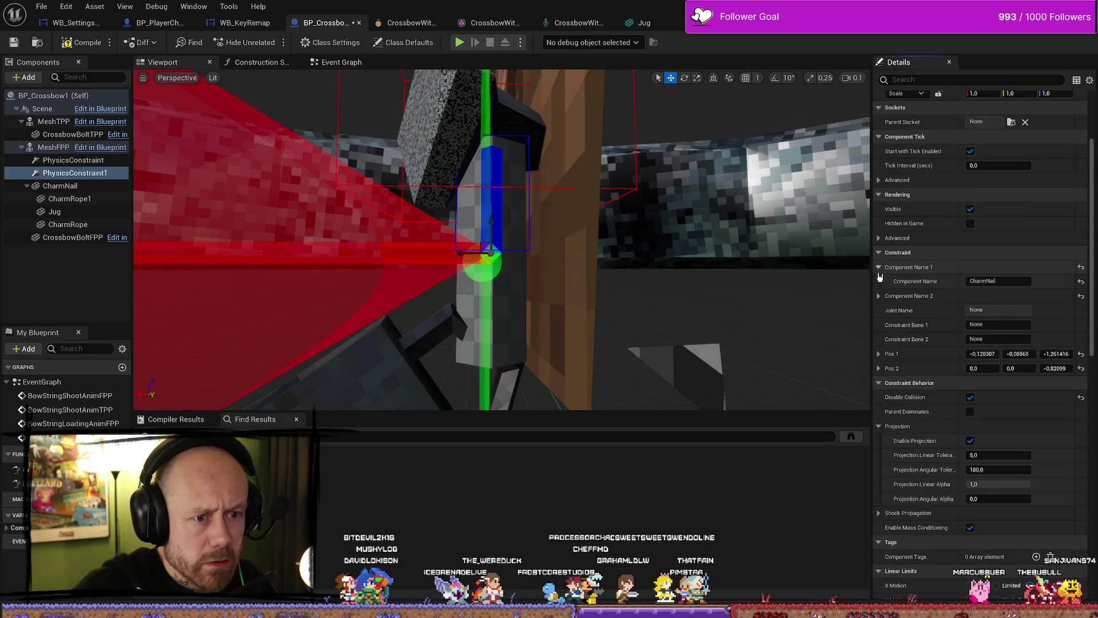
left_click(880, 297)
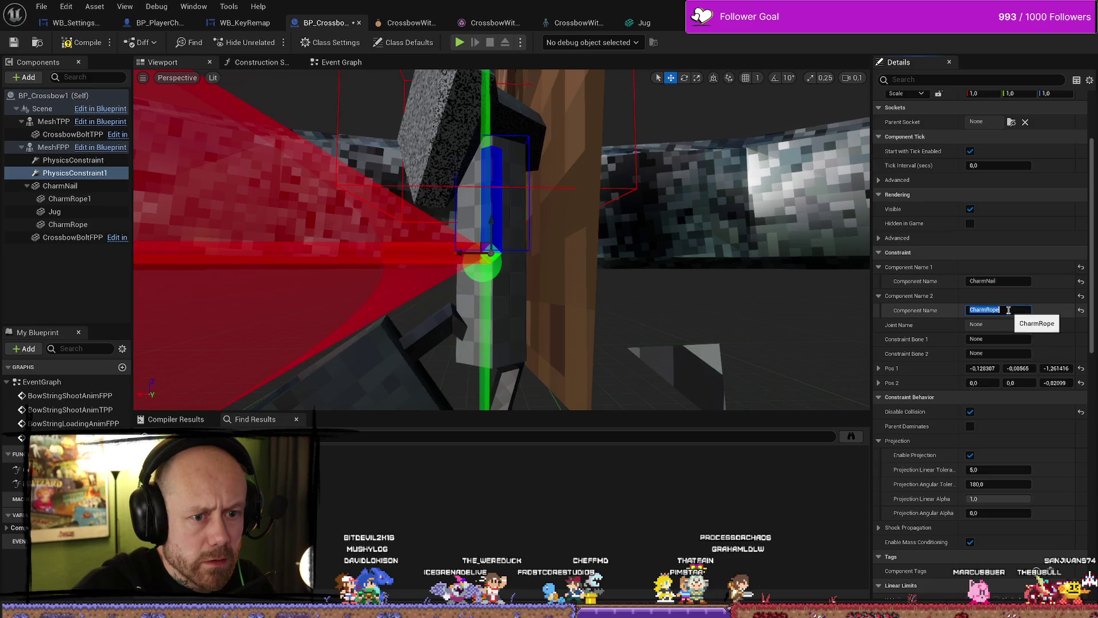
left_click(1015, 282)
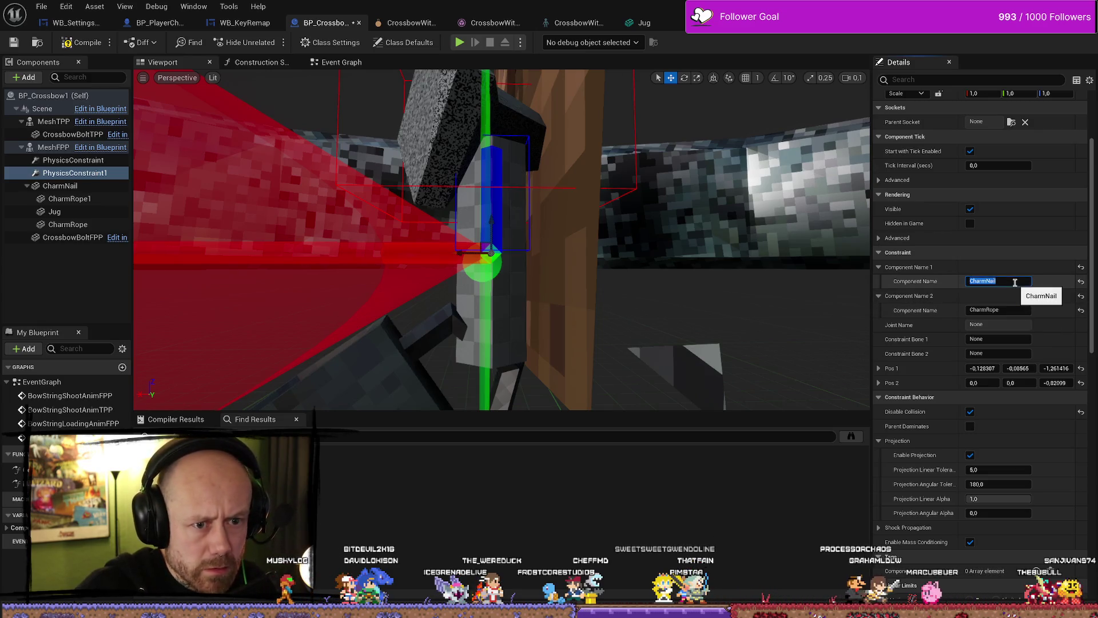
type("CharmRope")
key("Return")
left_click(1017, 309)
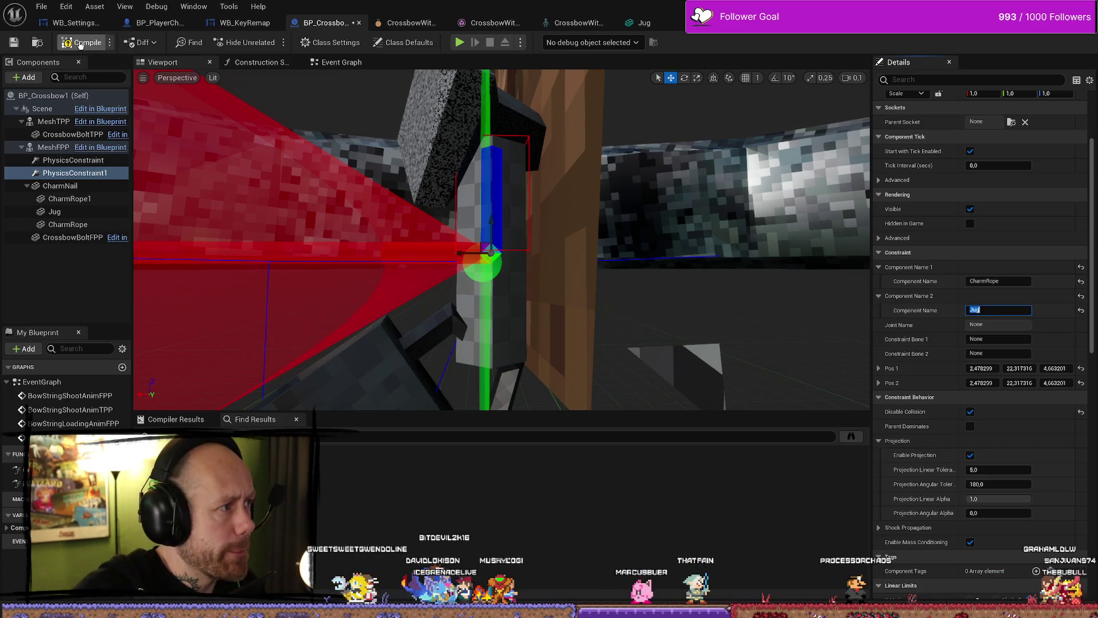
Position the constraint between rope and Jug, then restore down the window to show the level
left_click_drag(489, 239, 456, 227)
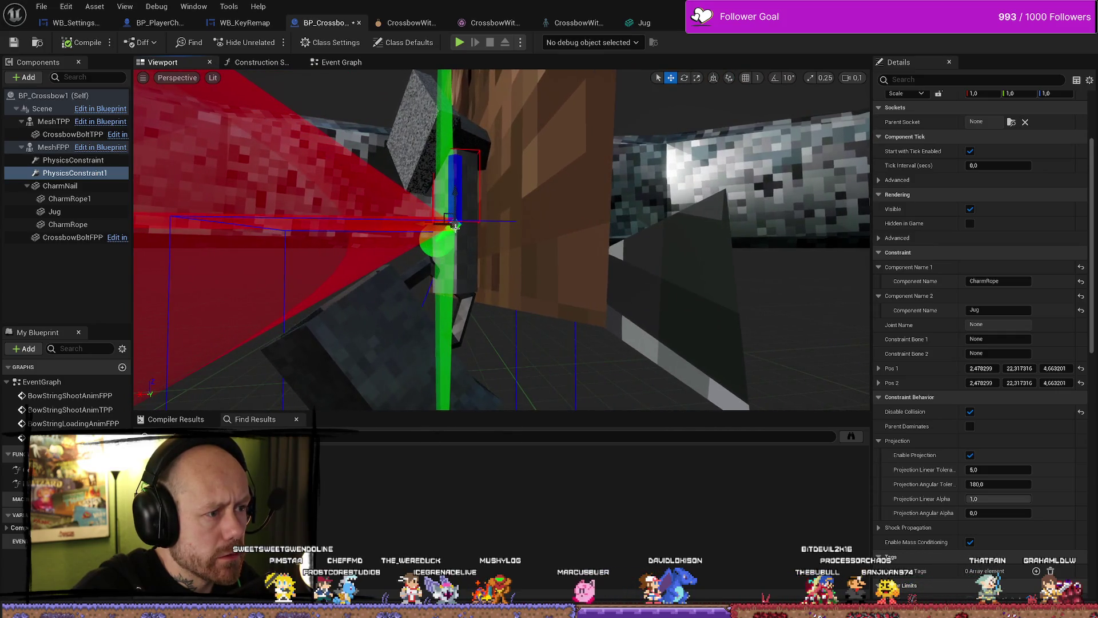
left_click(470, 260)
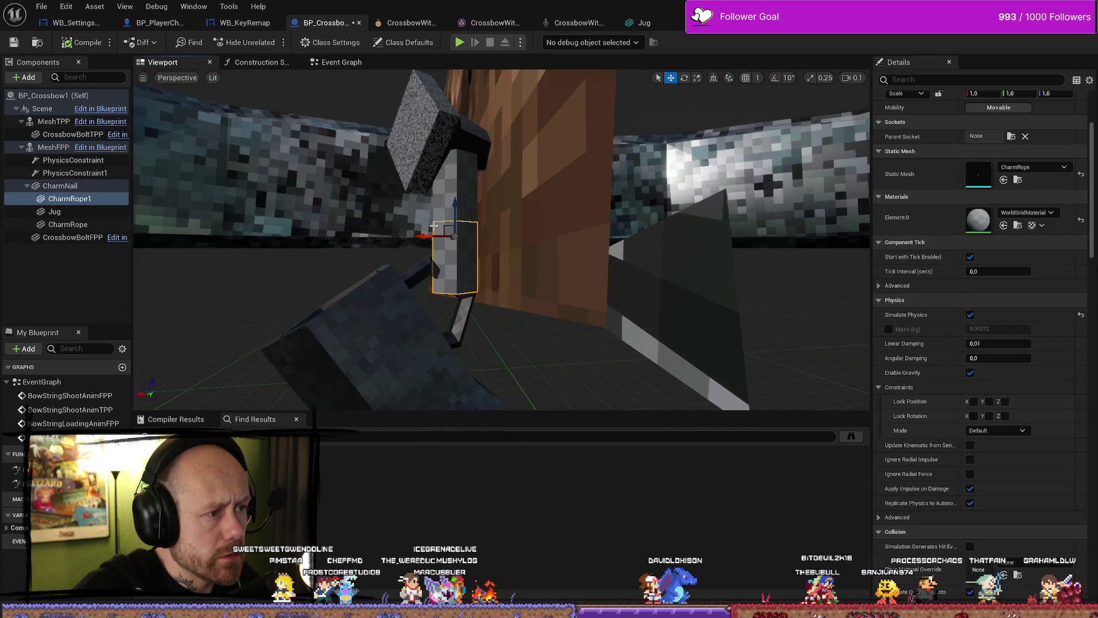
left_click(83, 173)
mouse_move(456, 197)
left_mouse_down()
mouse_move(460, 279)
mouse_move(461, 196)
mouse_move(452, 206)
mouse_move(467, 213)
left_mouse_up()
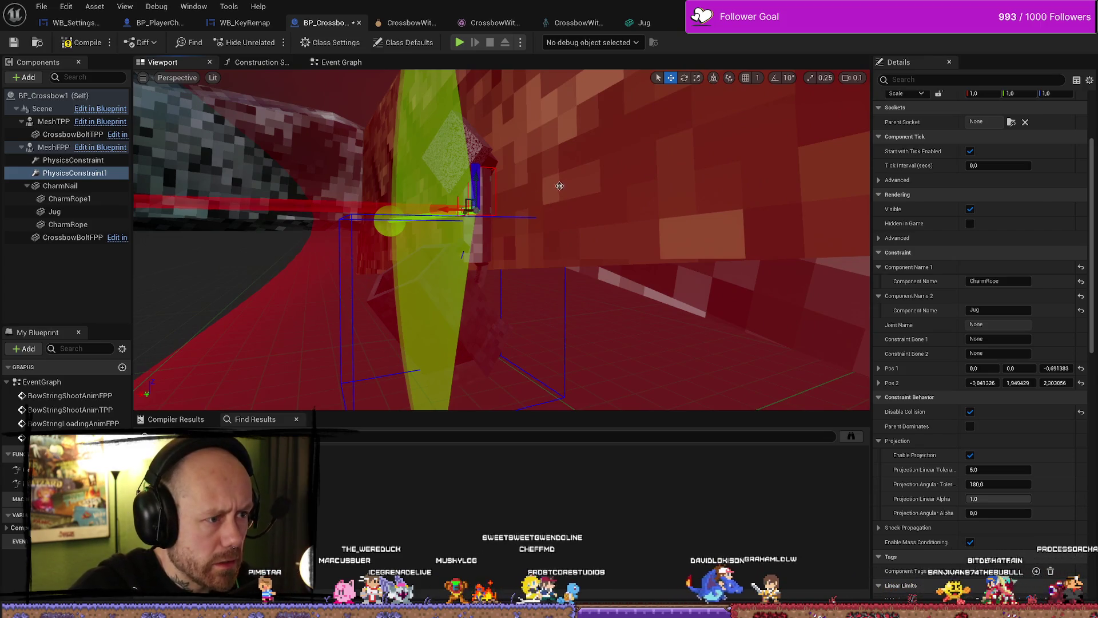
left_click_drag(550, 176, 498, 182)
left_click(442, 319)
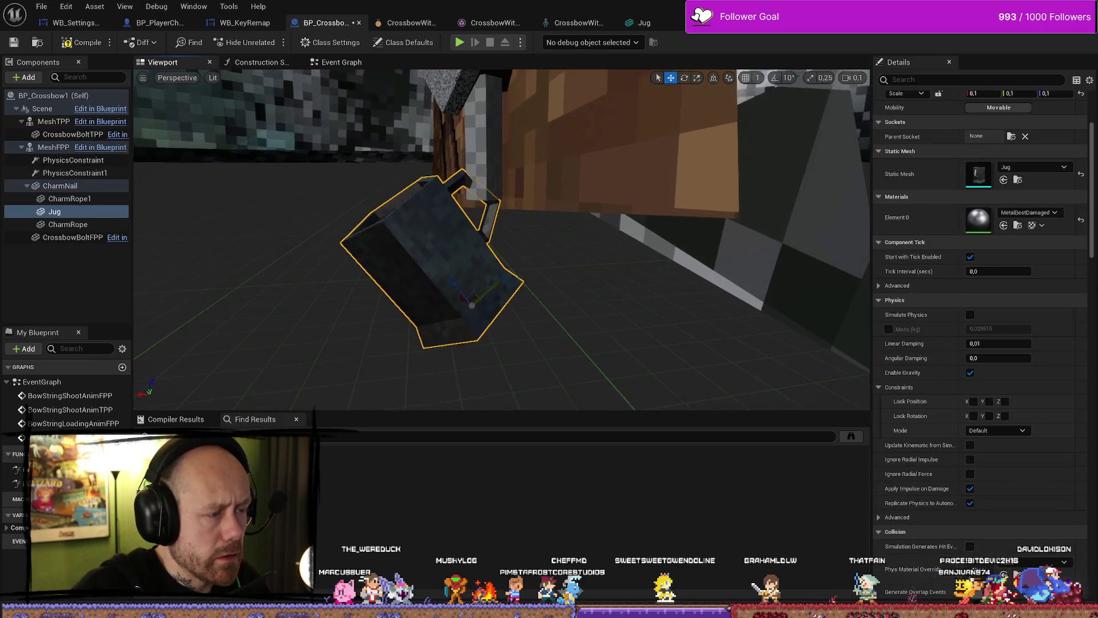
scroll(441, 319, "up", 2)
left_click_drag(441, 319, 472, 342)
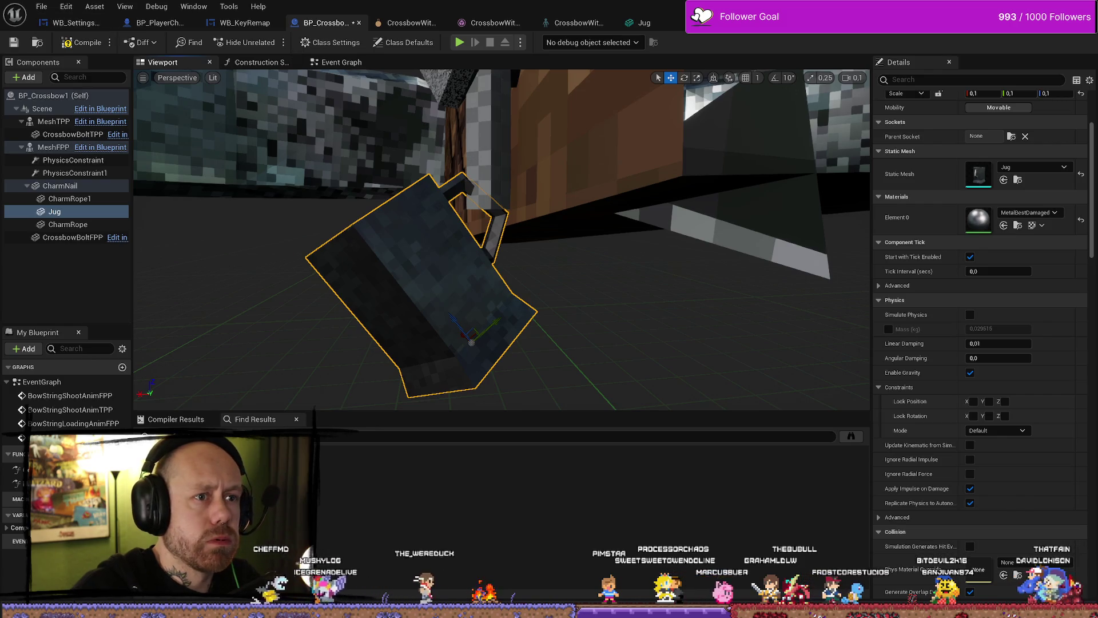
key("super+Down")
left_click(337, 156)
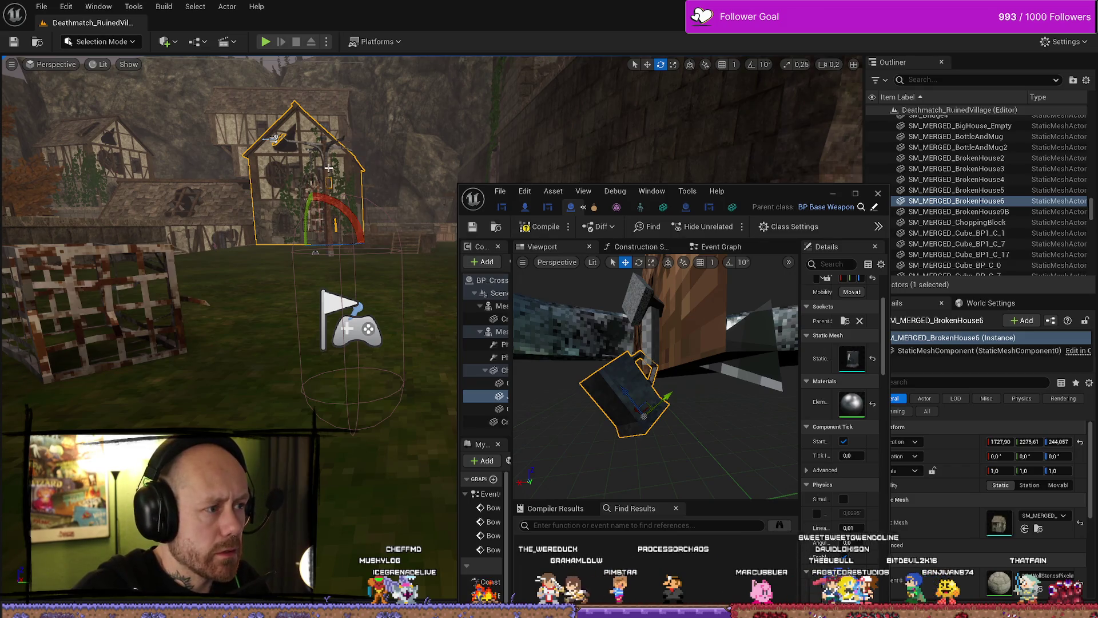
Fly to the hanging cage in the level and open its CageBP blueprint
left_click(322, 169)
left_click(342, 192)
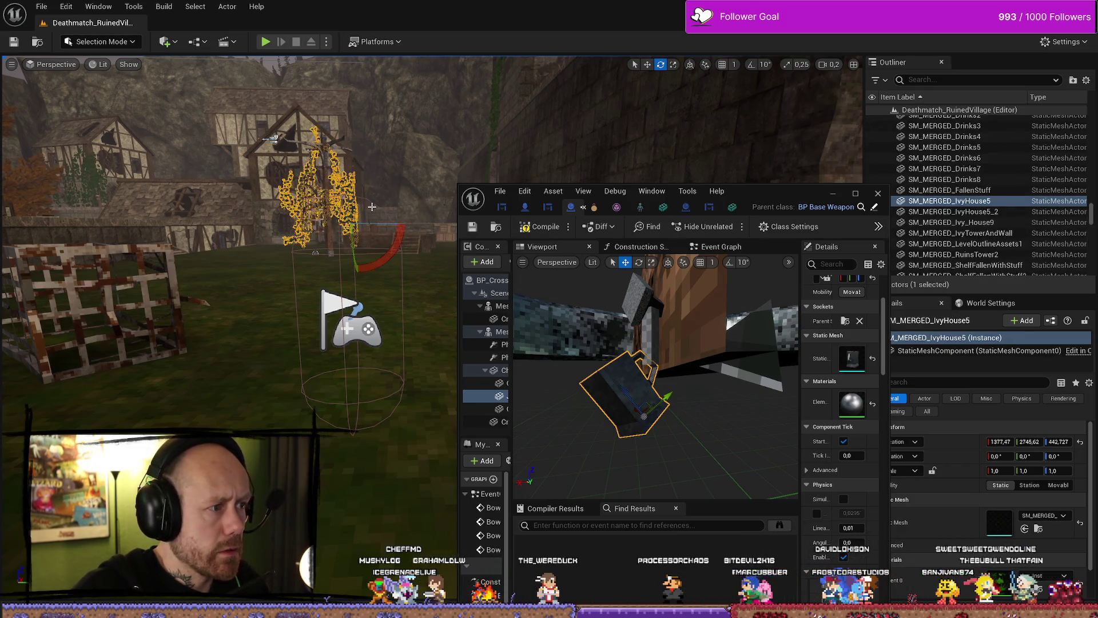
key("w")
scroll(229, 229, "up", 3)
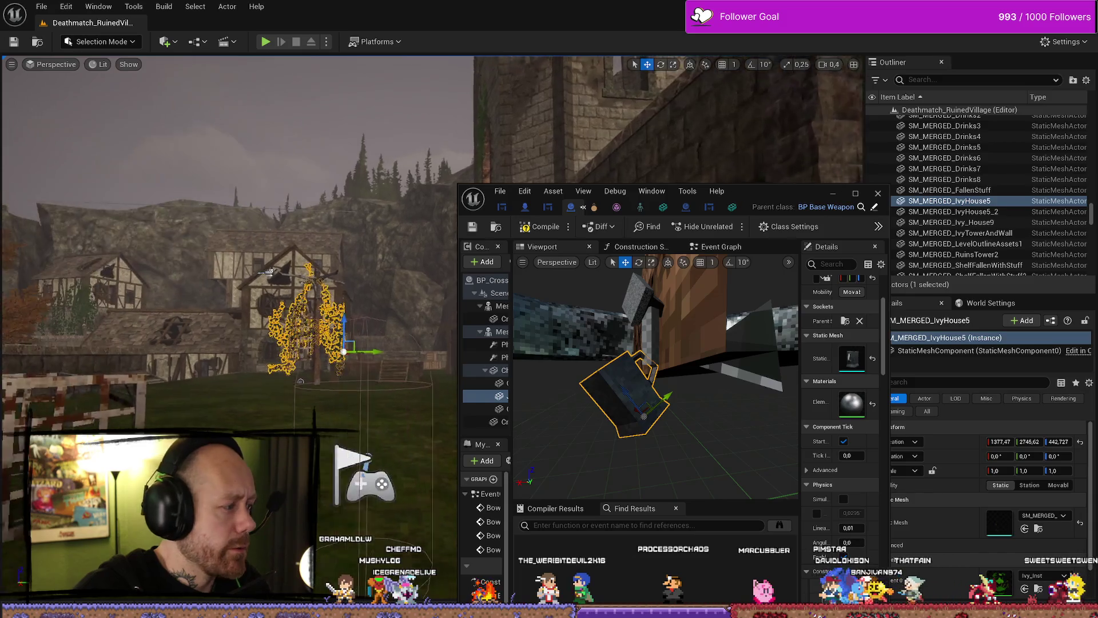
key("w")
key("d")
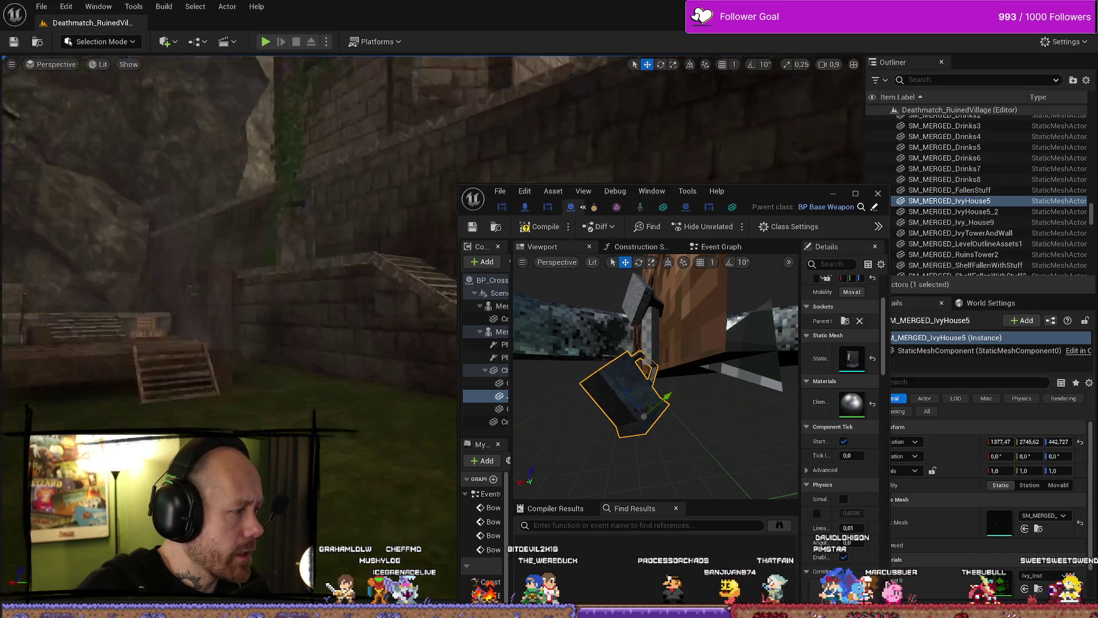
left_click(226, 280)
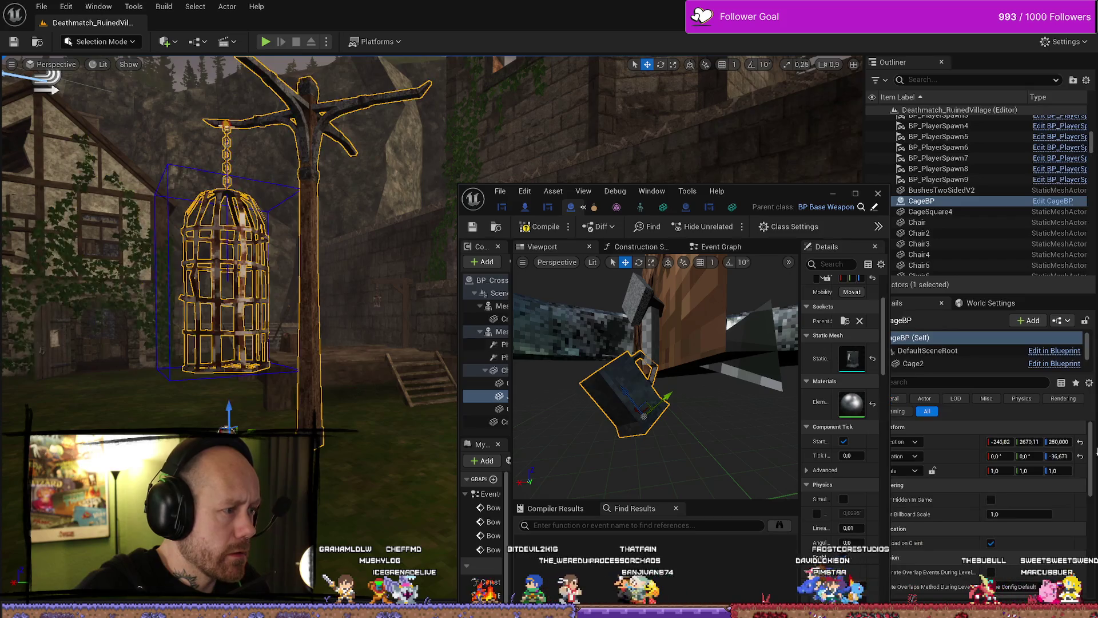
left_click(1048, 201)
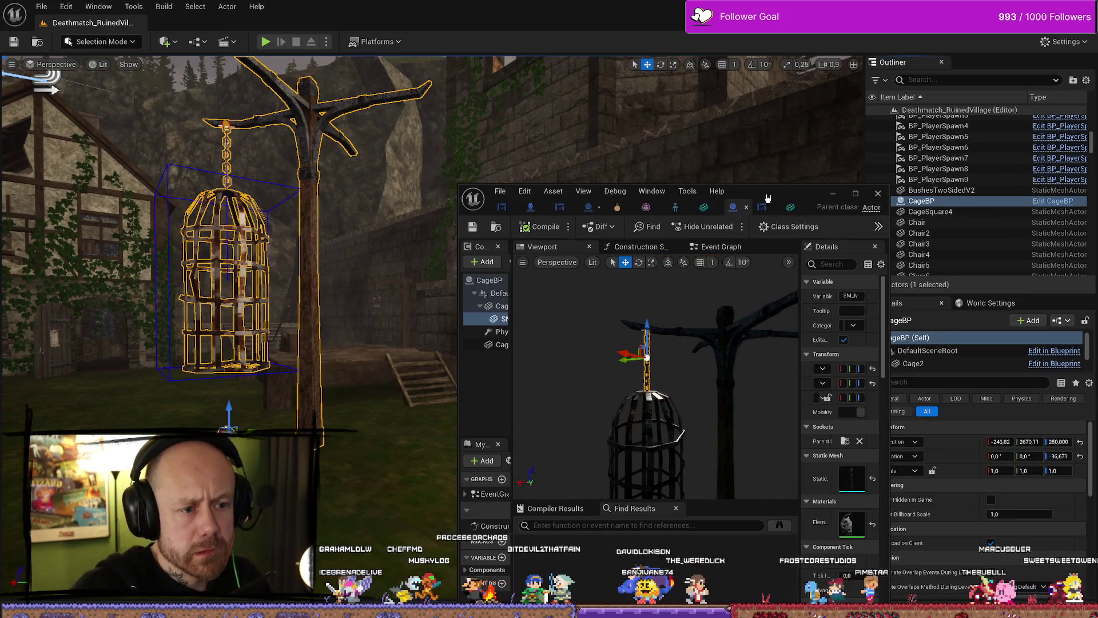
Inspect CageBP's PhysicsConstraint linking Cube to Cage2, then return to BP_Crossbow1
left_click(856, 193)
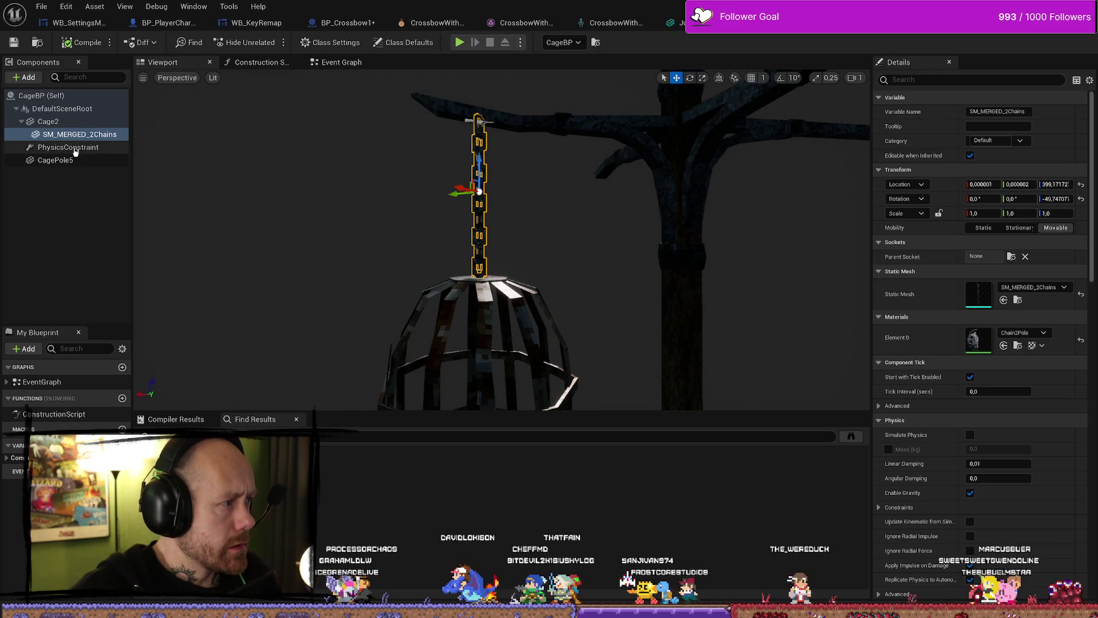
left_click(68, 148)
left_click_drag(610, 187, 644, 126)
key("f")
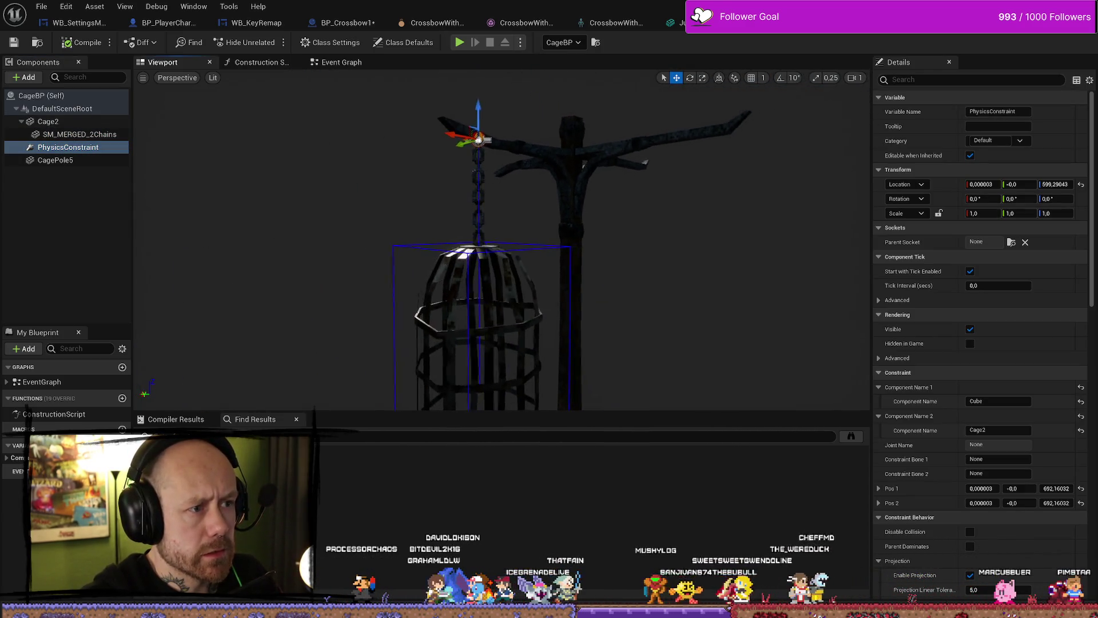
left_click(343, 22)
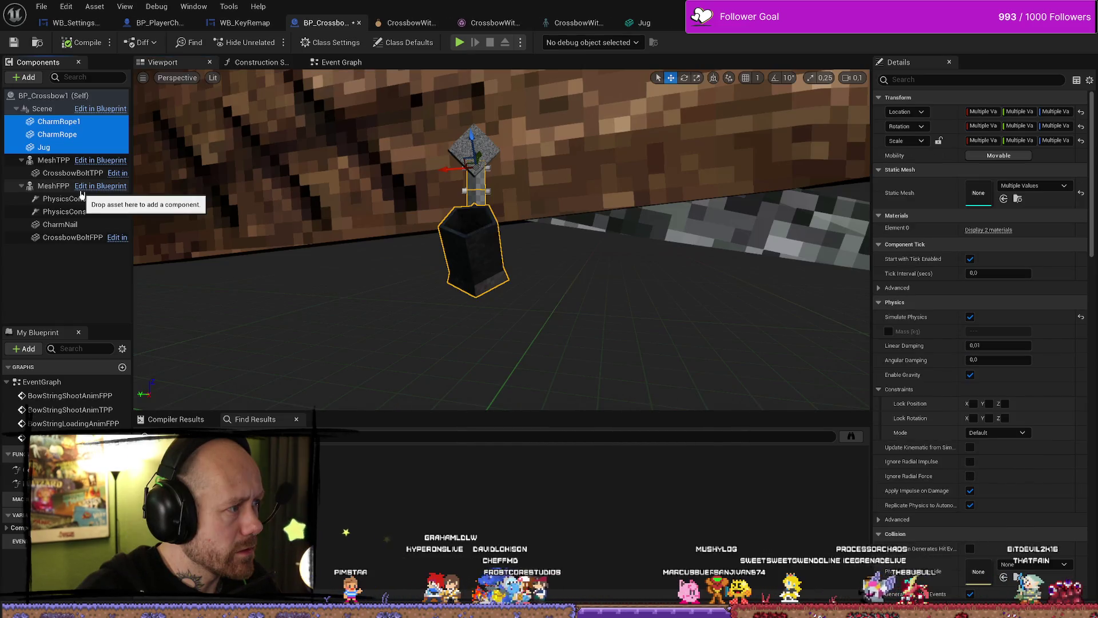
Parent Jug and both charm ropes under MeshFPP, then frame and orbit around CharmNail
left_click_drag(59, 126, 55, 186)
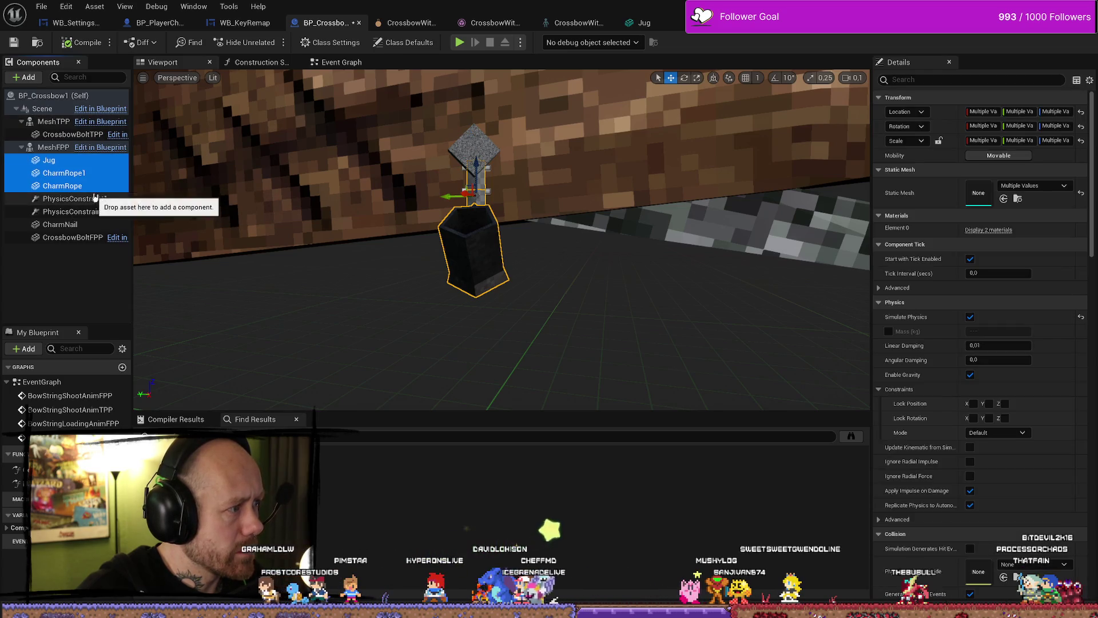
left_click(80, 223)
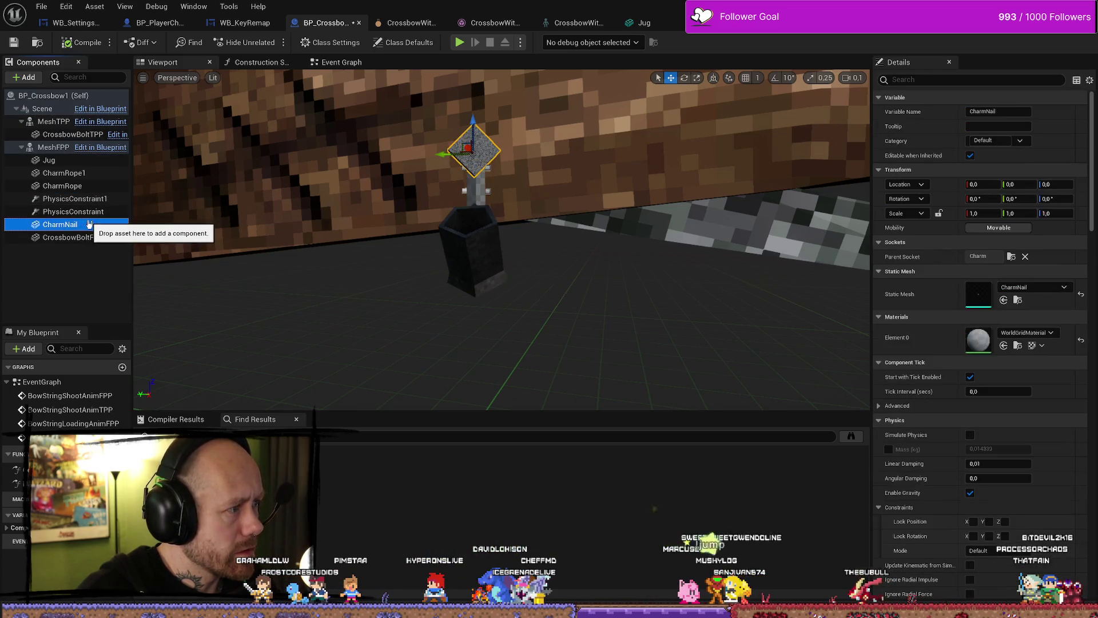
key("f")
left_click_drag(515, 257, 401, 237)
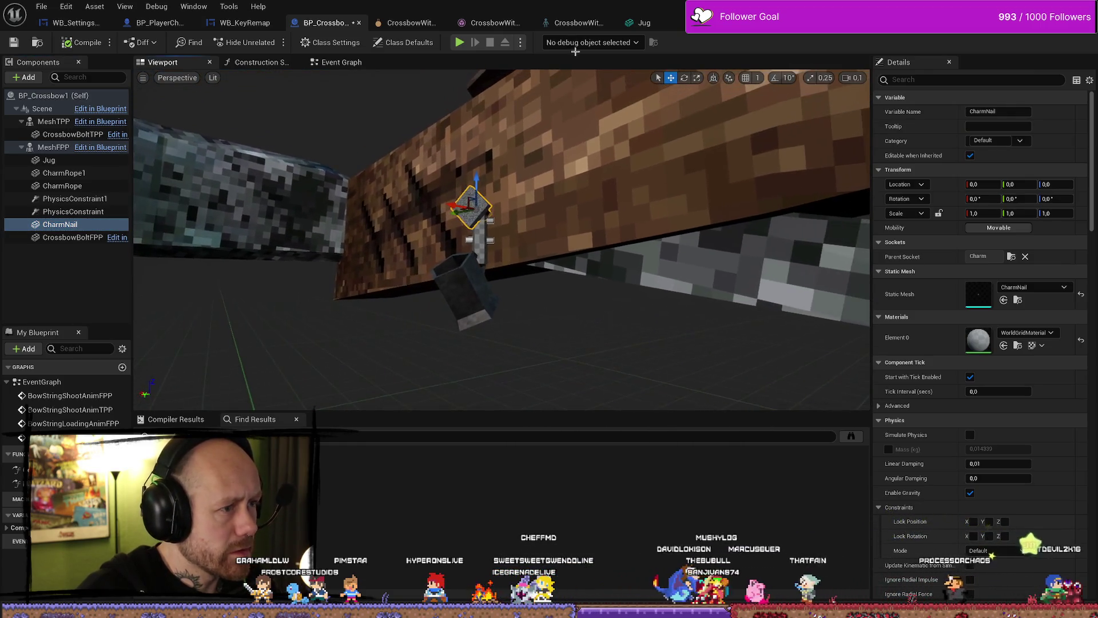
left_click(520, 42)
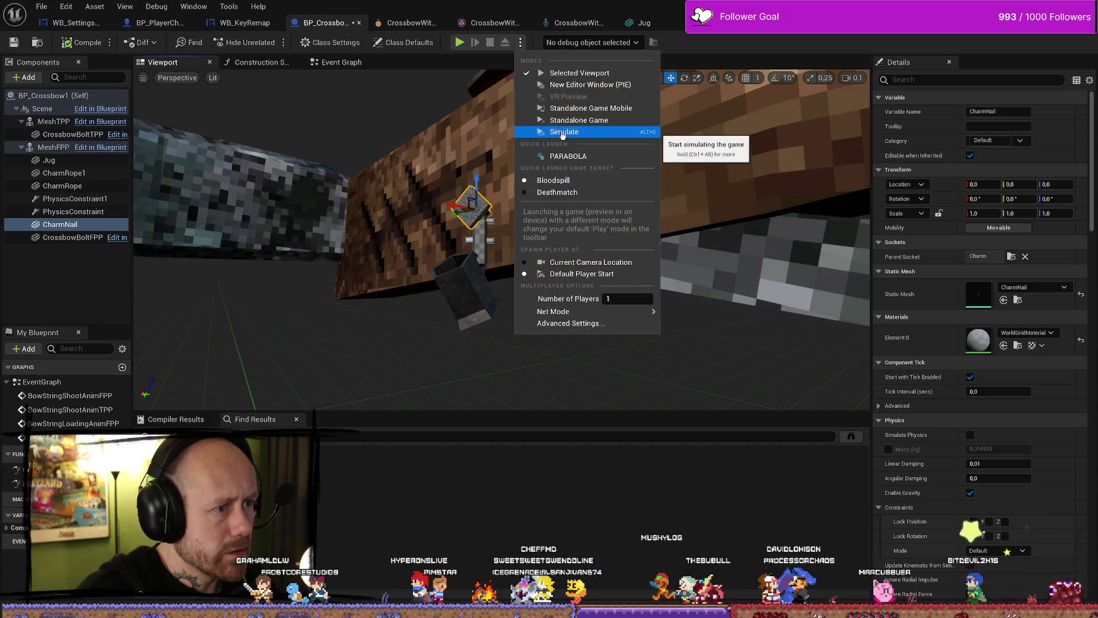
Simulate the crossbow's physics and nudge the third- and first-person meshes along X
left_click(576, 192)
key("alt+s")
scroll(501, 240, "up", 2)
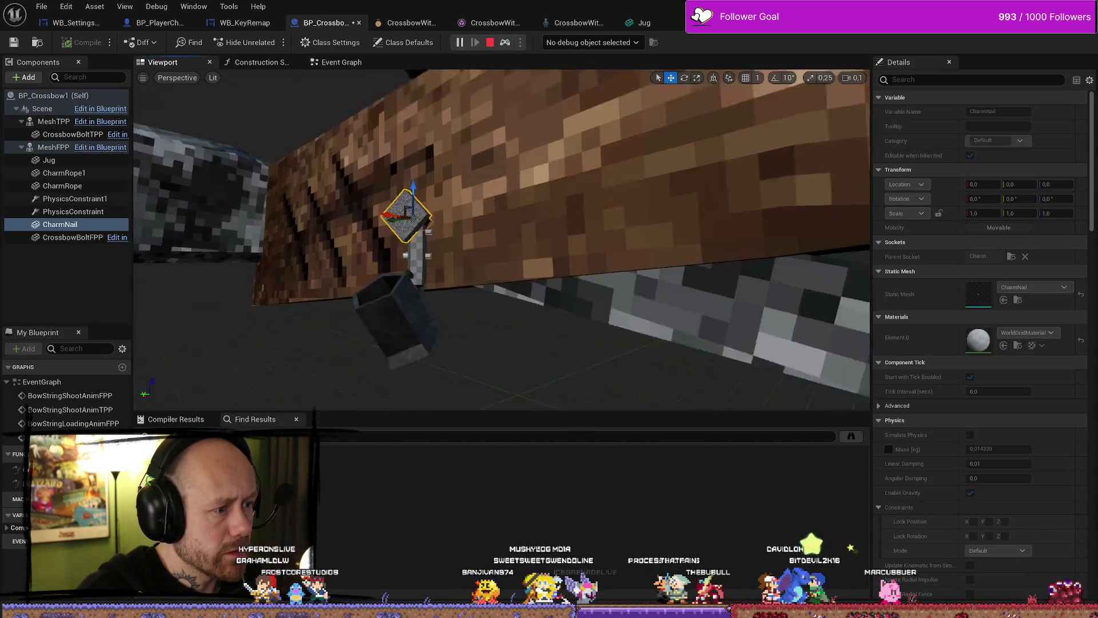
left_click(458, 229)
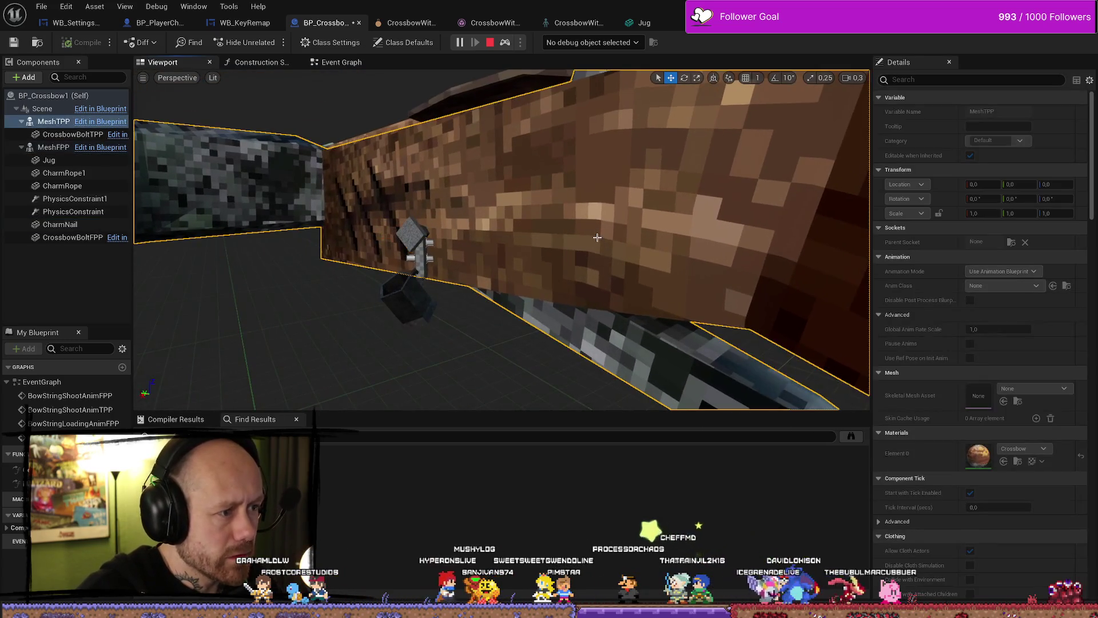
scroll(706, 351, "down", 3)
left_click_drag(706, 350, 809, 319)
left_click(594, 204)
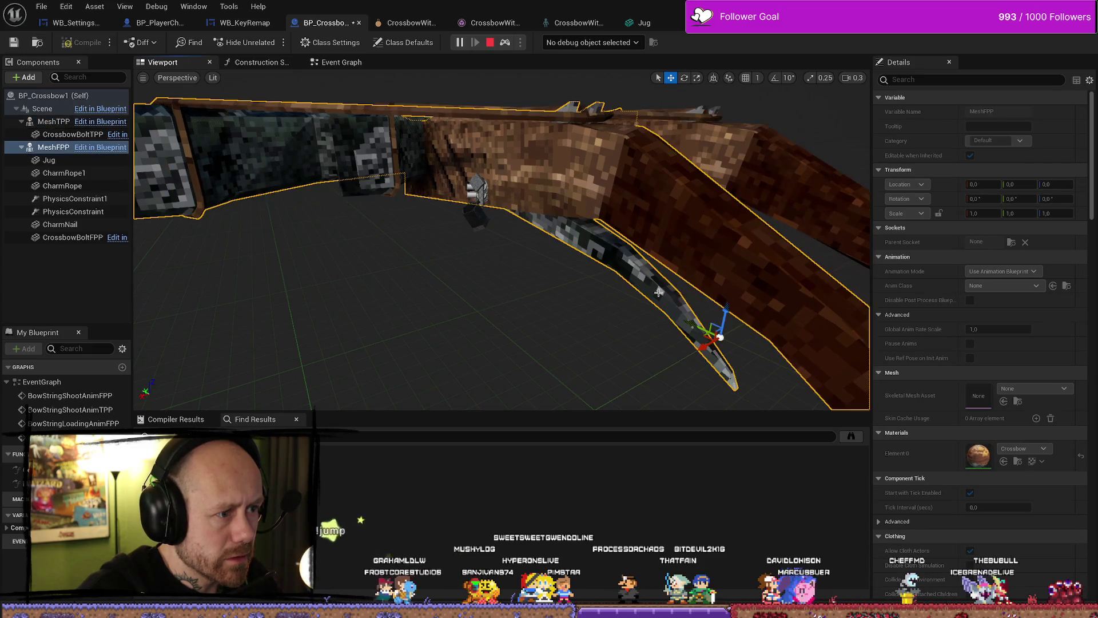
scroll(711, 356, "up", 2)
left_click_drag(710, 355, 695, 356)
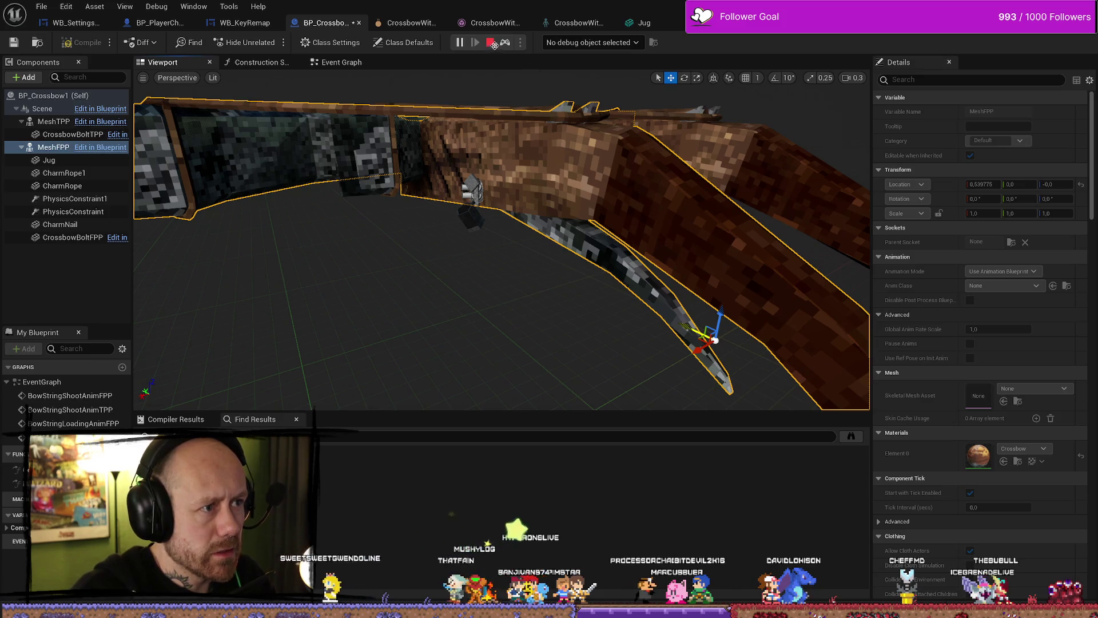
Stop the simulation, close the Message Log and undo the mesh moves
key("ctrl+z")
key("Escape")
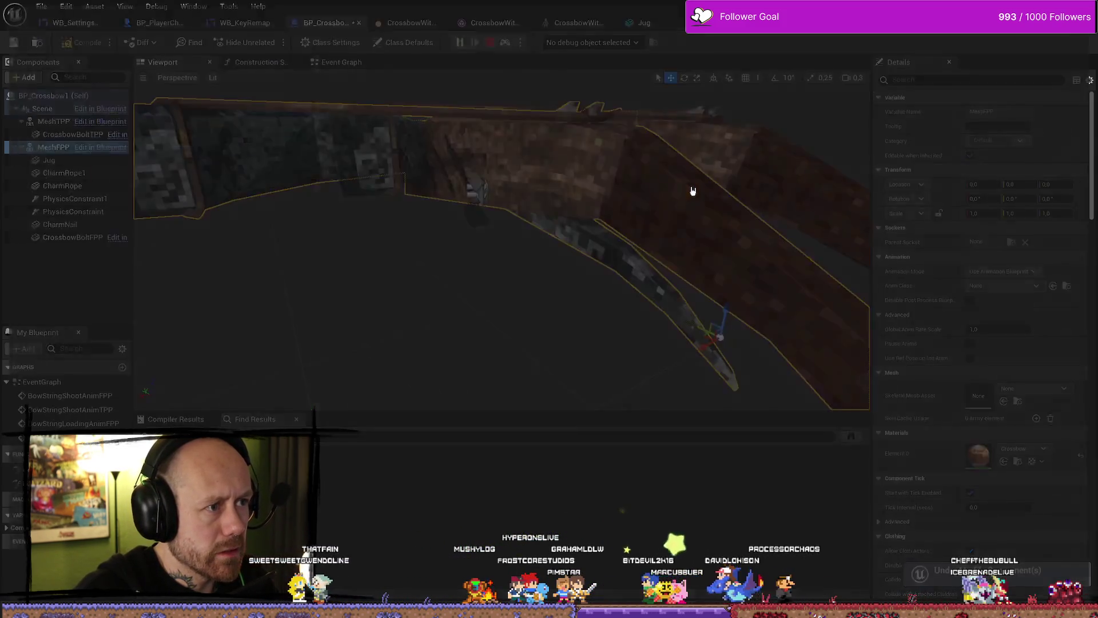
key("alt+Tab")
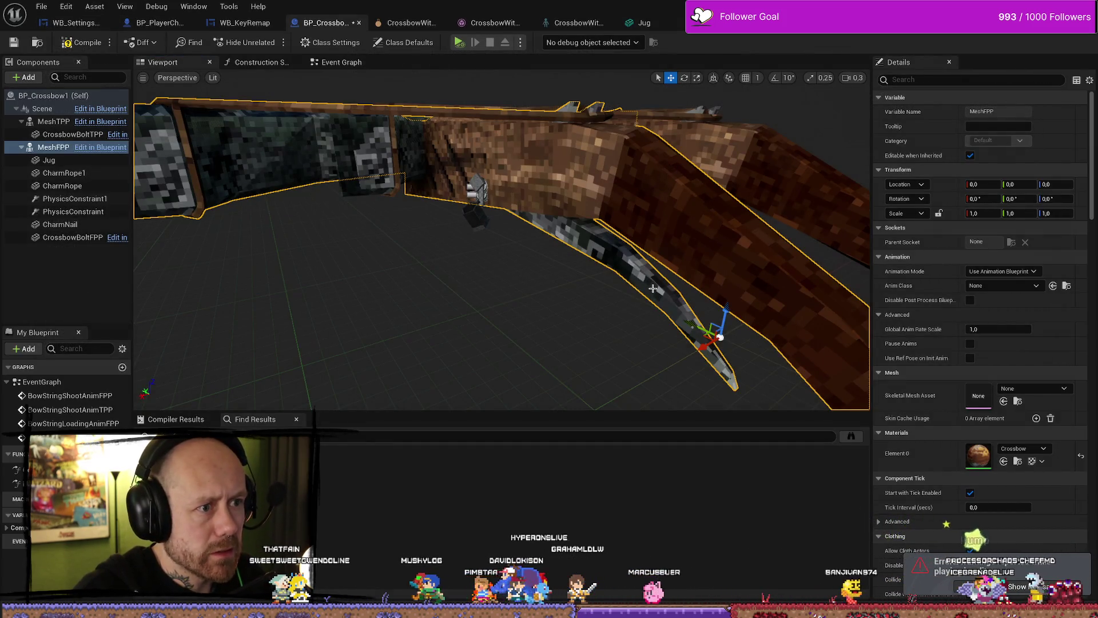
key("ctrl+z")
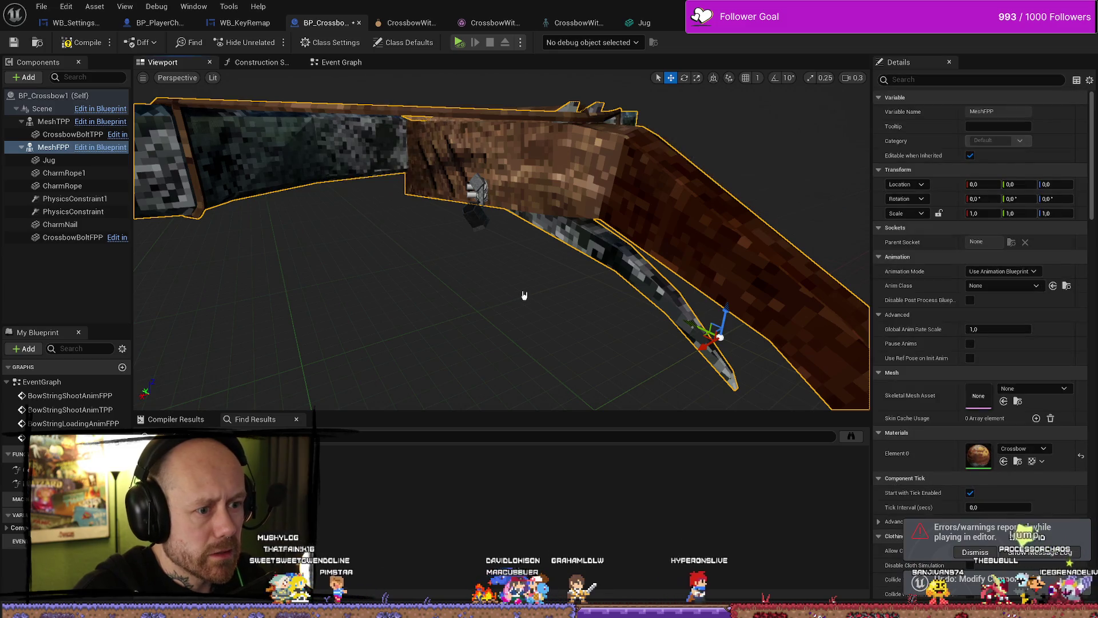
Undo the attach changes, move CharmRope1, CharmRope and Jug off CharmNail, and compile
key("ctrl+z")
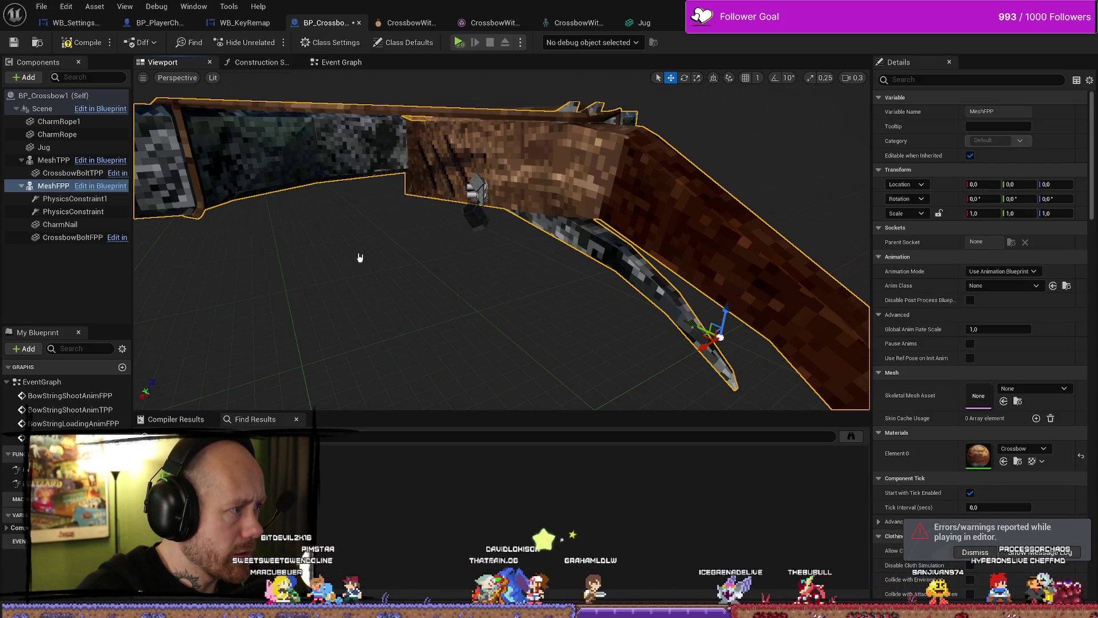
key("ctrl+z")
left_click(63, 200)
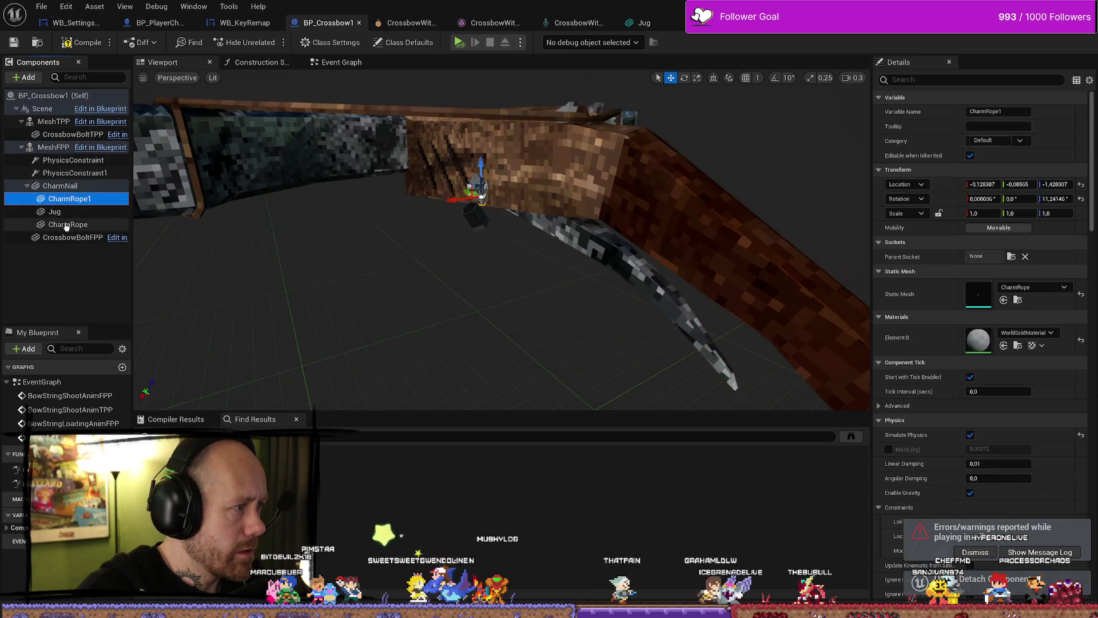
left_click(66, 224, "shift")
left_click_drag(66, 224, 49, 187)
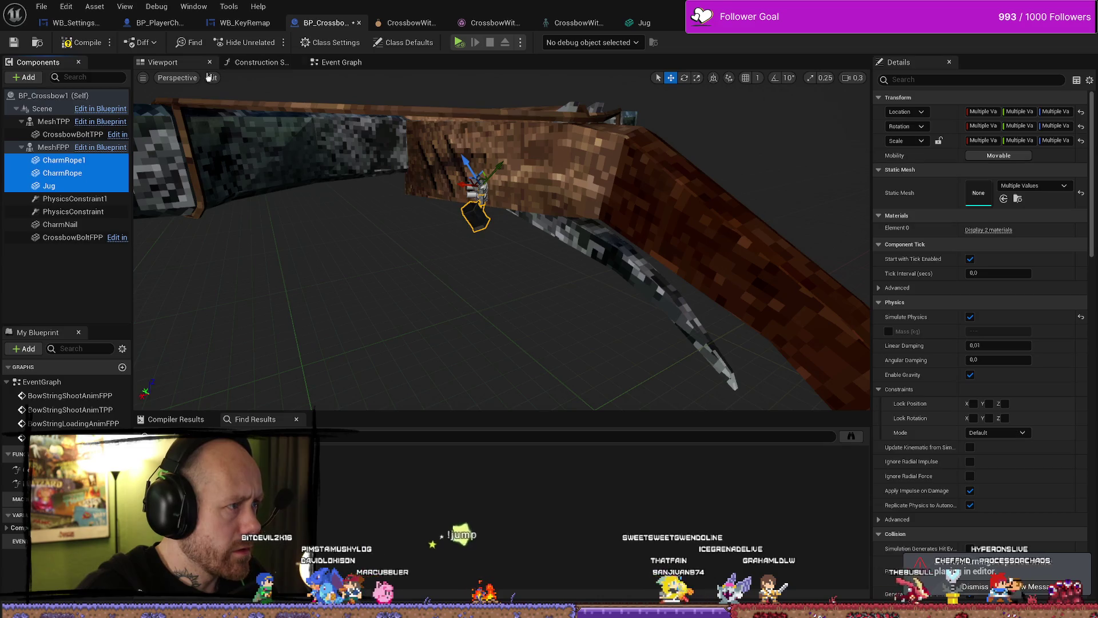
left_click(81, 46)
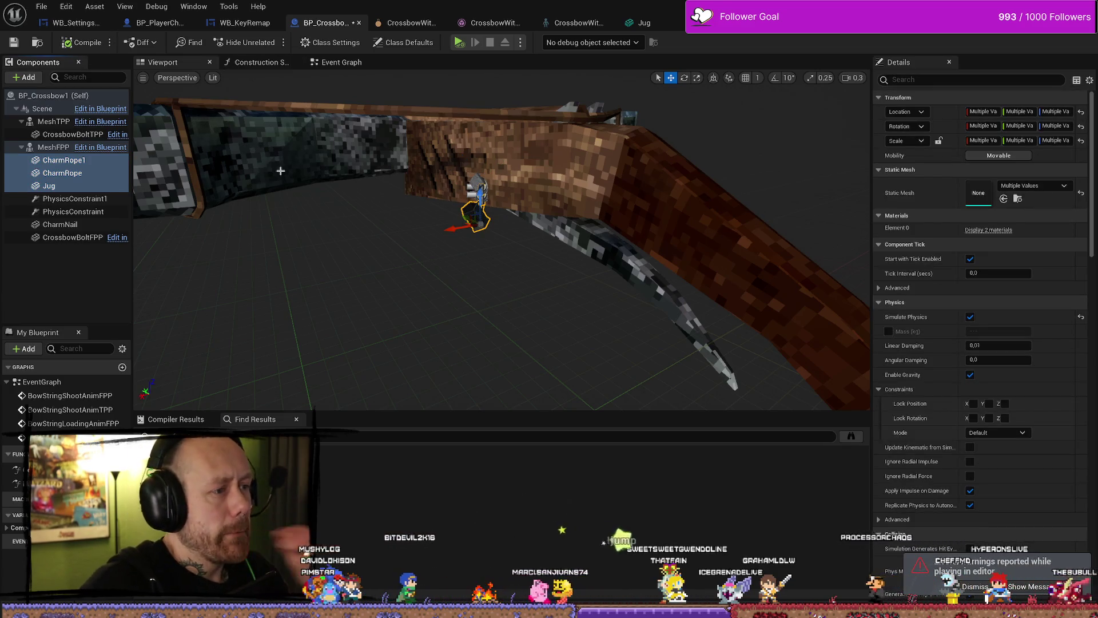
Try sliding the nail and charm pieces sideways, undo it, then select all components
key("f")
left_click(537, 224, "ctrl")
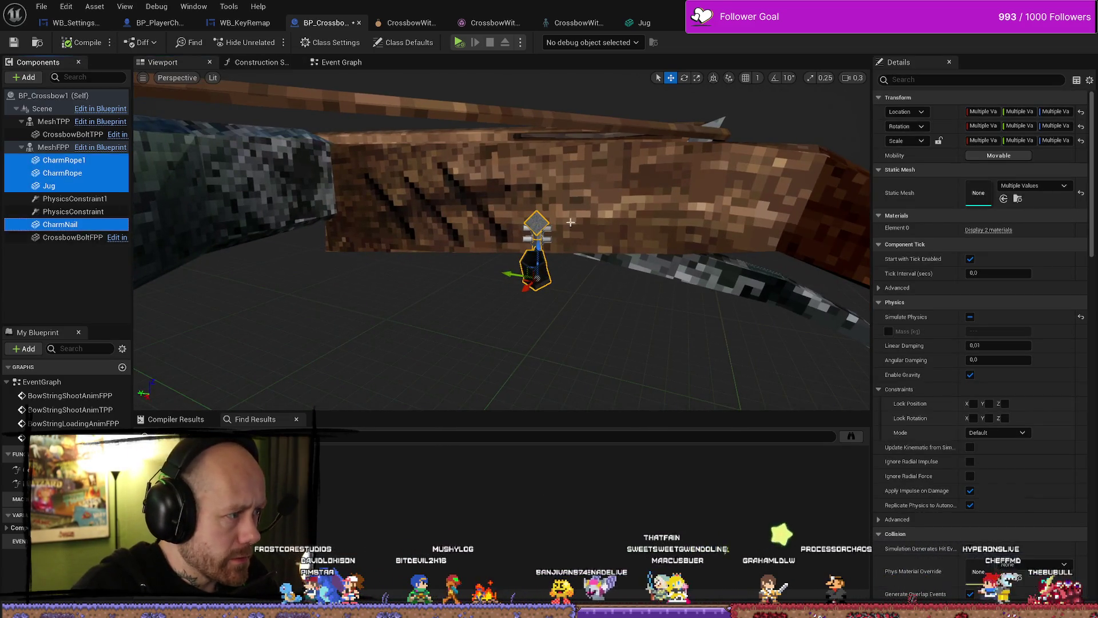
mouse_move(532, 278)
left_mouse_down()
mouse_move(311, 278)
mouse_move(321, 281)
left_mouse_up()
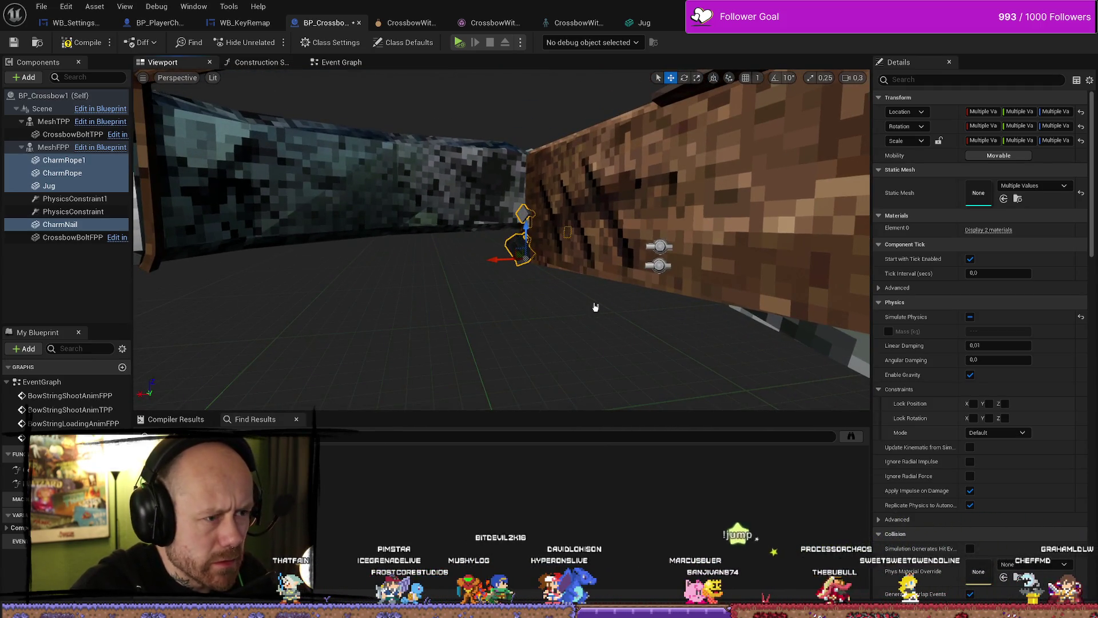
left_click(628, 336)
key("ctrl+z")
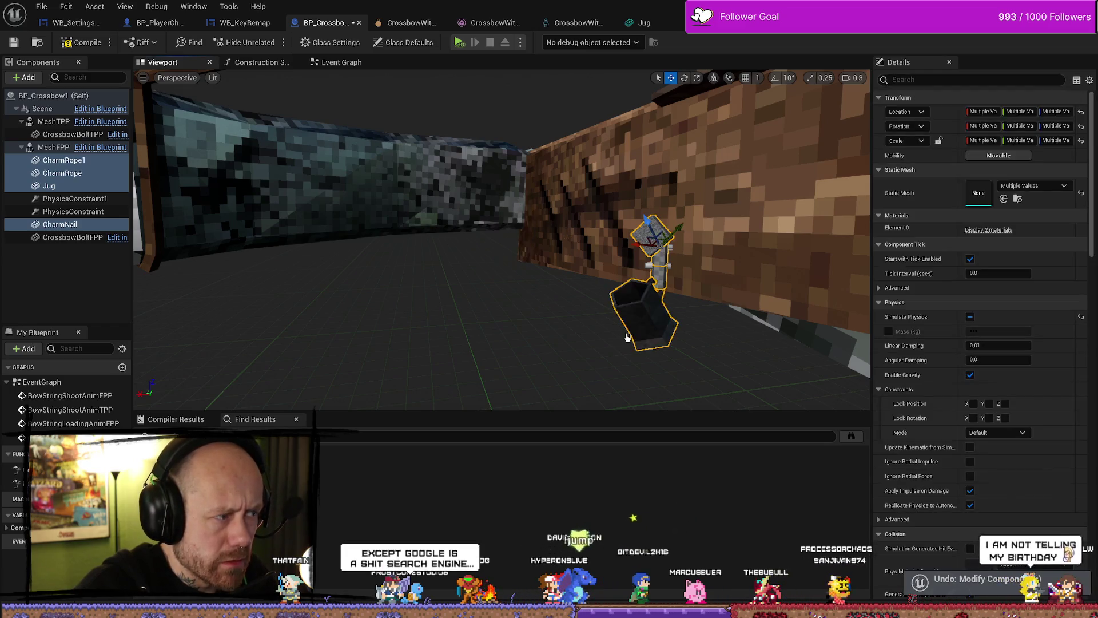
left_click(63, 160)
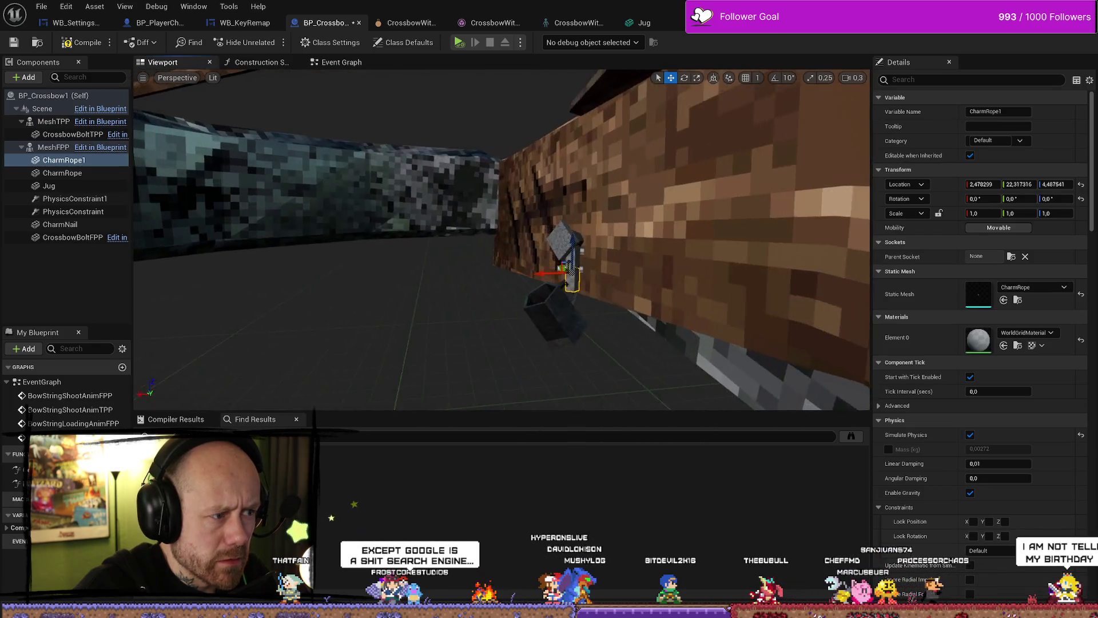
left_click_drag(231, 204, 231, 203)
left_click(87, 226, "shift")
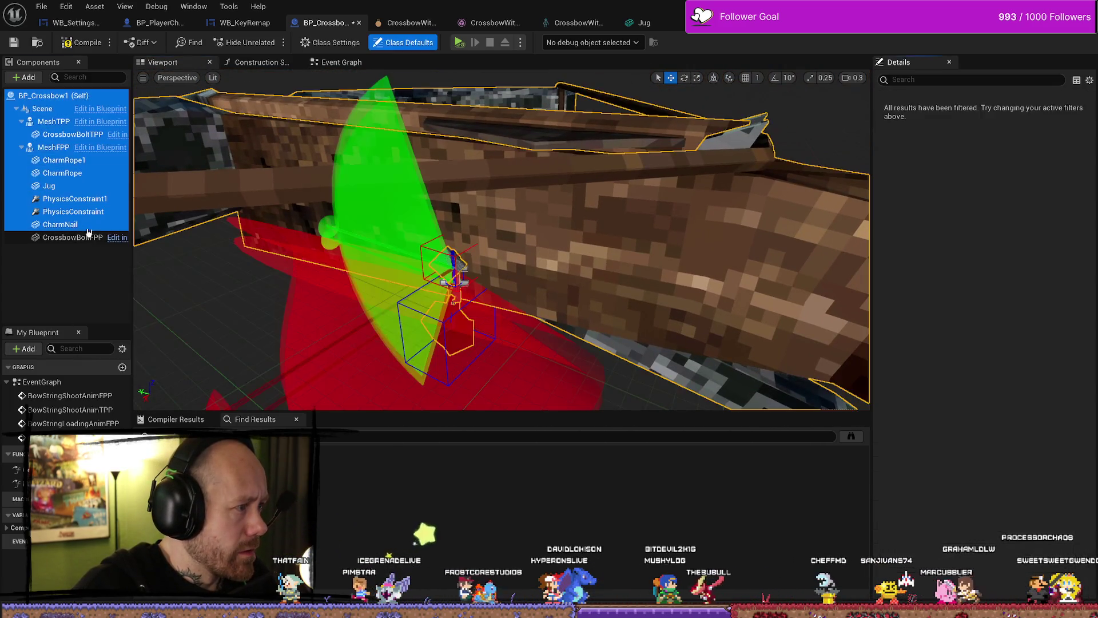
Undo the last crossbow change and move the rope and jug pieces back out from under CharmNail
left_click_drag(464, 232, 668, 293)
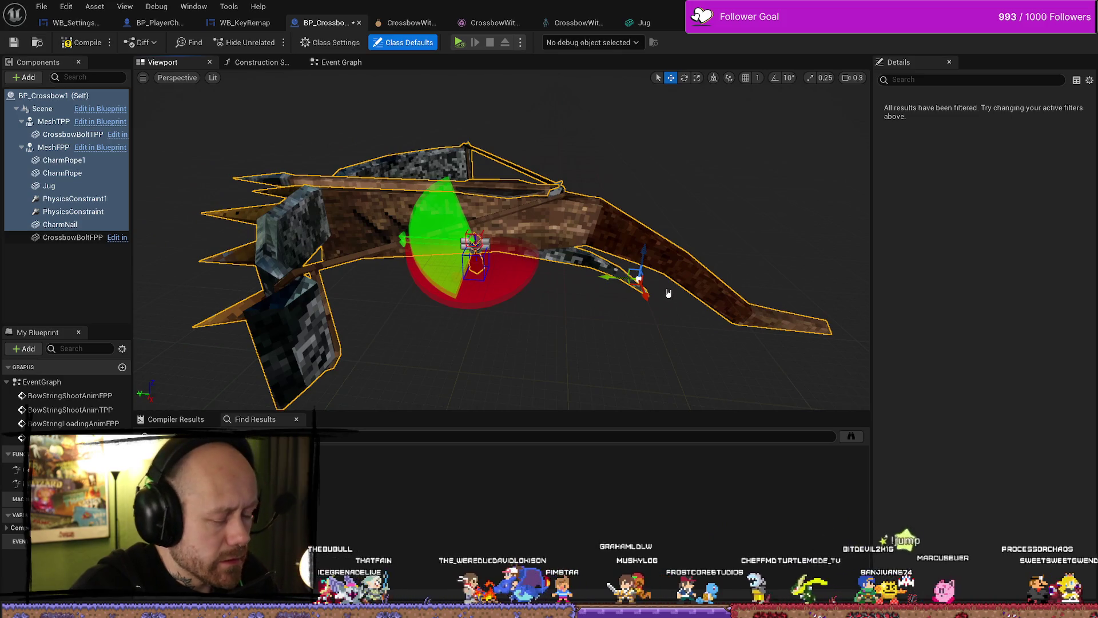
key("ctrl+z")
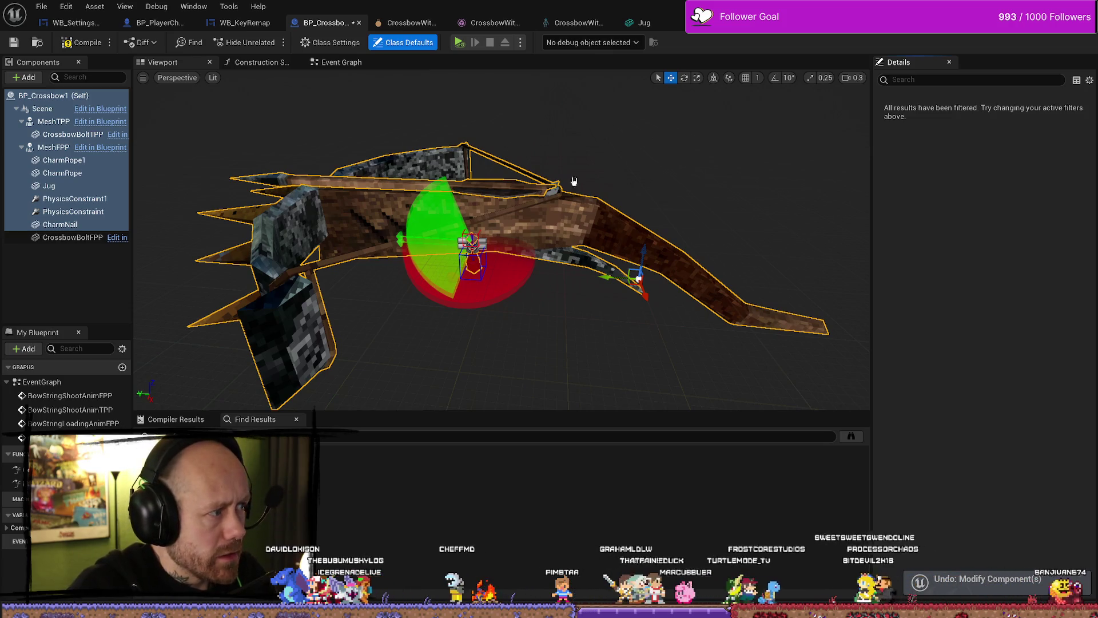
left_click_drag(89, 187, 60, 224)
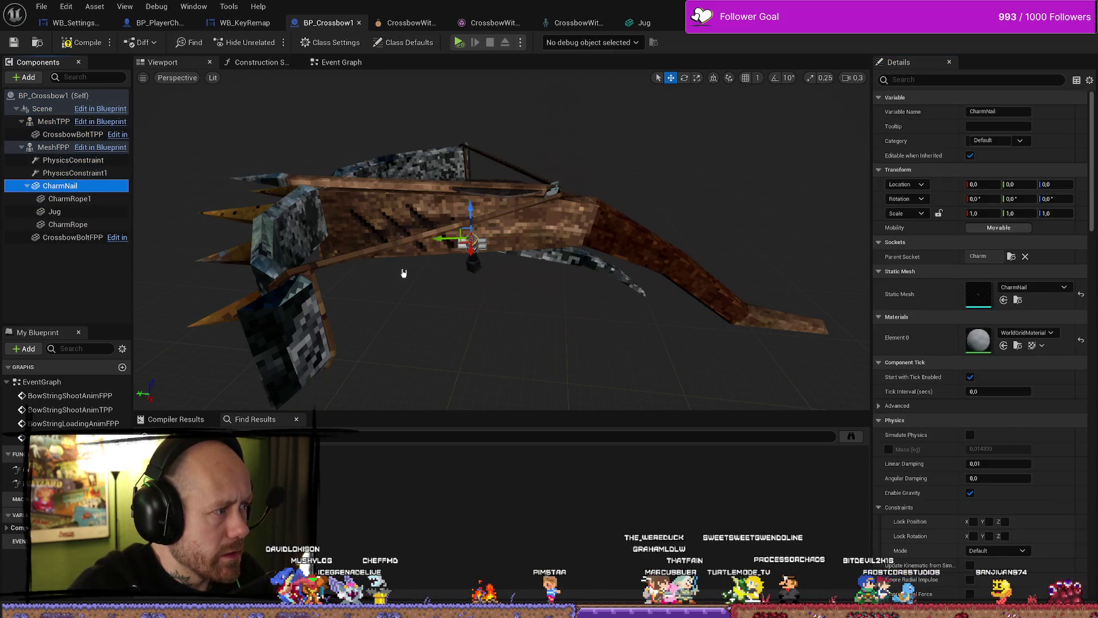
left_click(69, 198)
left_click(68, 224, "shift")
left_click_drag(76, 202, 53, 147)
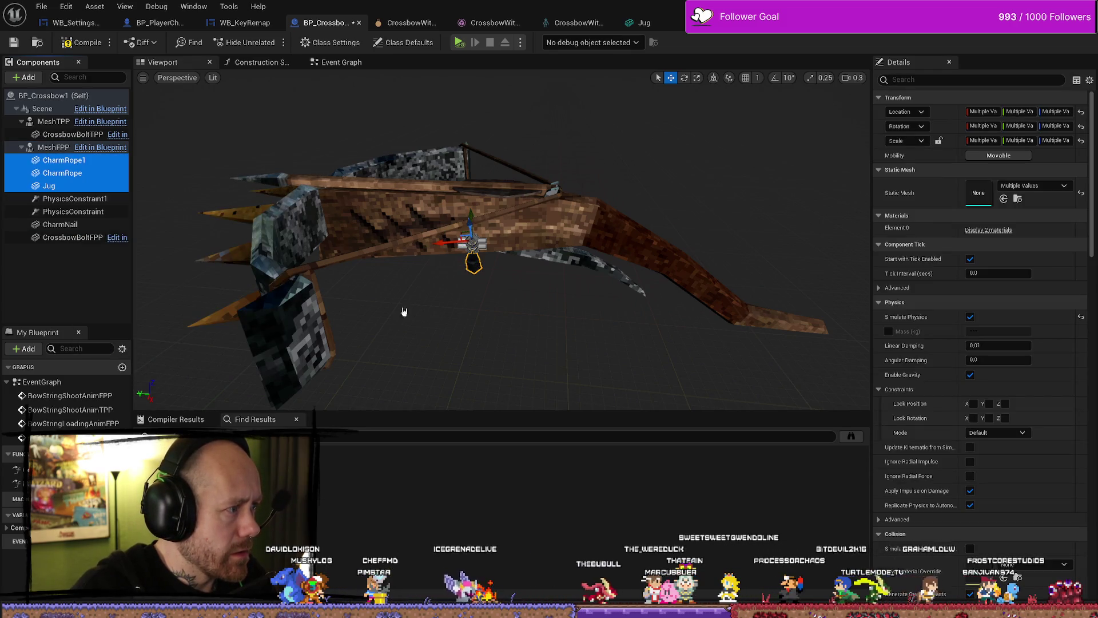
Select CharmRope1 through CharmNail plus the constraints and focus the view on them
left_click(60, 225, "shift")
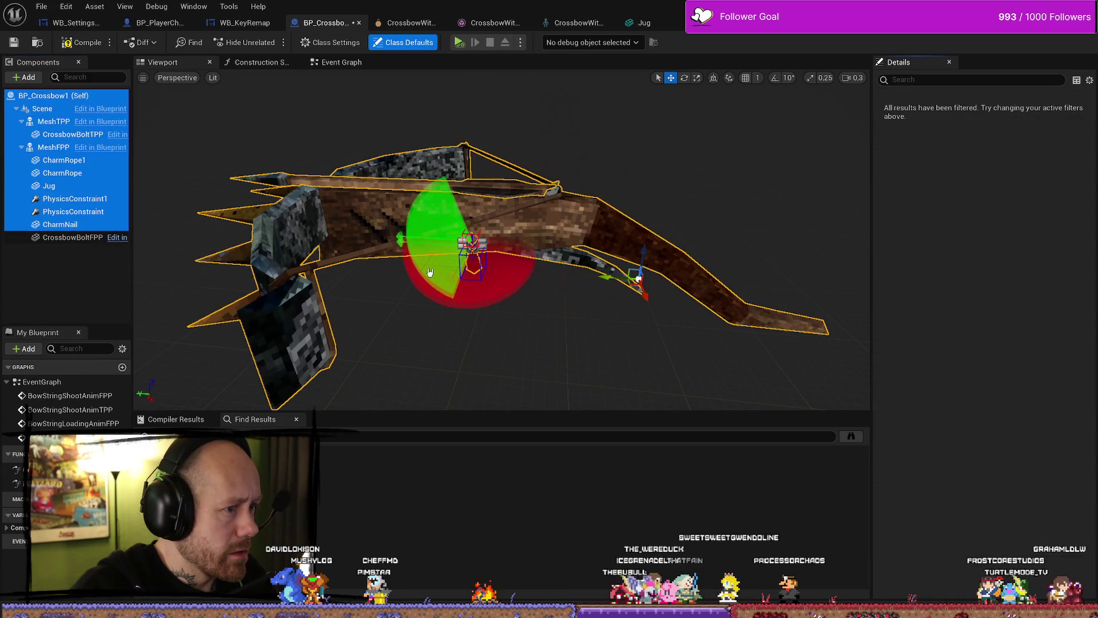
left_click(96, 229)
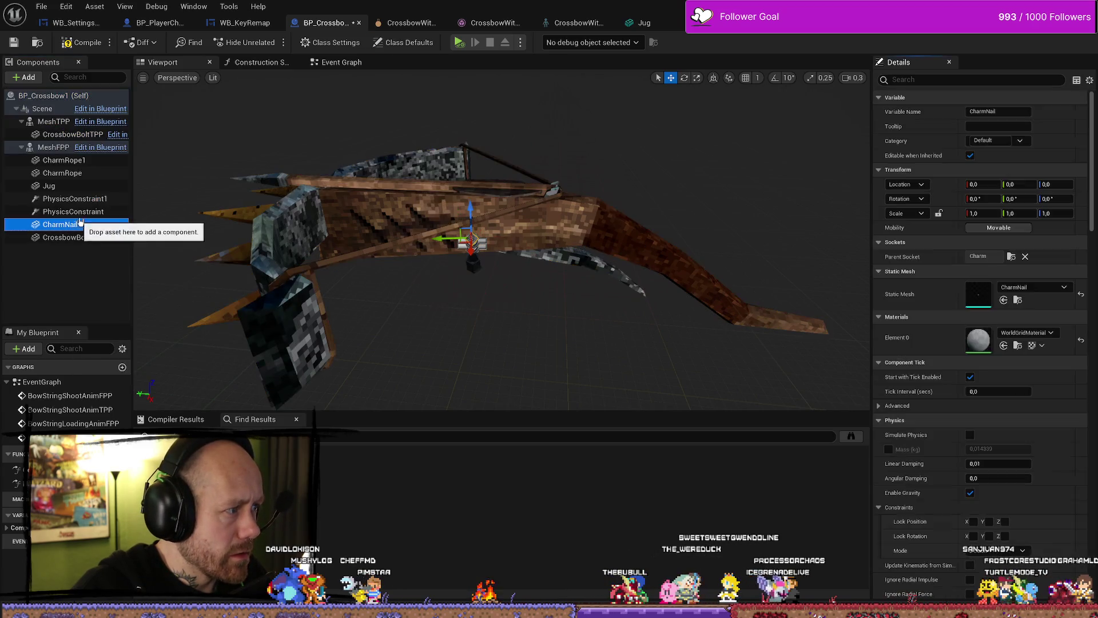
left_click(69, 164, "ctrl")
left_click(71, 173, "ctrl")
left_click(75, 212, "ctrl+shift")
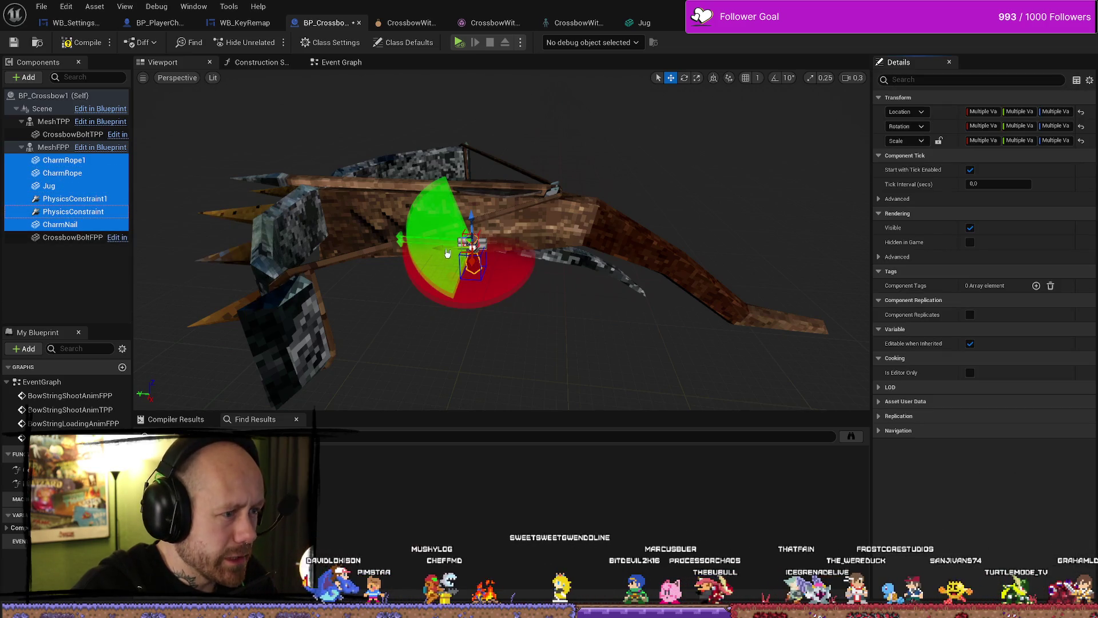
left_click_drag(448, 254, 449, 248)
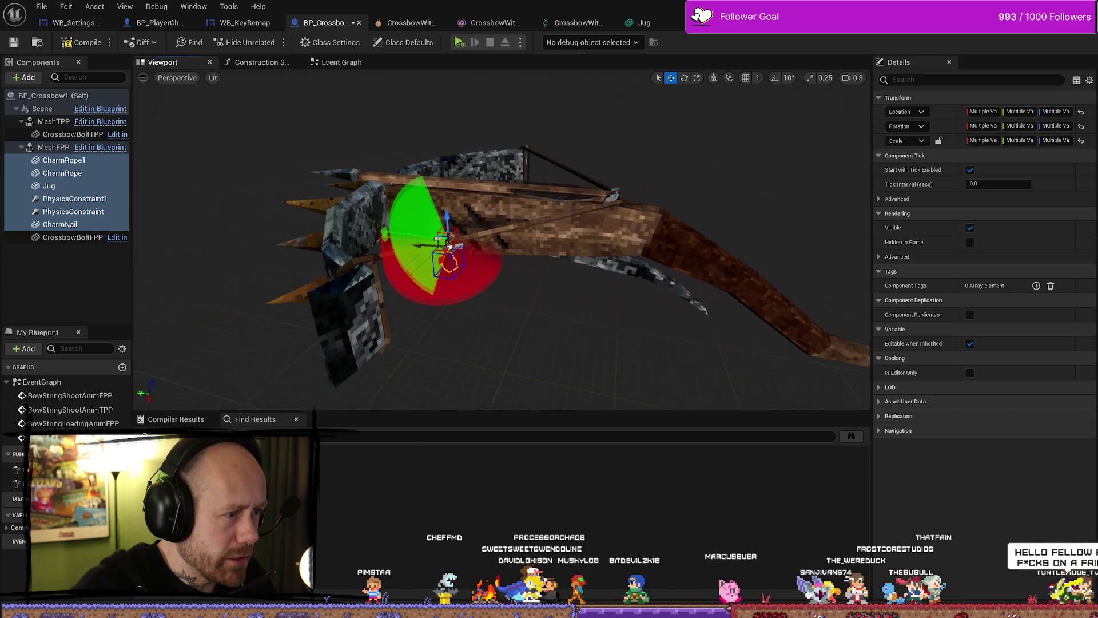
key("f")
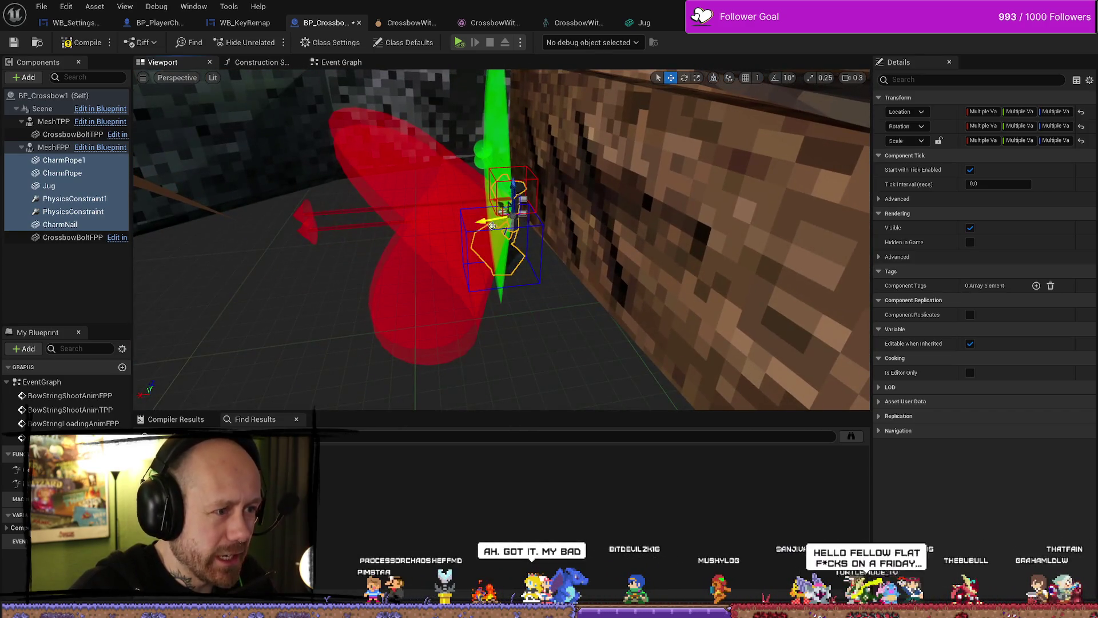
mouse_move(435, 240)
left_mouse_down()
mouse_move(389, 224)
mouse_move(497, 170)
left_mouse_up()
scroll(497, 169, "down", 10)
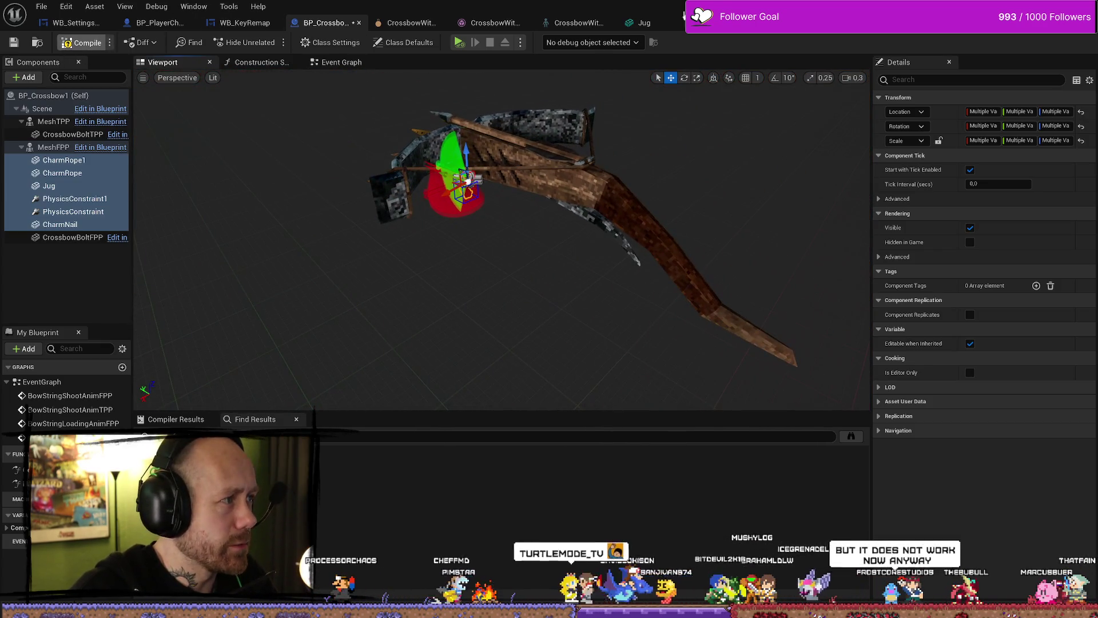
Play the level and review the 'Accessed None' Blueprint runtime errors in the Message Log
key("alt+Tab")
left_click(267, 46)
left_click(298, 42)
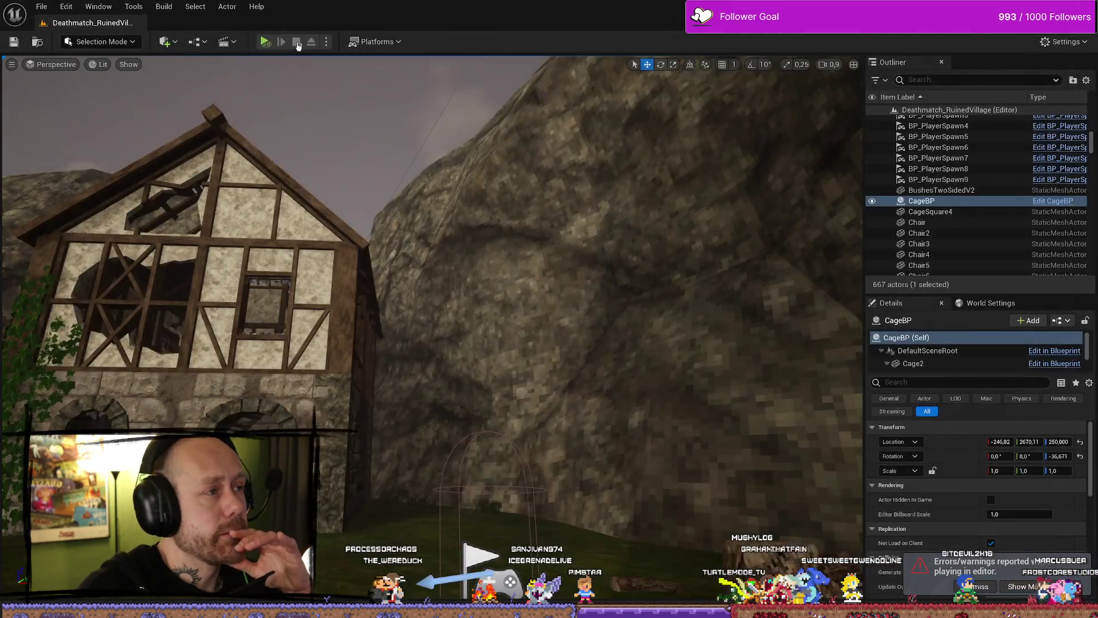
left_click(326, 42)
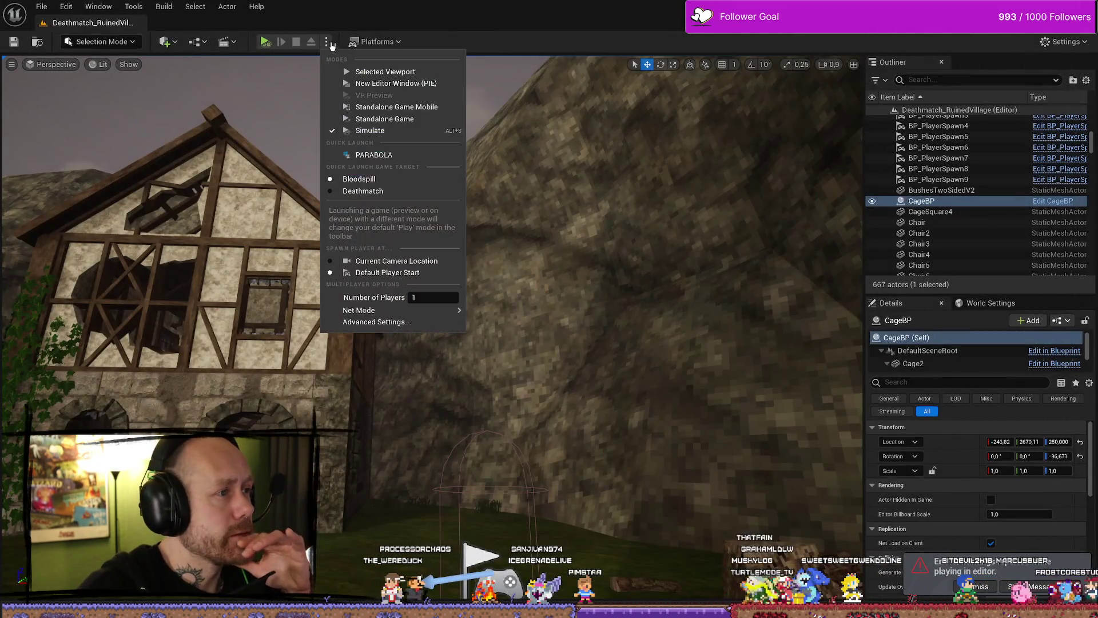
Play the level in a separate window with the crossbow, stop, and open the Content Drawer
left_click(384, 73)
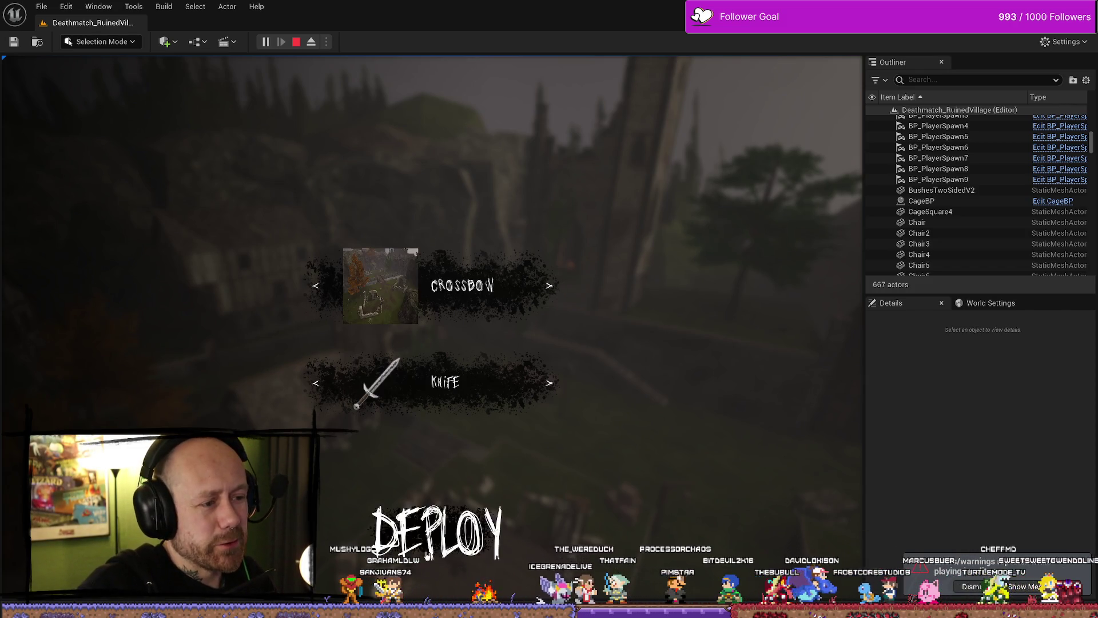
left_click(432, 528)
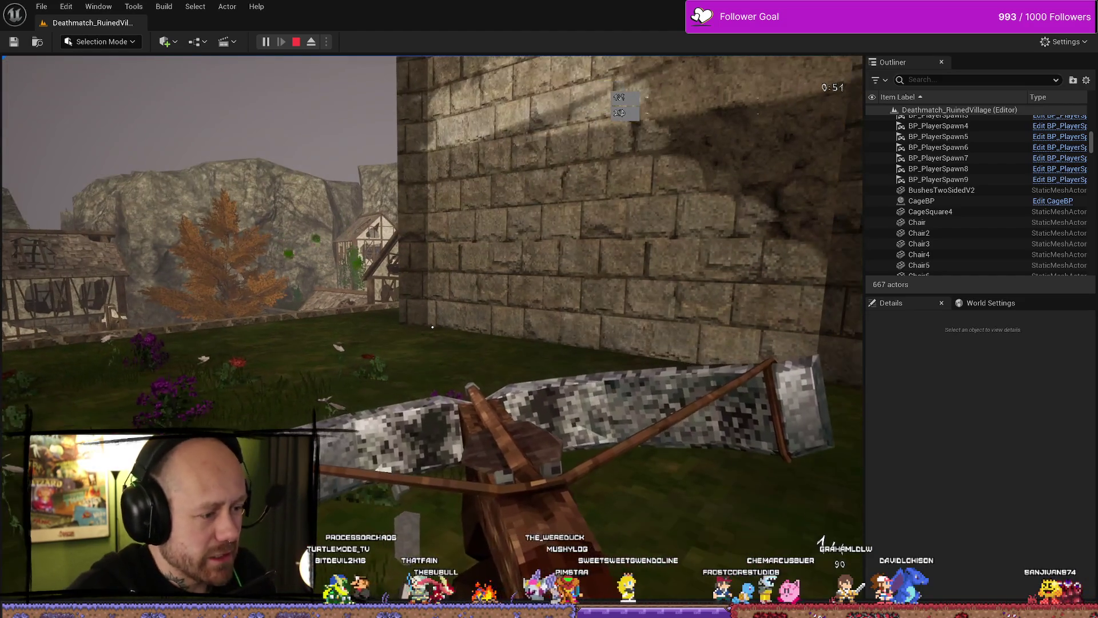
key("Escape")
key("ctrl+space")
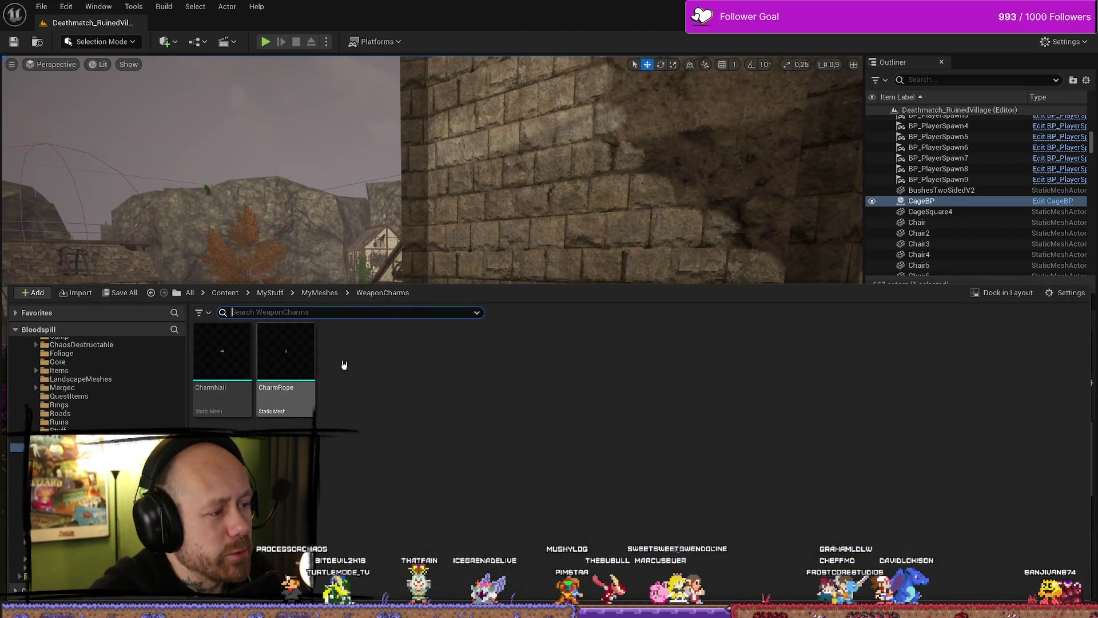
In BP_Crossbow1, frame CharmNail with CharmRope1 and the Jug, then select CharmNail alone
key("alt+Tab")
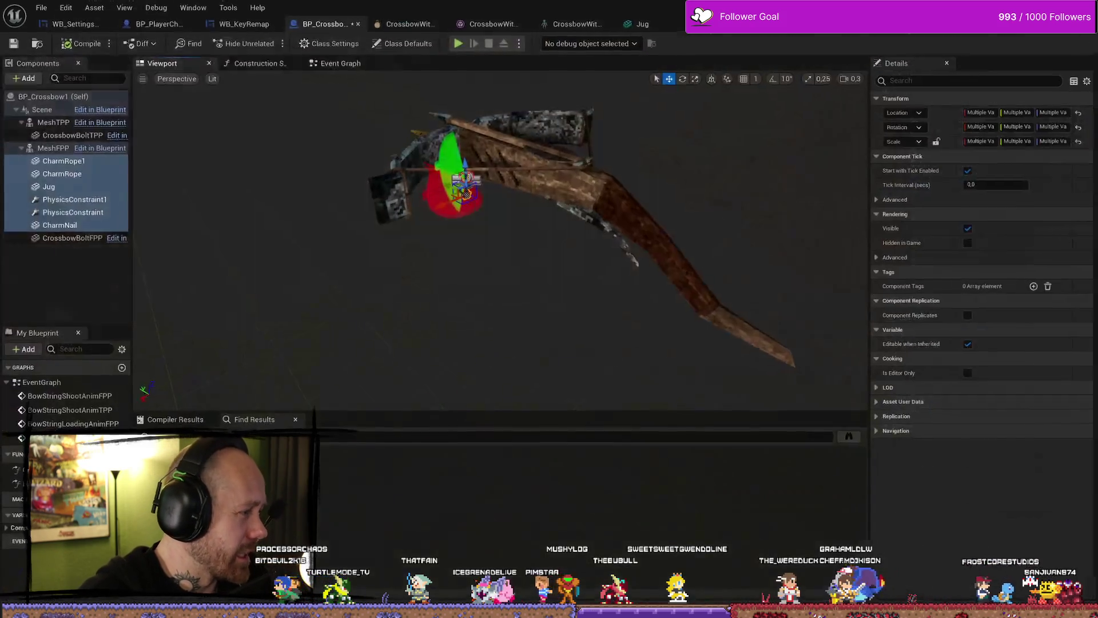
key("f")
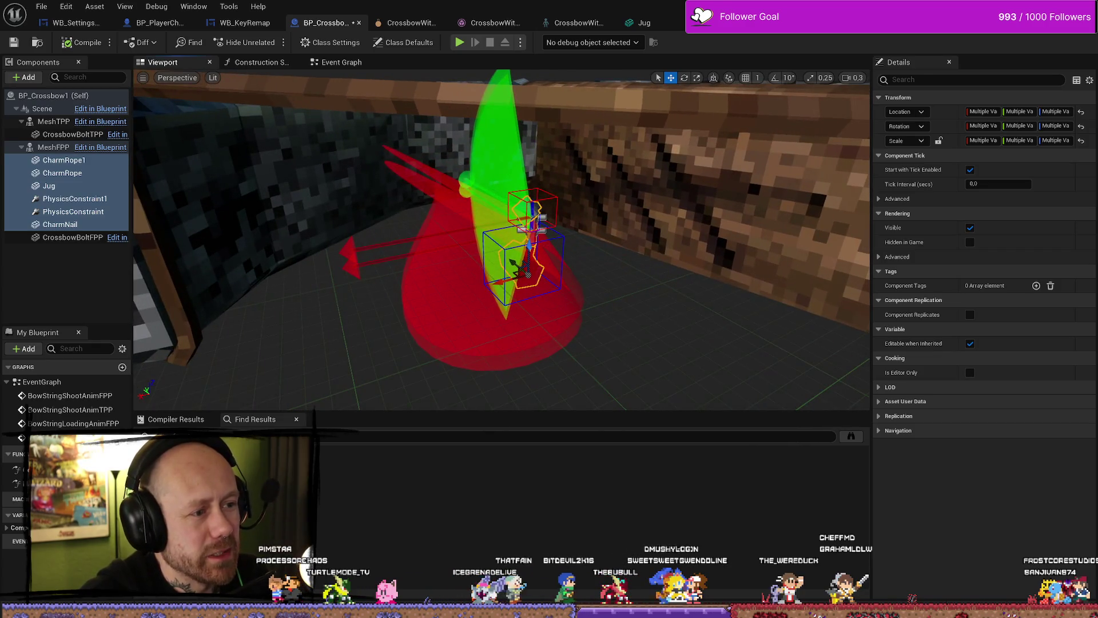
left_click(60, 224)
key("f")
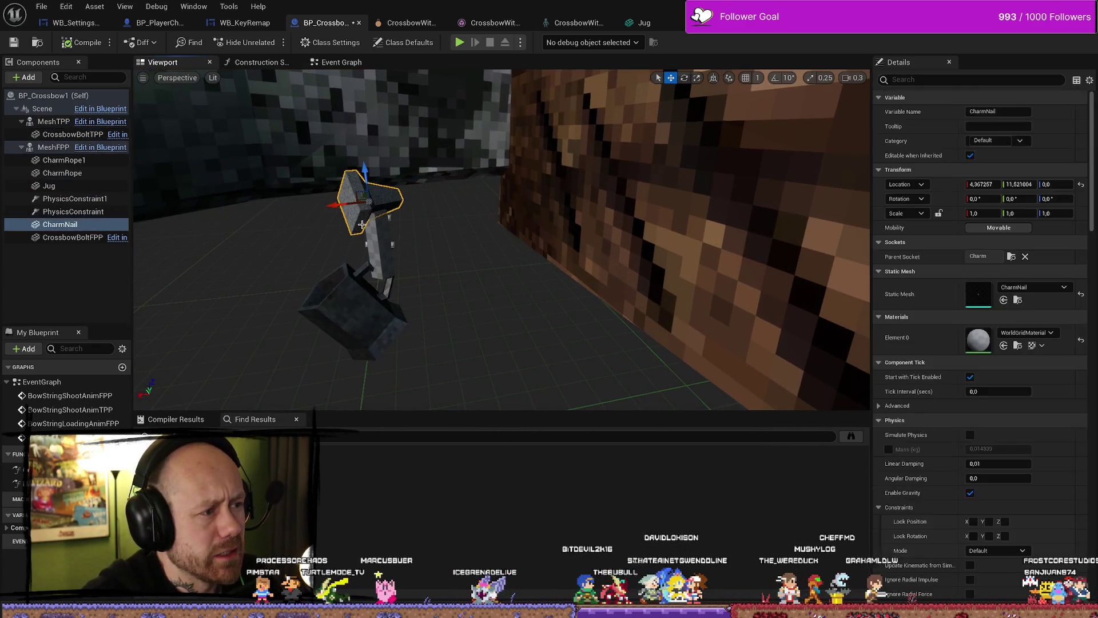
left_click(378, 249, "ctrl")
left_click(359, 313, "ctrl")
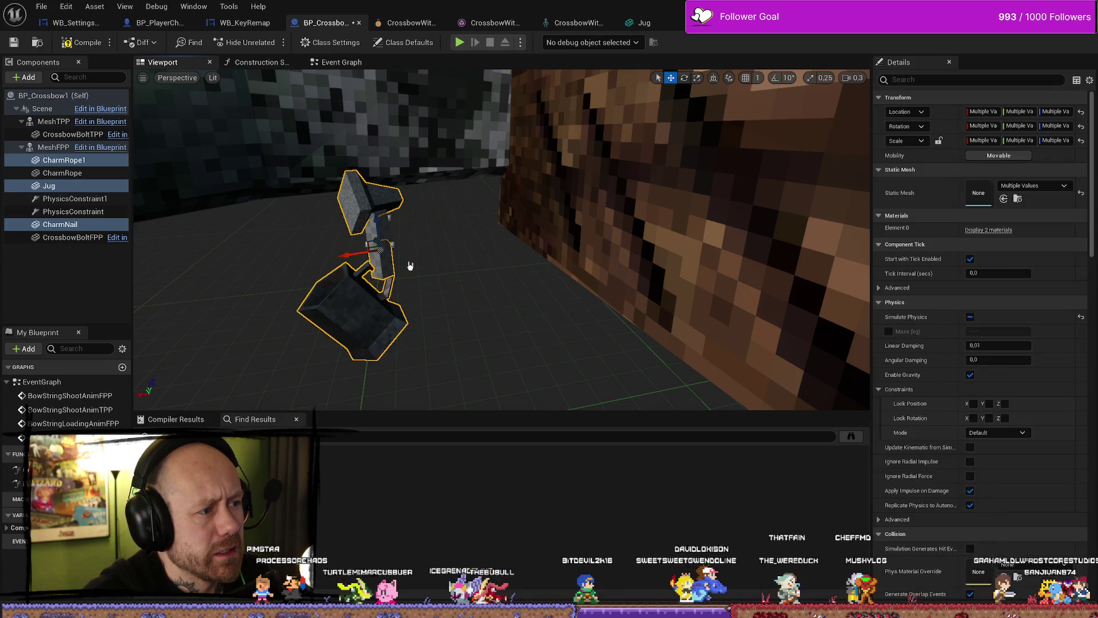
left_click(371, 199)
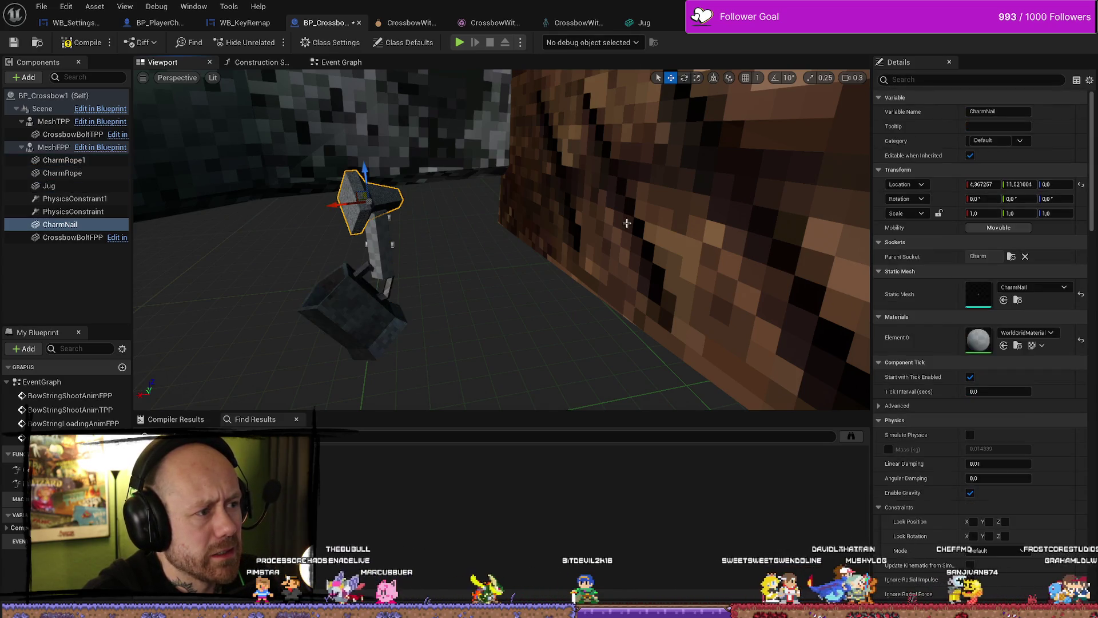
type("coll")
Set CharmNail's Collision Presets to NoCollision, compile, save, and start a level play test
left_click(973, 80)
type("colli")
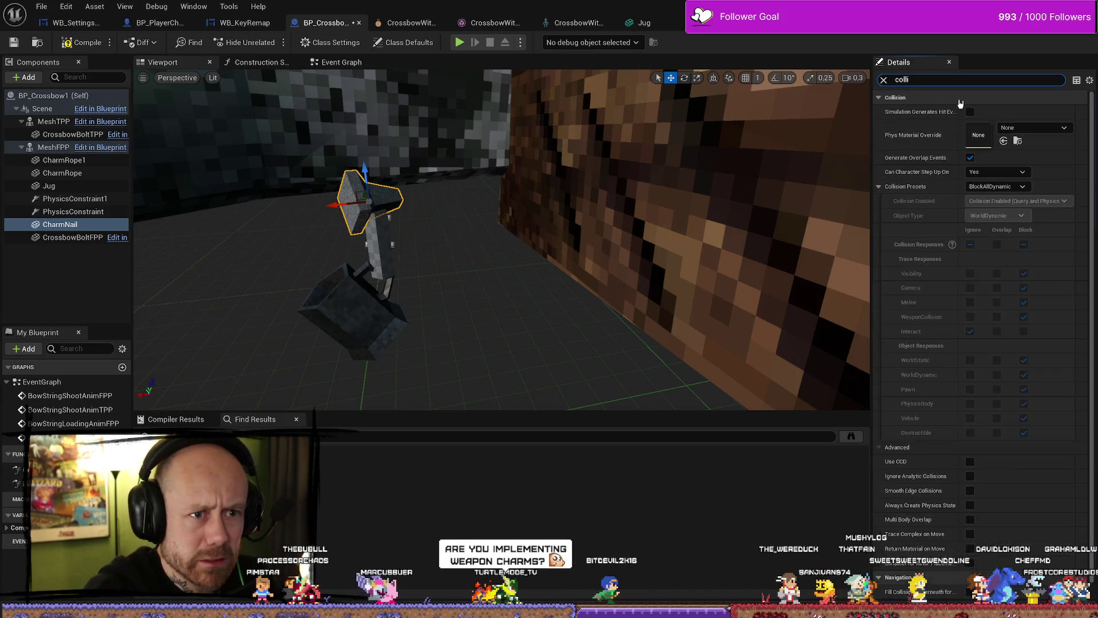
left_click(998, 186)
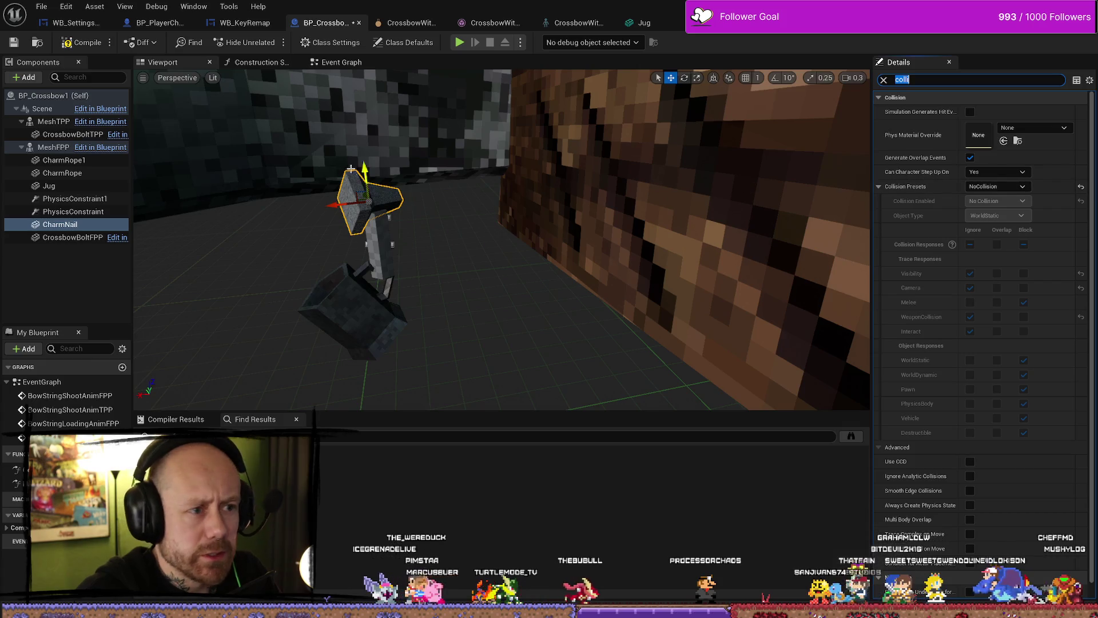
left_click(62, 44)
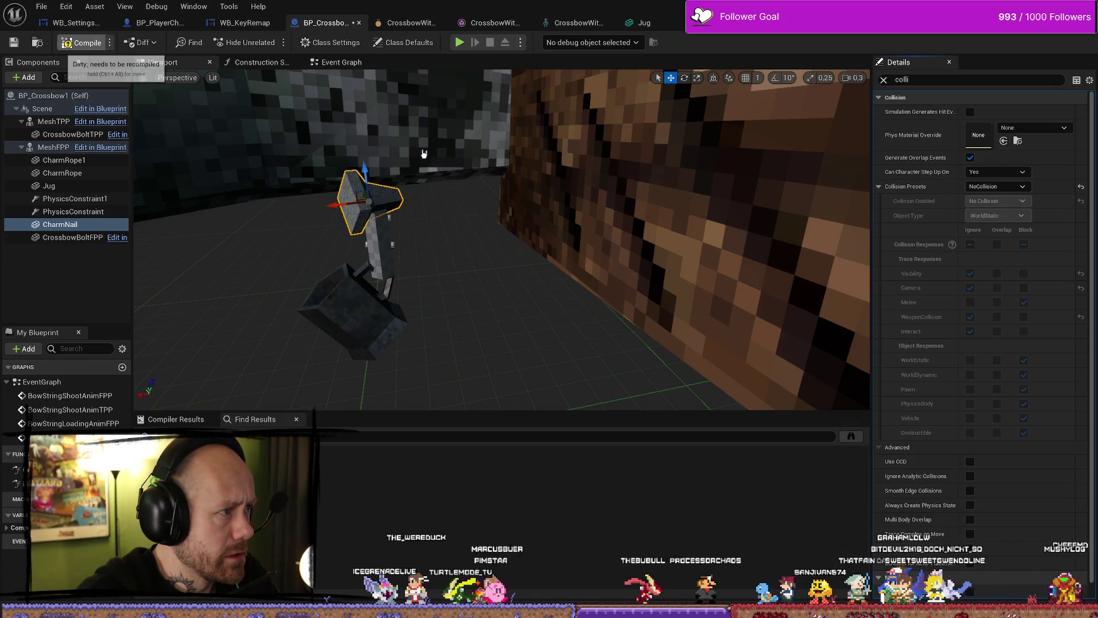
left_click(375, 232)
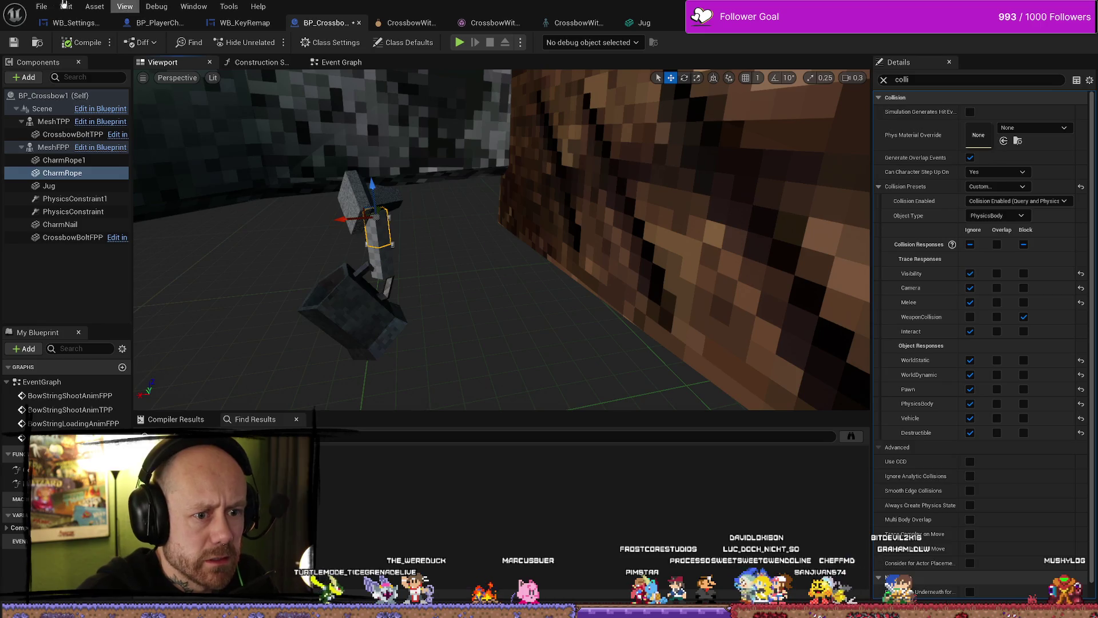
left_click(14, 43)
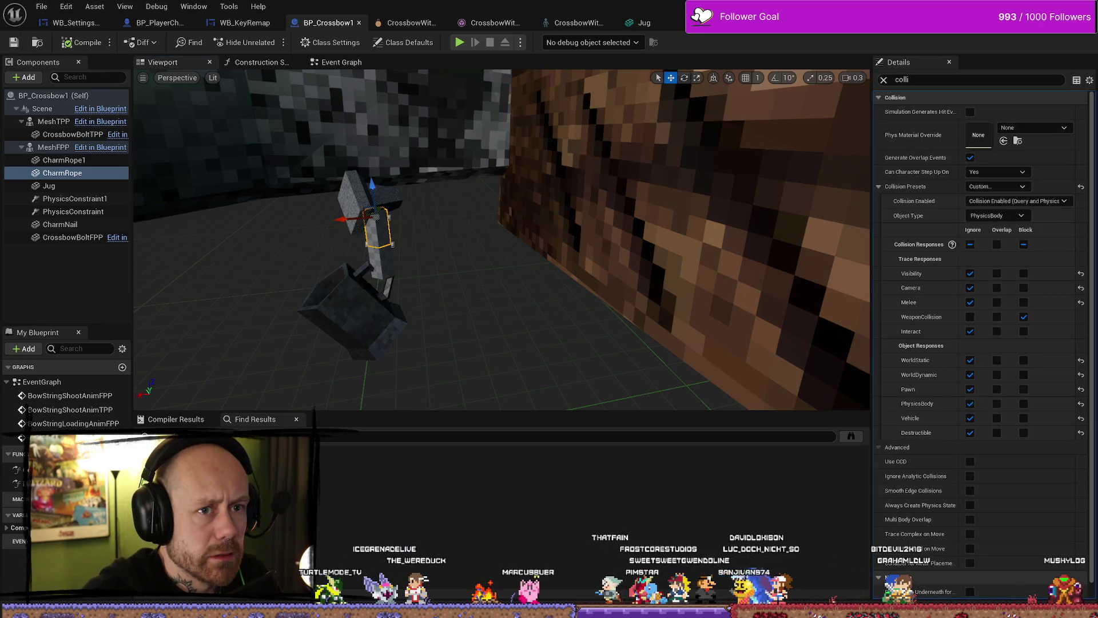
key("alt+Tab")
left_click(261, 45)
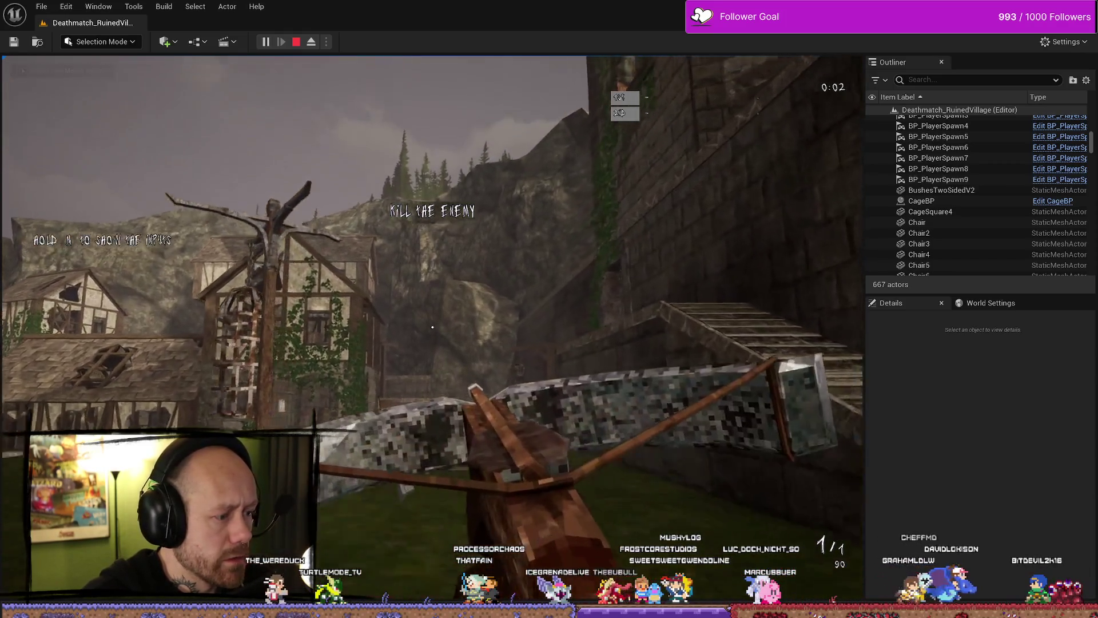
Stop the play test, open the Content Drawer, and return to the BP_Crossbow1 editor
mouse_move(432, 326)
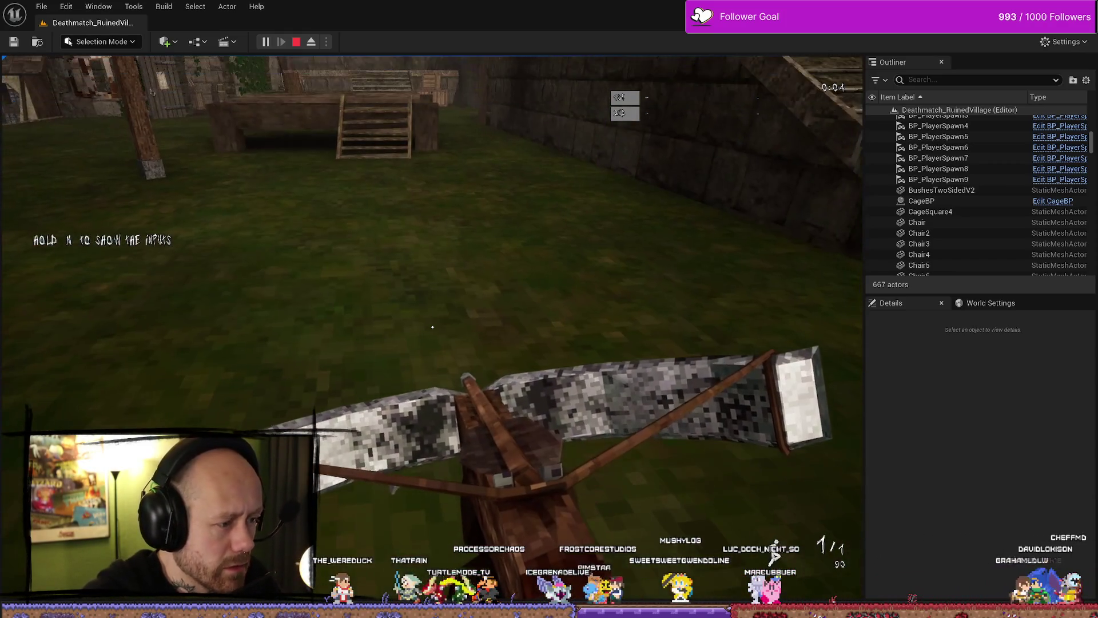
key("Escape")
key("ctrl+space")
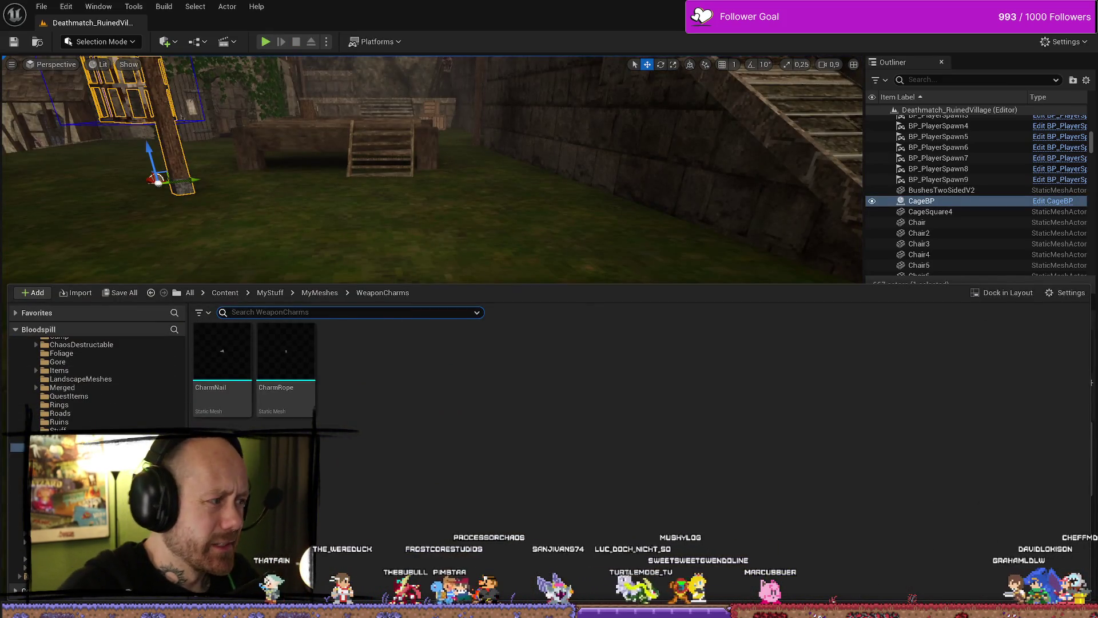
key("alt+Tab")
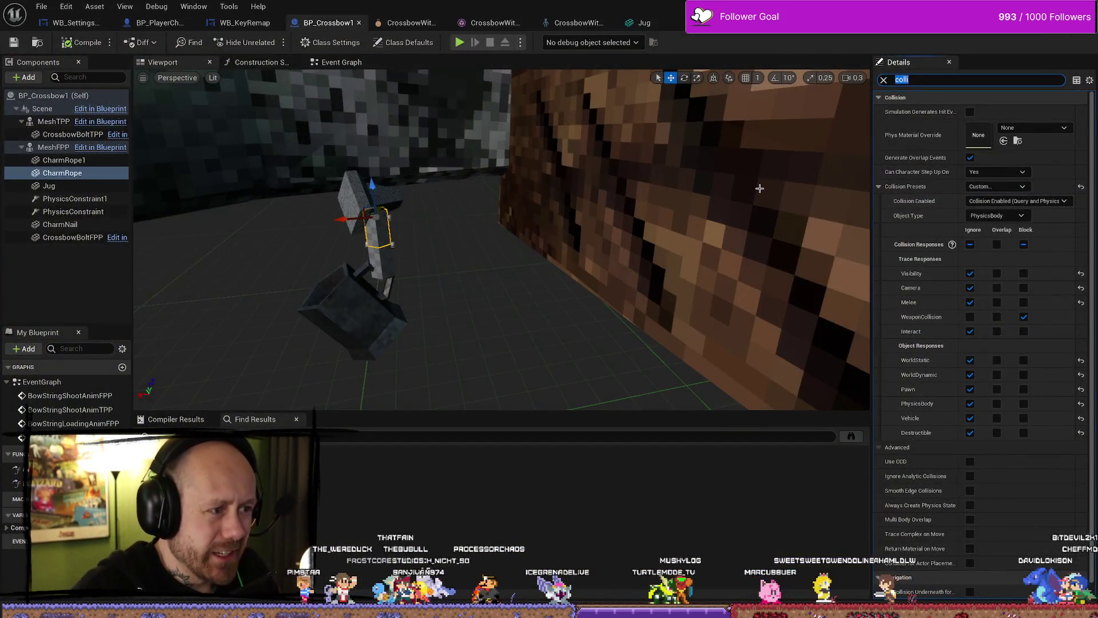
Give CharmNail Custom collision ignoring Melee and all object types, then compile and save
left_click(353, 204)
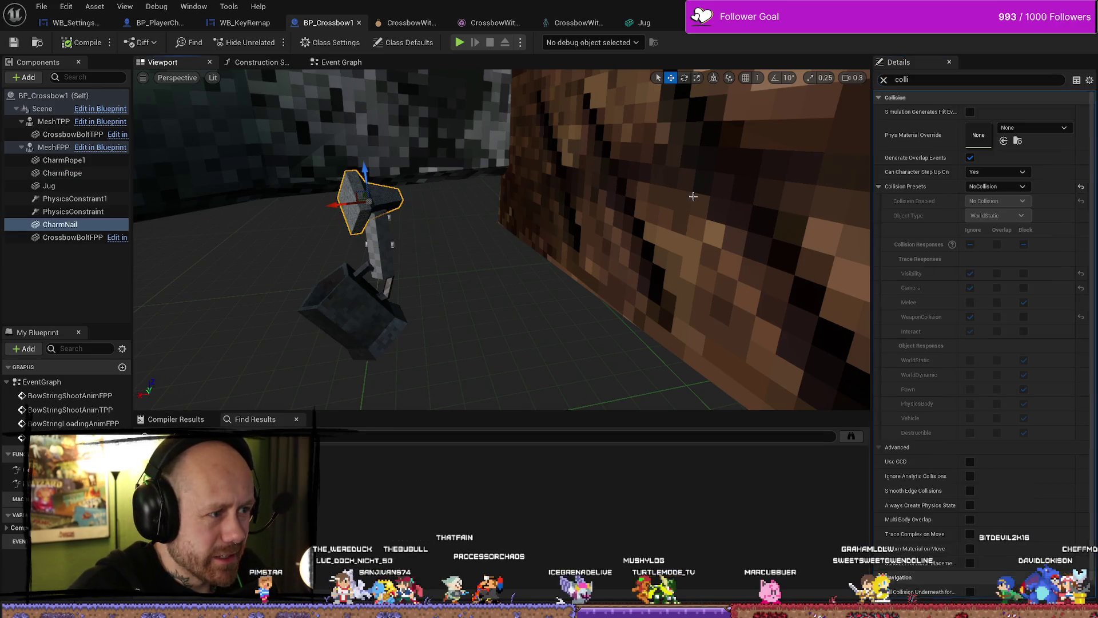
left_click(992, 188)
left_click(984, 202)
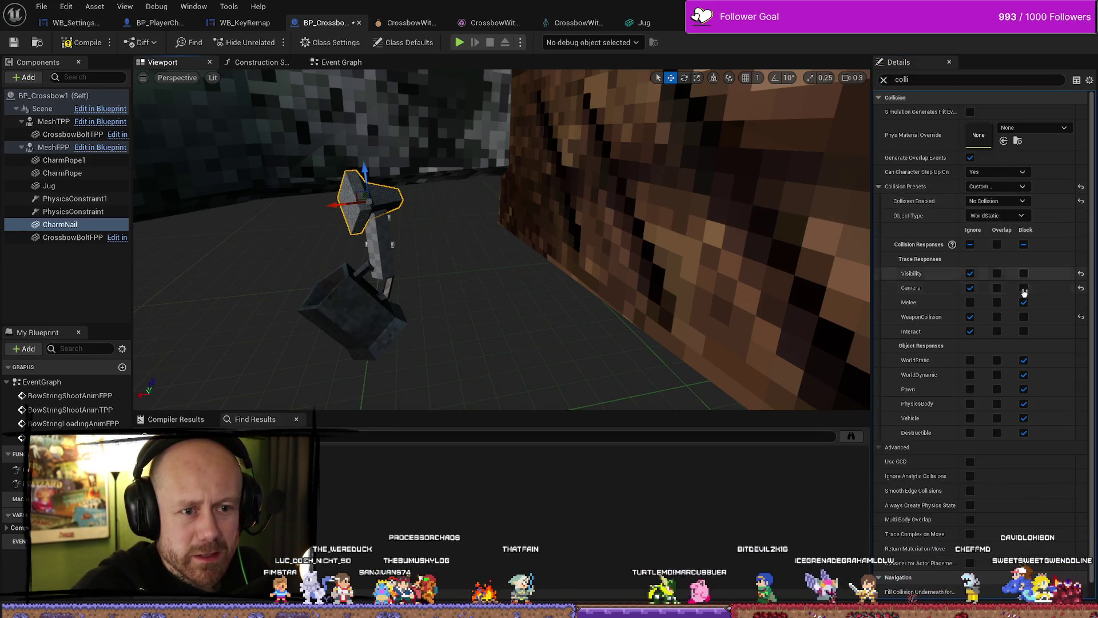
left_click(971, 303)
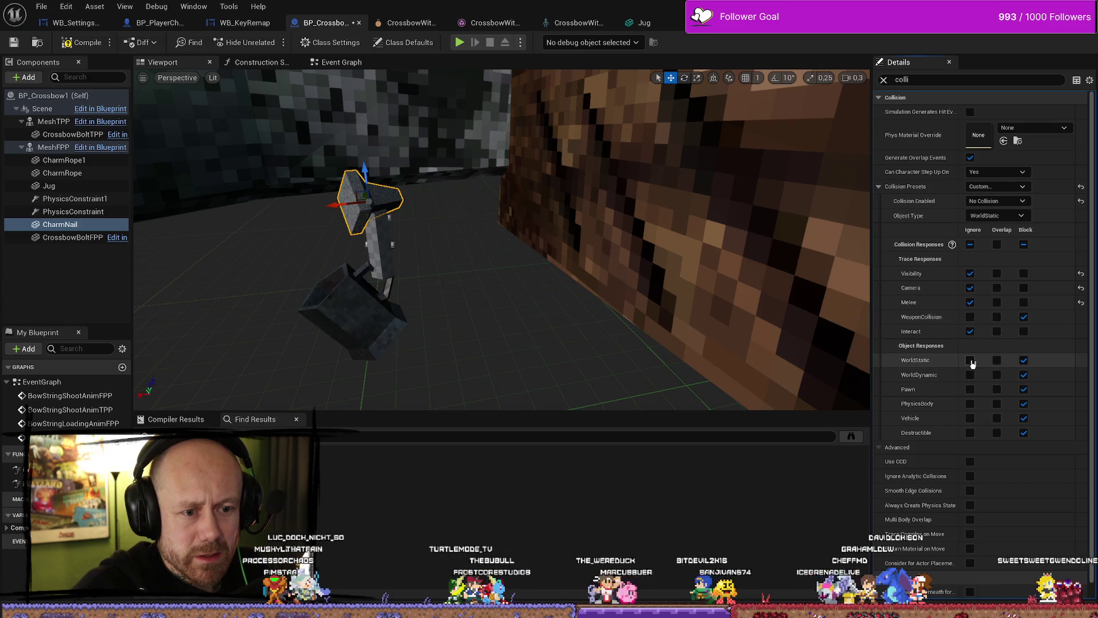
left_click(971, 360)
left_click(971, 375)
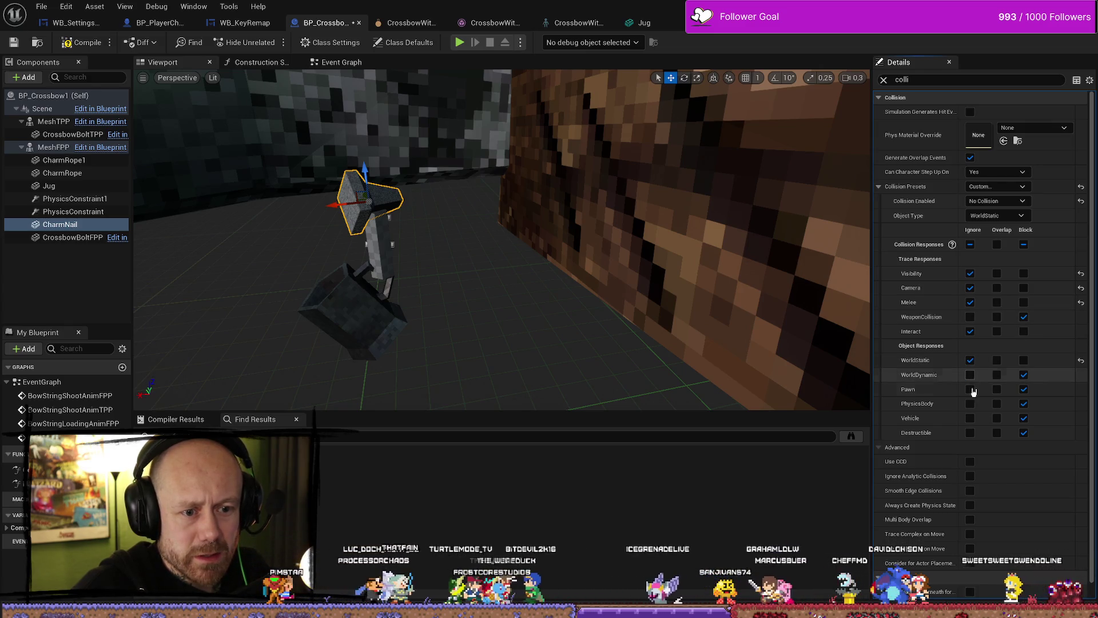
left_click(971, 389)
left_click(971, 418)
left_click(971, 403)
left_click(971, 433)
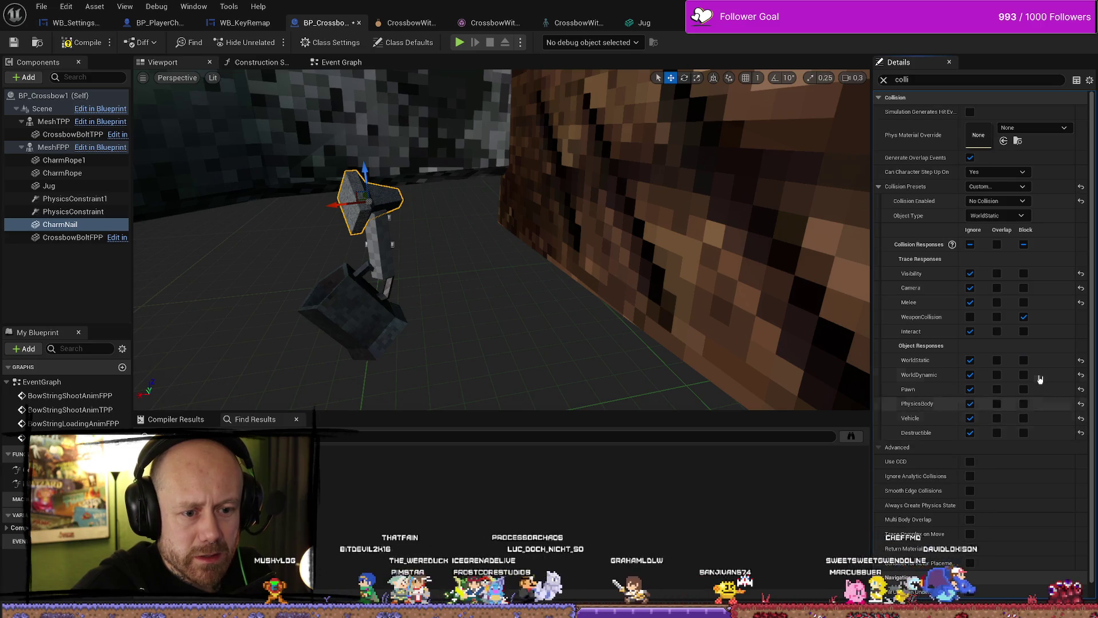
left_click(82, 42)
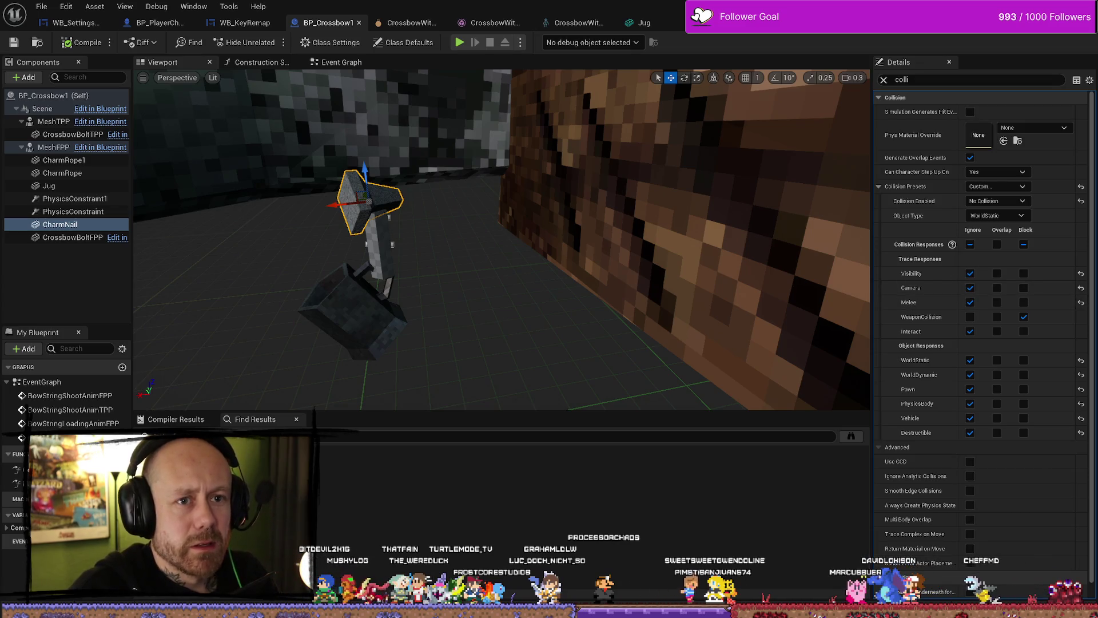
key("alt+Tab")
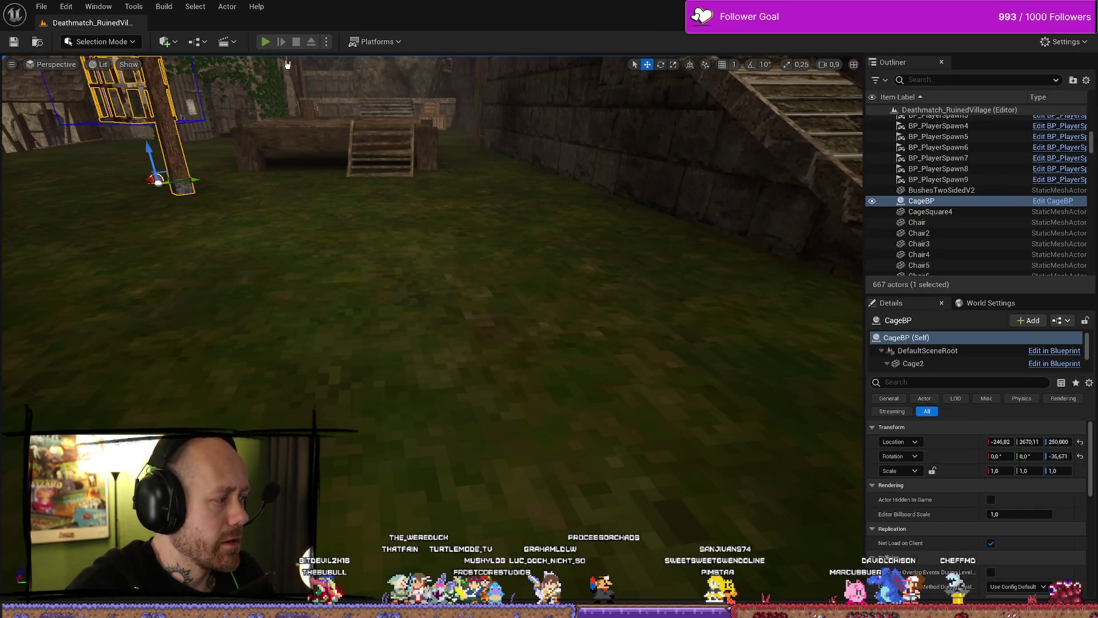
Play-test the crossbow in the level, stop, and open the Content Drawer at WeaponCharms
left_click(266, 41)
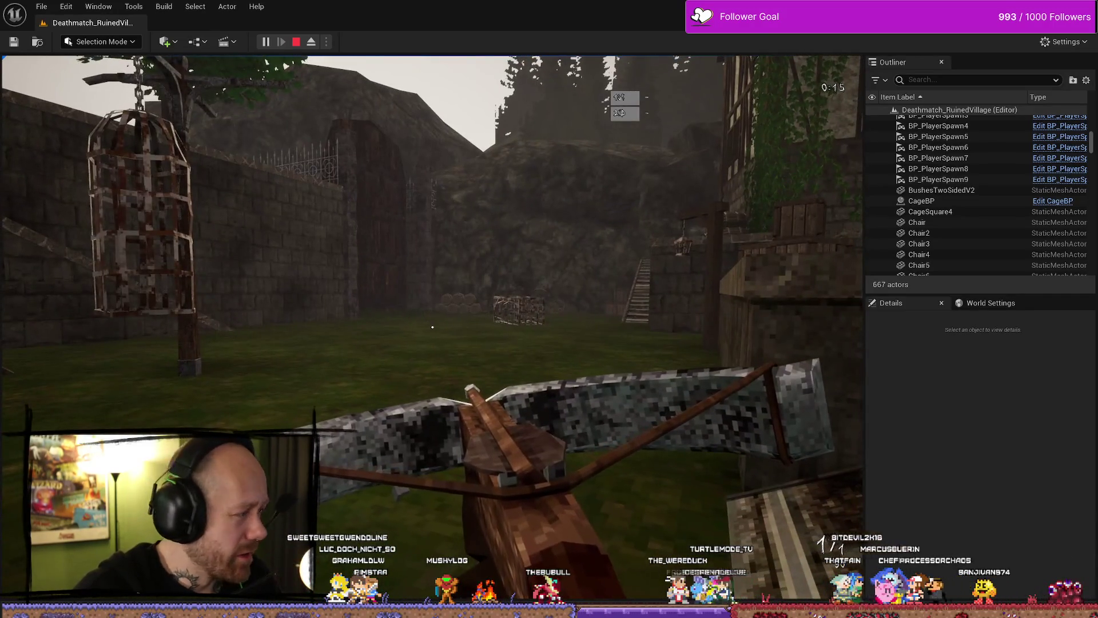
key("Escape")
key("ctrl+space")
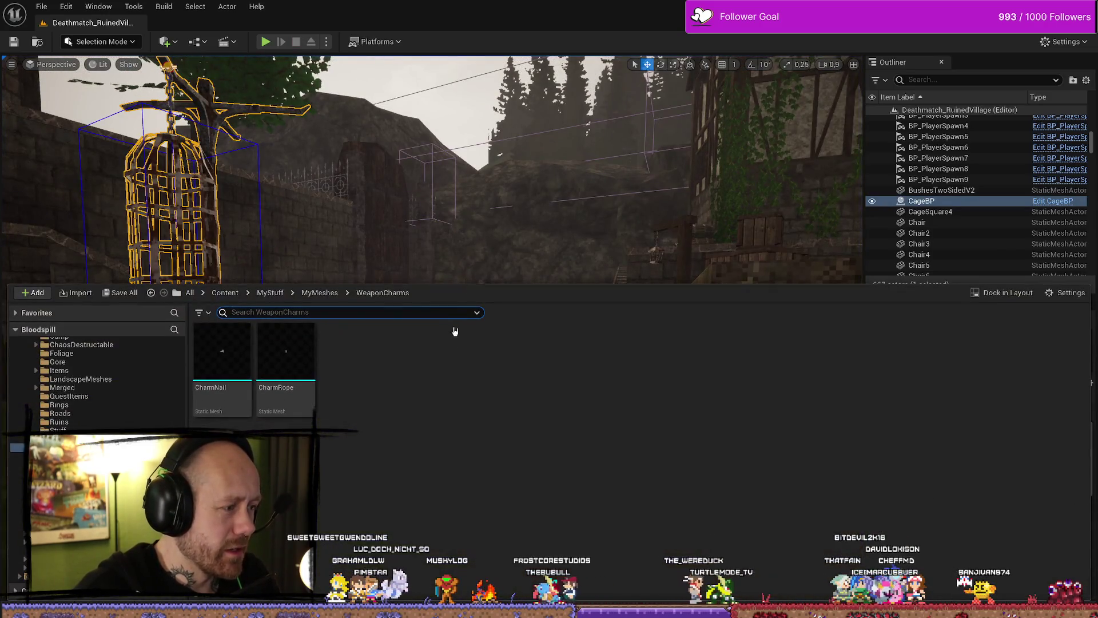
mouse_move(253, 373)
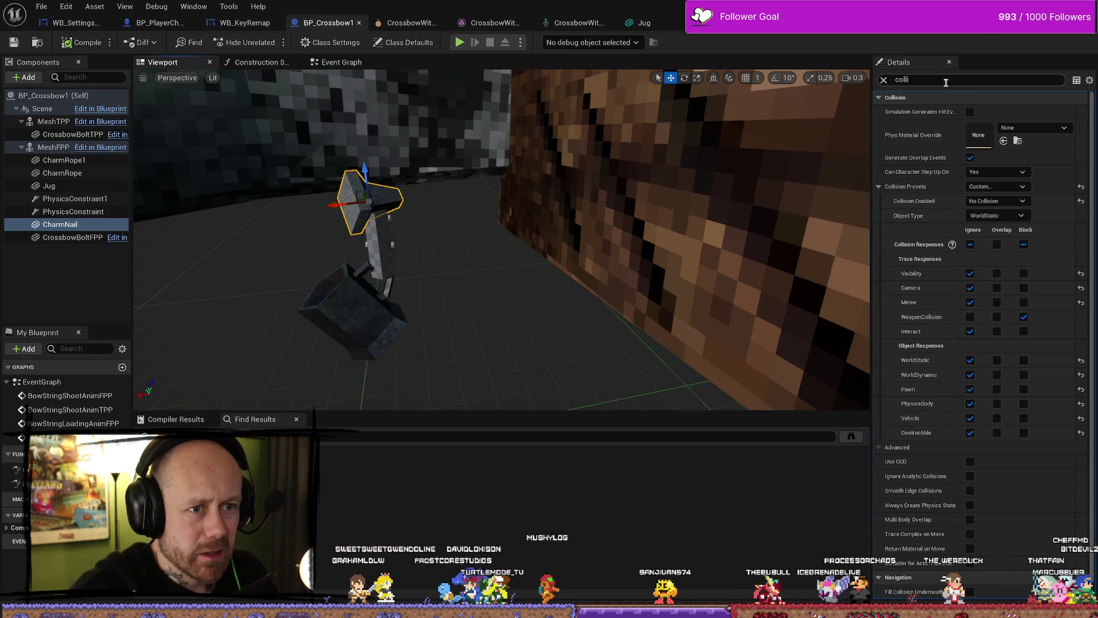
Search components for 'phys' and delete the extra PhysicsConstraint1
type("phys")
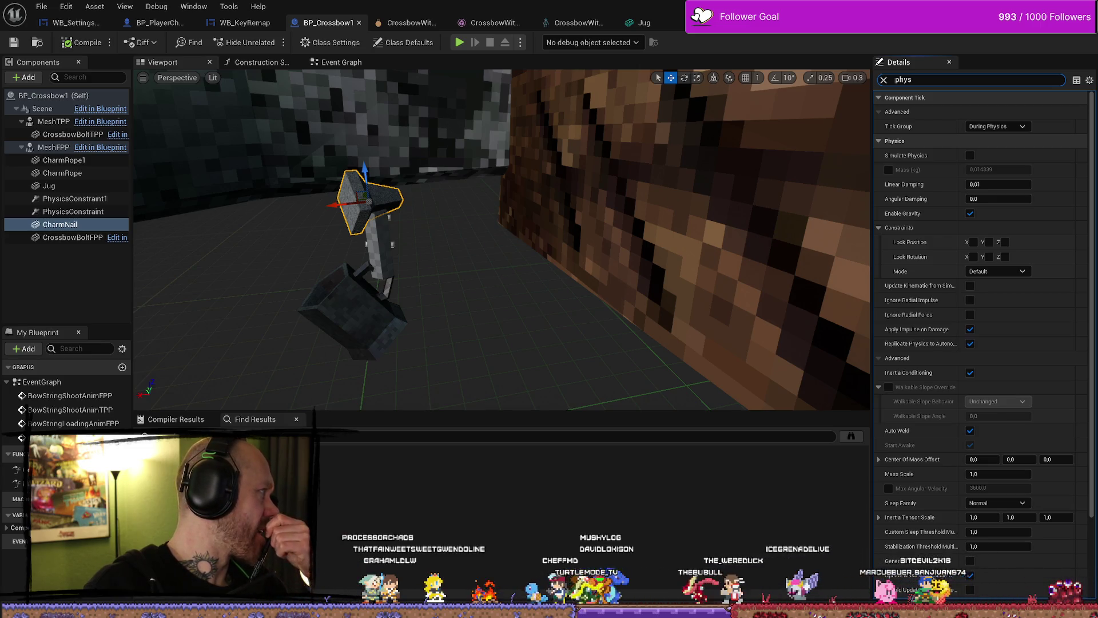
left_click(78, 212)
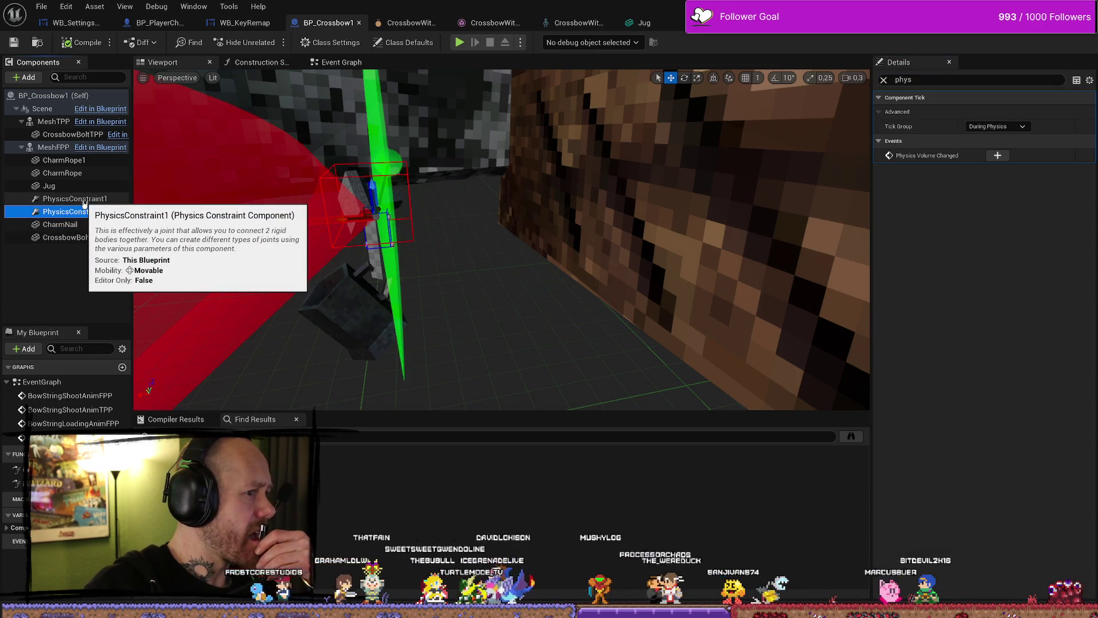
left_click(75, 199)
mouse_move(508, 277)
left_mouse_down()
mouse_move(492, 252)
mouse_move(498, 274)
mouse_move(494, 258)
mouse_move(514, 265)
left_mouse_up()
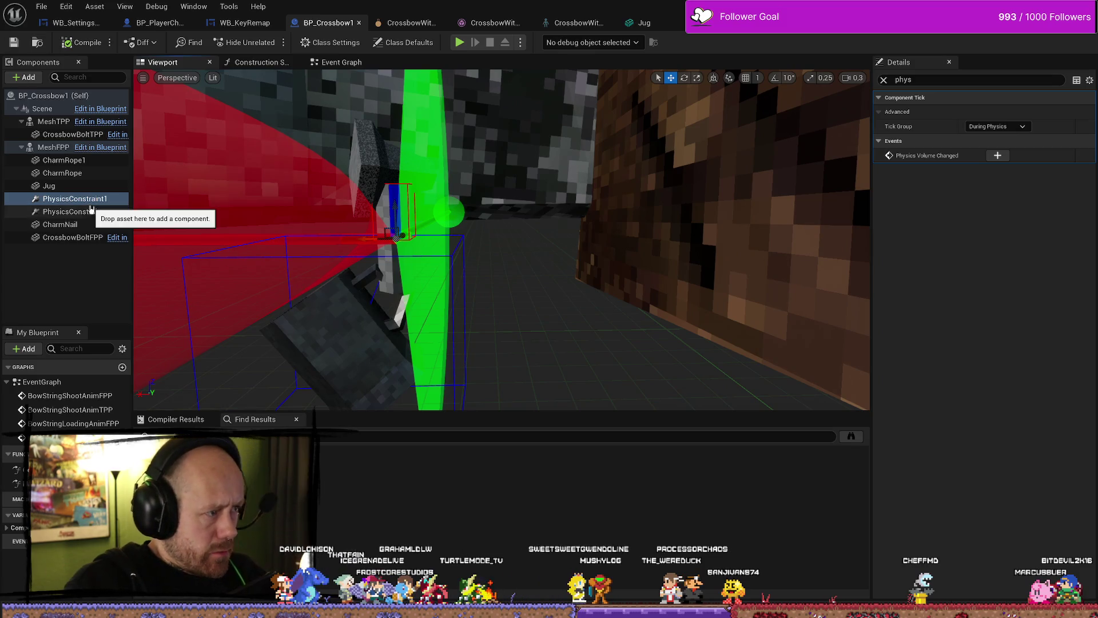
left_click(112, 199)
key("Delete")
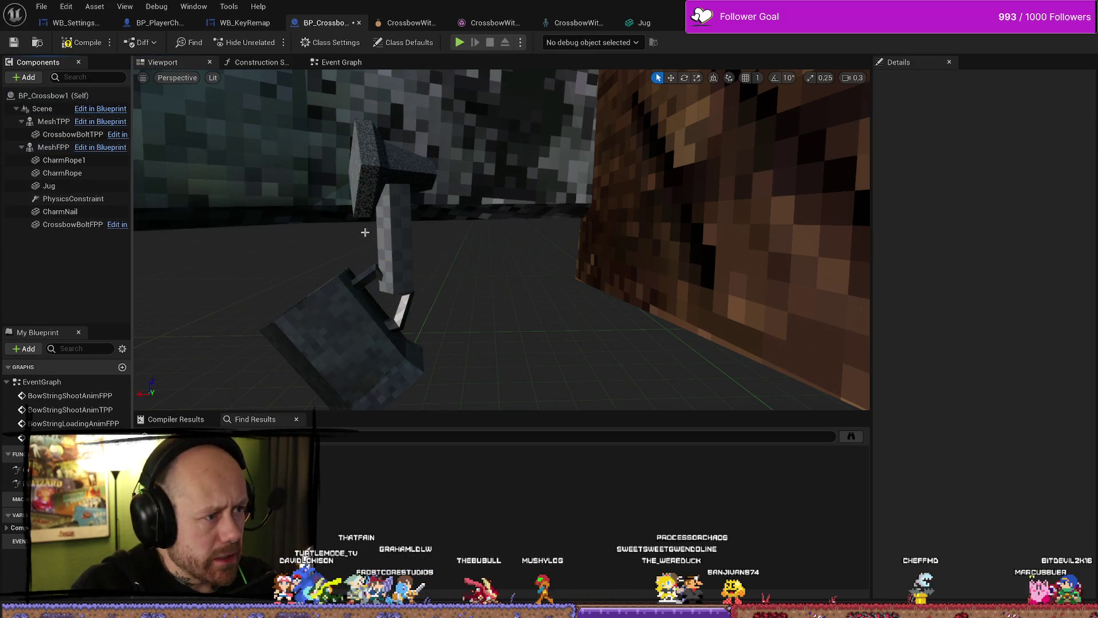
Inspect the remaining PhysicsConstraint's settings from another angle, then return to the level
left_click(63, 173)
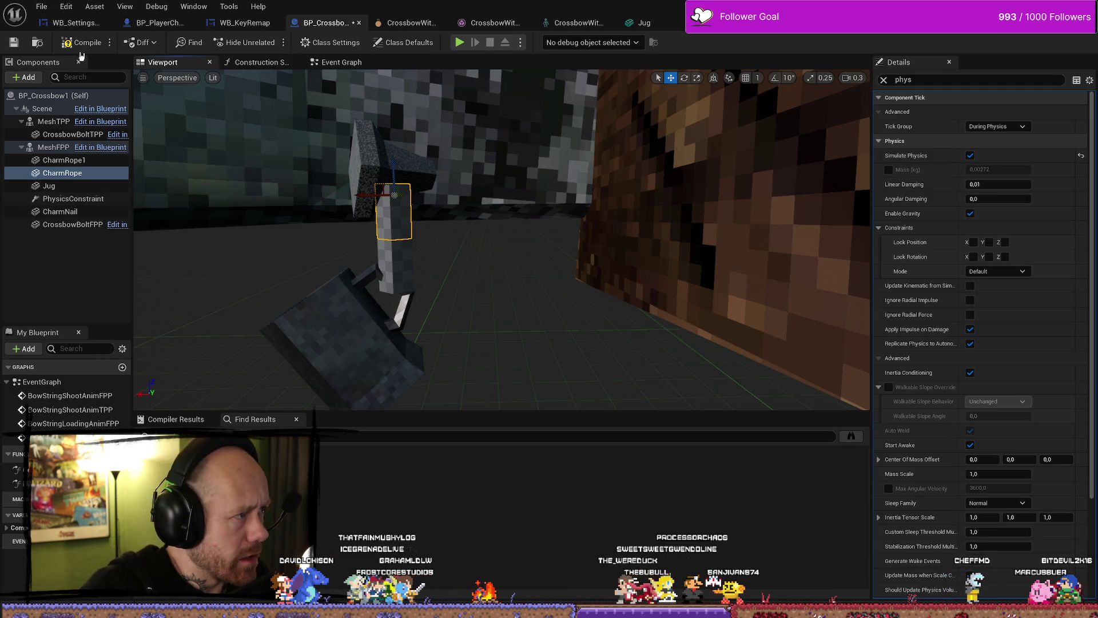
left_click(78, 199)
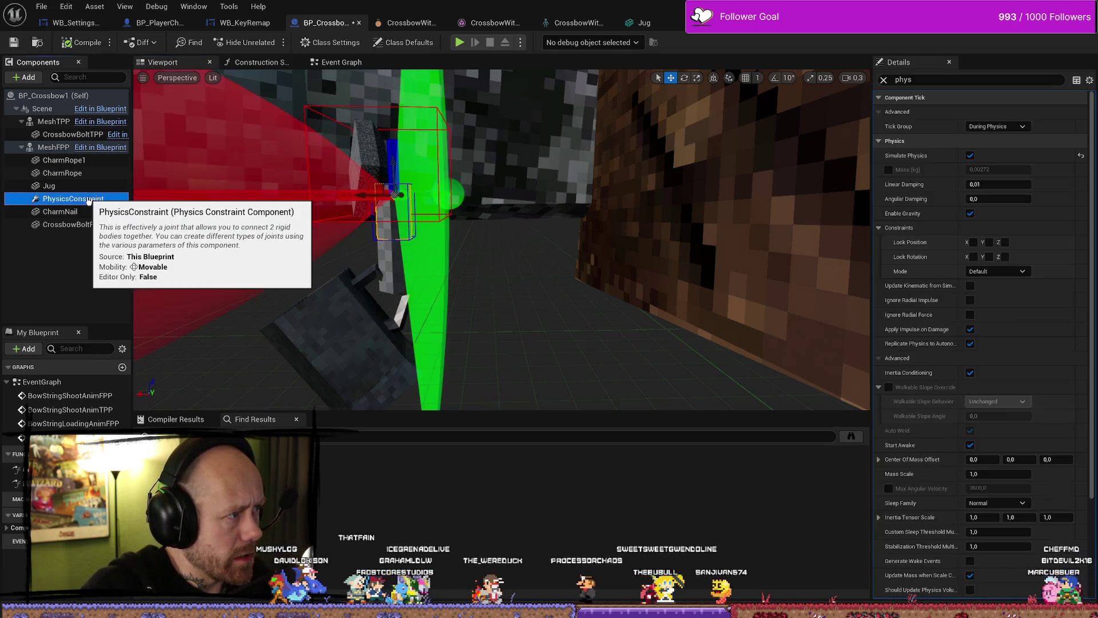
mouse_move(459, 204)
left_mouse_down()
mouse_move(467, 147)
mouse_move(515, 166)
left_mouse_up()
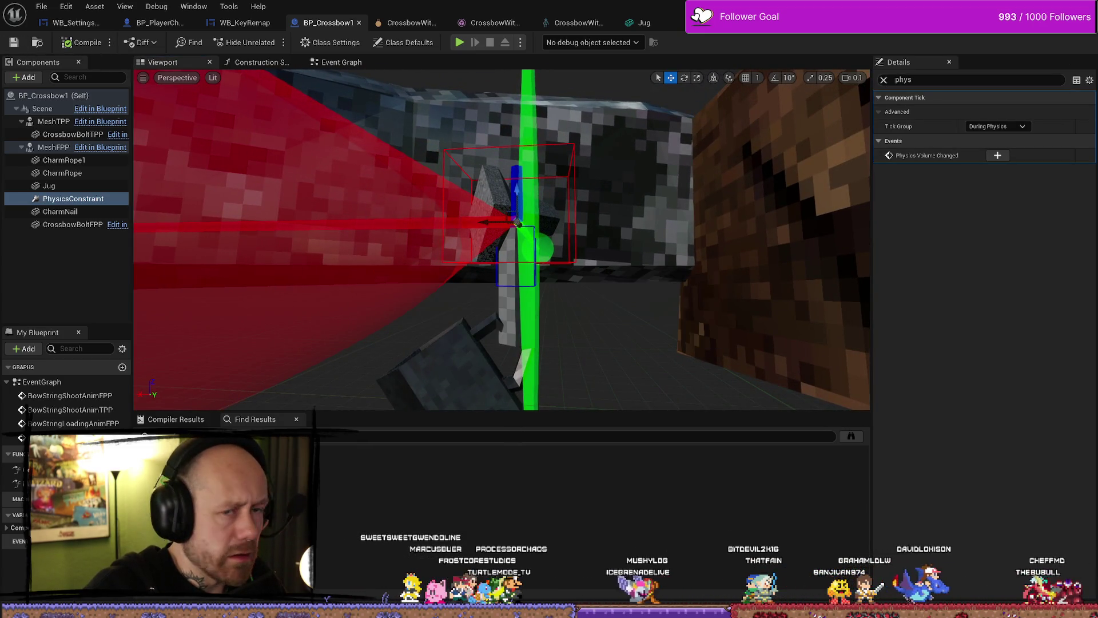
key("alt+Tab")
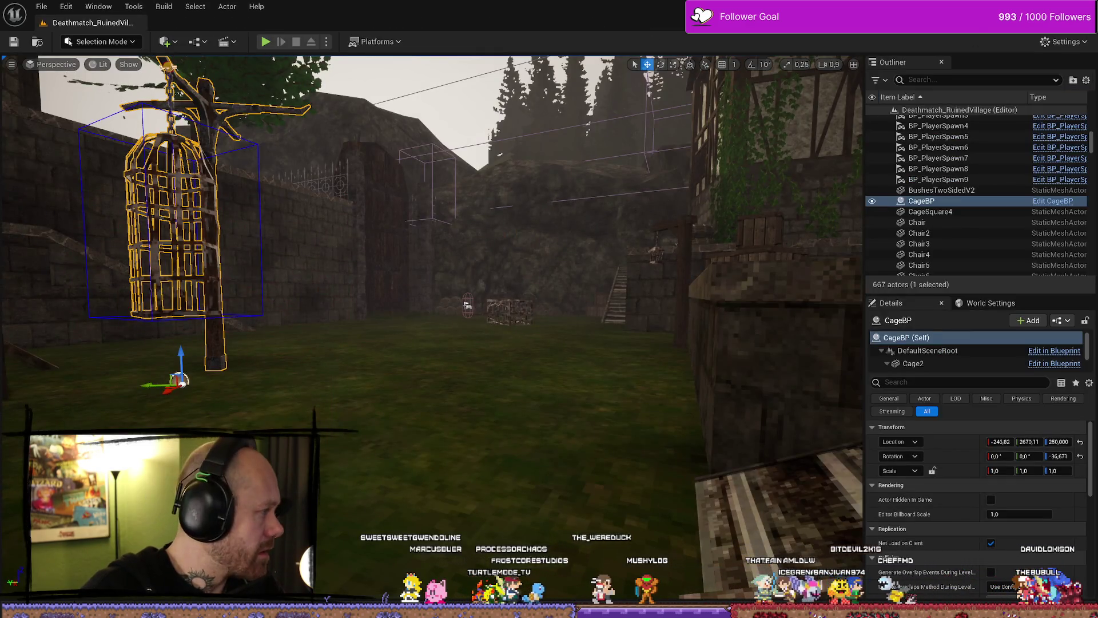
Playtest the level, picking a weapon and walking into the village, then show the WeaponCharms assets
key("alt+p")
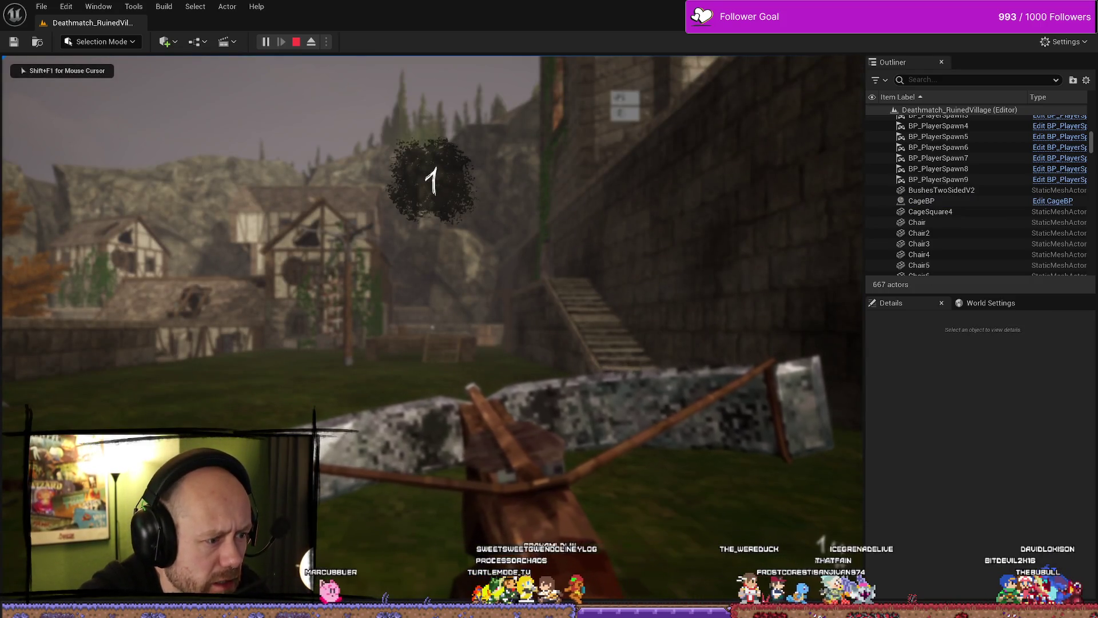
key("Escape")
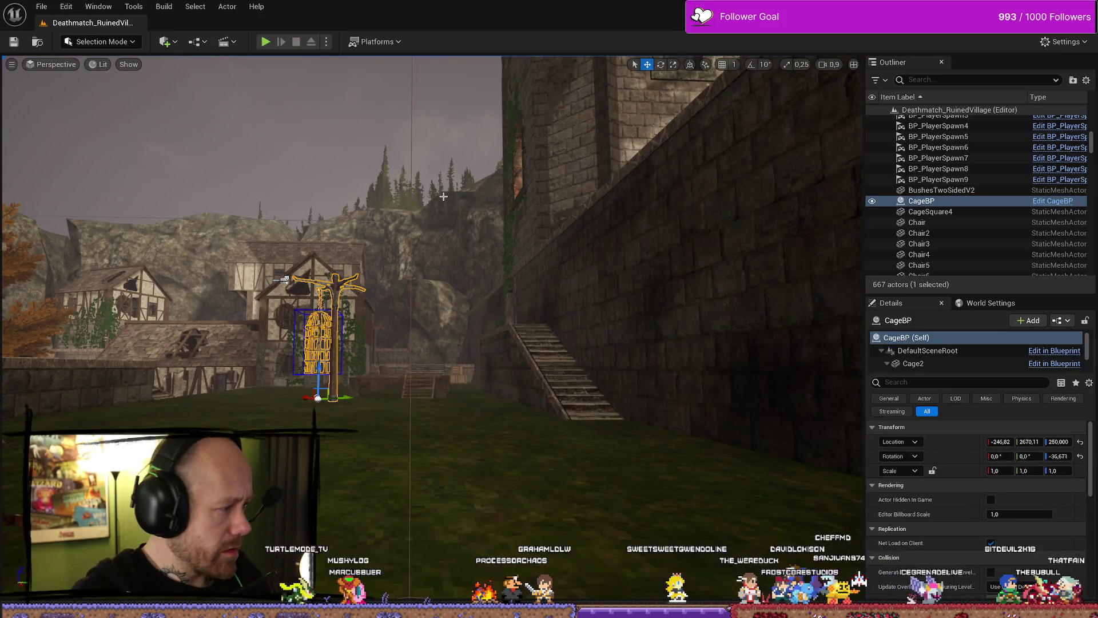
key("alt+p")
left_click(553, 289)
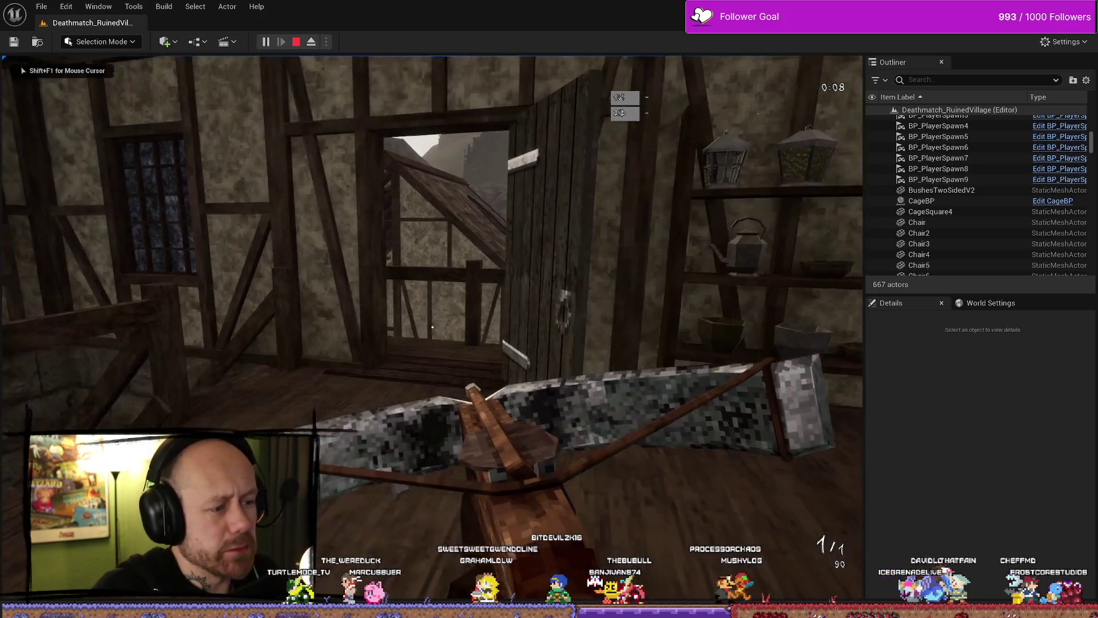
key("w")
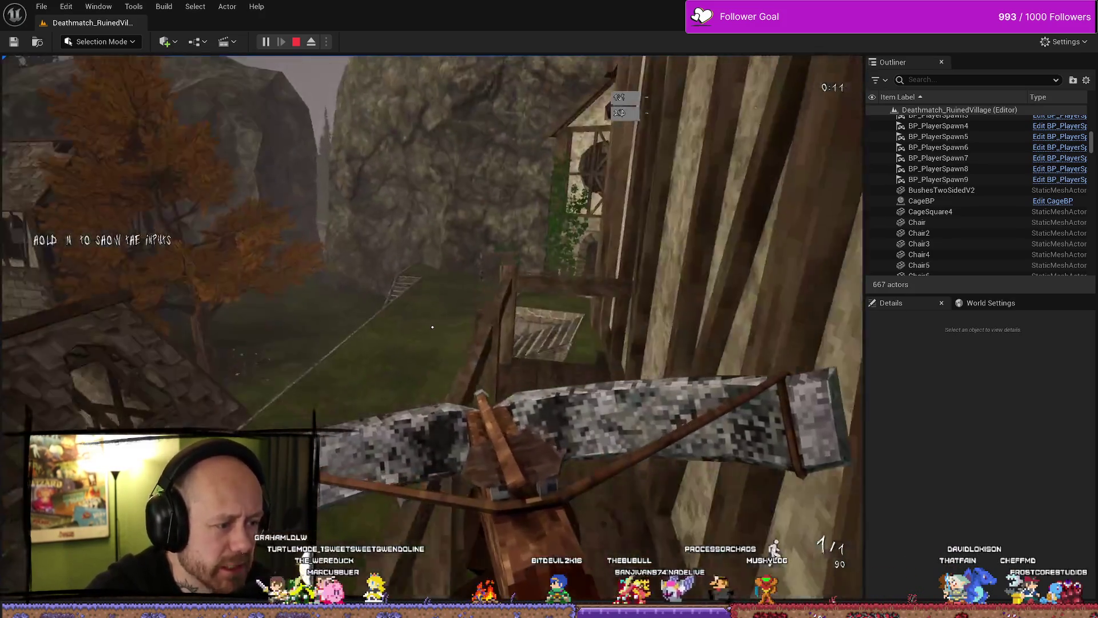
mouse_move(433, 327)
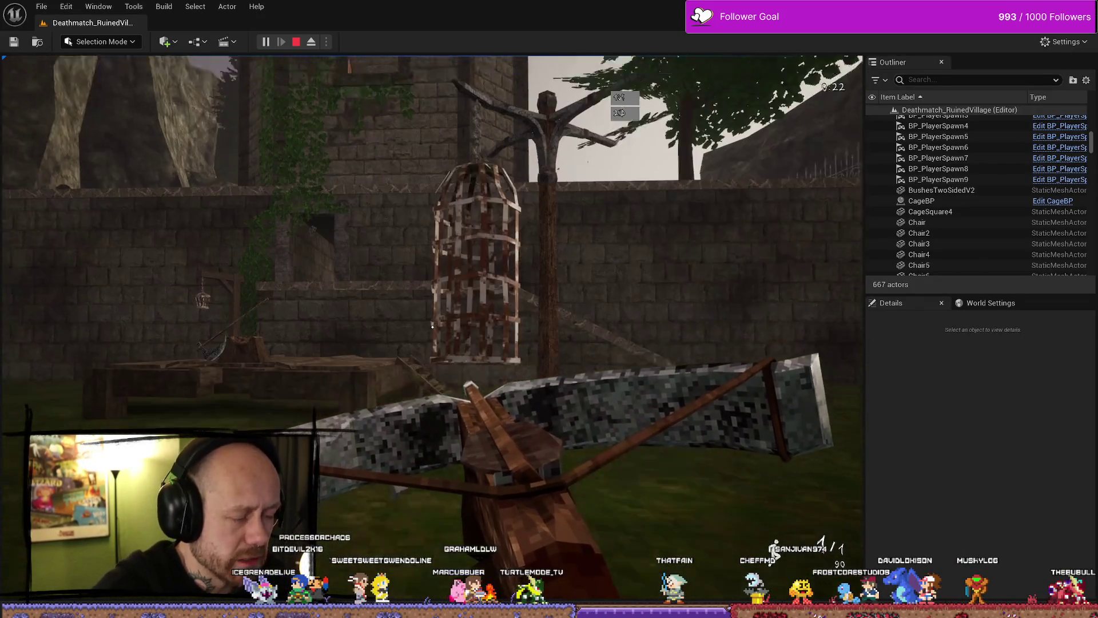
key("Escape")
key("ctrl+space")
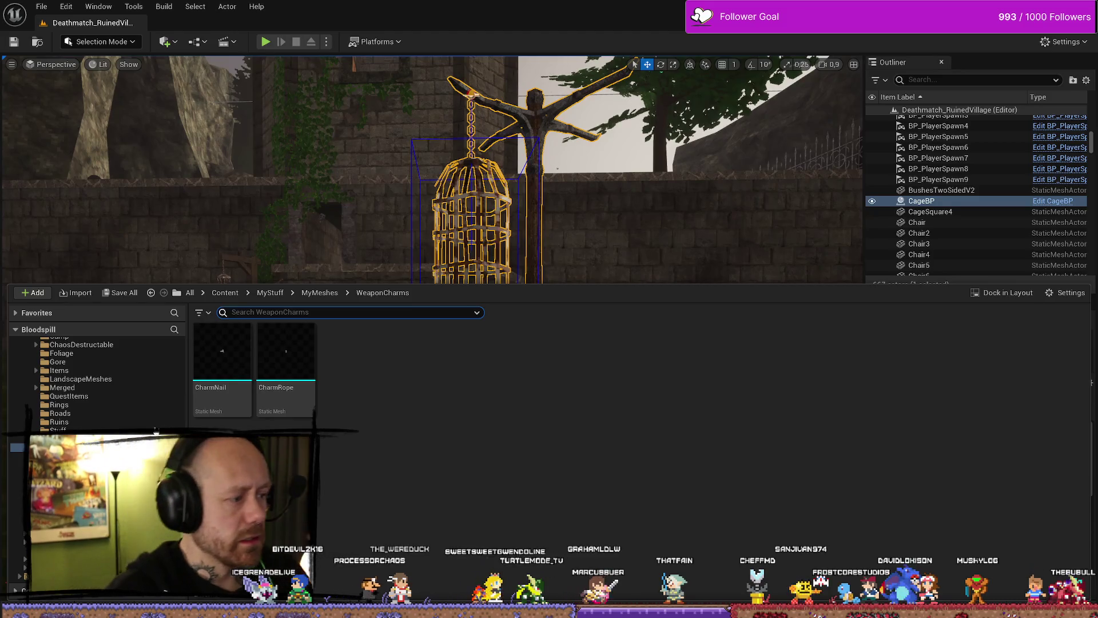
Back in BP_Crossbow1, select PhysicsConstraint and clear the Details filter to show all settings
key("alt+Tab")
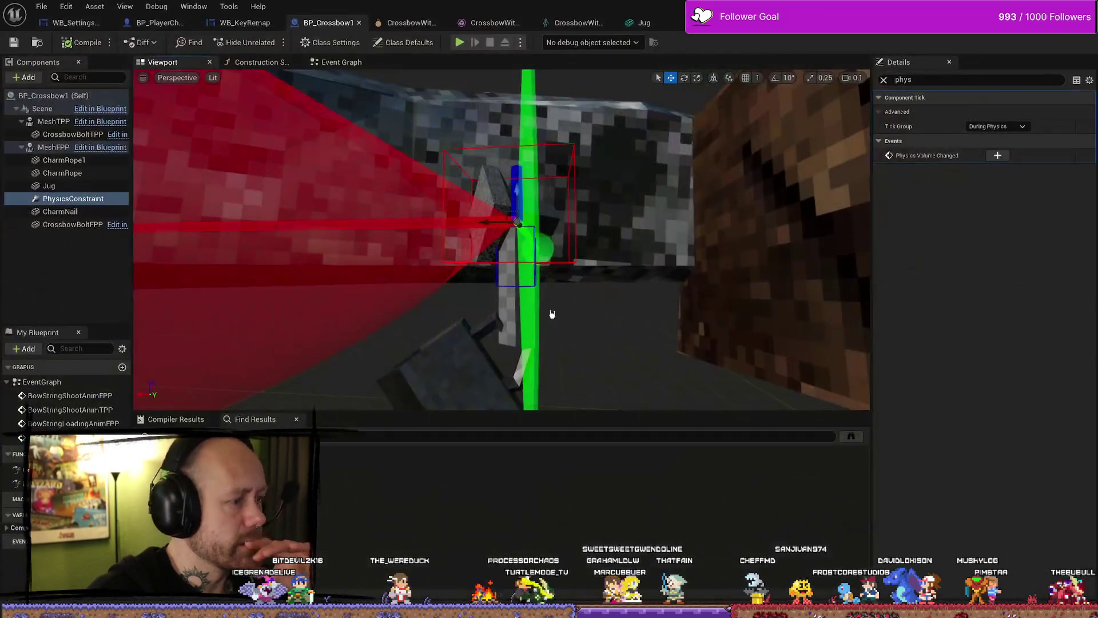
left_click_drag(601, 271, 548, 304)
left_click(514, 286)
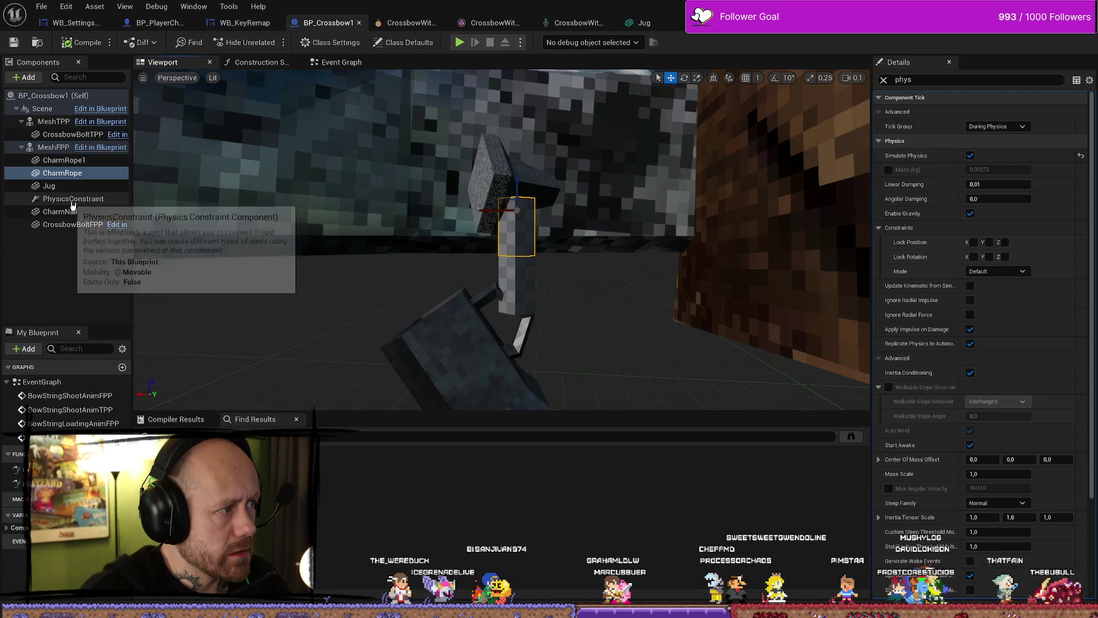
left_click(108, 201)
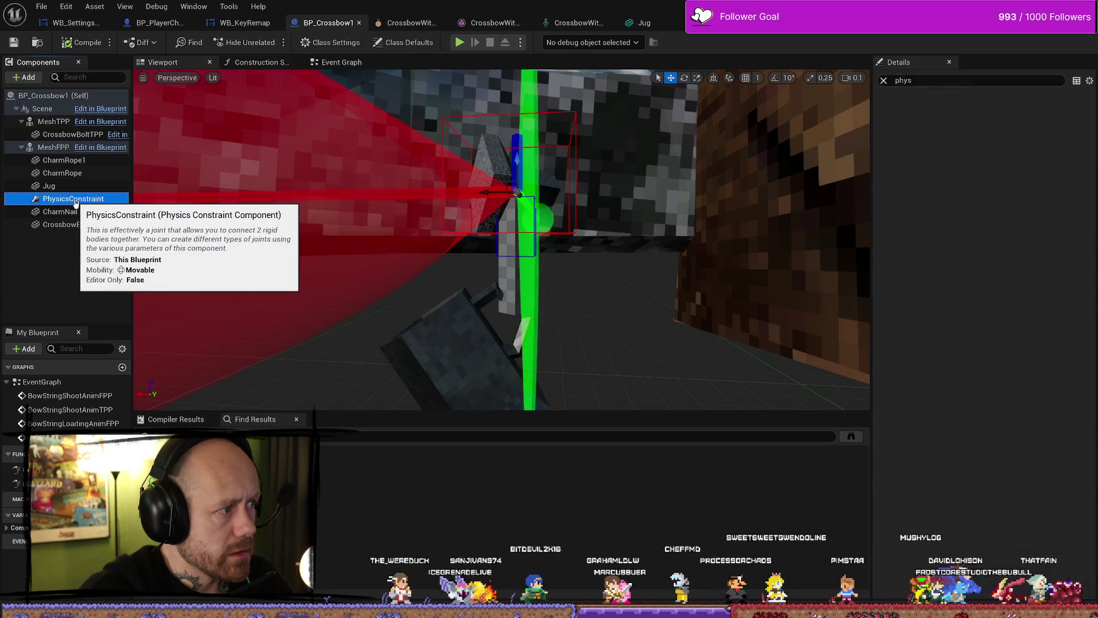
left_click(886, 80)
left_click(885, 80)
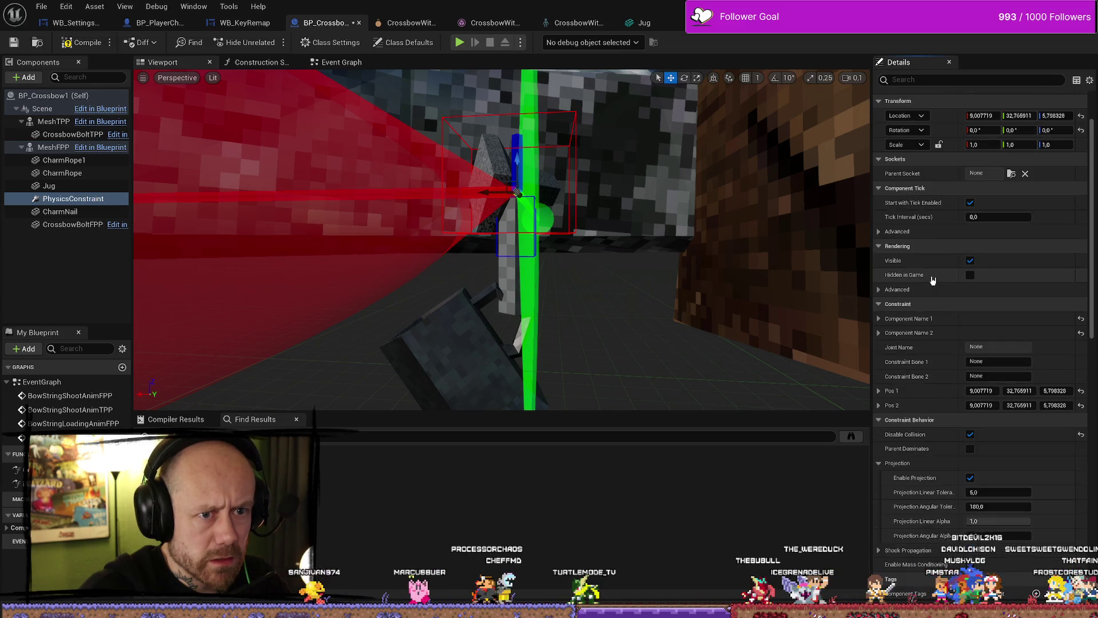
Expand the constraint's Pos 1 and Pos 2 values and scroll through its settings
scroll(939, 271, "down", 5)
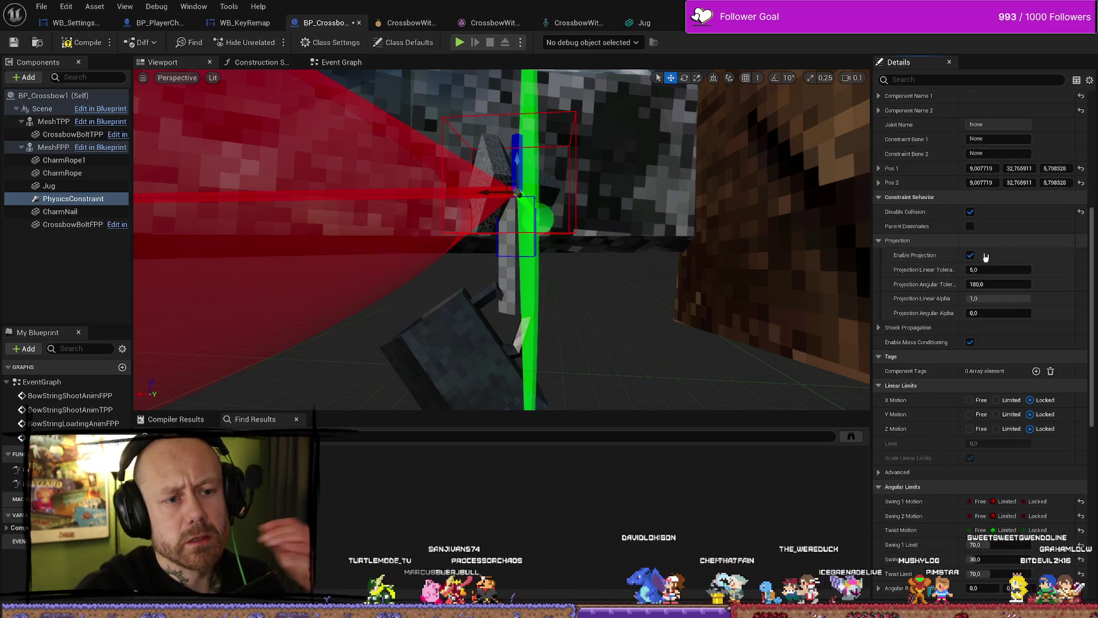
left_click(879, 181)
left_click(879, 169)
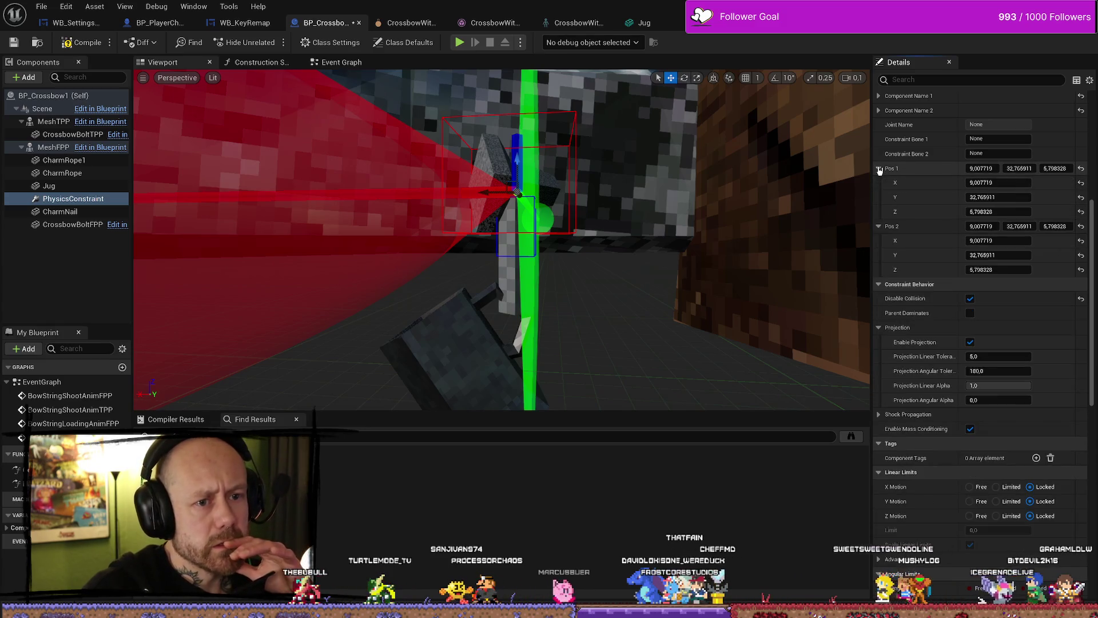
scroll(887, 200, "down", 10)
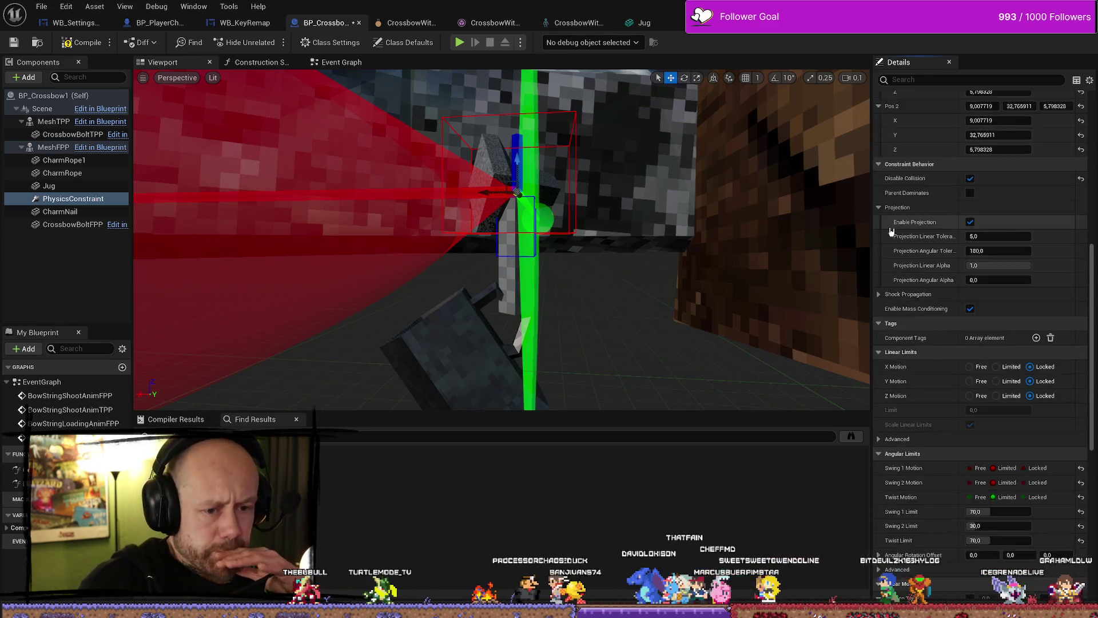
scroll(891, 235, "down", 8)
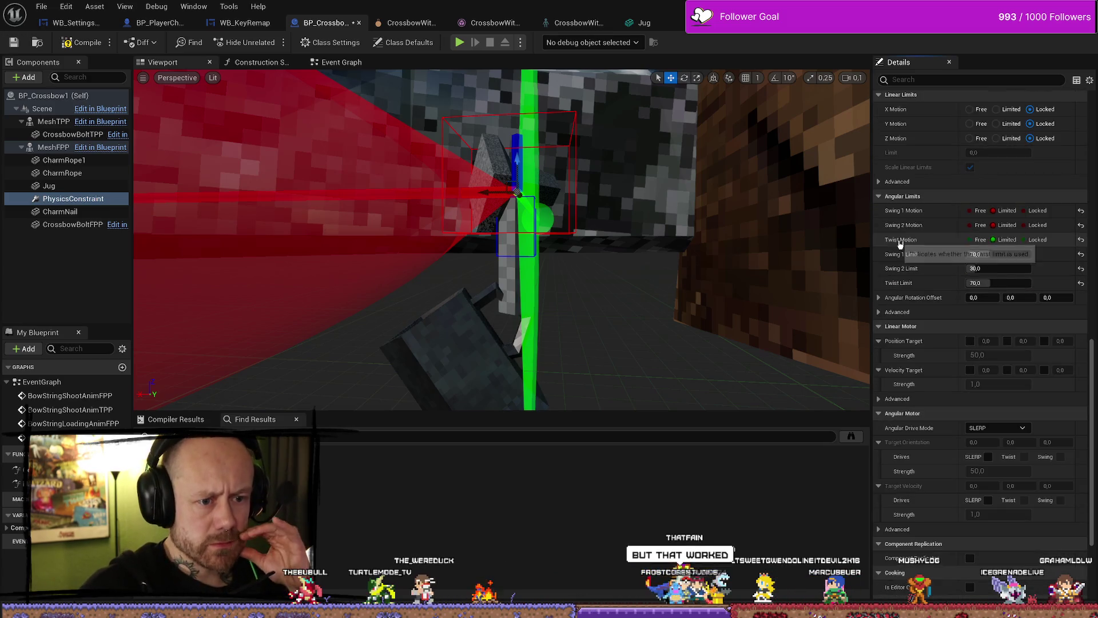
scroll(898, 241, "down", 2)
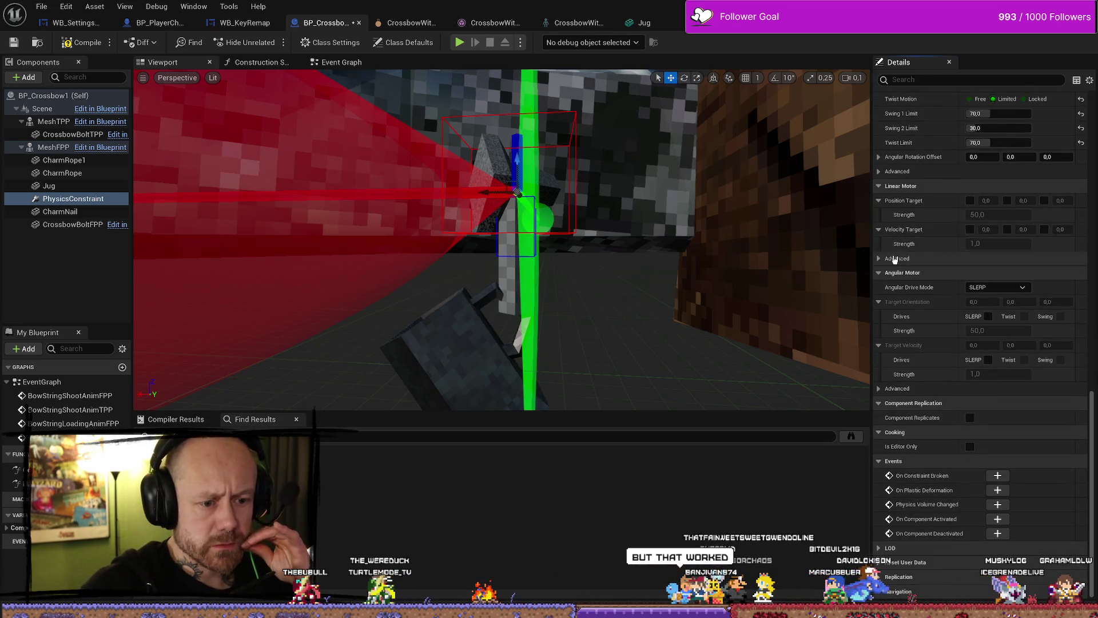
Delete the CharmRope component from the crossbow, leaving CharmRope1
left_click(515, 285)
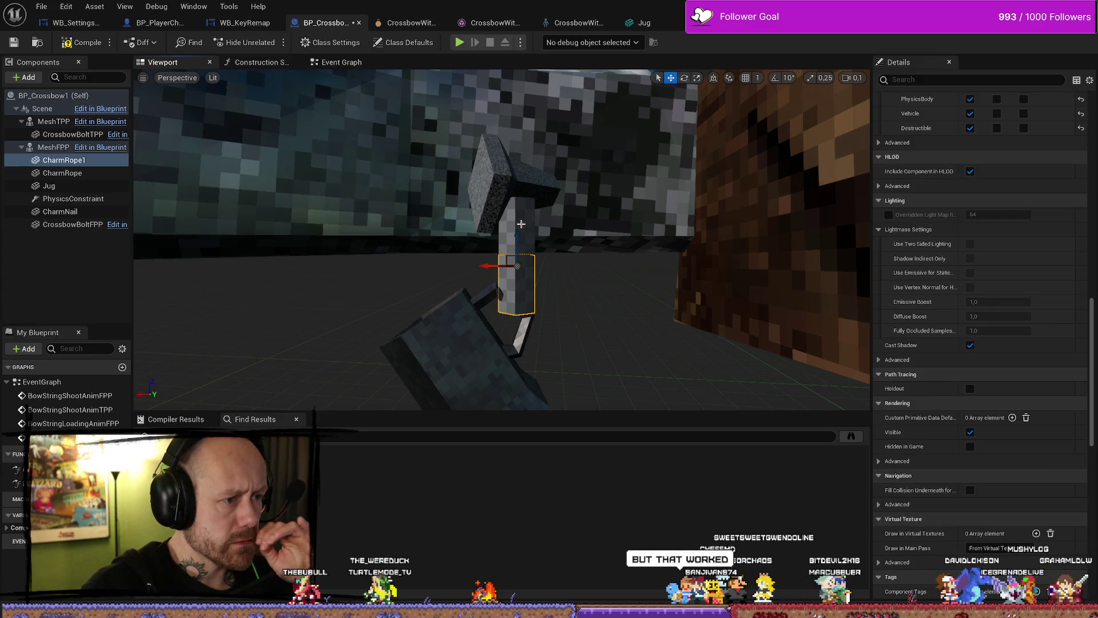
left_click(521, 223)
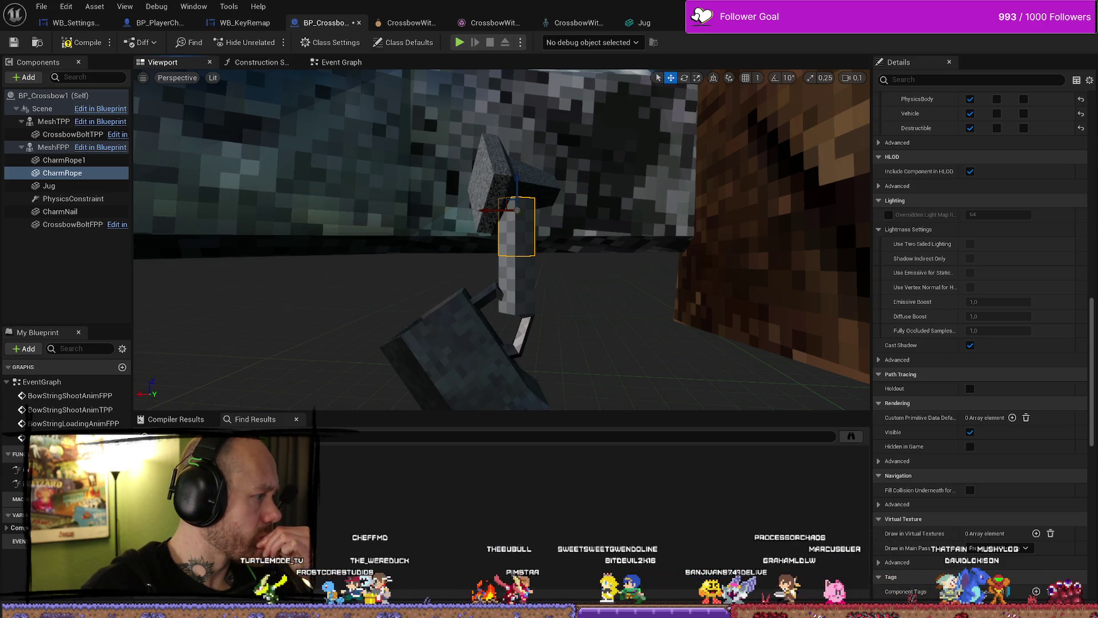
key("Delete")
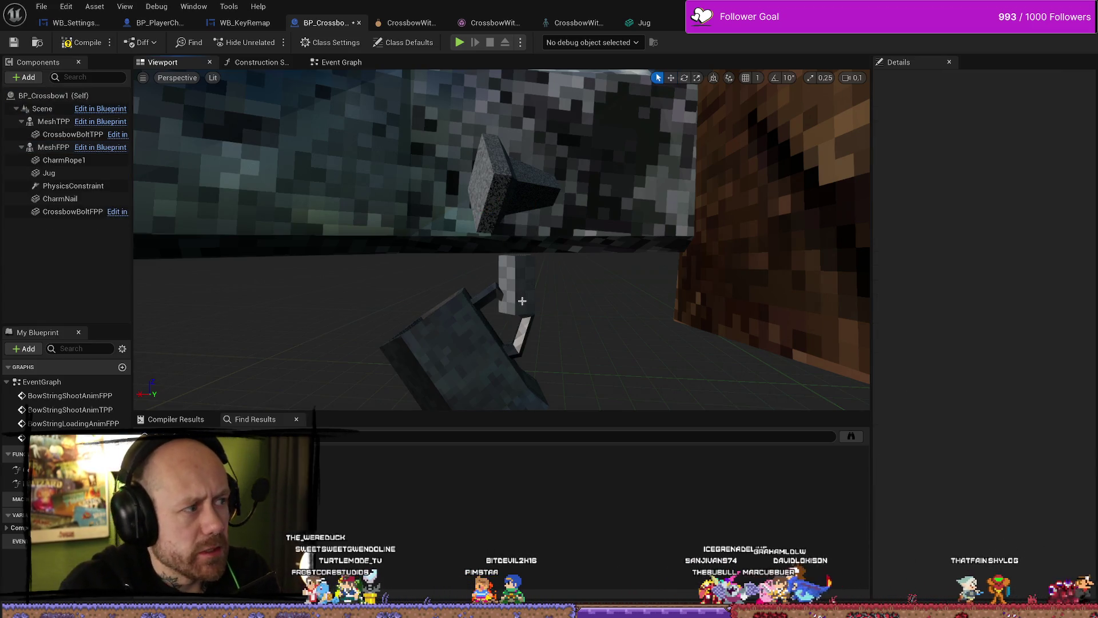
Restore the deleted CharmRope and delete CharmRope1 and Jug from the crossbow instead
key("ctrl+z")
left_click(523, 294)
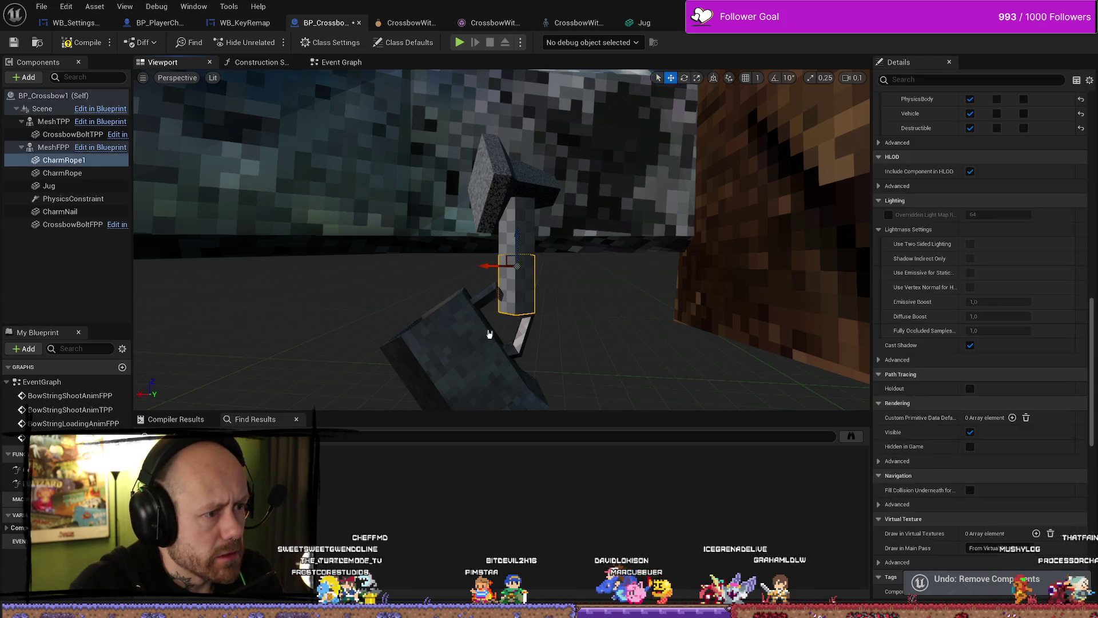
key("Delete")
left_click(503, 320)
key("Delete")
left_click(518, 233)
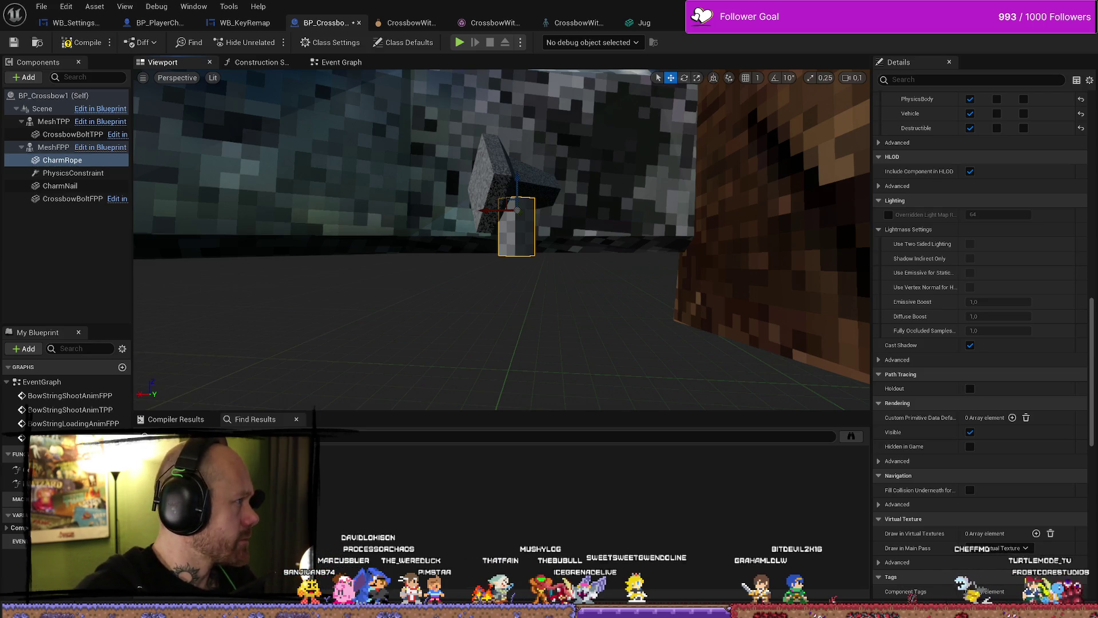
key("alt+Tab")
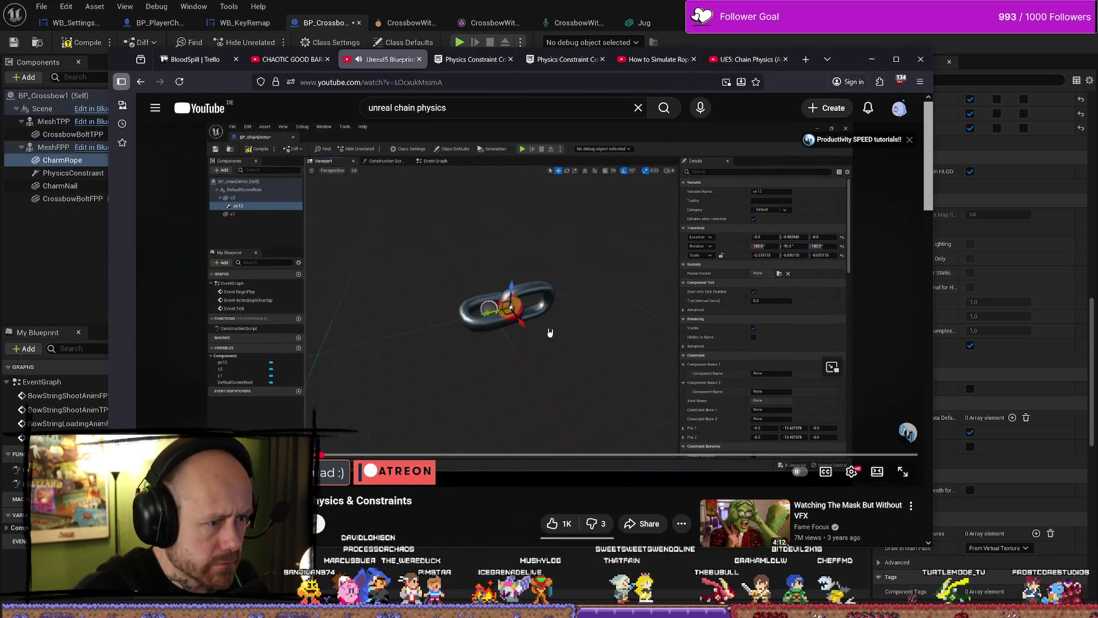
Play and pause the 'unreal chain physics' tutorial, then return to the BP_Crossbow1 blueprint
left_click(503, 304)
left_click(502, 304)
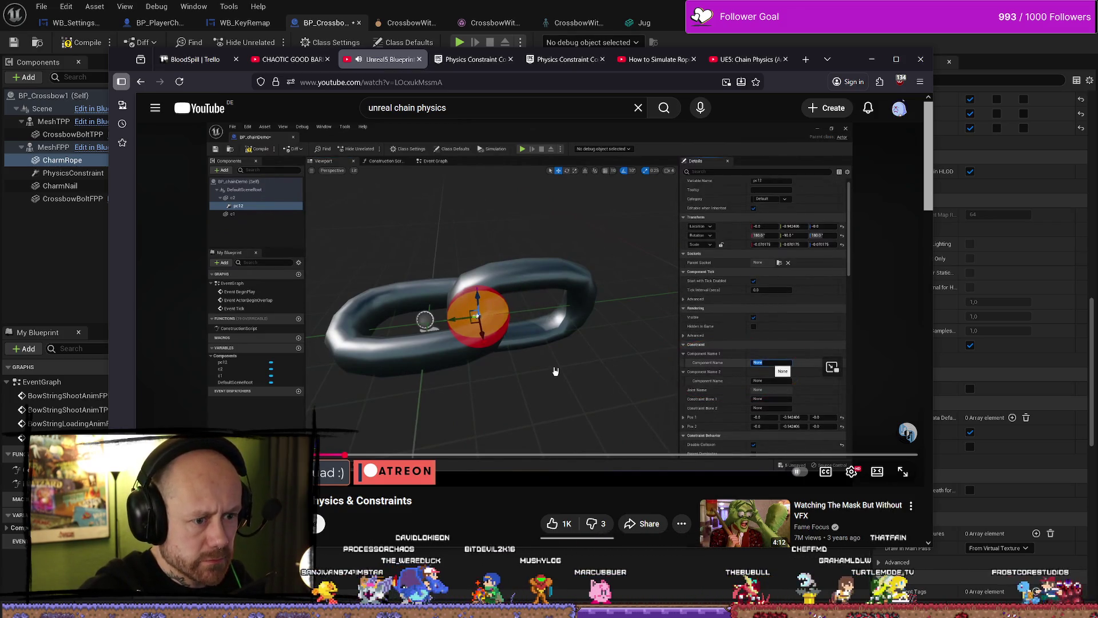
key("space")
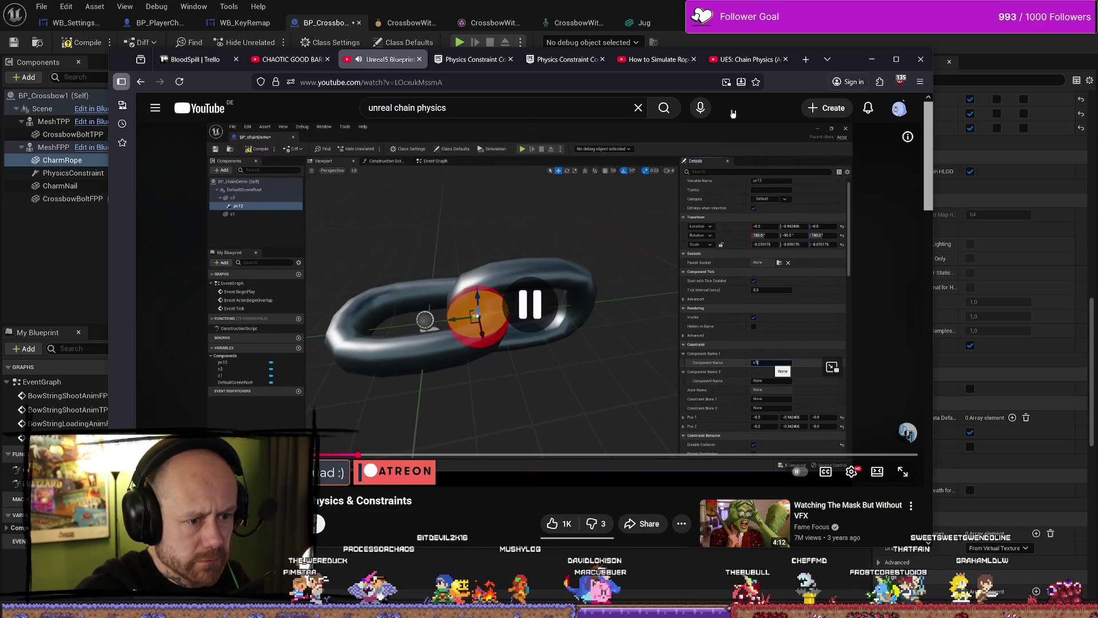
key("alt+Tab")
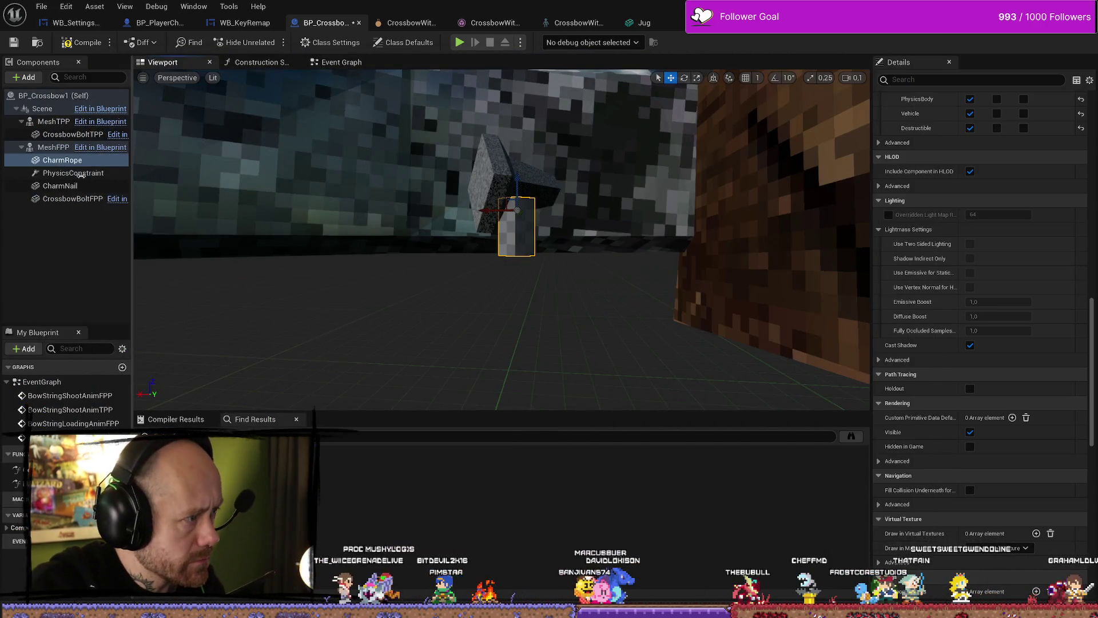
Inspect the PhysicsConstraint, CrossbowBoltFPP, CharmNail and CharmRope components in turn
left_click(81, 174)
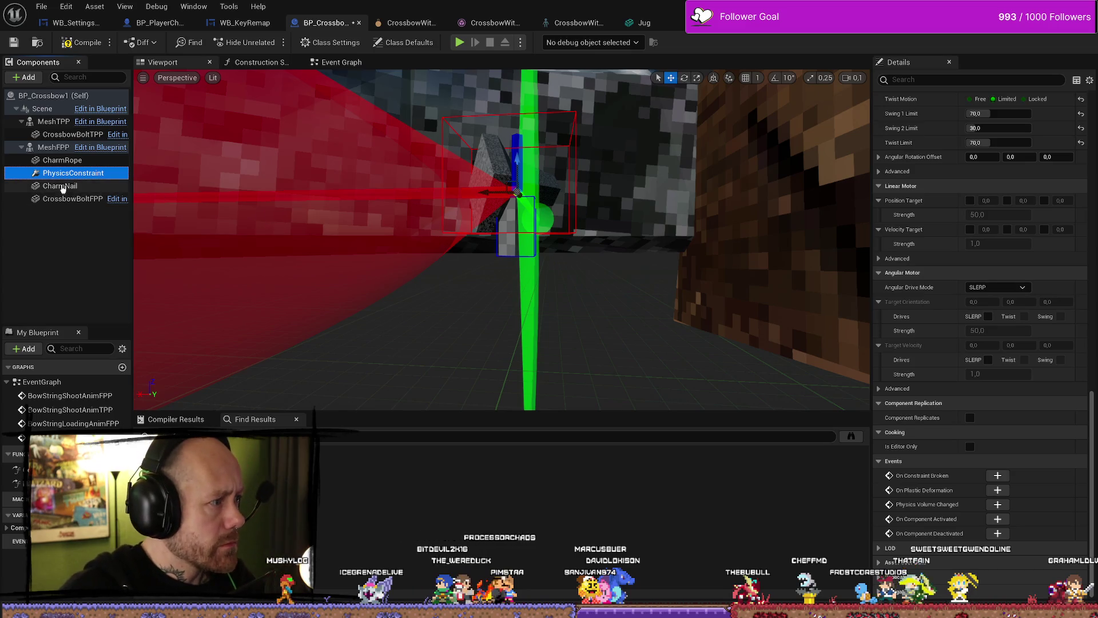
left_click(77, 198)
left_click(62, 185)
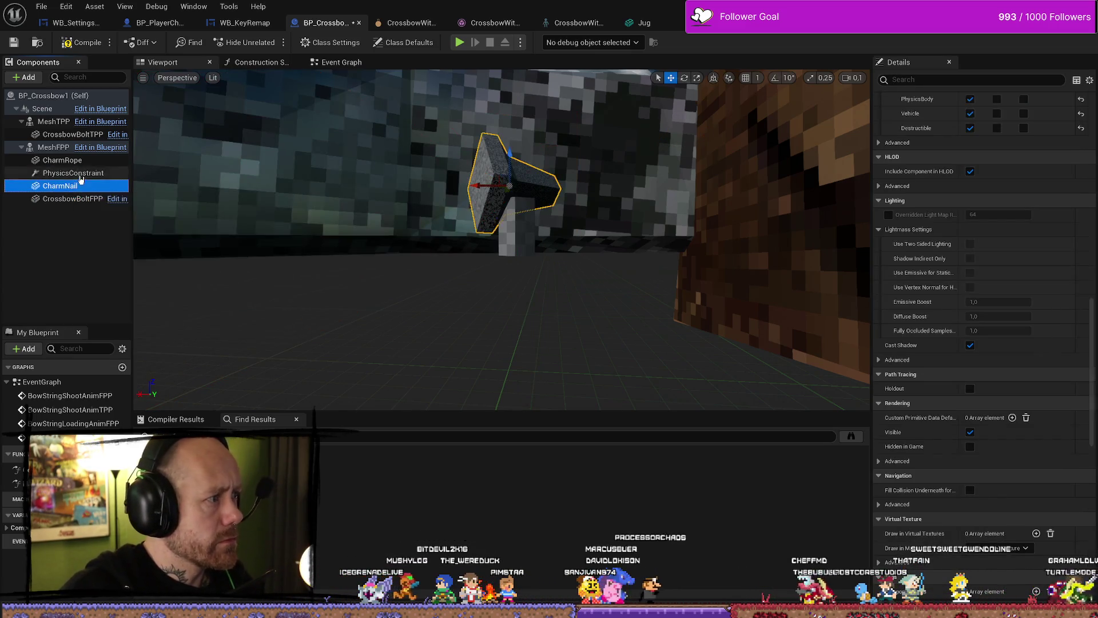
left_click(63, 160)
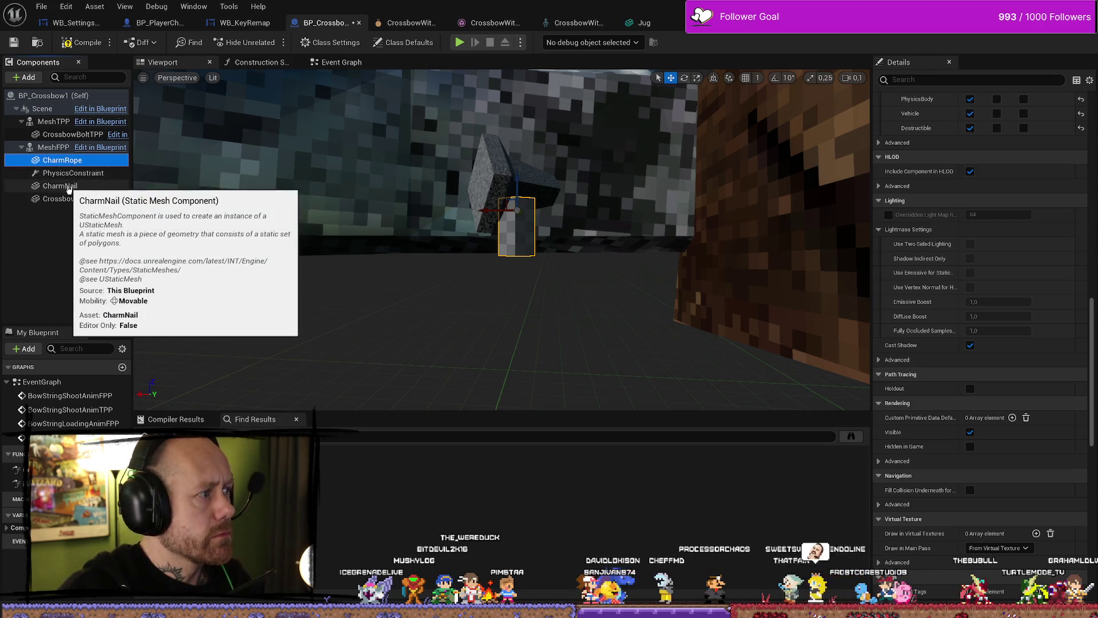
left_click(66, 173)
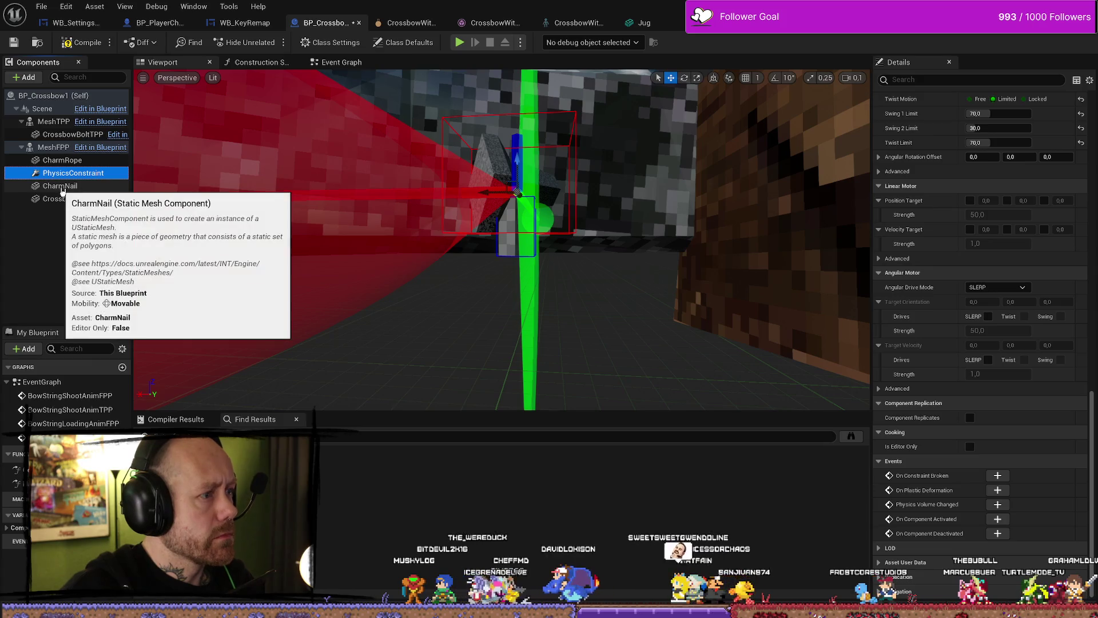
left_click(61, 186)
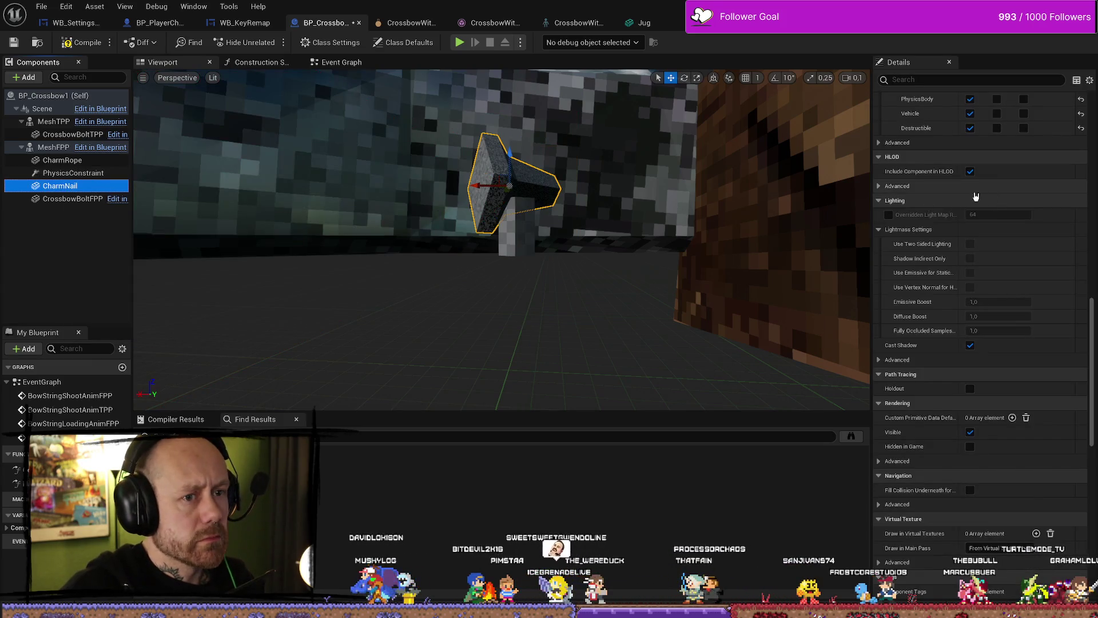
left_click(66, 173)
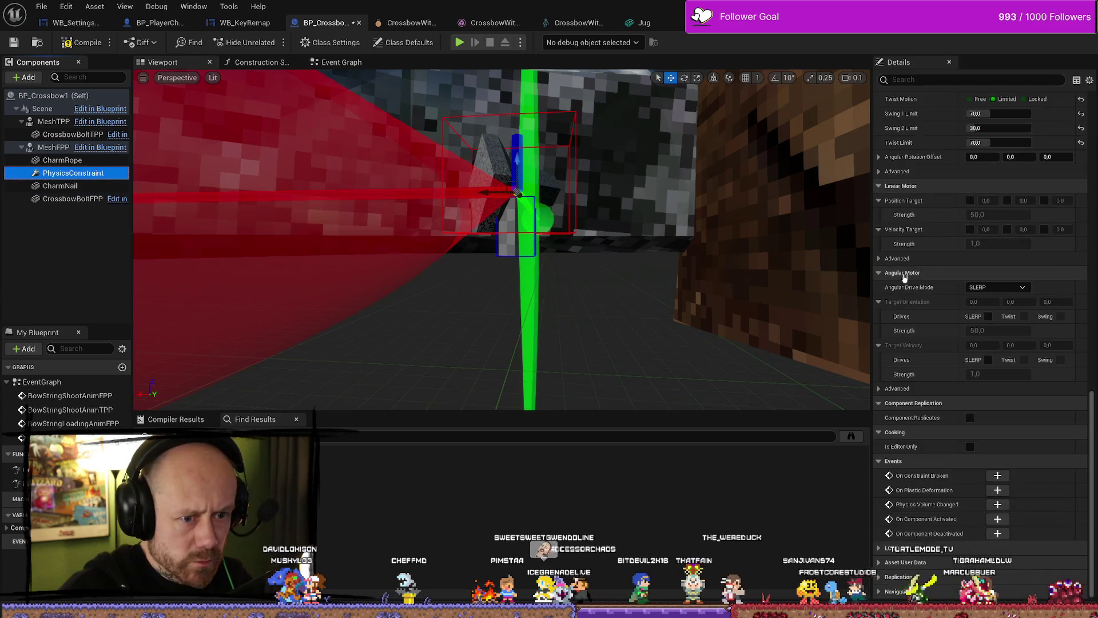
Clear the constraint's Details filter and expand Component Name 1 and 2 (CharmNail, CharmRope)
scroll(927, 273, "up", 9)
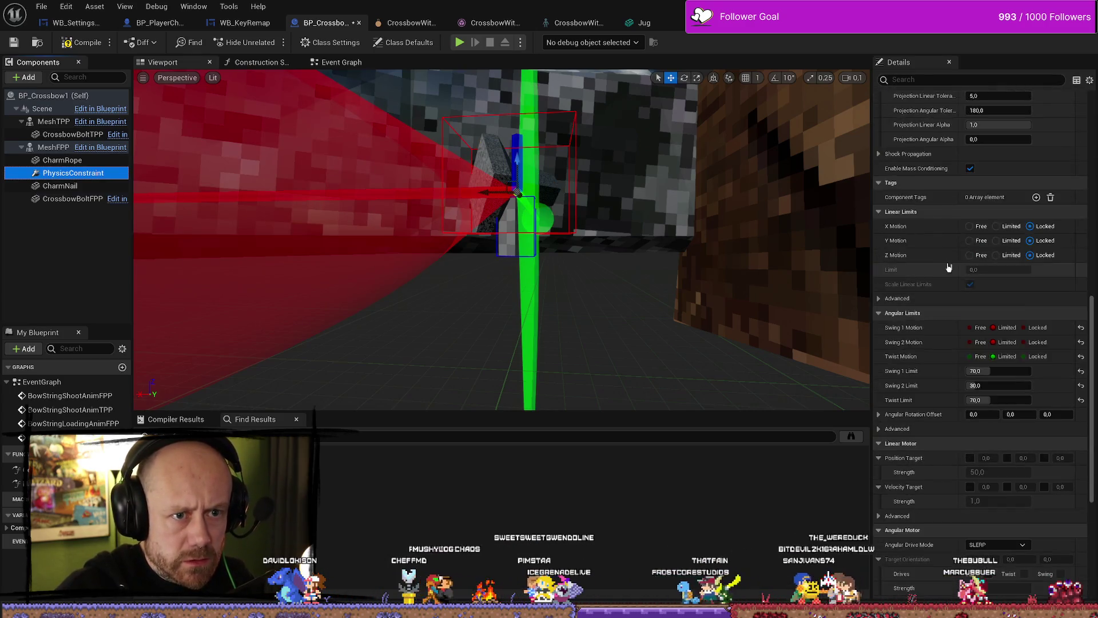
scroll(948, 267, "up", 2)
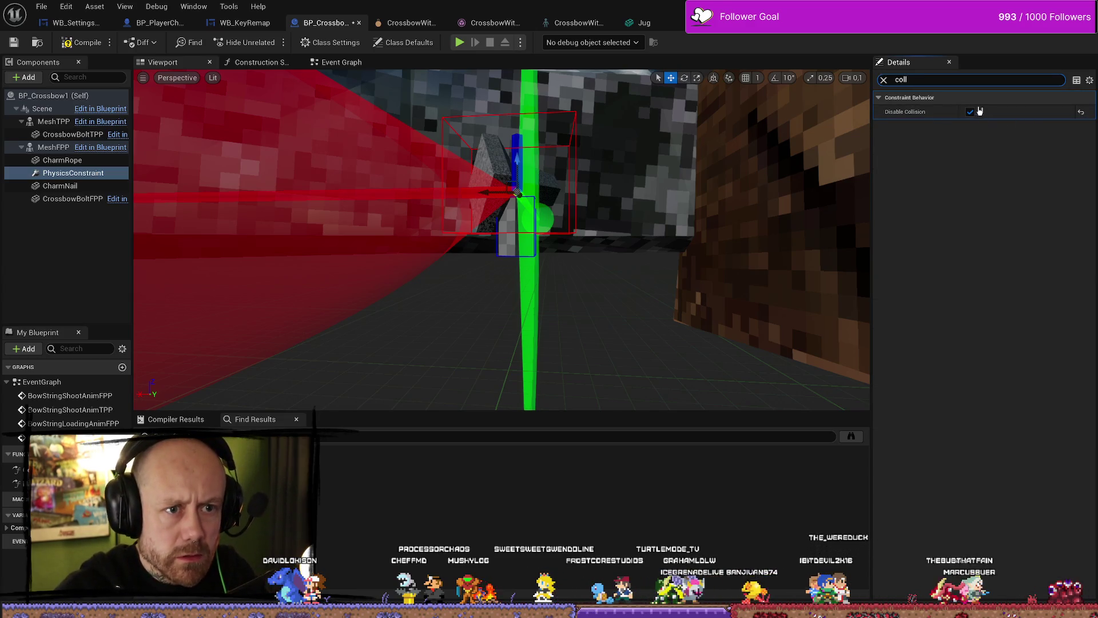
left_click(884, 80)
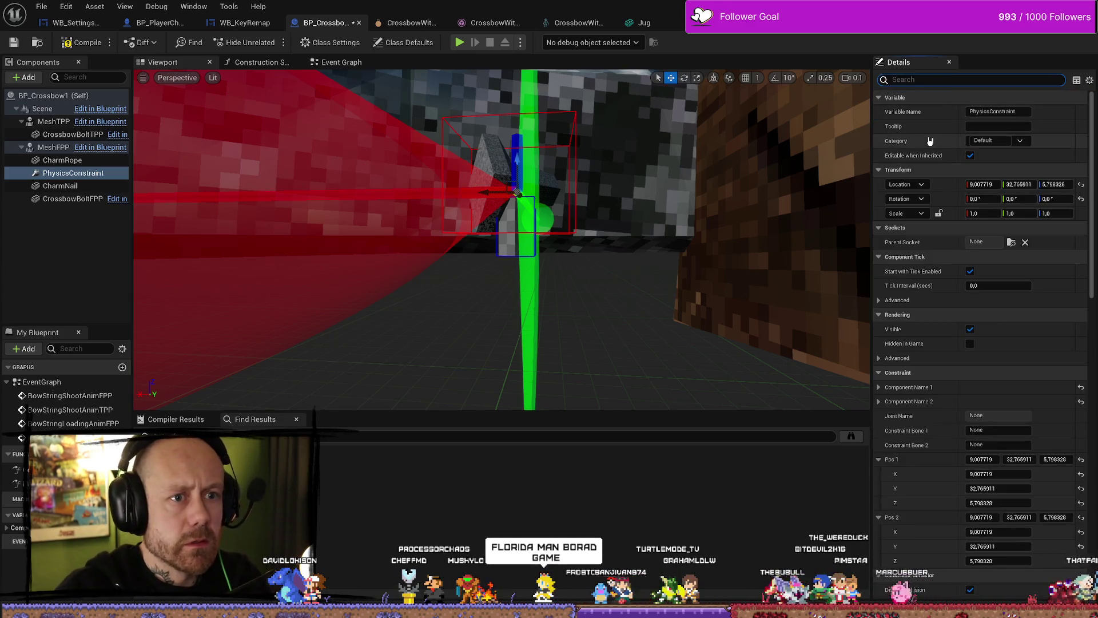
scroll(962, 309, "down", 3)
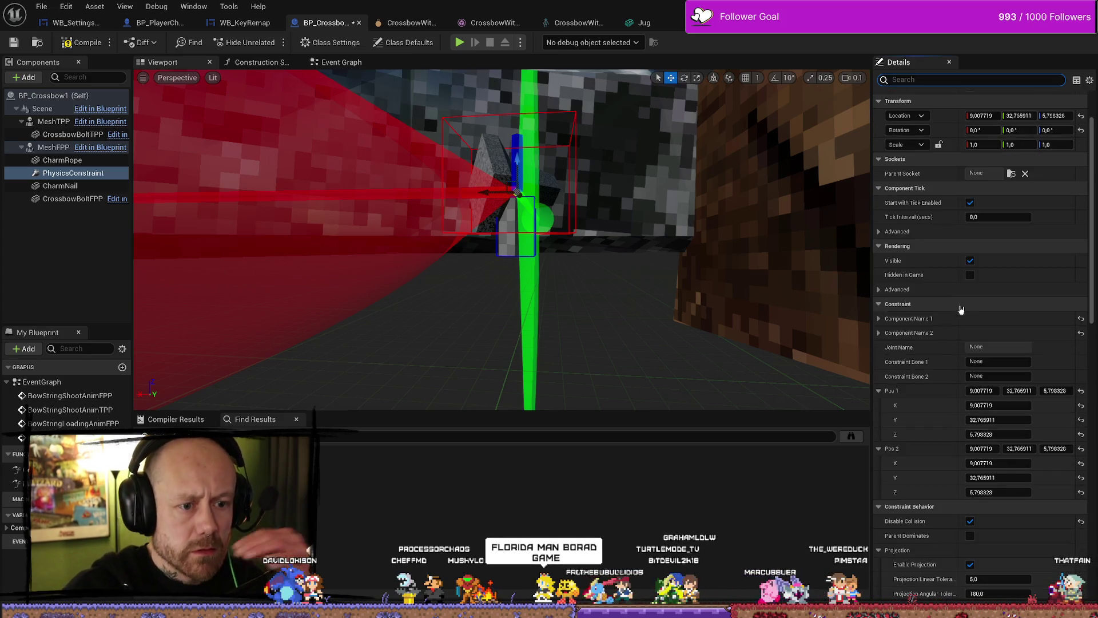
left_click(880, 319)
left_click(879, 347)
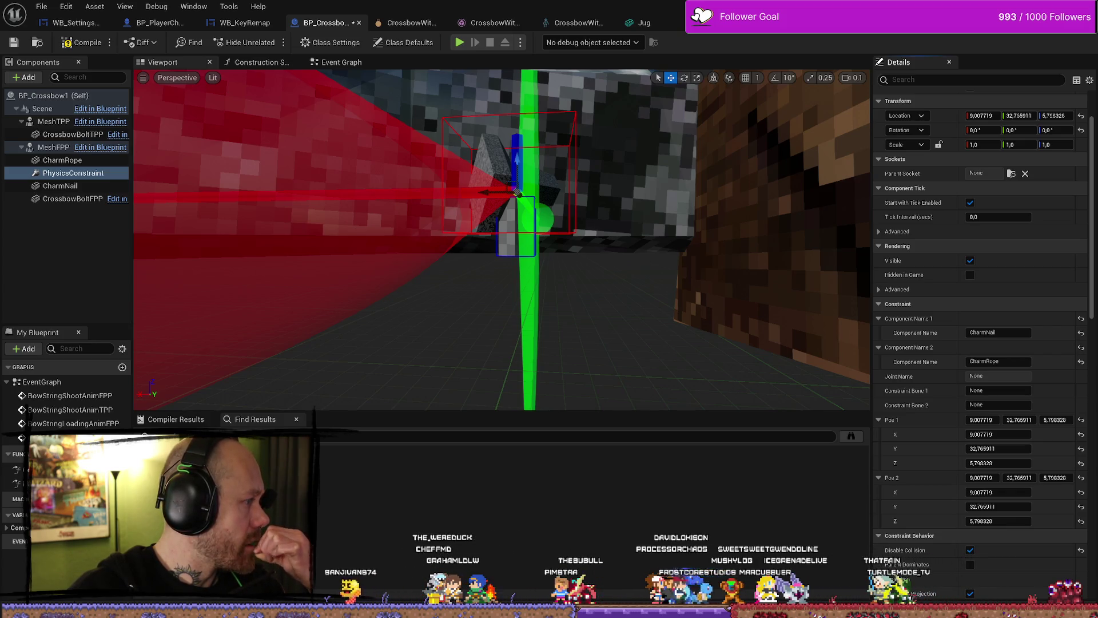
left_click(506, 245)
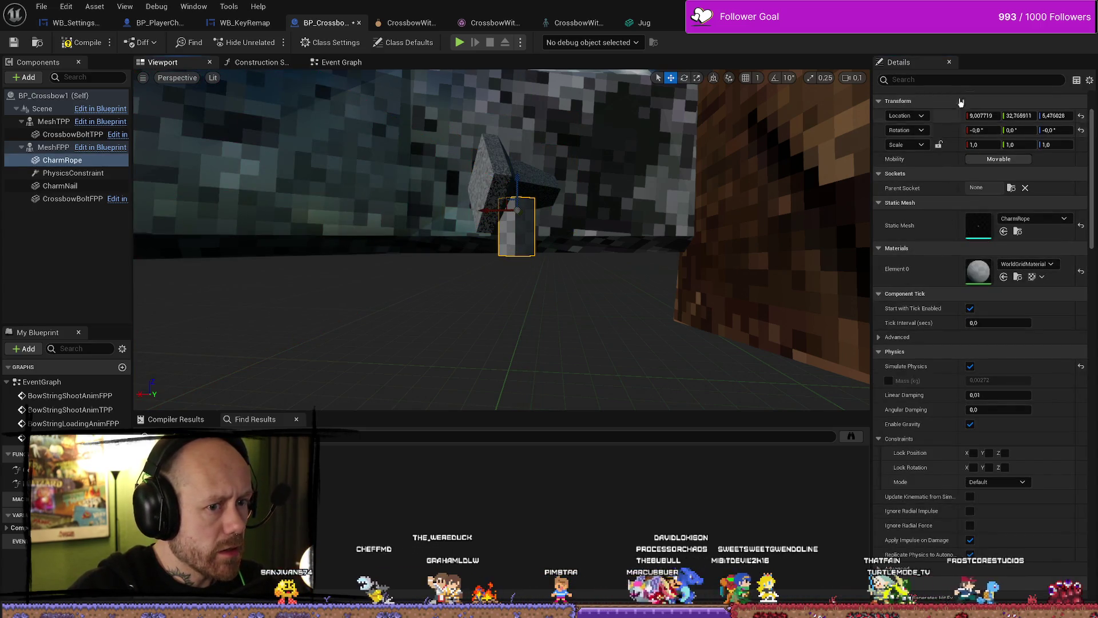
Filter Details for 'simu' to check Simulate Physics on CharmRope and CharmNail, then clear the filter
left_click(972, 79)
type("si")
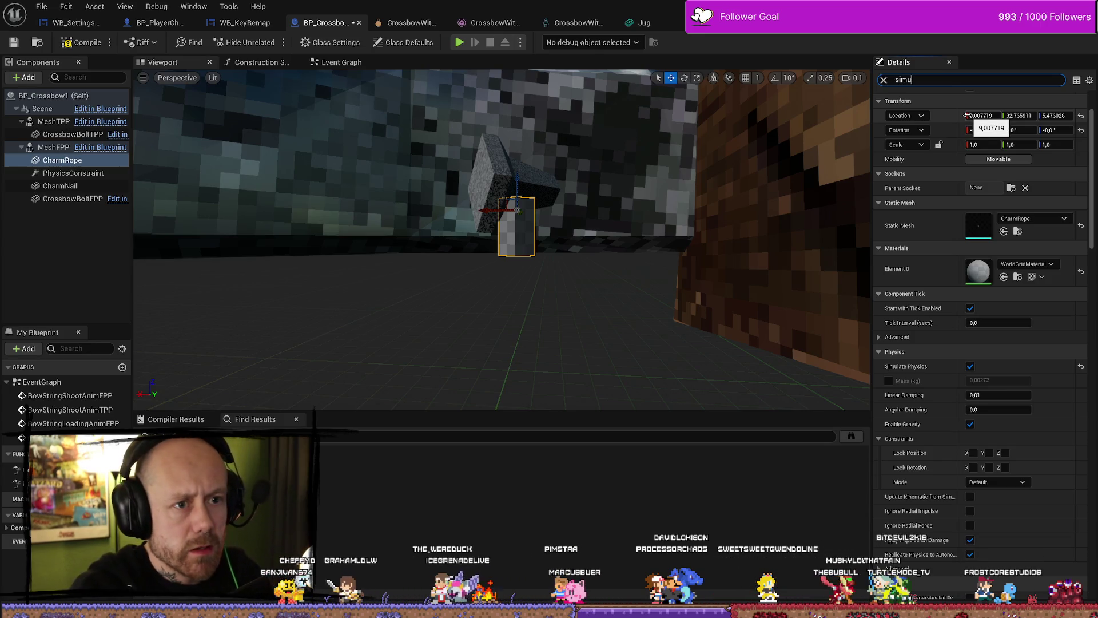
type("mu")
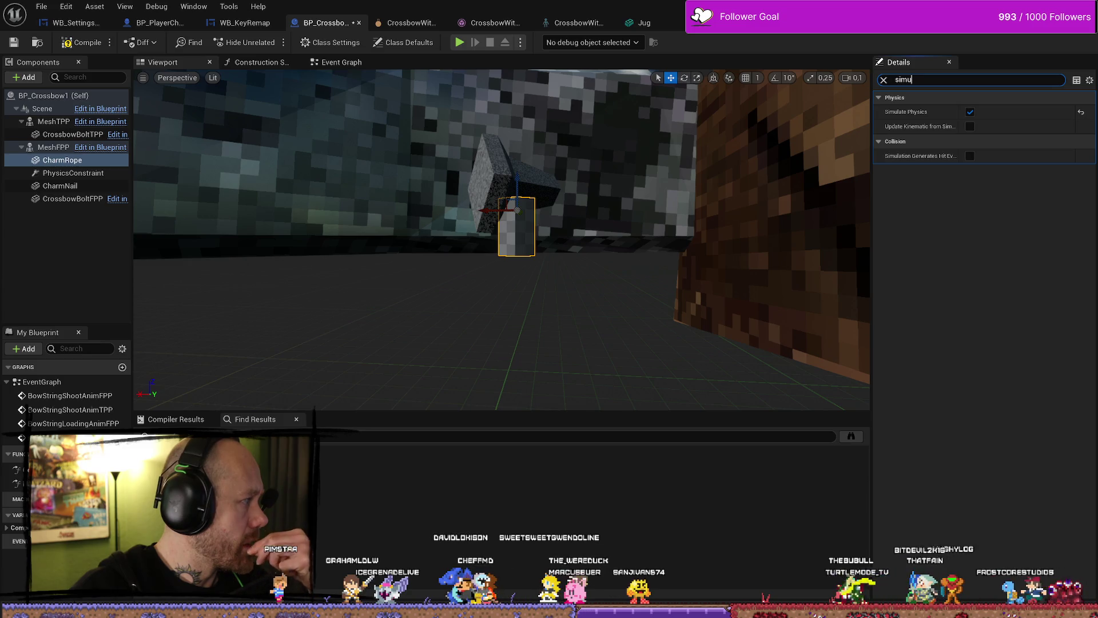
left_click(505, 178)
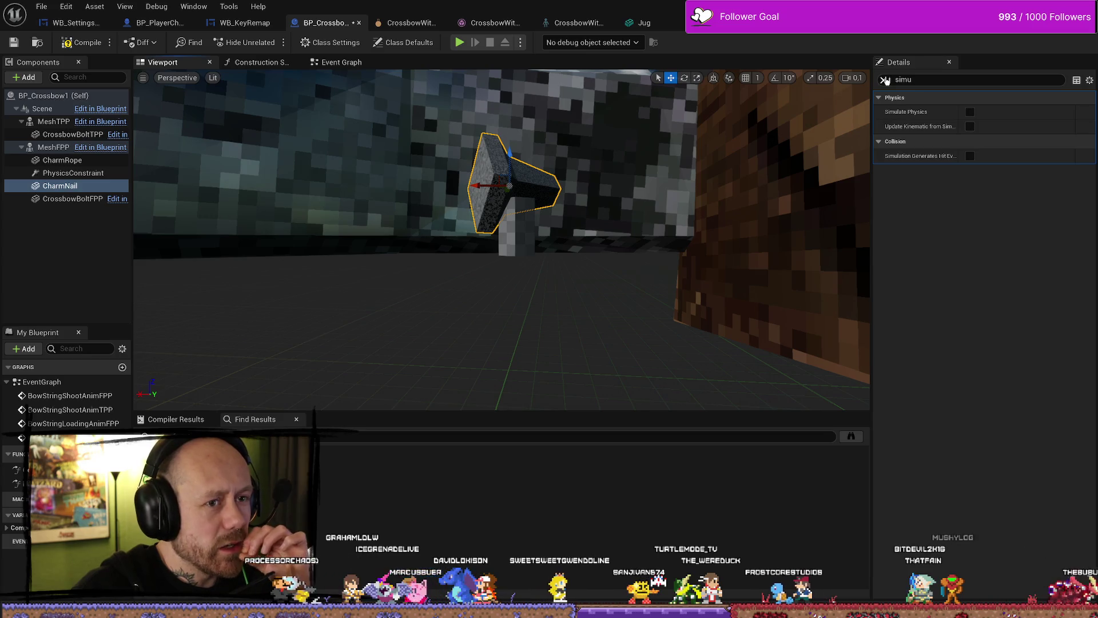
left_click(885, 80)
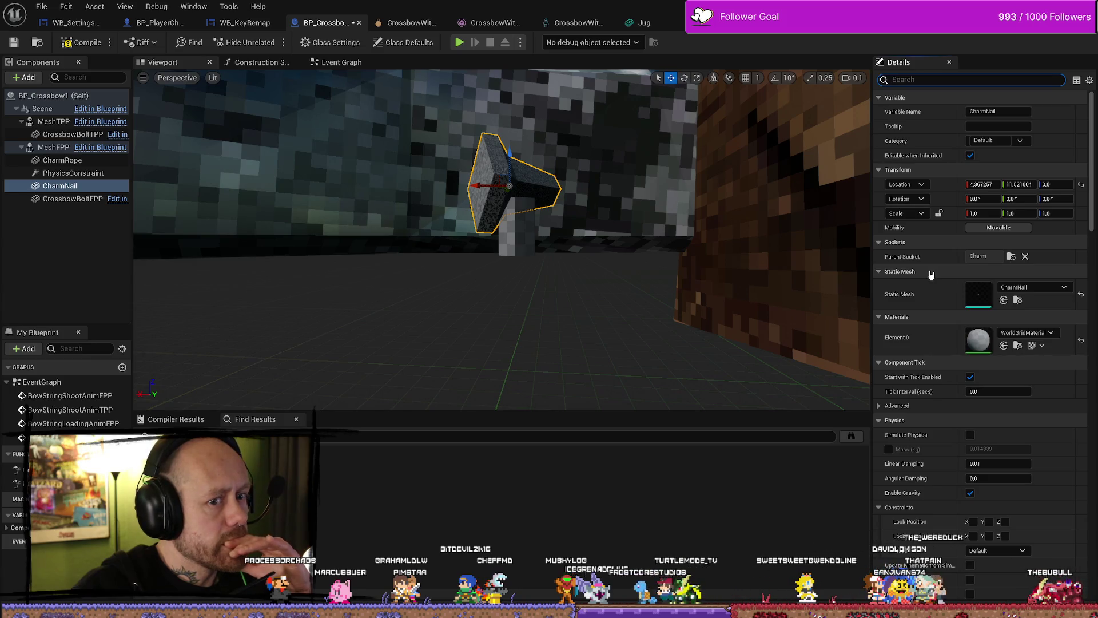
Scroll CharmNail's Details down to its Collision Presets
scroll(931, 275, "down", 5)
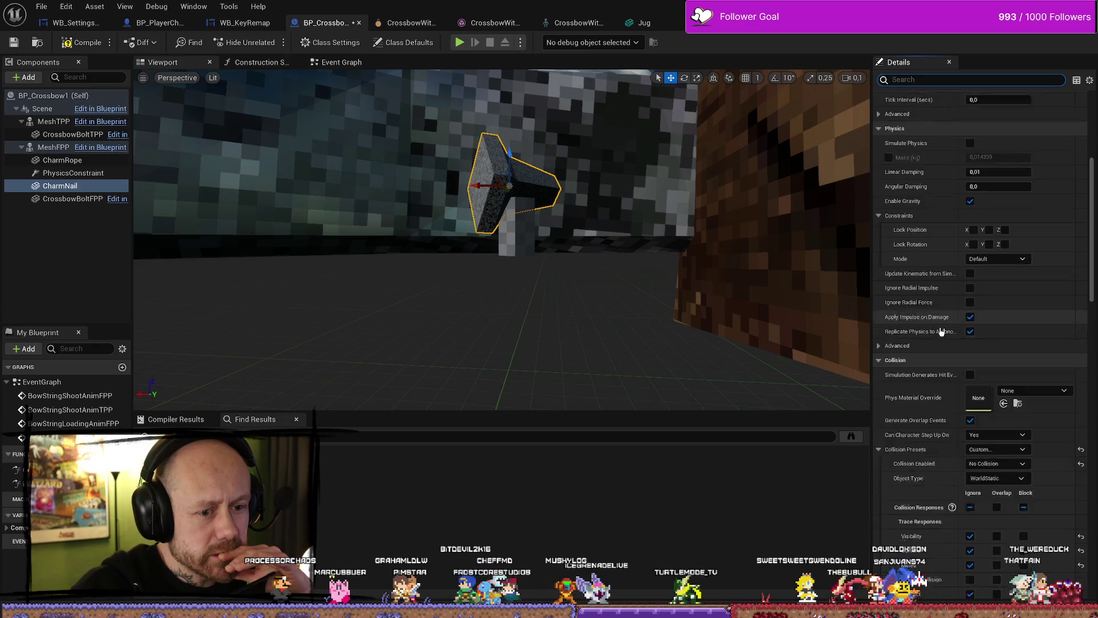
scroll(941, 332, "down", 2)
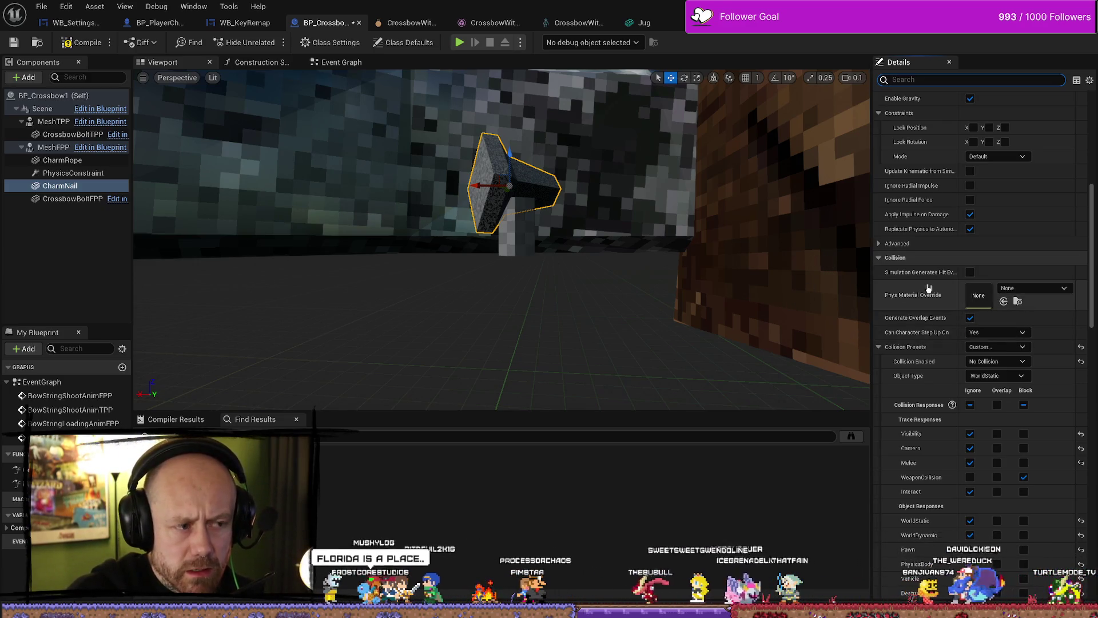
scroll(928, 288, "down", 2)
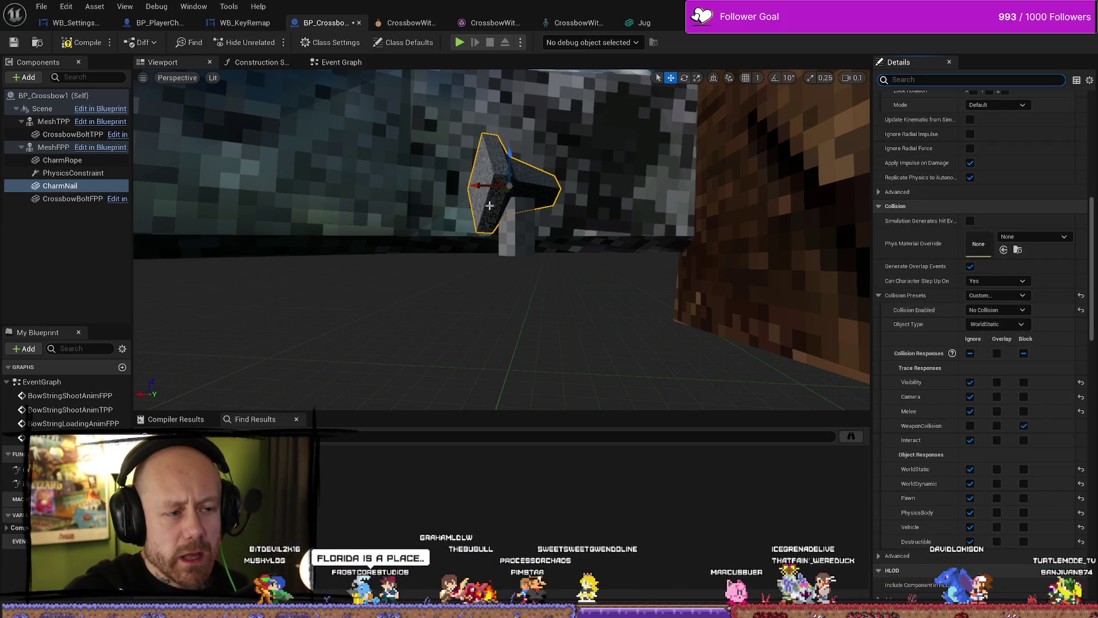
left_click(496, 173)
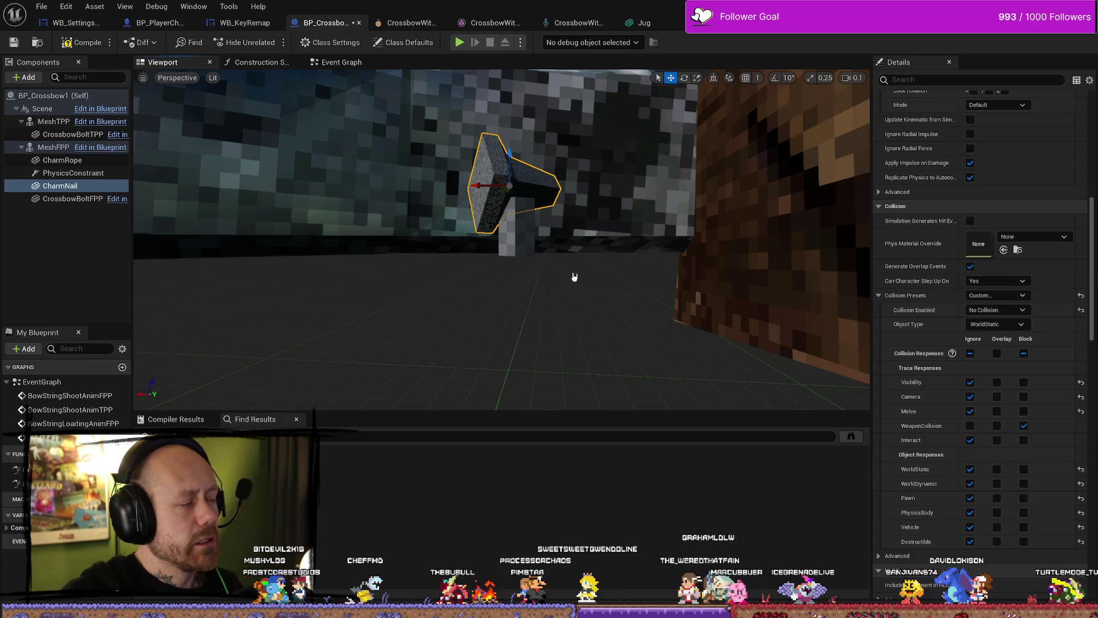
scroll(961, 355, "down", 2)
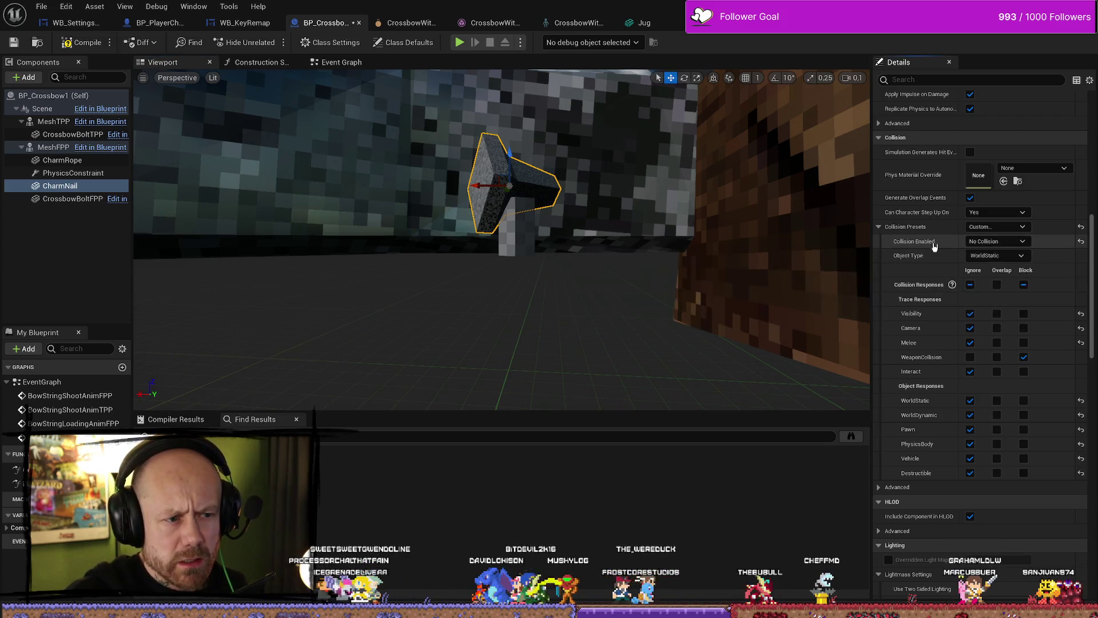
mouse_move(915, 247)
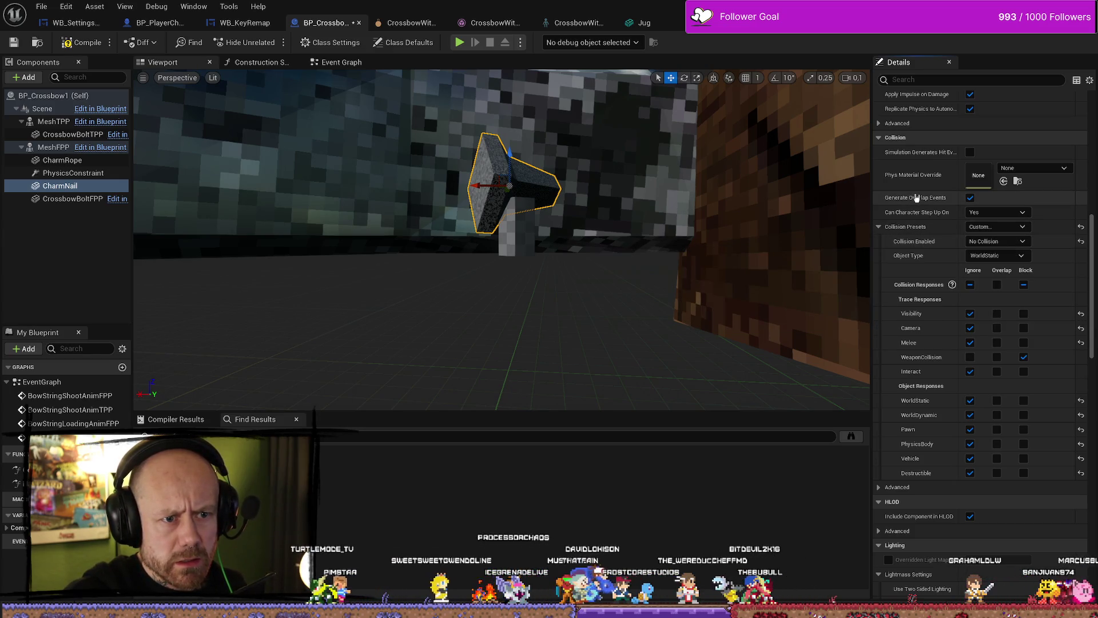
Keep CharmNail at No Collision with WorldStatic object type, then select CharmRope to view its collision
left_click(969, 240)
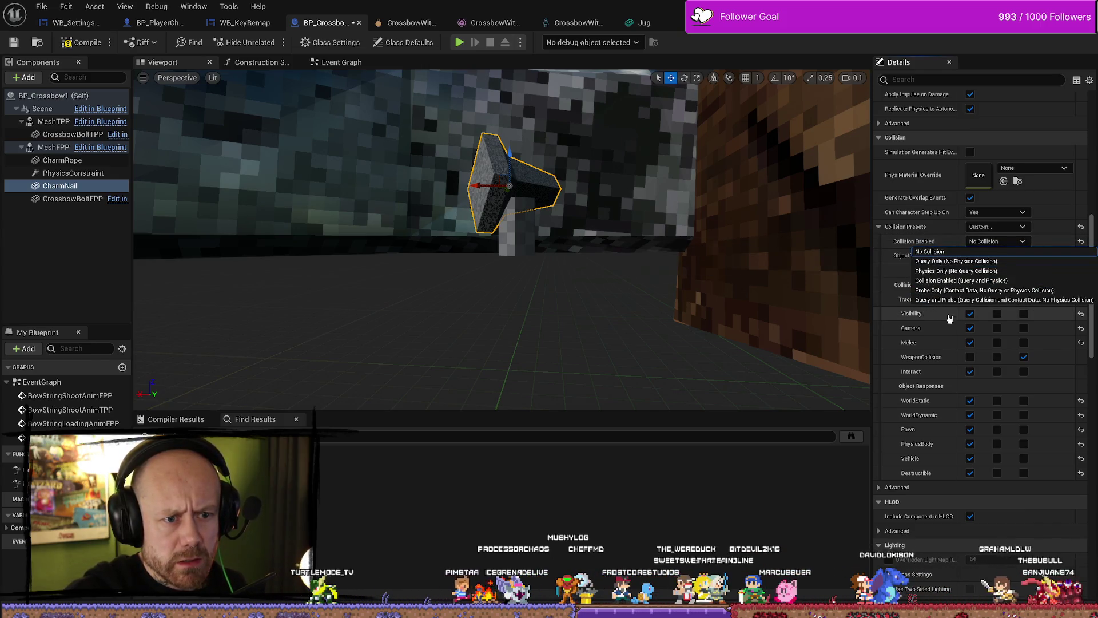
left_click(929, 251)
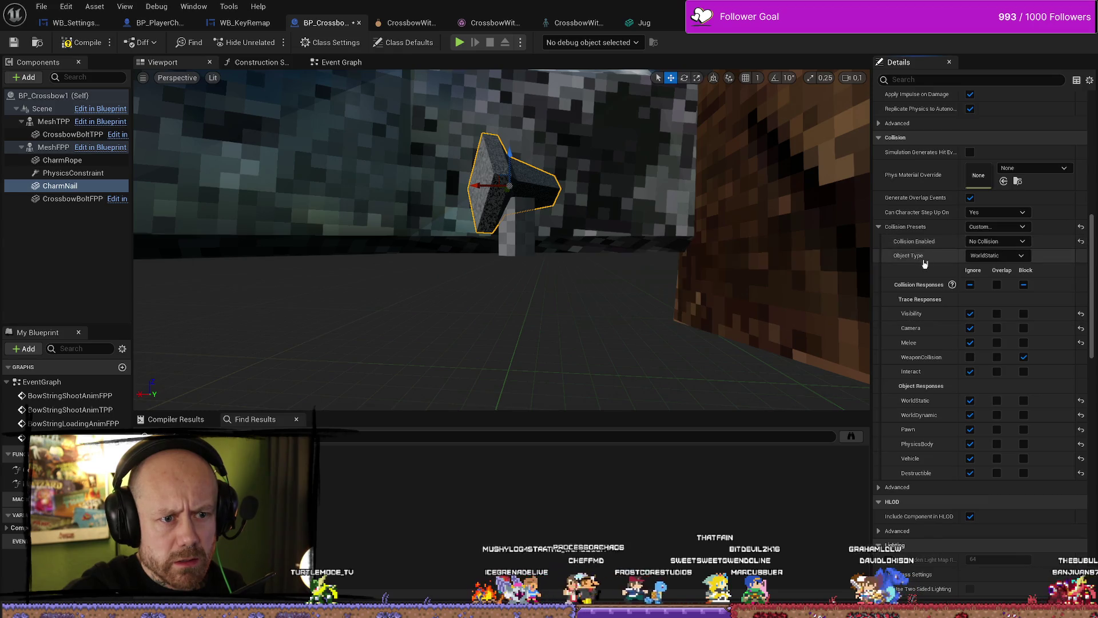
left_click(1010, 257)
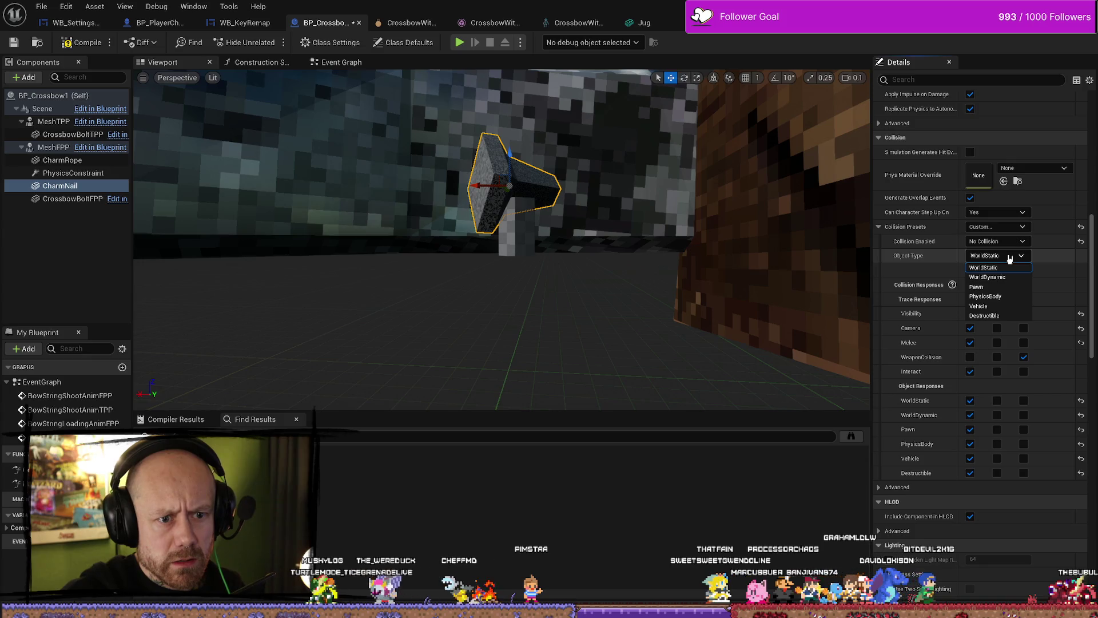
left_click(1030, 258)
scroll(926, 259, "down", 3)
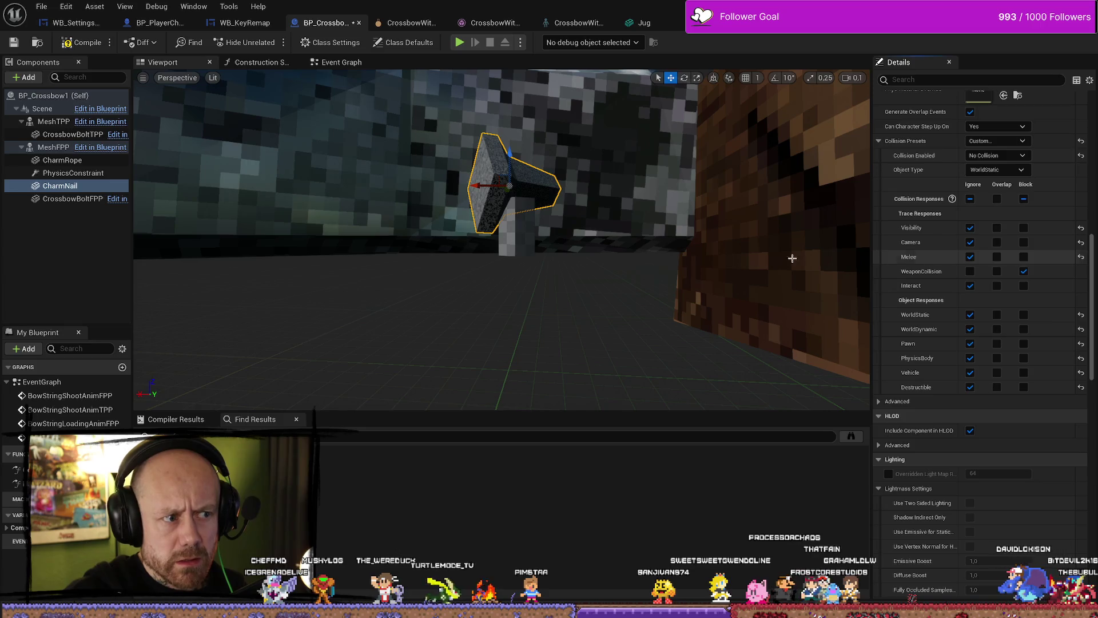
left_click(520, 234)
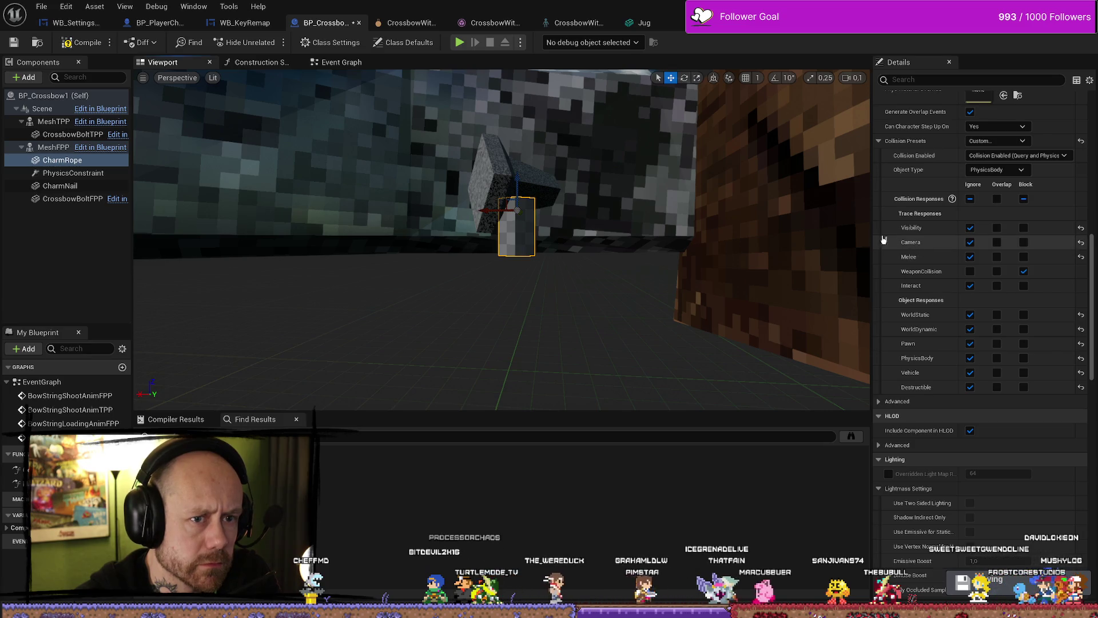
Frame CharmRope and compare its collision settings against CharmNail's
scroll(910, 246, "down", 1)
key("f")
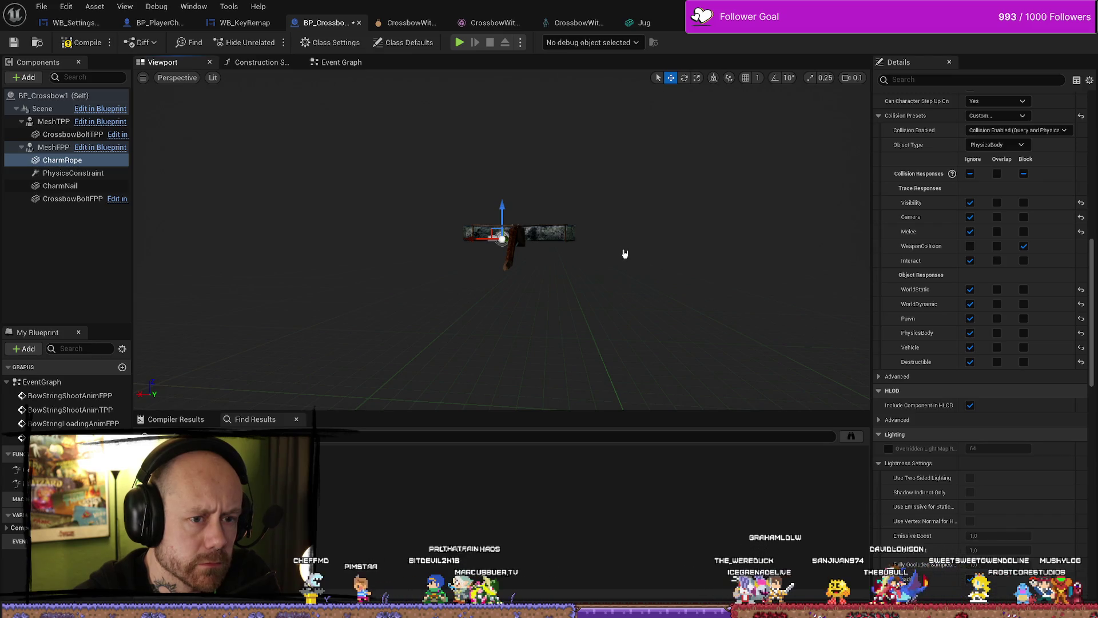
scroll(625, 253, "up", 5)
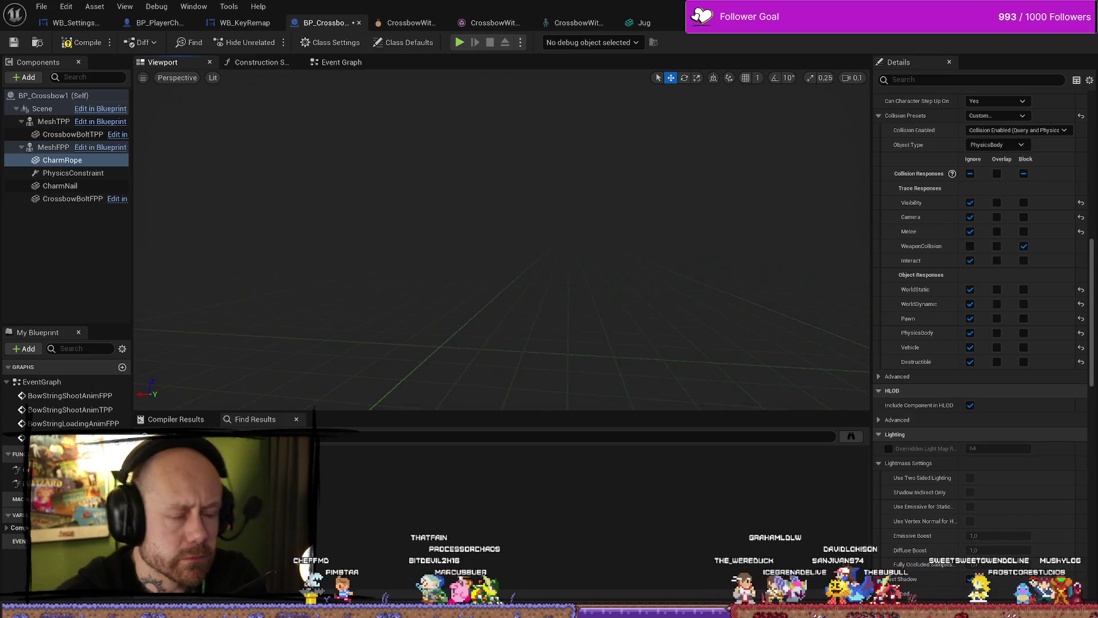
left_click(86, 186)
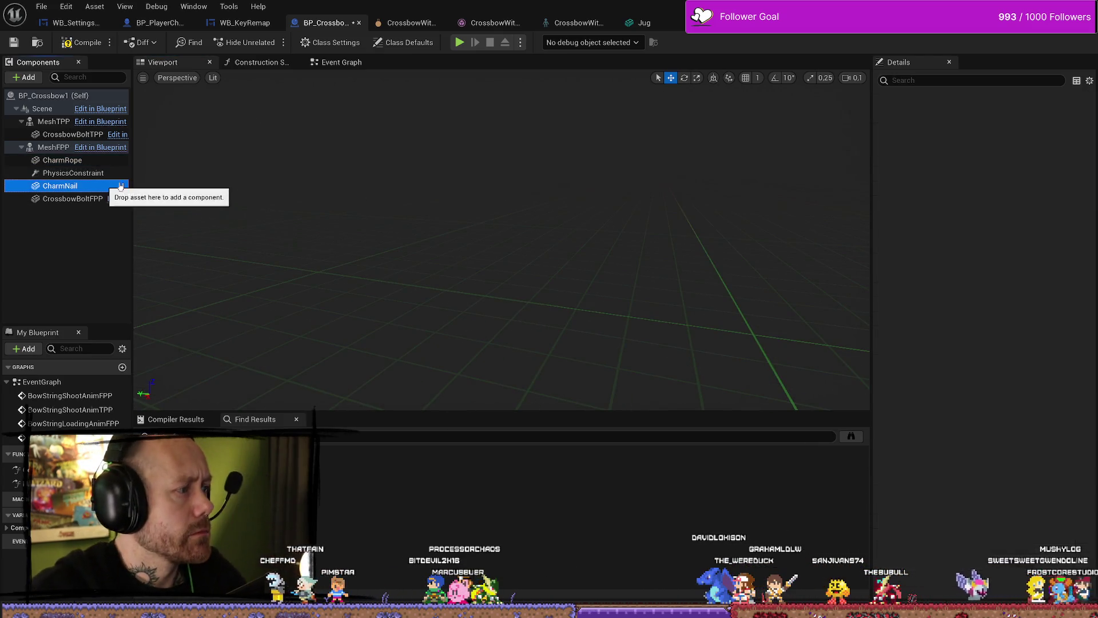
left_click(63, 161)
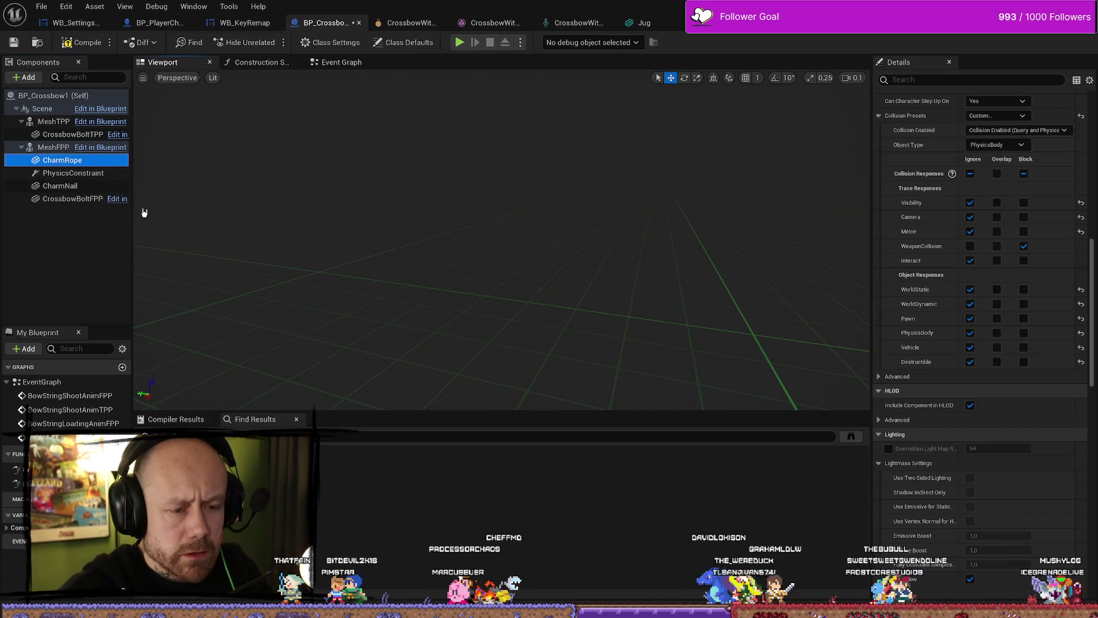
Set CharmRope to ignore WeaponCollision and return to the Deathmatch_RuinedVillage level
key("f")
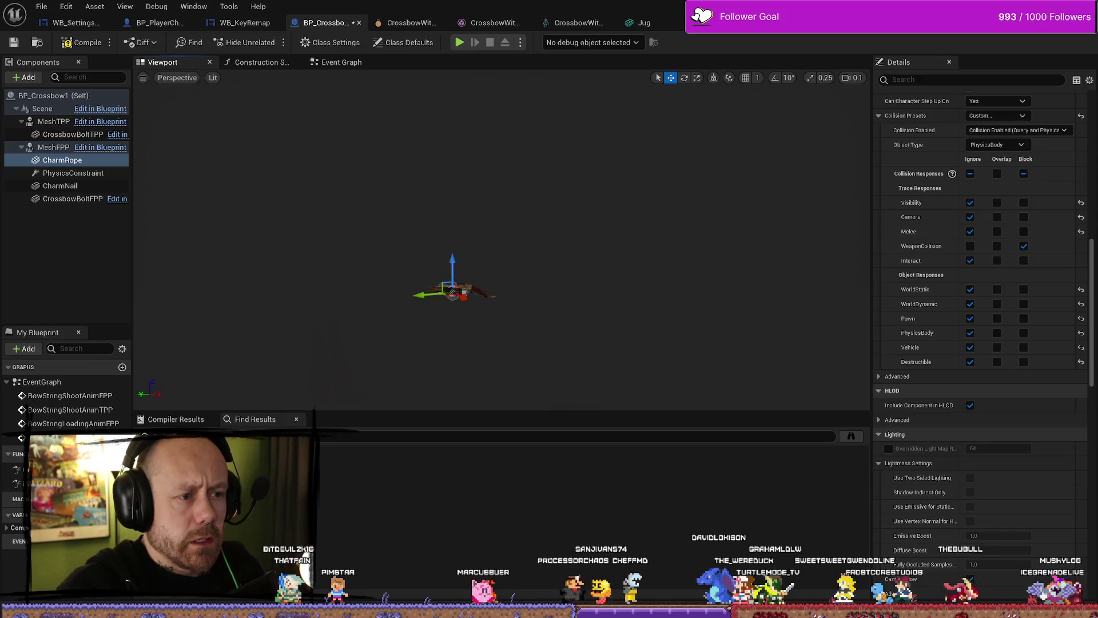
scroll(501, 240, "up", 5)
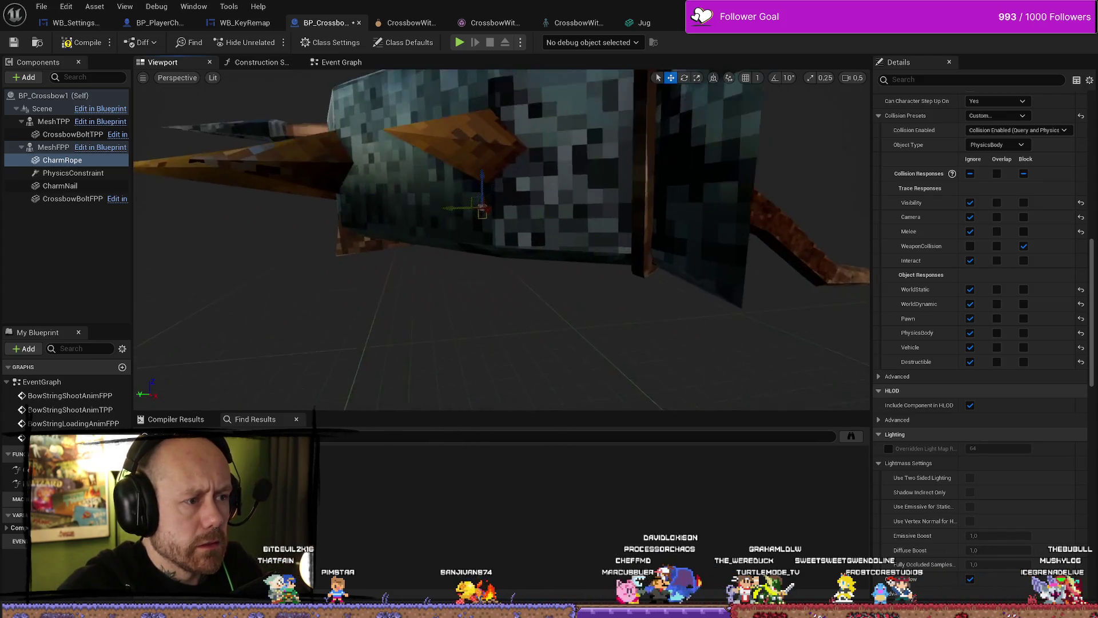
scroll(501, 240, "down", 1)
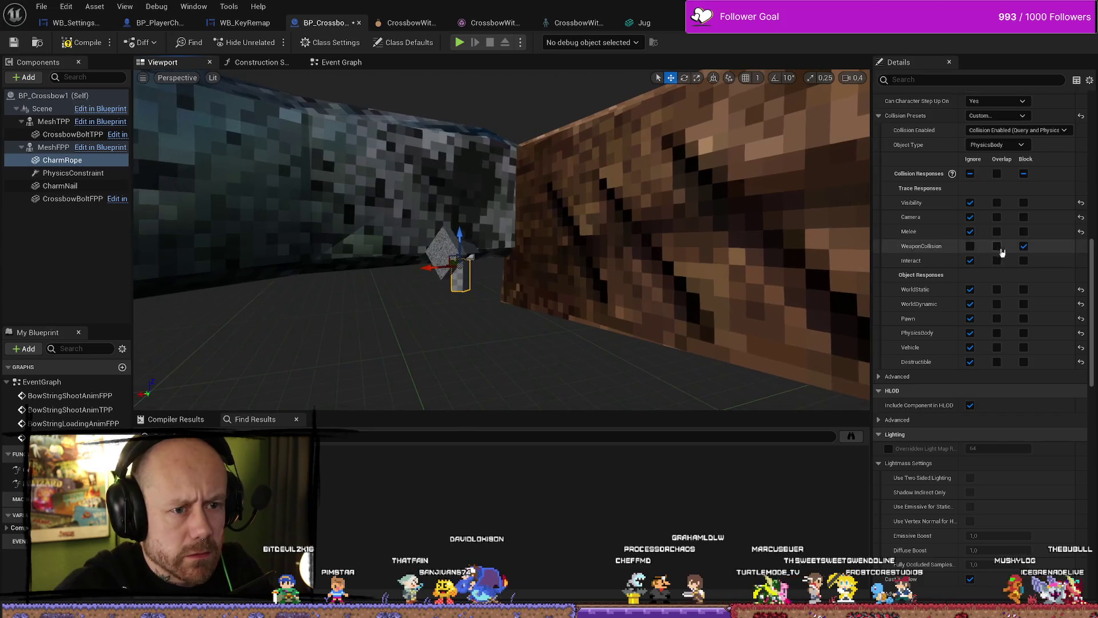
left_click(970, 246)
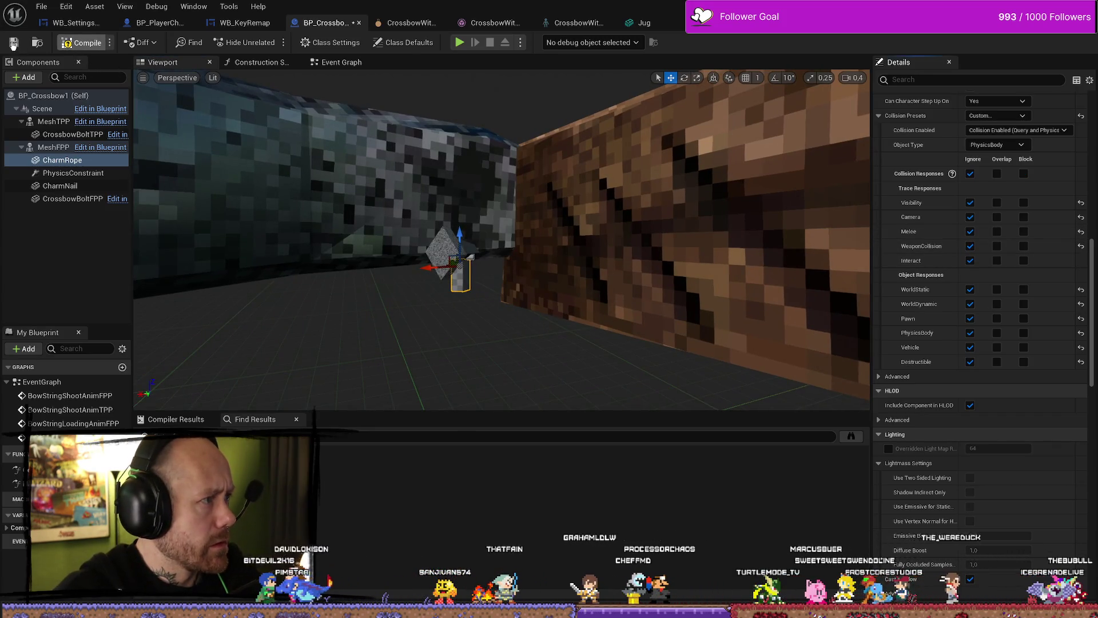
key("alt+Tab")
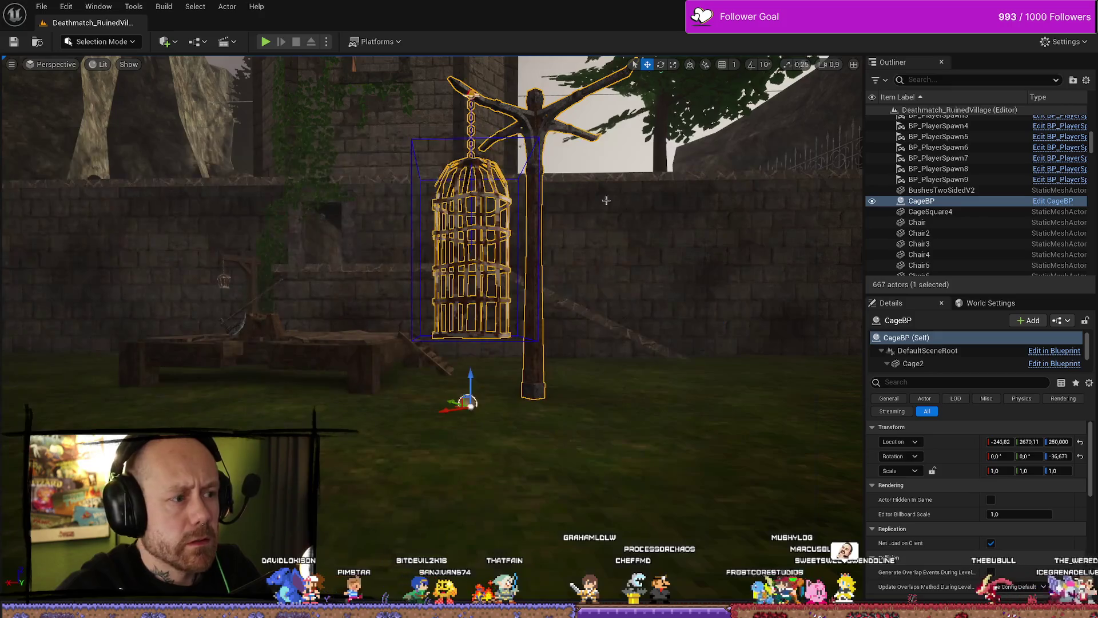
Play-test the crossbow in the level, stop, and go back to the BP_Crossbow1 blueprint
left_click(265, 42)
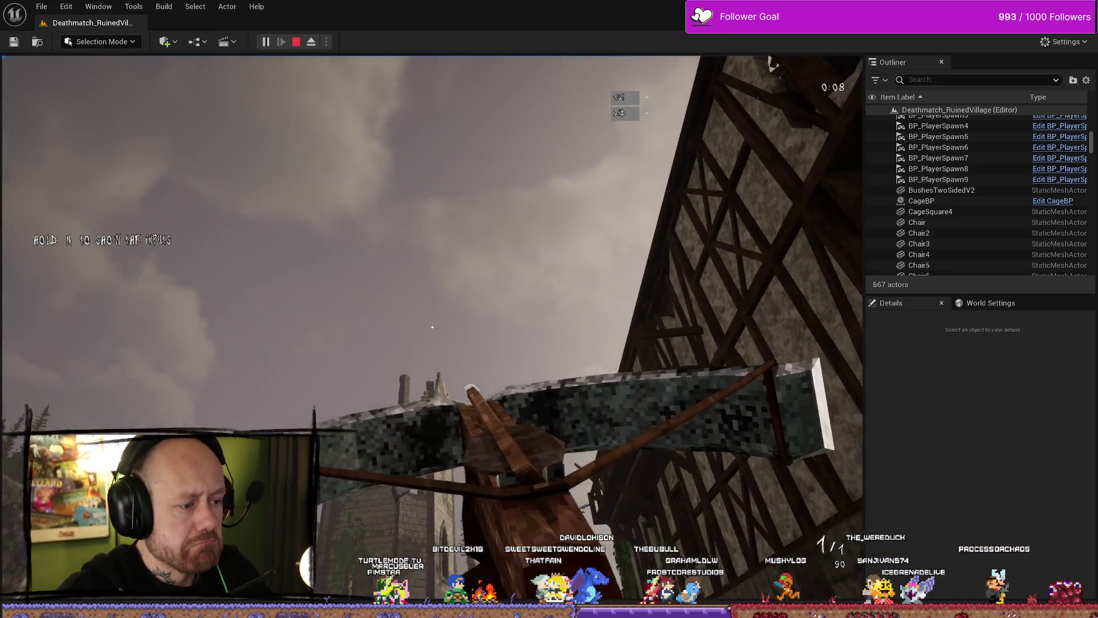
key("Escape")
left_click(921, 201)
key("ctrl+space")
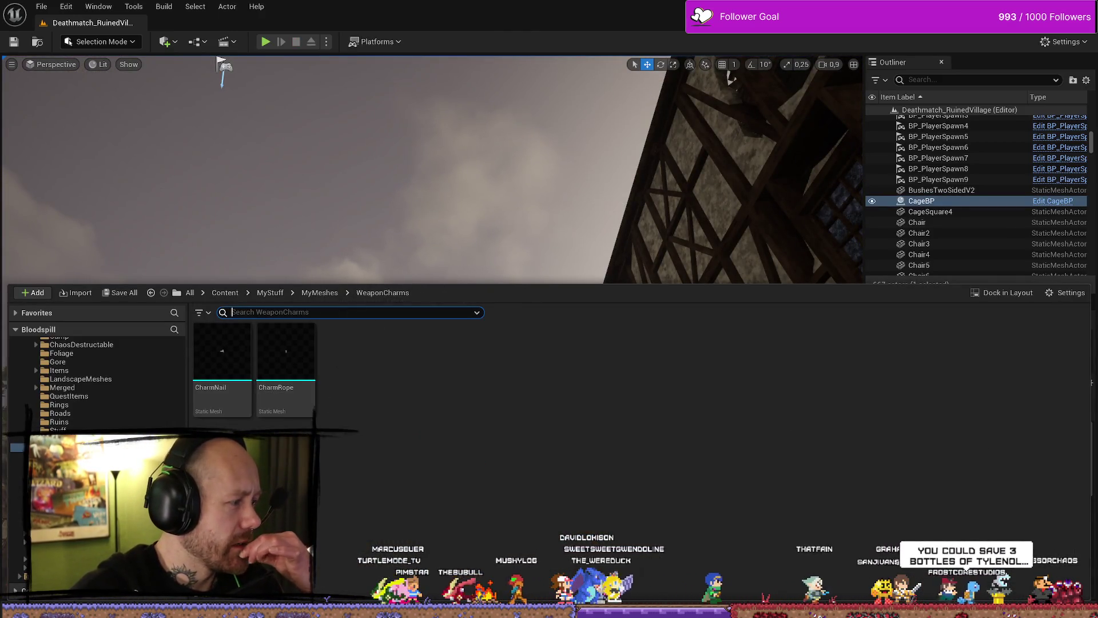
key("alt+Tab")
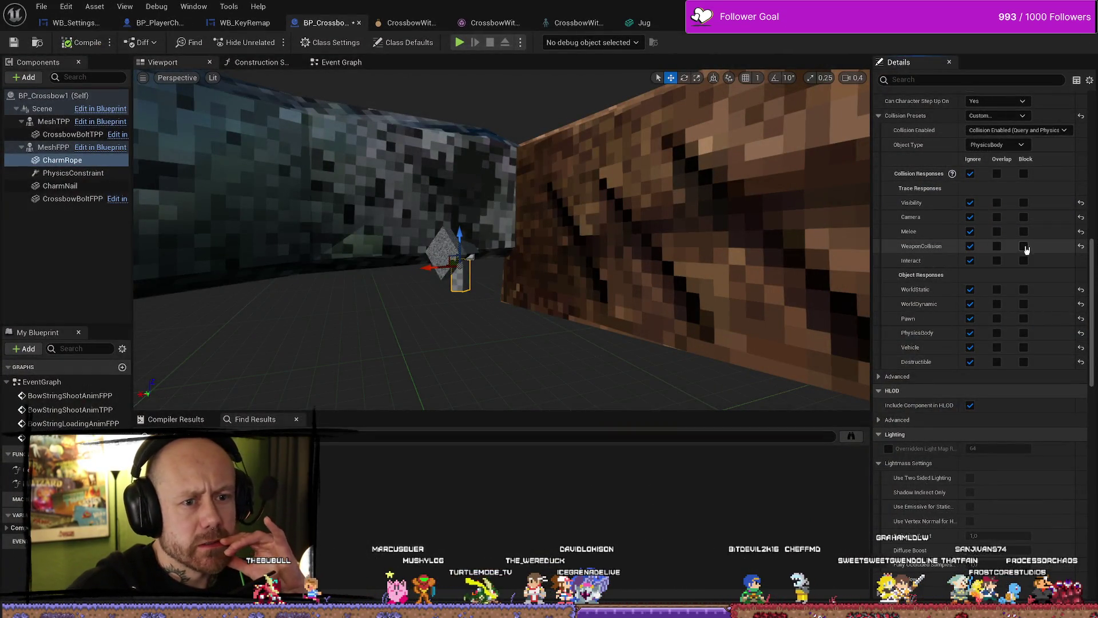
Scroll up through CharmRope's collision settings, including its WeaponCollision response
scroll(1038, 217, "up", 2)
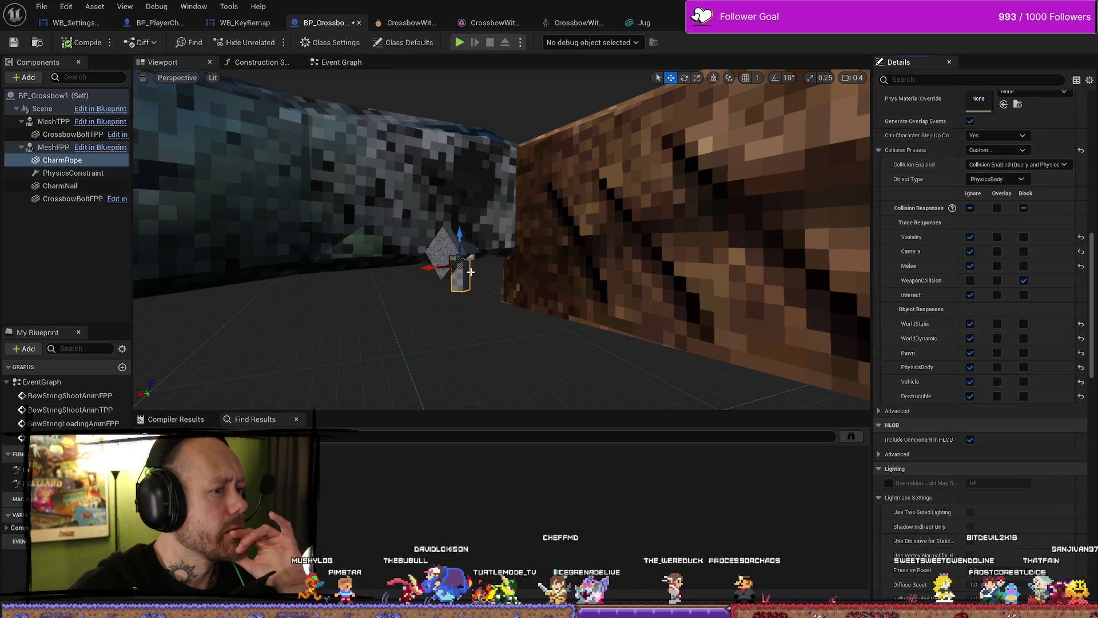
scroll(945, 238, "up", 5)
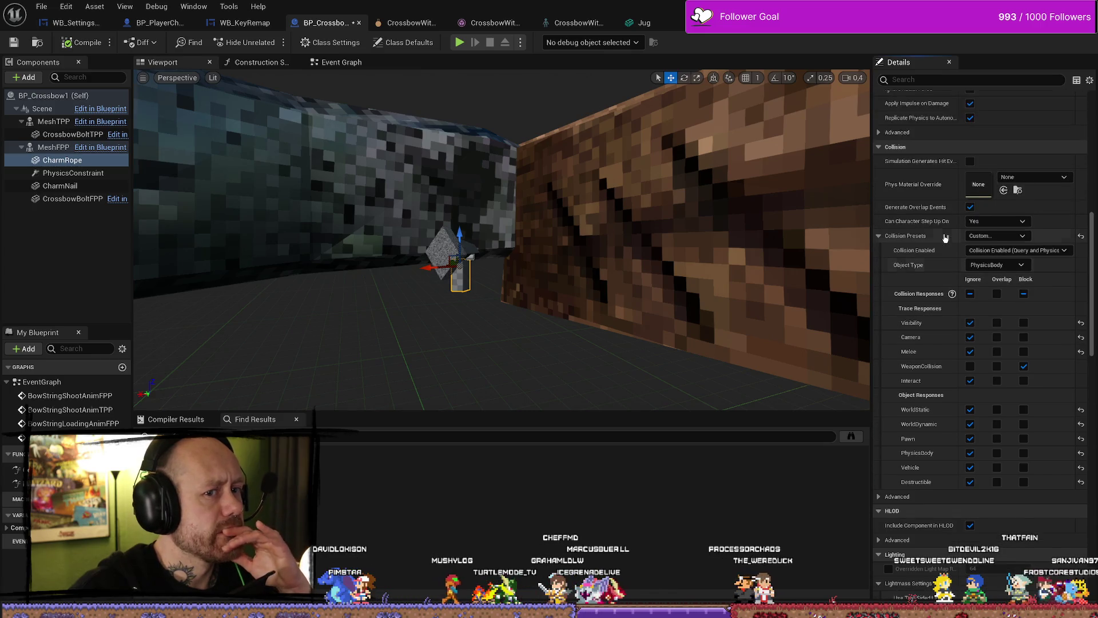
scroll(945, 238, "up", 5)
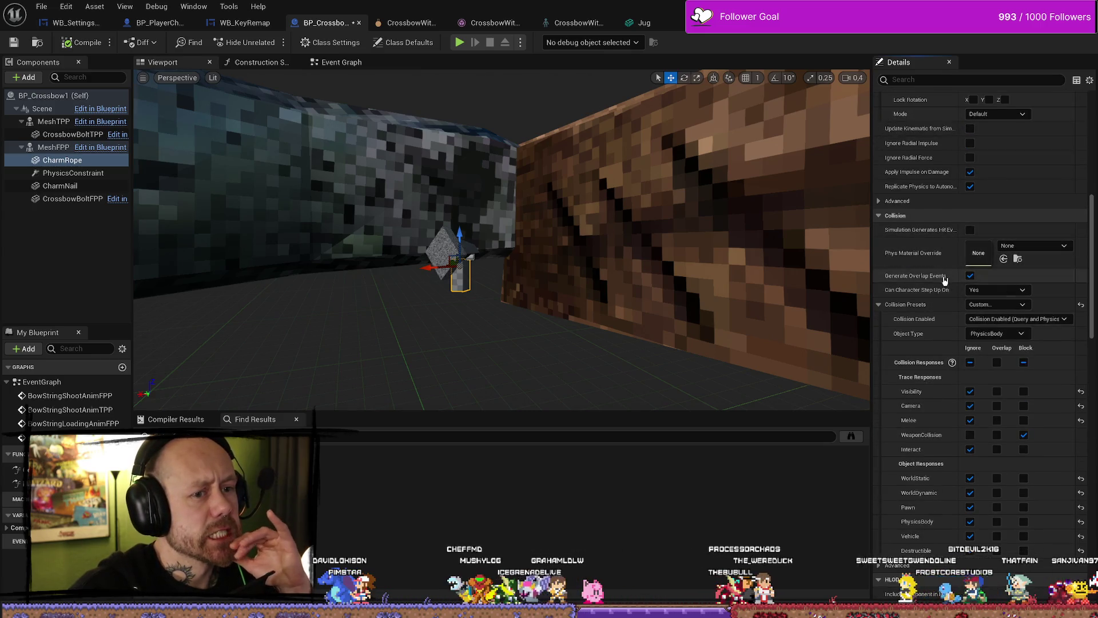
scroll(947, 279, "up", 8)
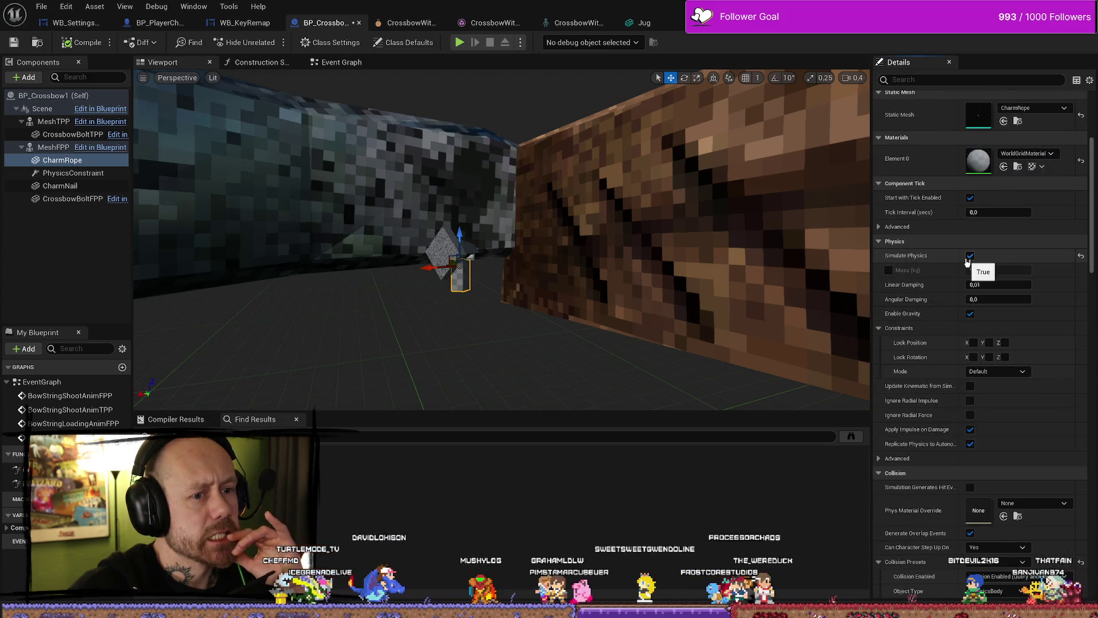
scroll(980, 262, "up", 1)
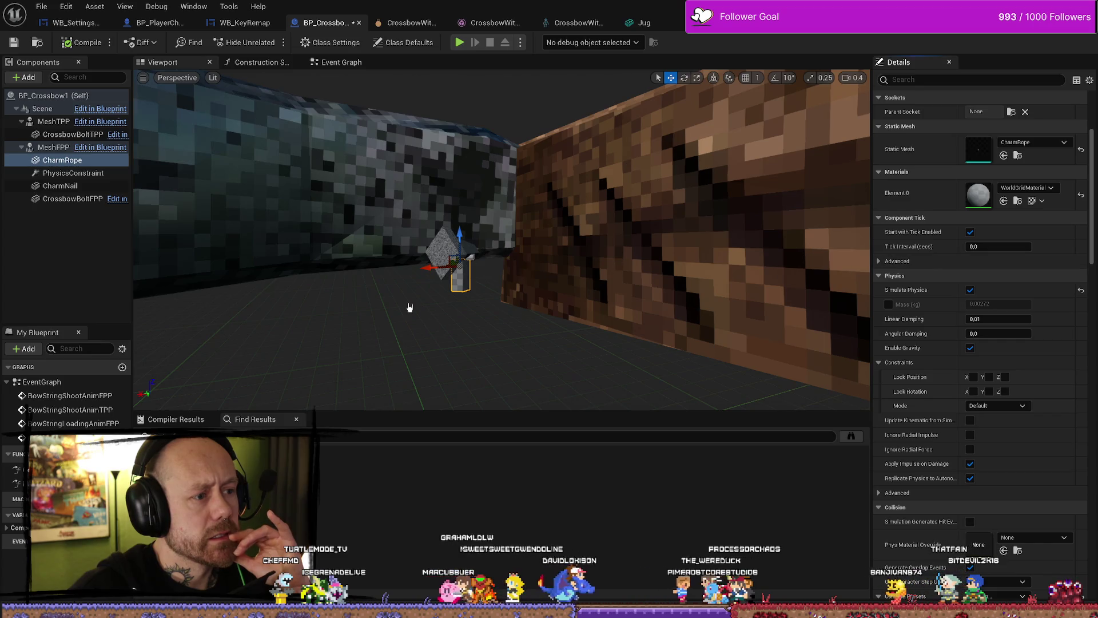
Review the PhysicsConstraint joining CharmNail and CharmRope, then return to the level
left_click(73, 173)
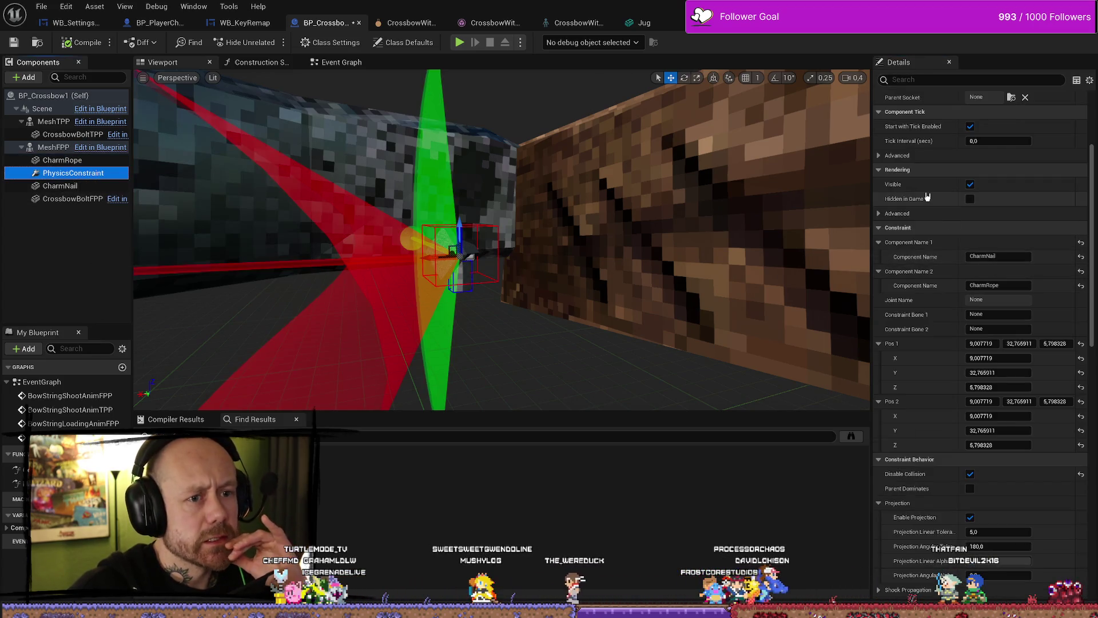
scroll(936, 198, "up", 4)
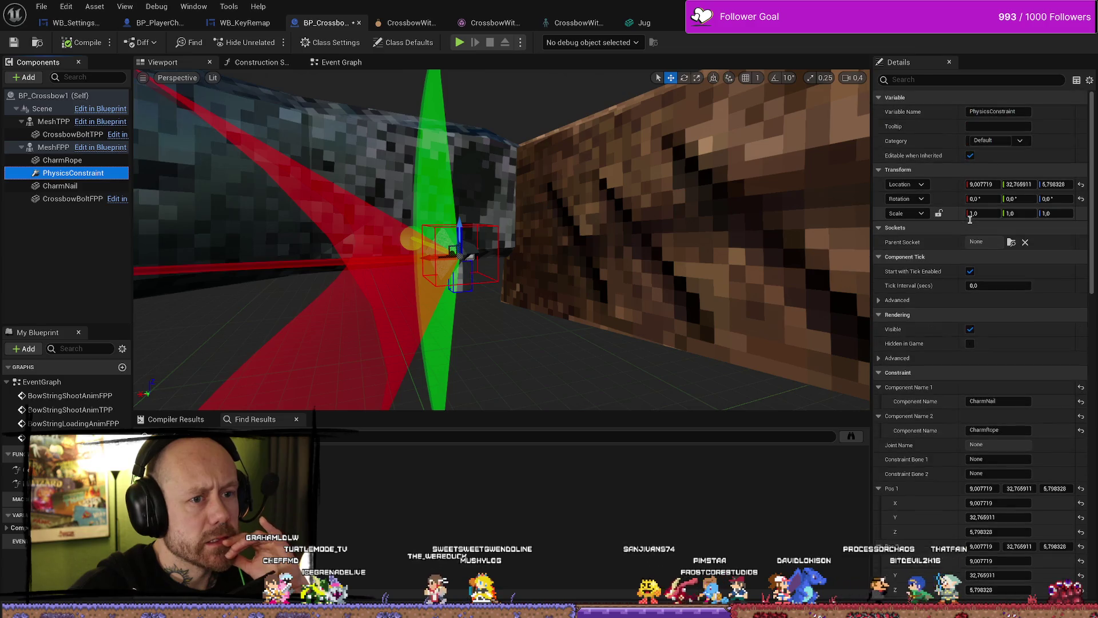
scroll(967, 217, "down", 9)
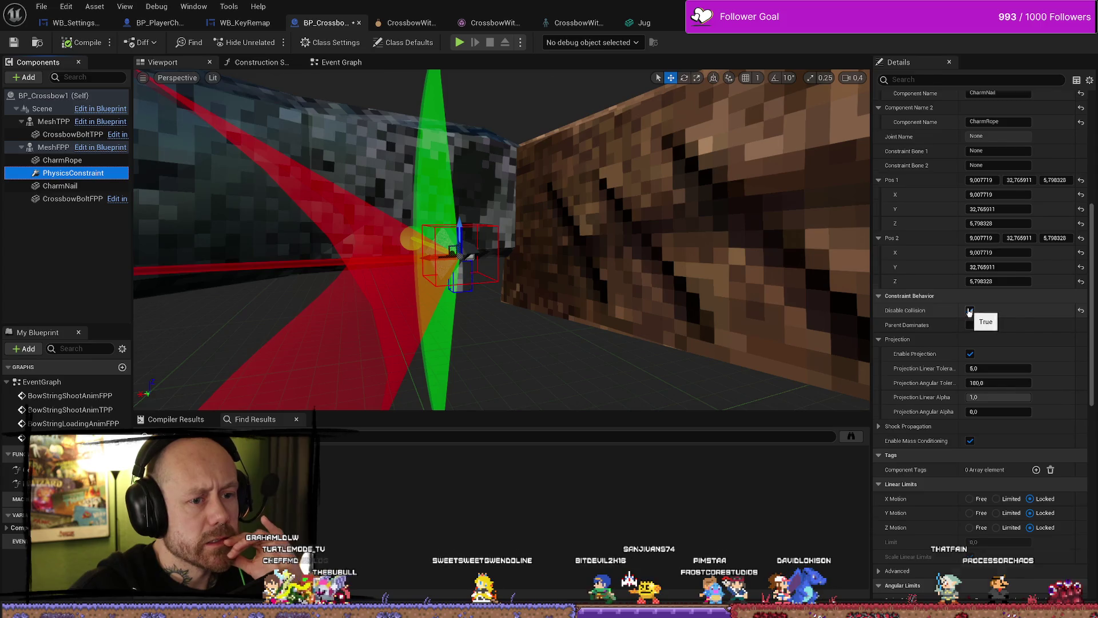
scroll(1011, 300, "down", 1)
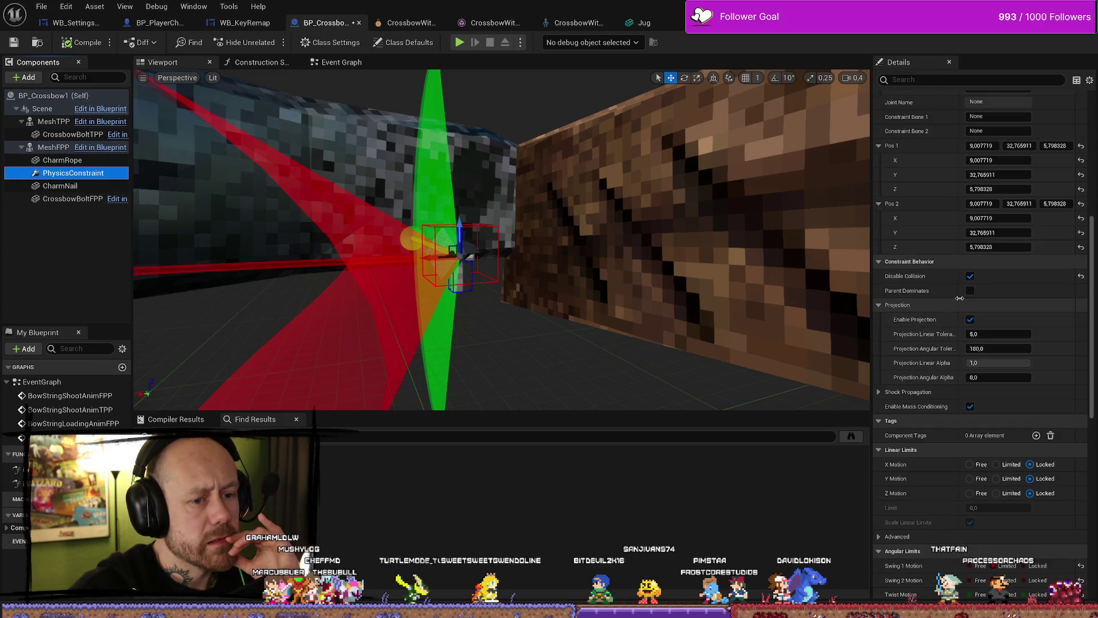
scroll(967, 299, "down", 1)
scroll(960, 299, "down", 3)
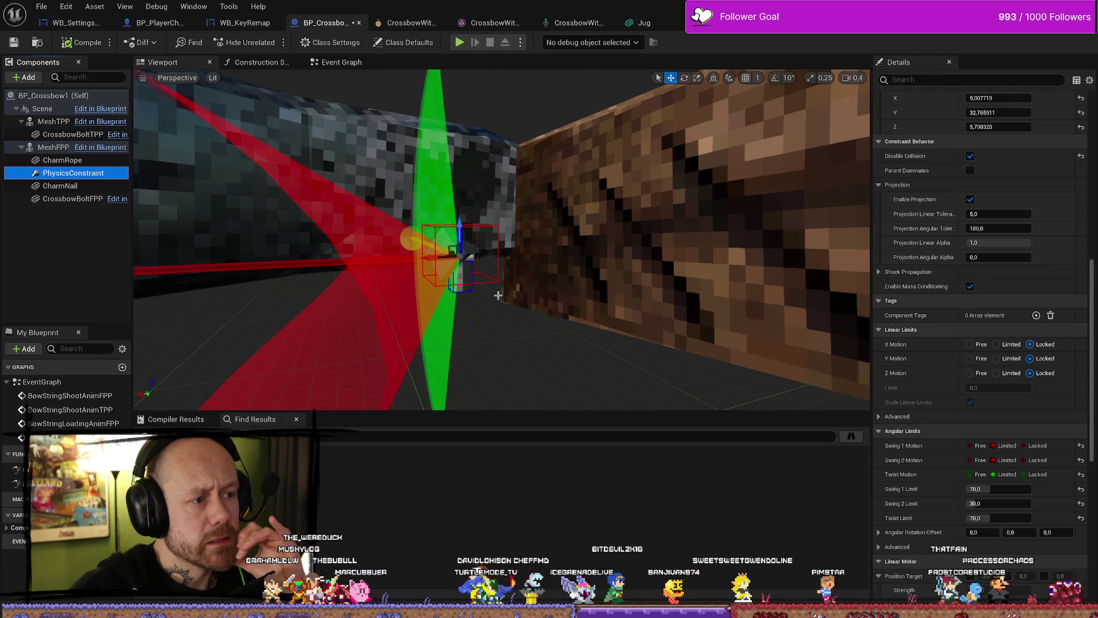
key("alt+Tab")
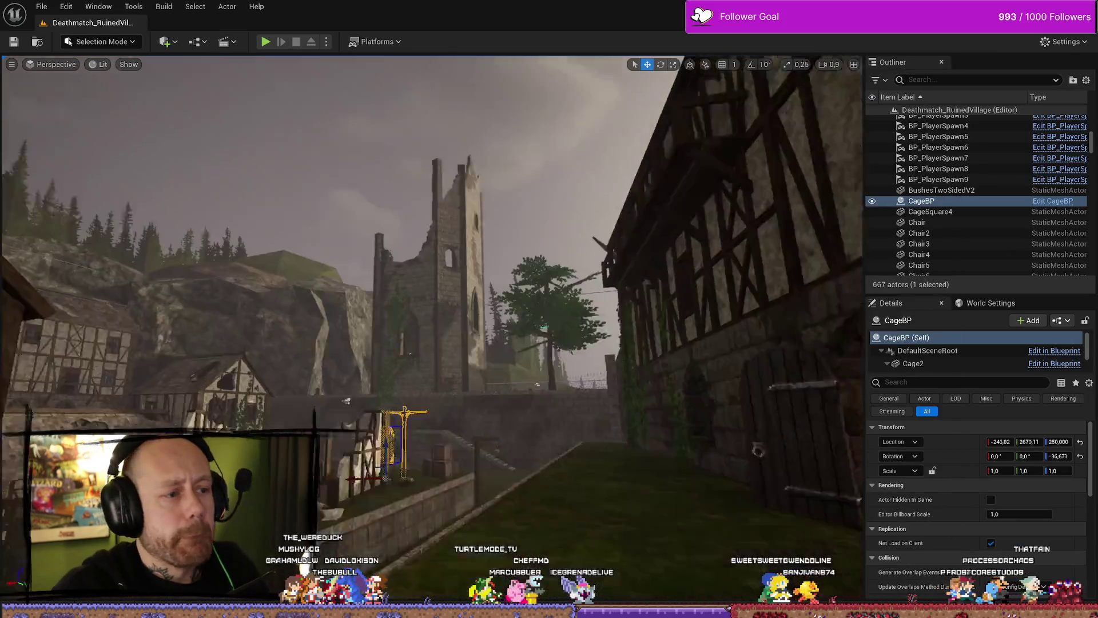
Open the Content Drawer and select Content > FPS, expanding it to list its subfolders
scroll(395, 365, "up", 10)
key("ctrl+space")
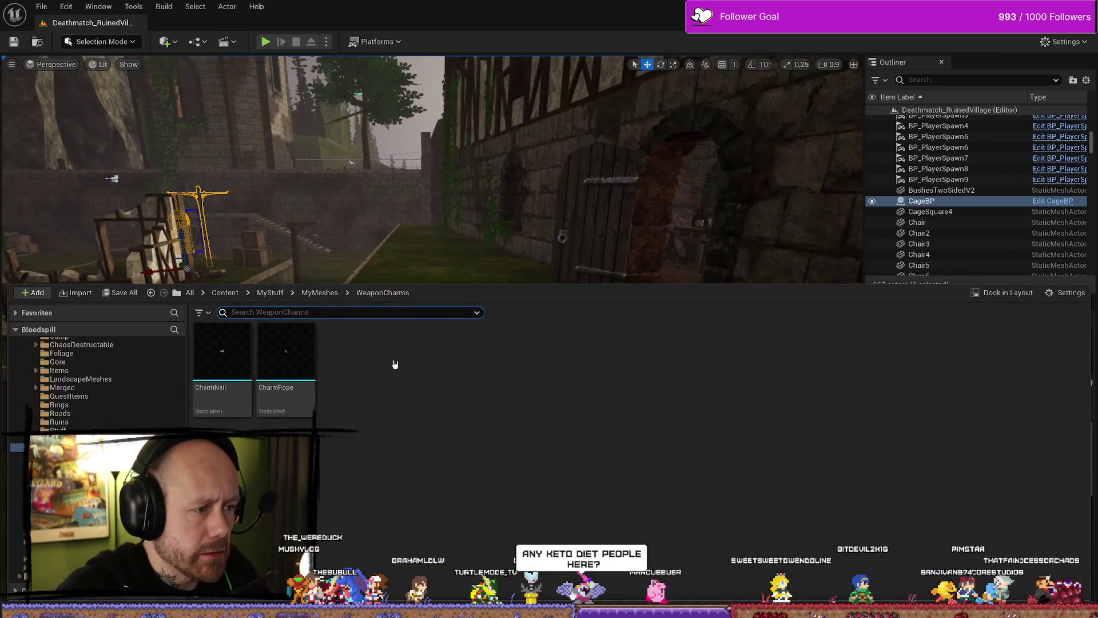
scroll(94, 428, "up", 10)
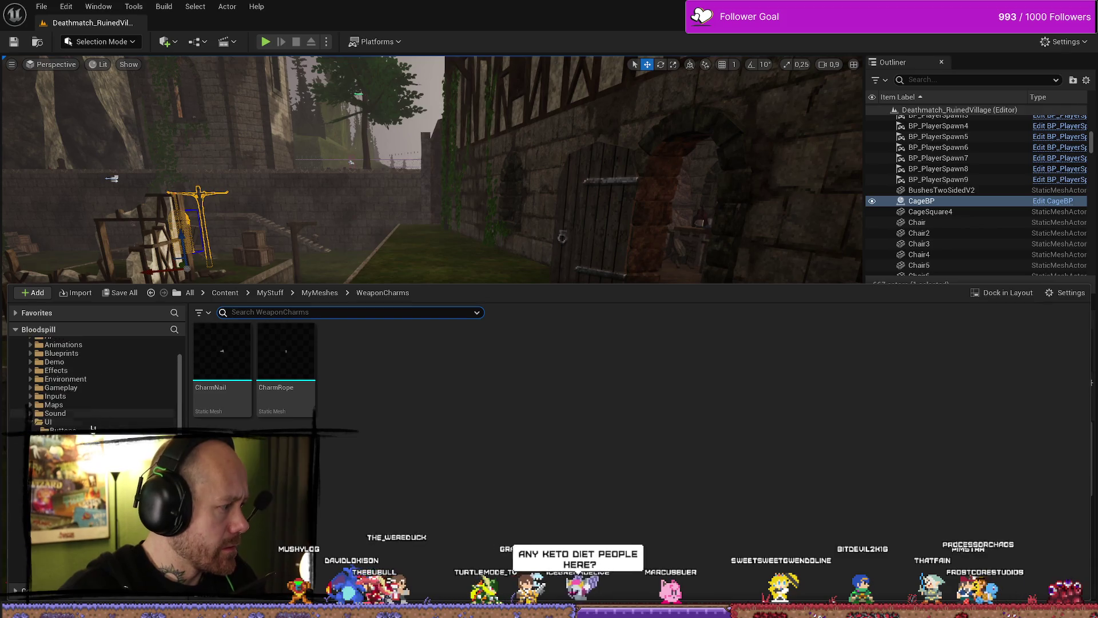
scroll(93, 428, "up", 5)
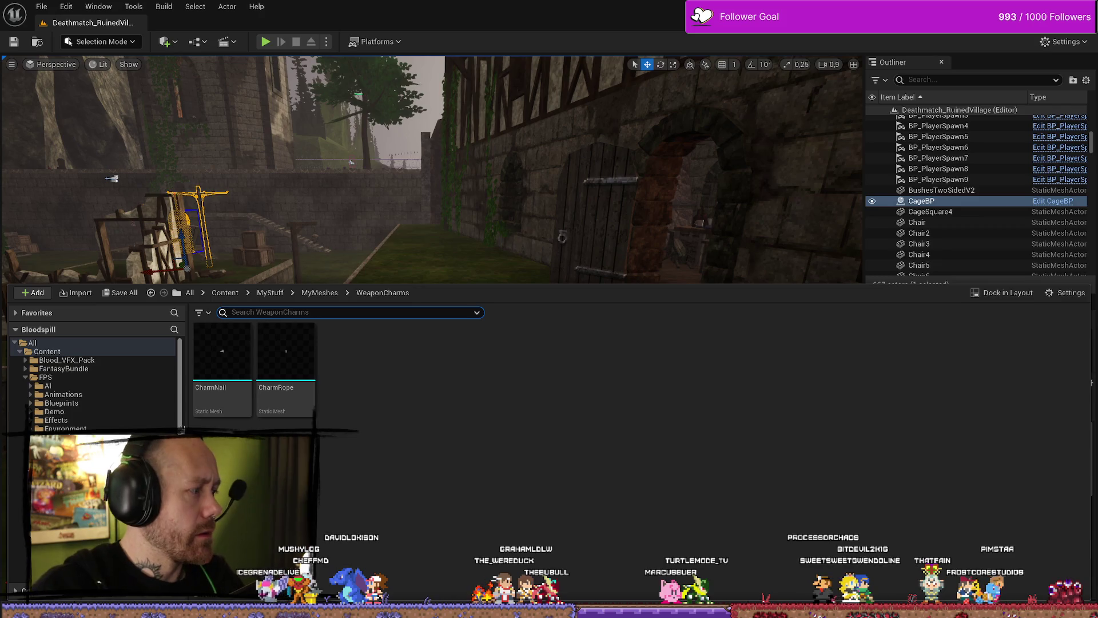
left_click(25, 331)
left_click(25, 332)
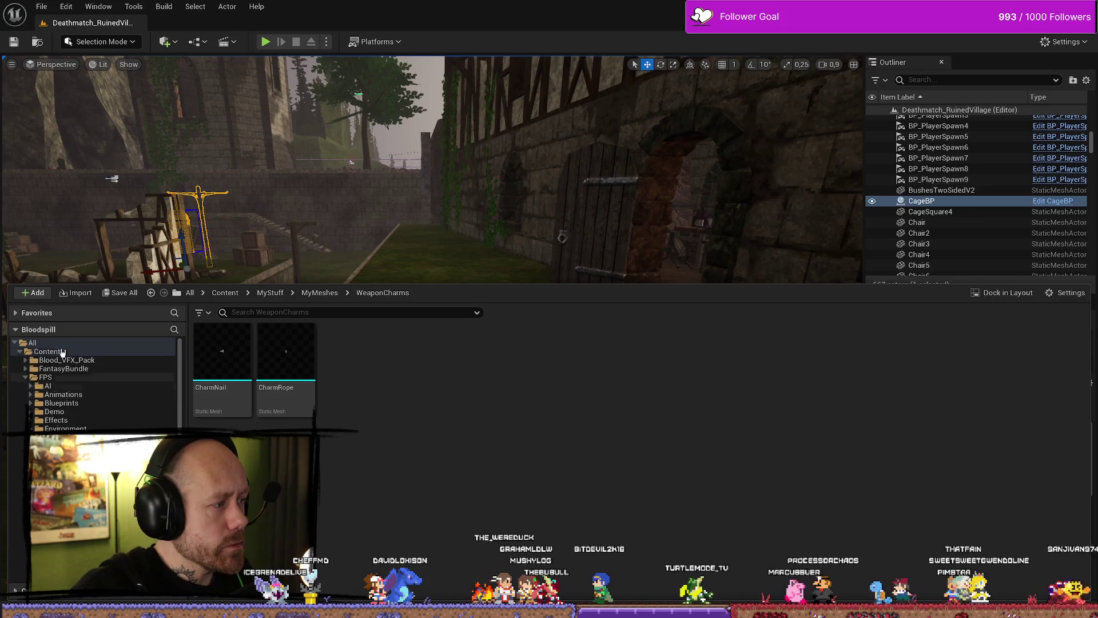
left_click(41, 378)
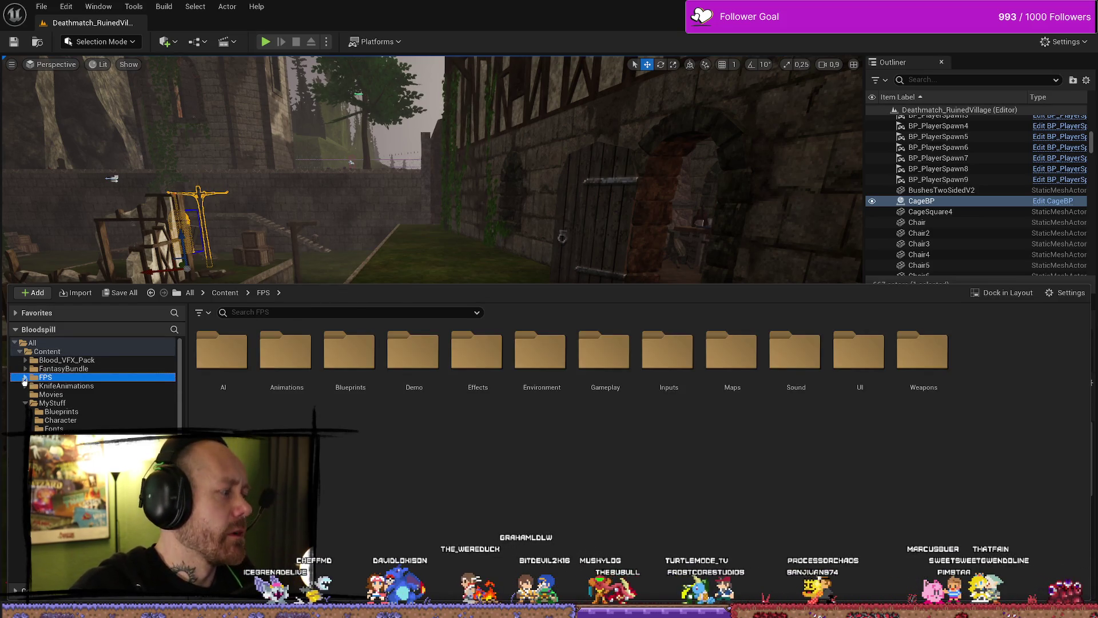
left_click(25, 379)
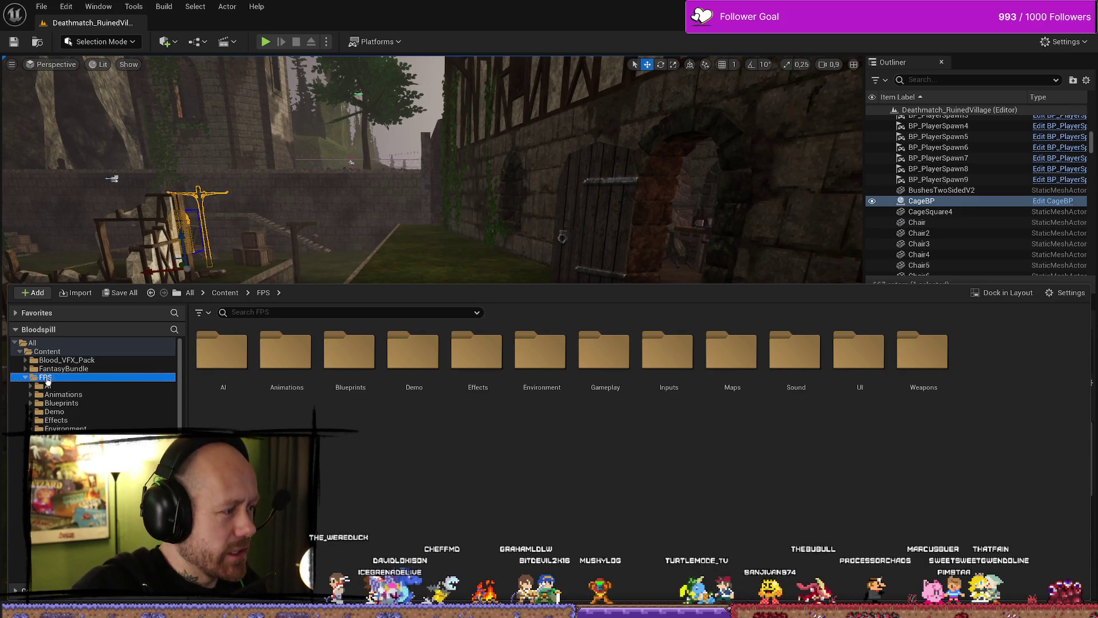
Try a 'ke' search in FPS, step back to MyStuff, then return to FPS's search box
left_click(351, 312)
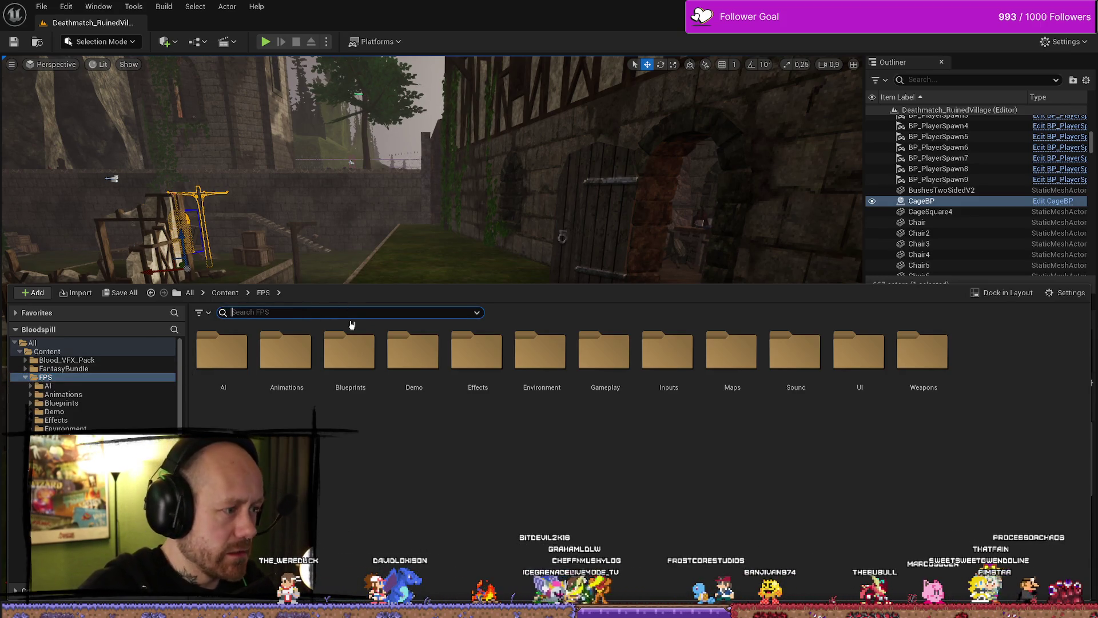
type("ke")
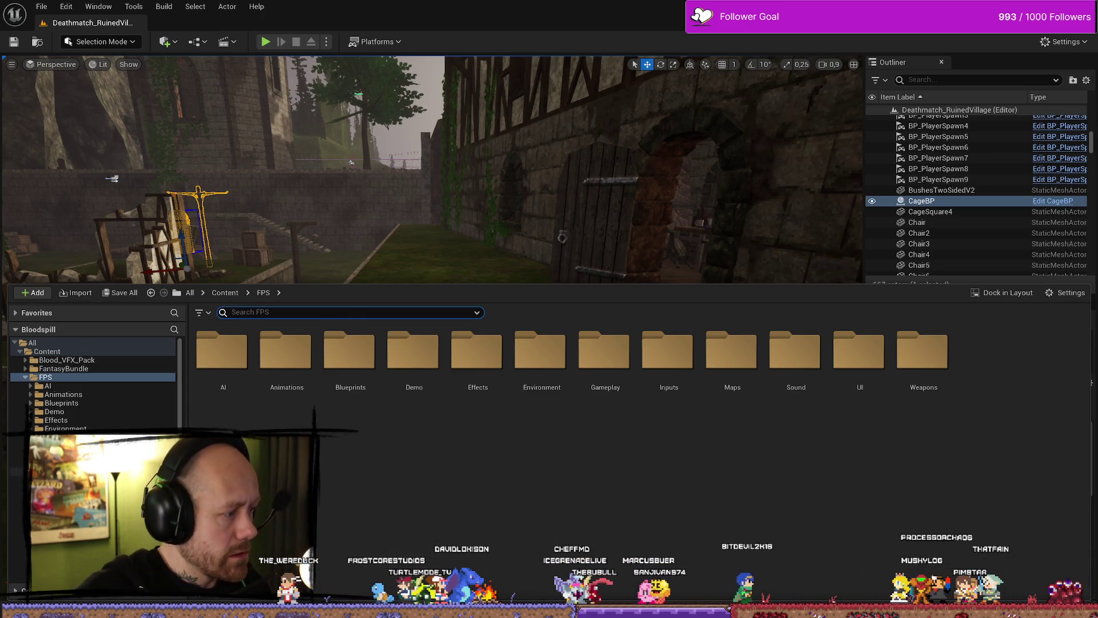
left_click(46, 377)
scroll(92, 384, "down", 2)
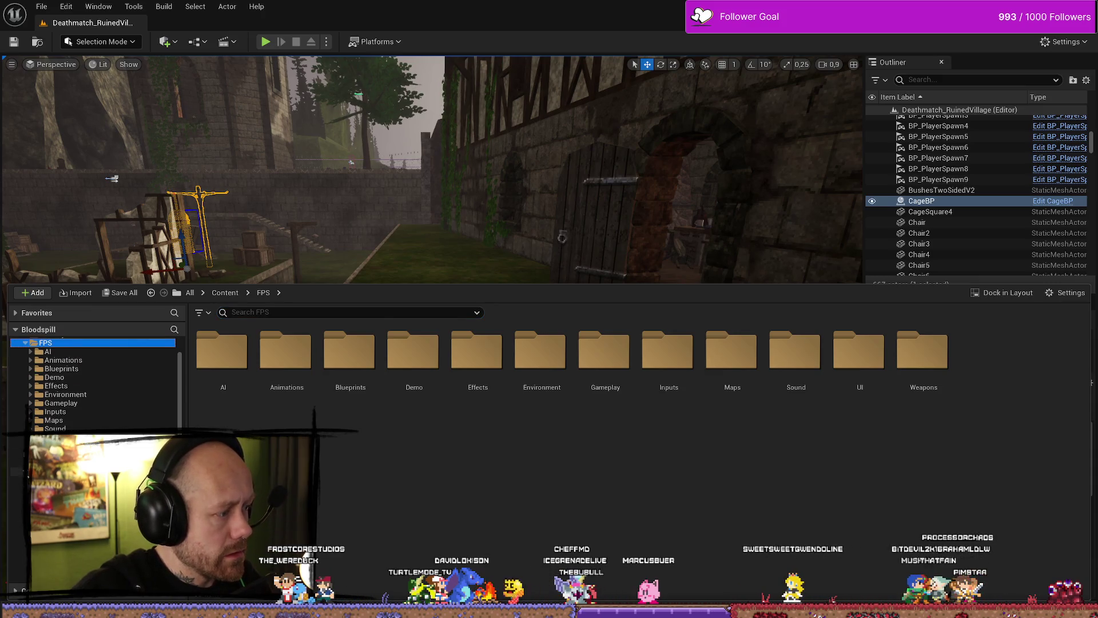
scroll(91, 384, "up", 2)
key("alt+Left")
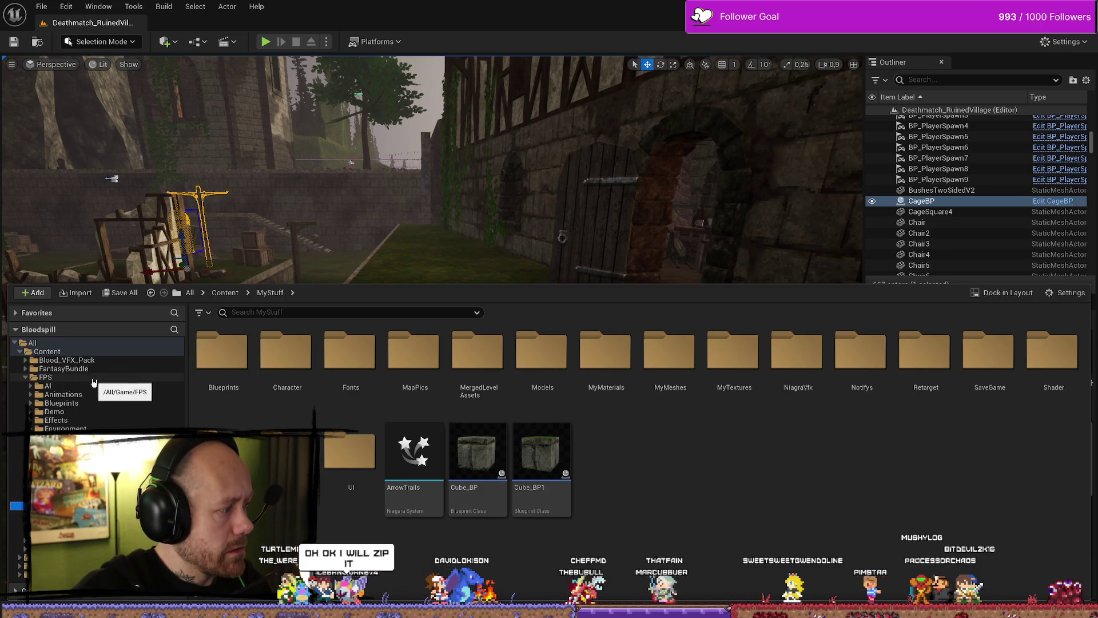
left_click(46, 378)
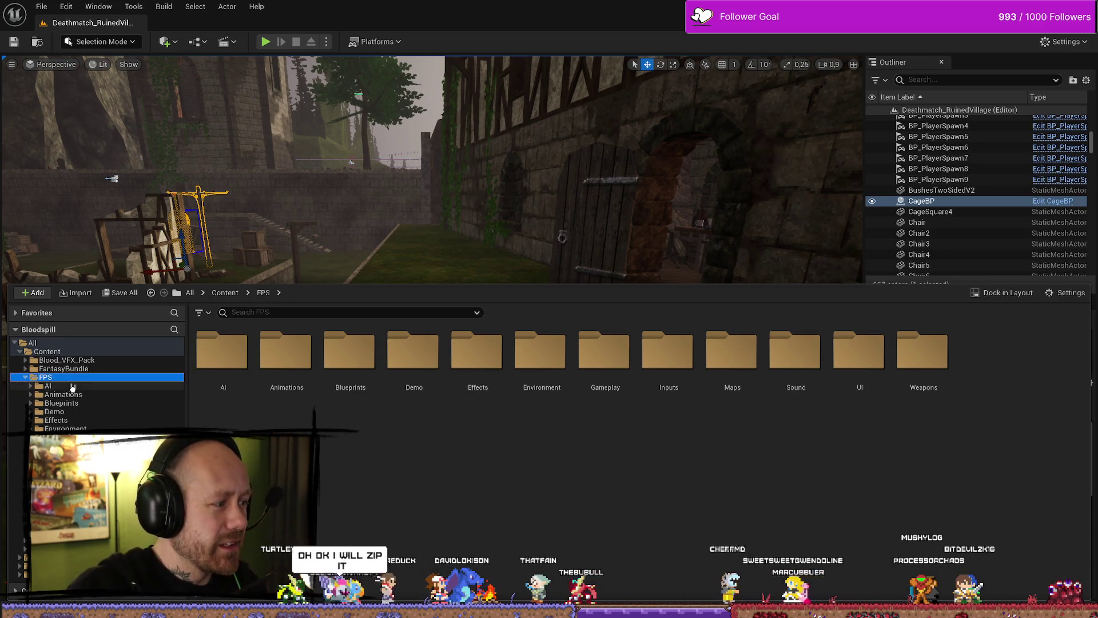
left_click(379, 313)
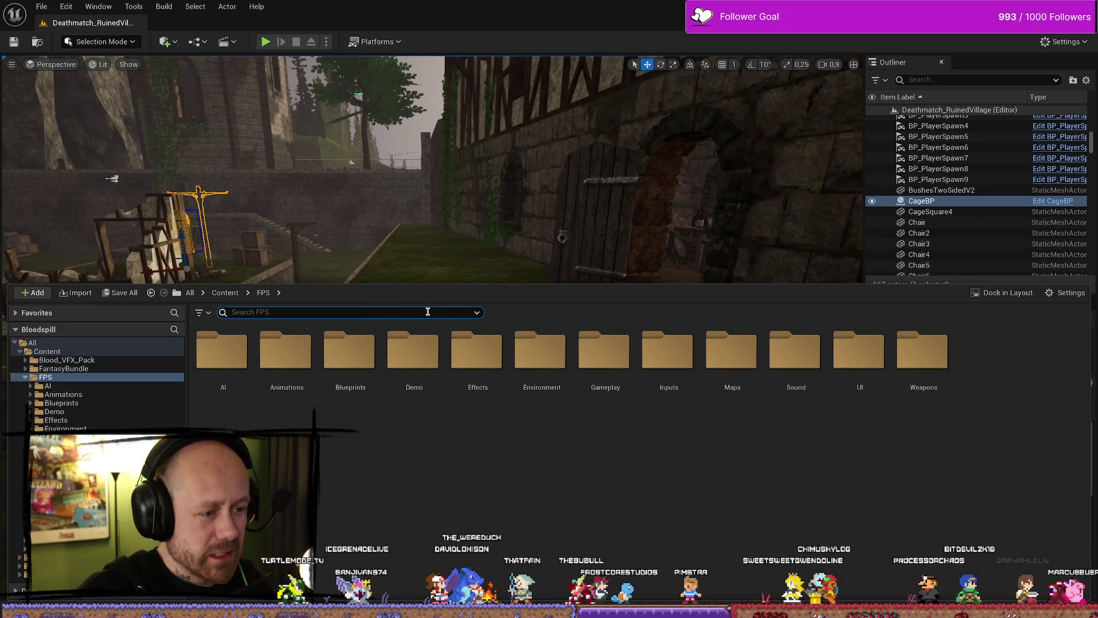
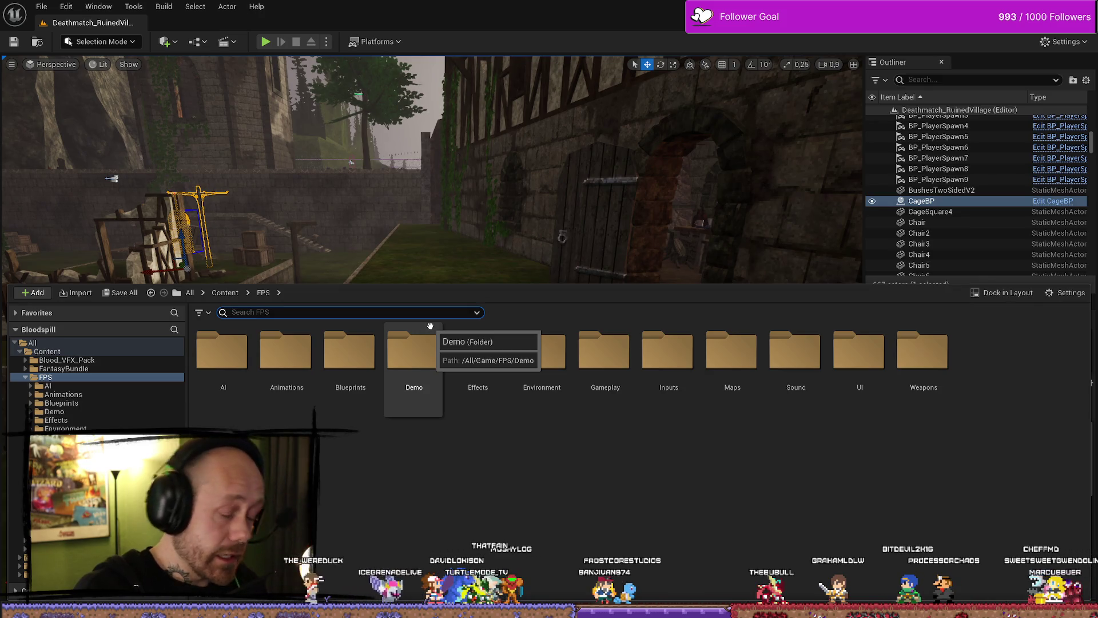
Find BP_Crossbow1 with a 'crossbow' search and drop it into the level
type("ow")
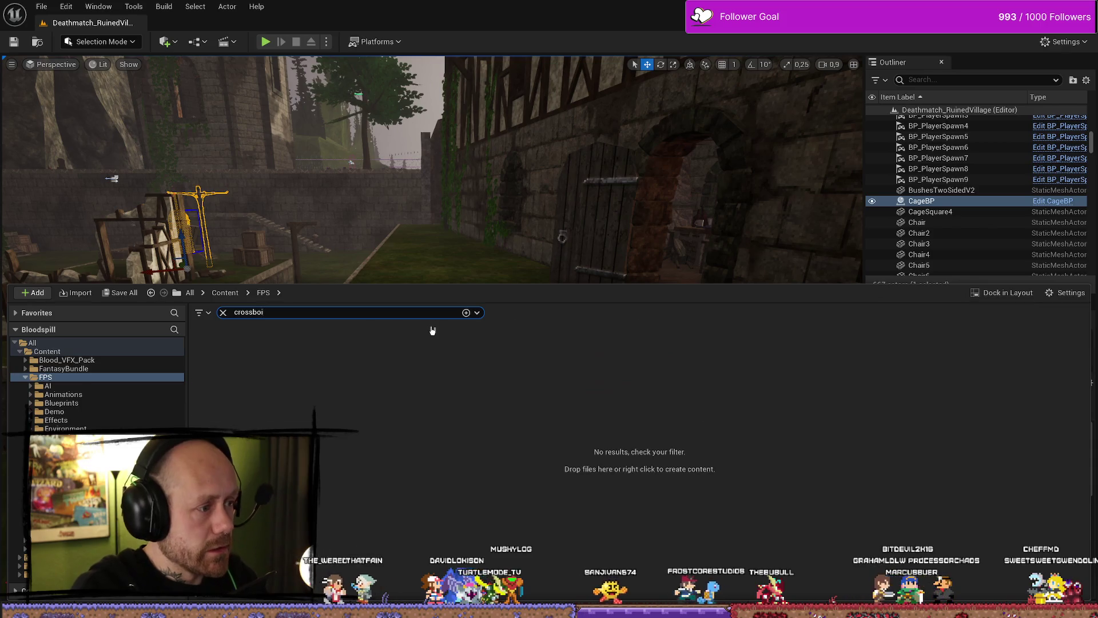
left_click_drag(349, 350, 552, 292)
left_click_drag(528, 458, 528, 458)
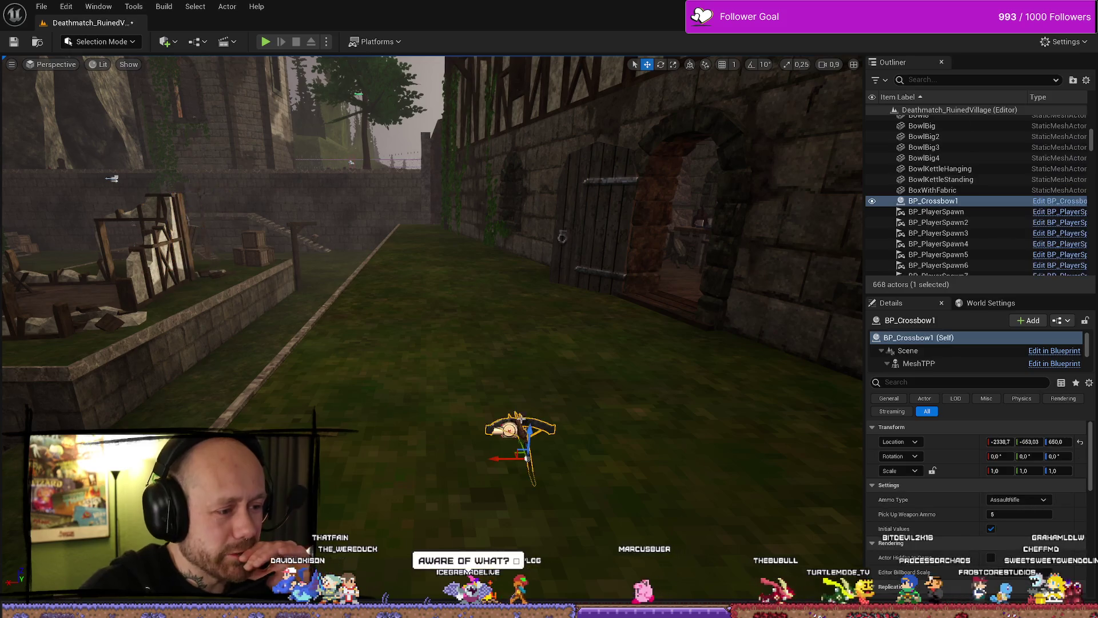
key("f")
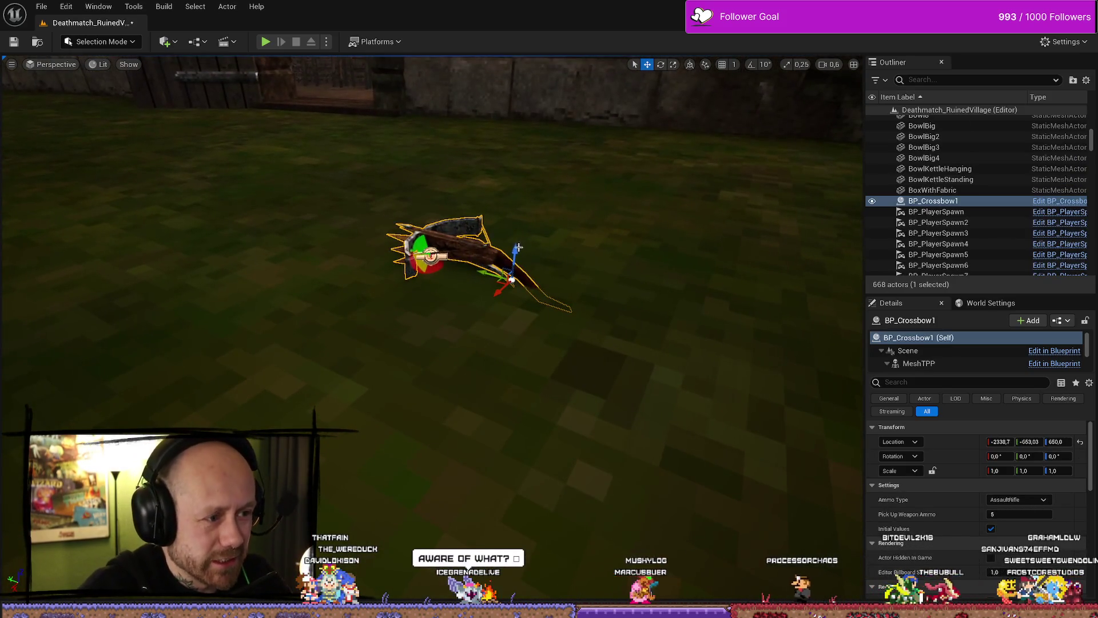
Raise the crossbow off the ground to a Z height of about 714
left_click_drag(512, 252, 513, 109)
key("f")
key("w")
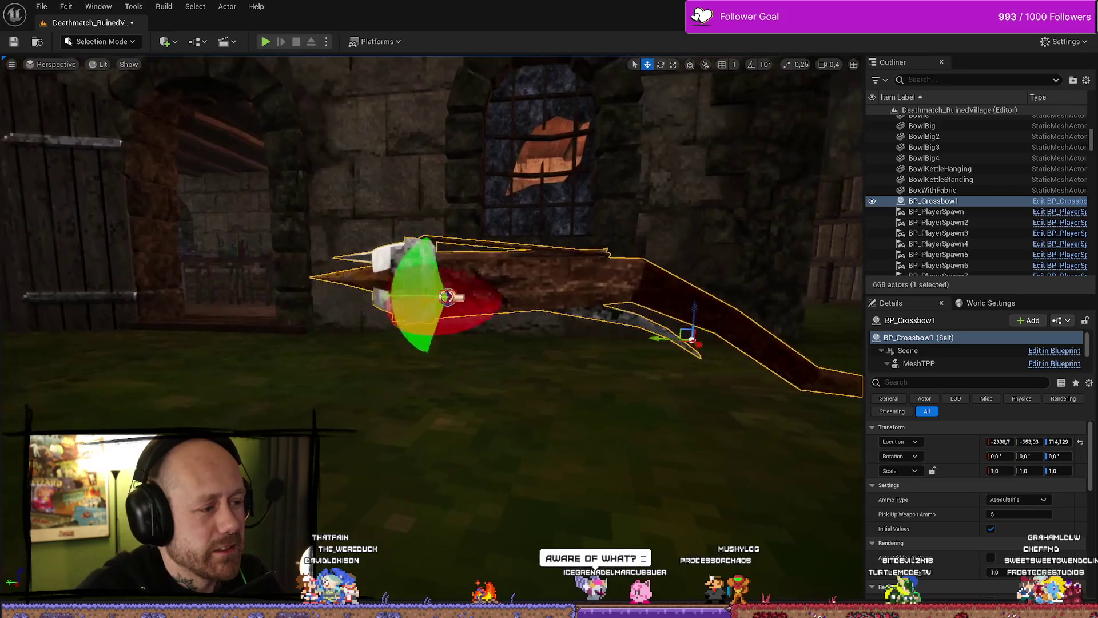
scroll(315, 286, "down", 1)
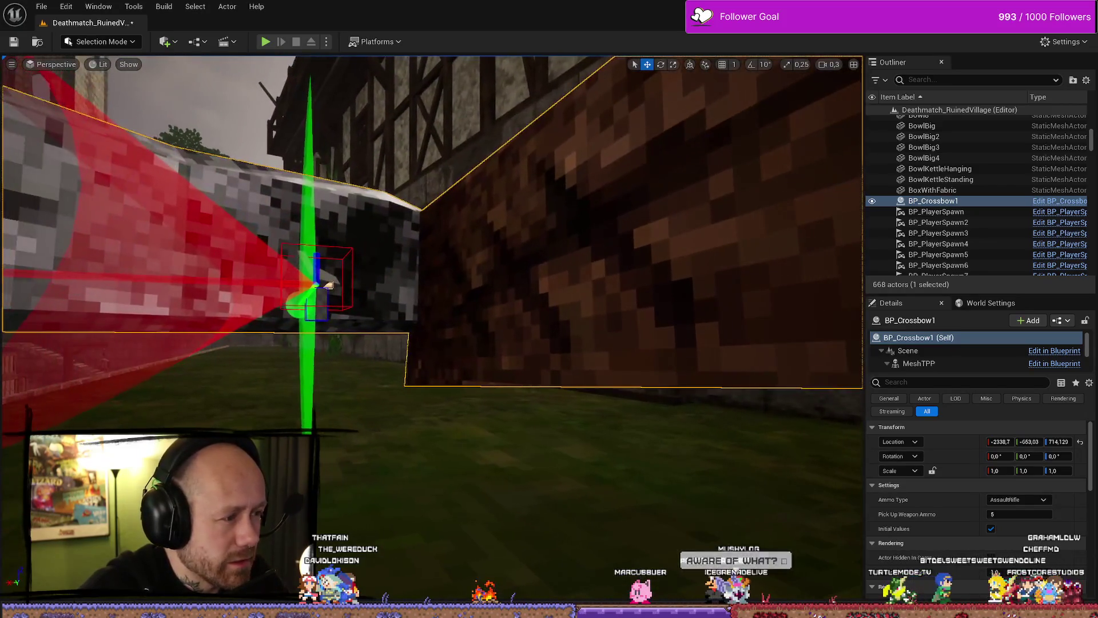
key("s")
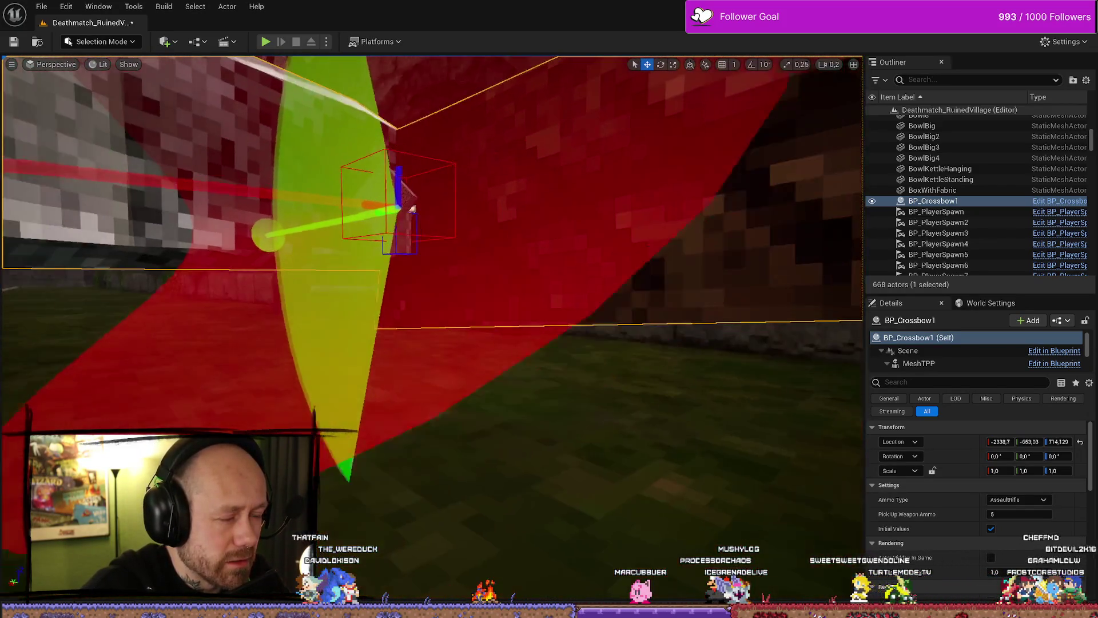
key("d")
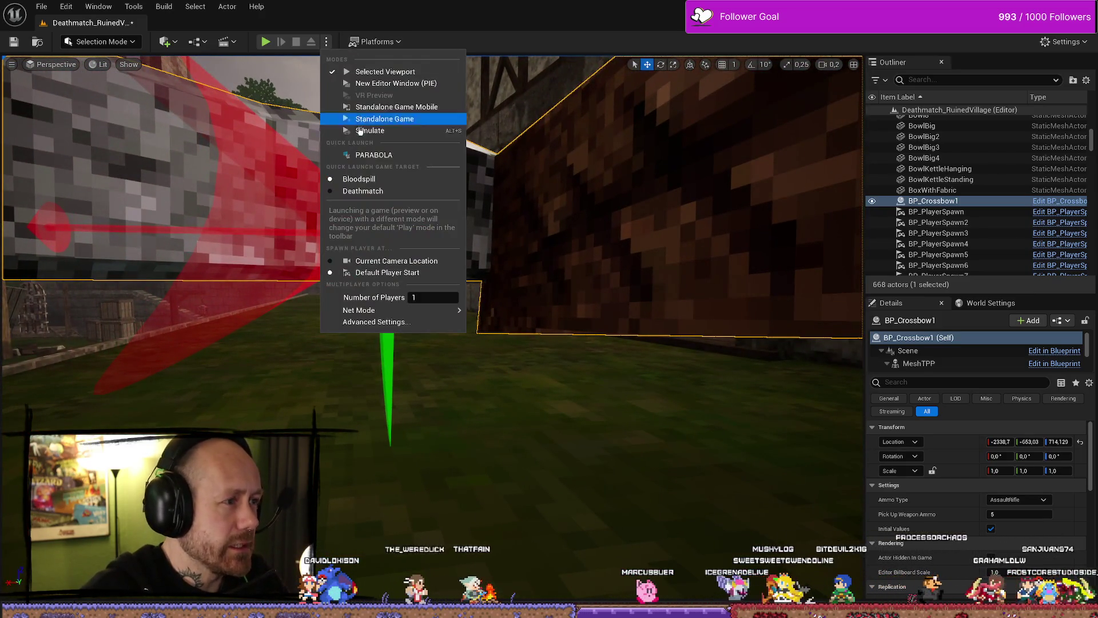
Play the level, eject with F8 to view the crossbow from below, then stop the session
key("alt+p")
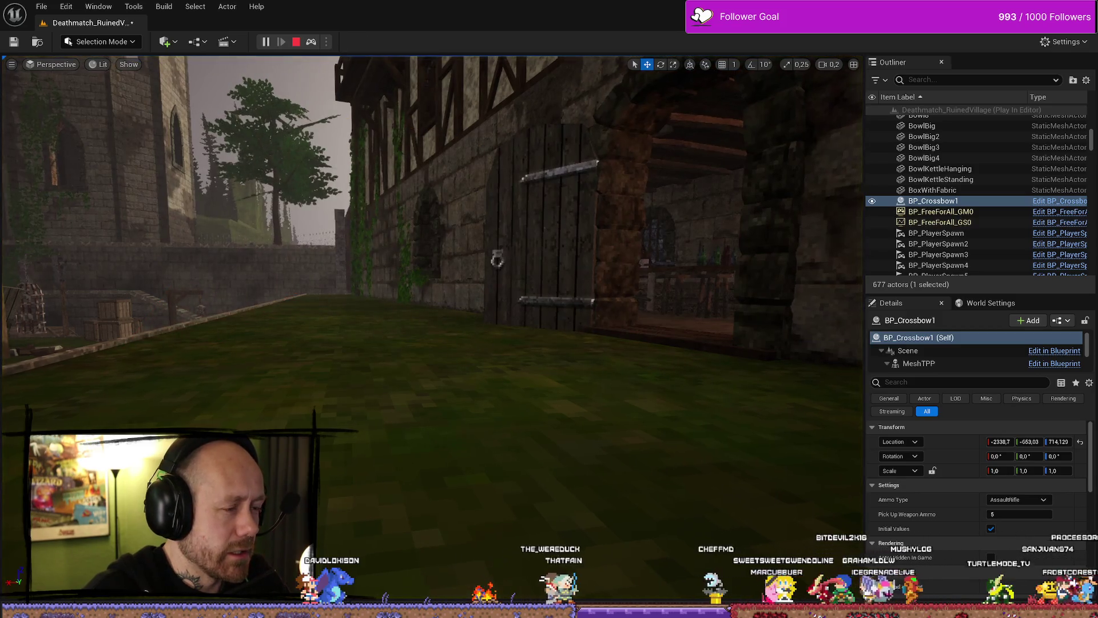
key("F8")
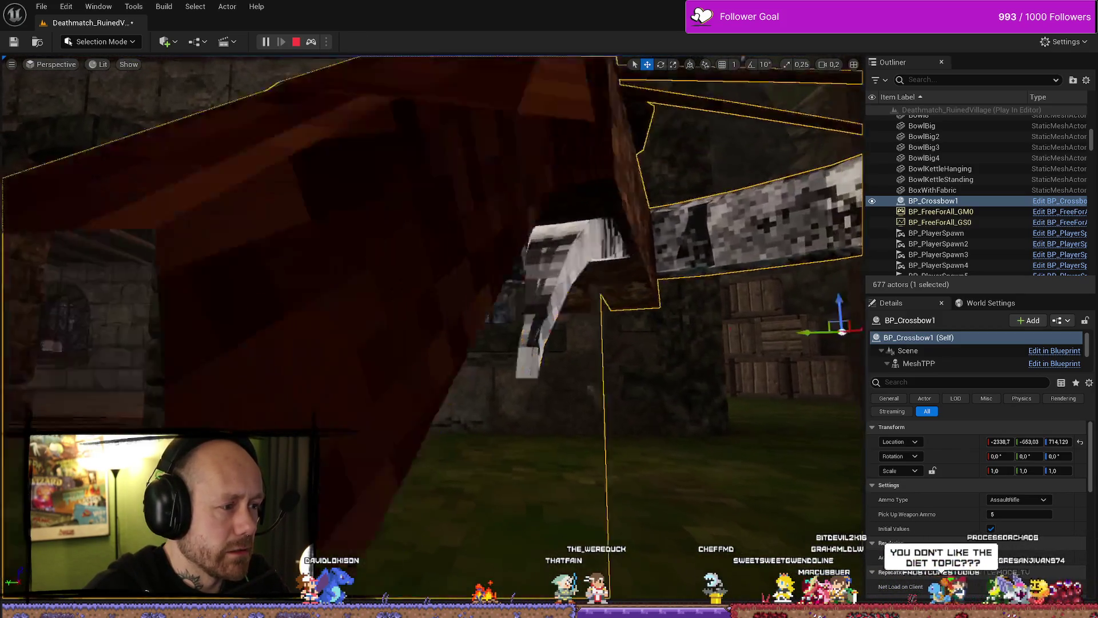
key("q")
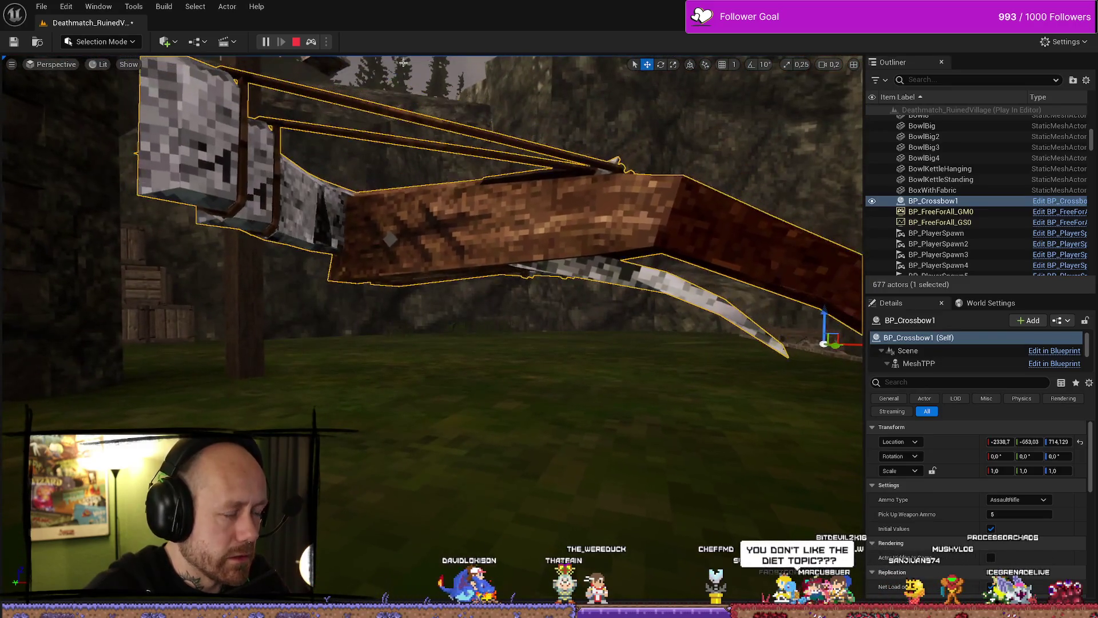
key("Escape")
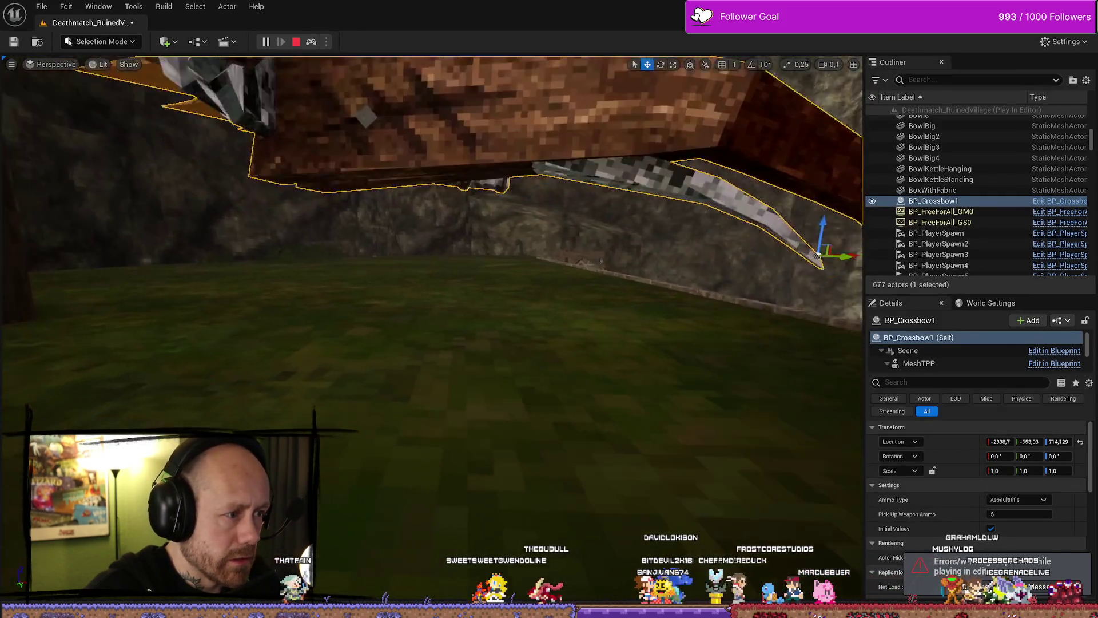
key("q")
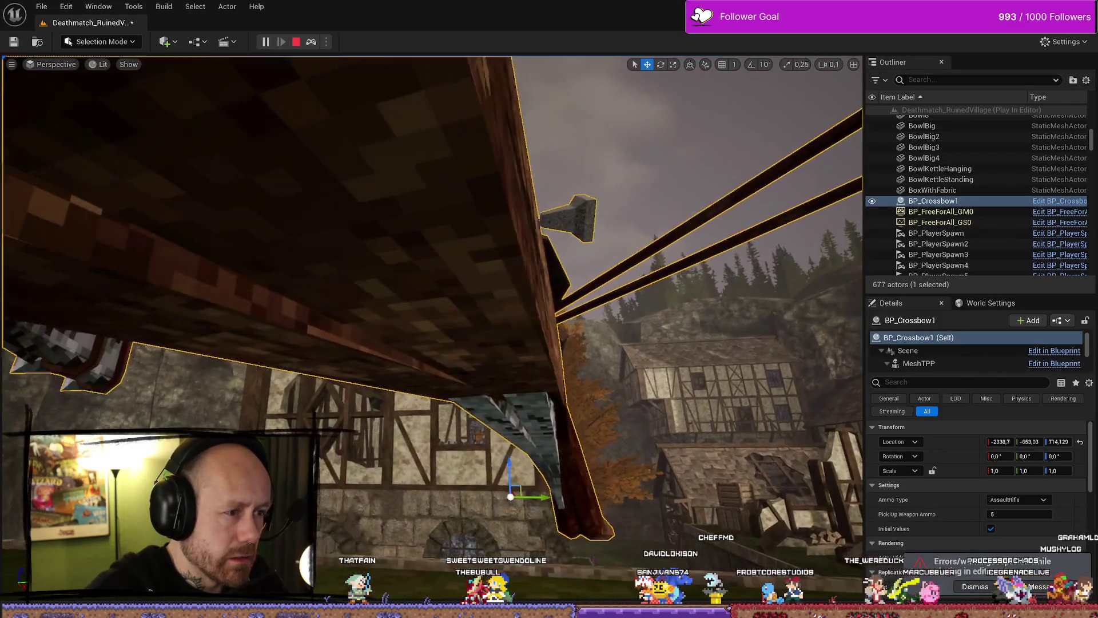
key("q")
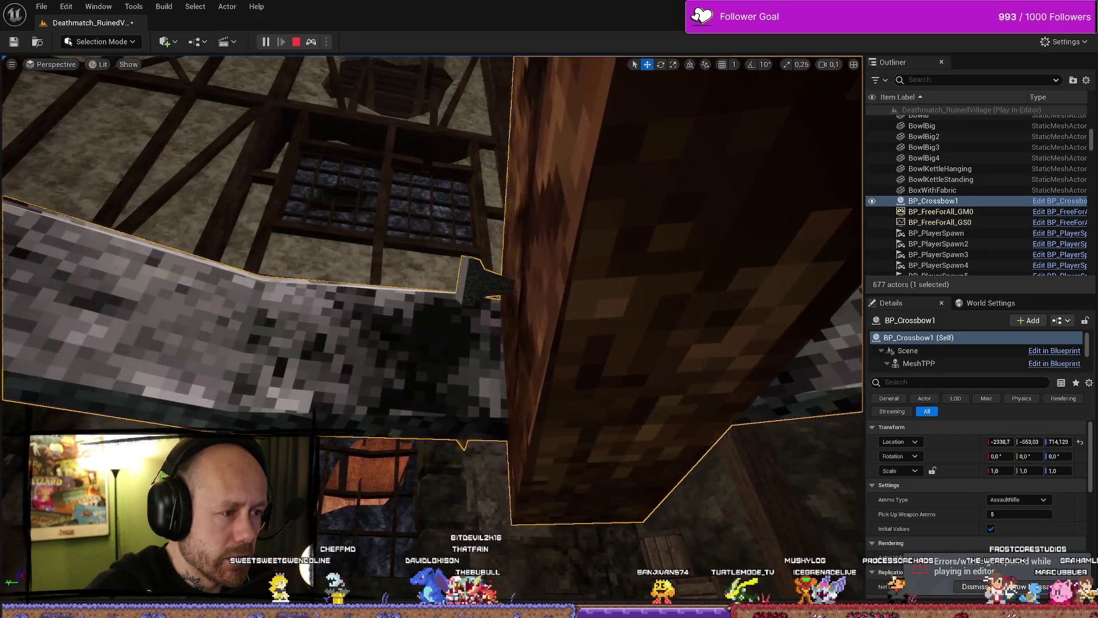
scroll(433, 286, "up", 3)
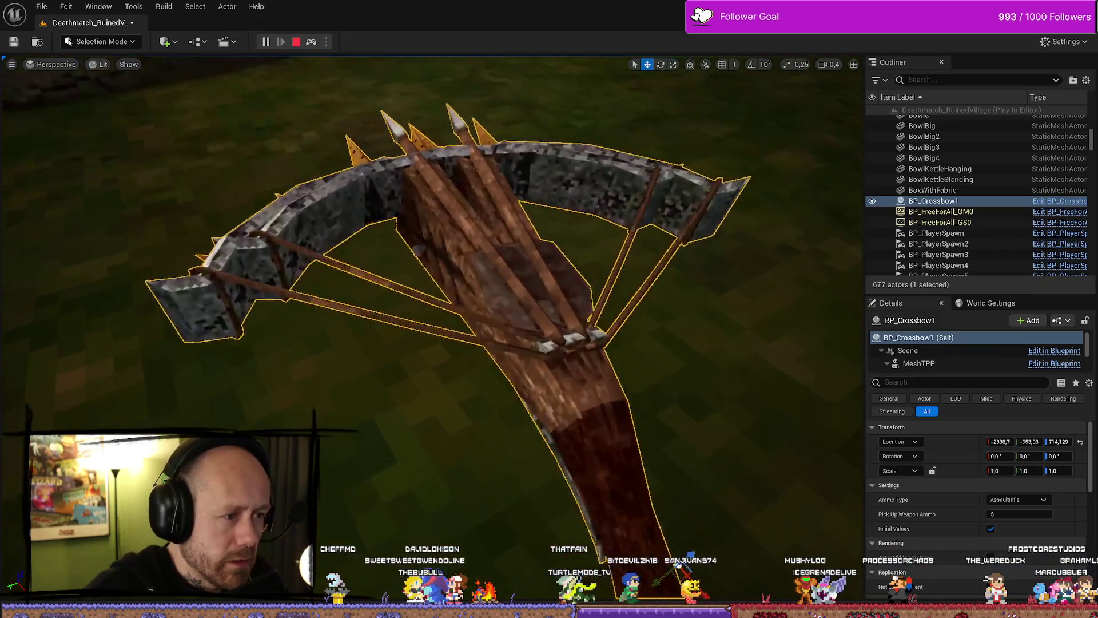
left_click(297, 43)
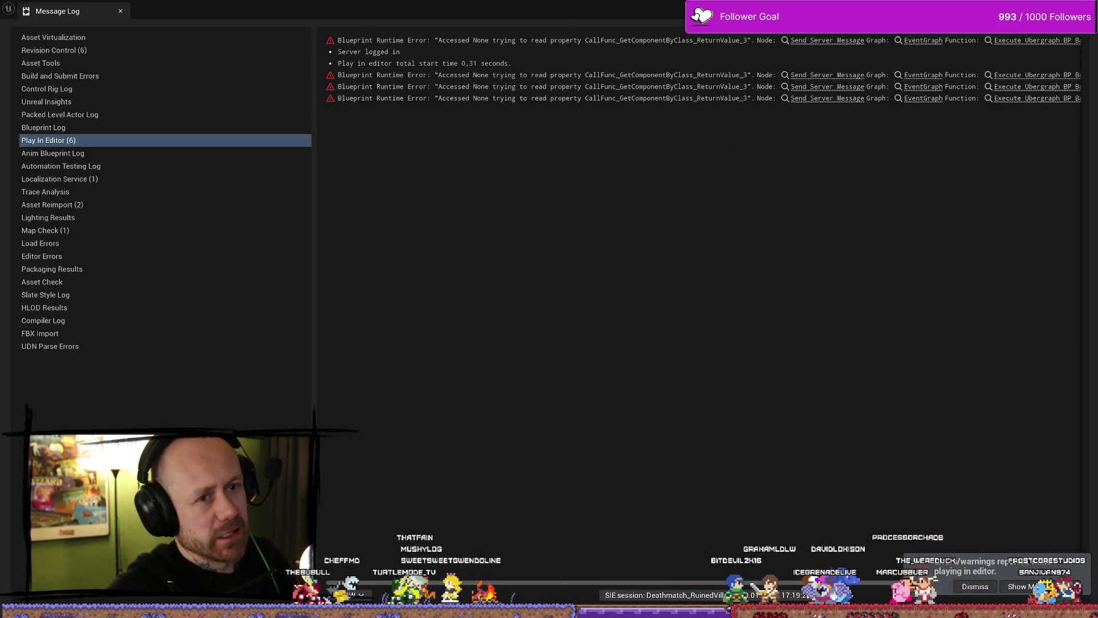
Close the Play In Editor Message Log window
left_click_drag(911, 12, 911, 45)
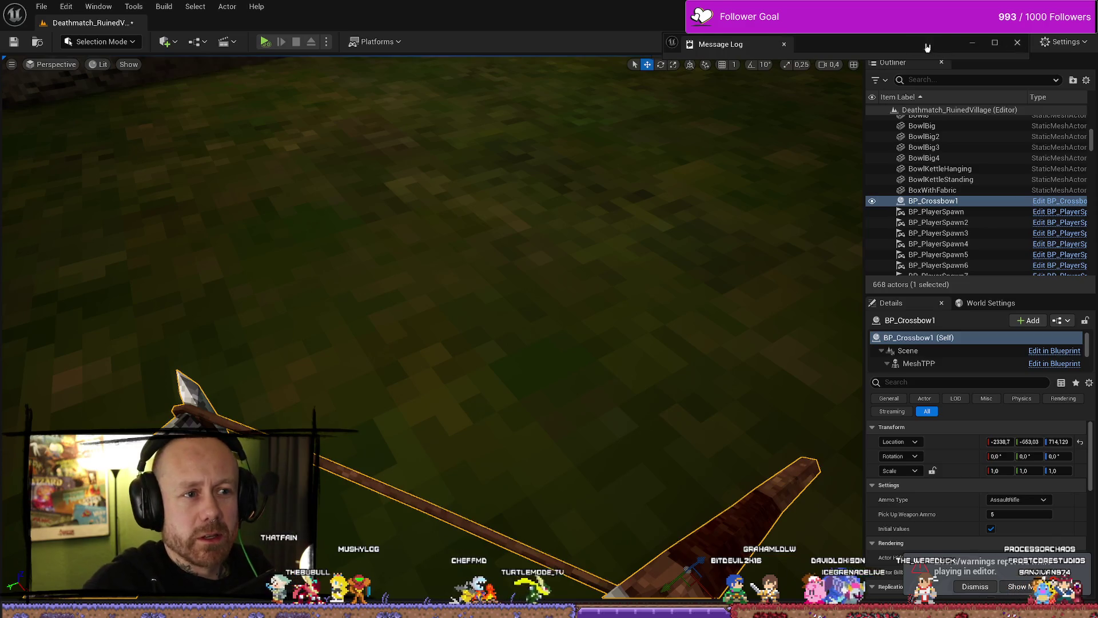
double_click(812, 45)
left_click(1084, 7)
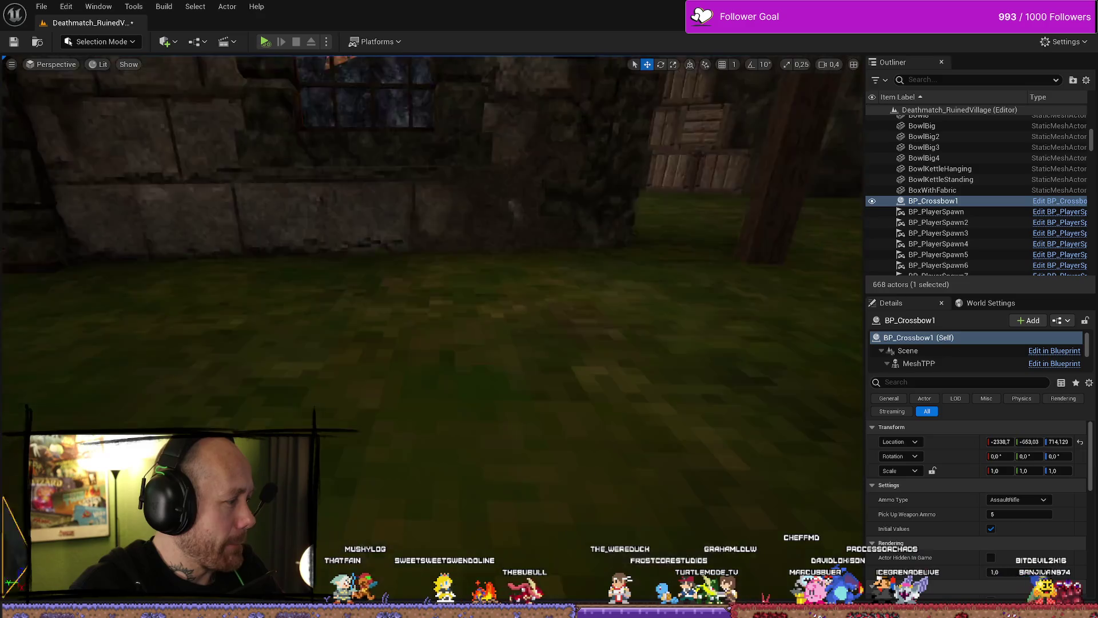
Frame the placed crossbow and open BP_Crossbow1 from the Content Drawer
key("f")
mouse_move(380, 341)
left_mouse_down()
mouse_move(372, 232)
mouse_move(448, 297)
left_mouse_up()
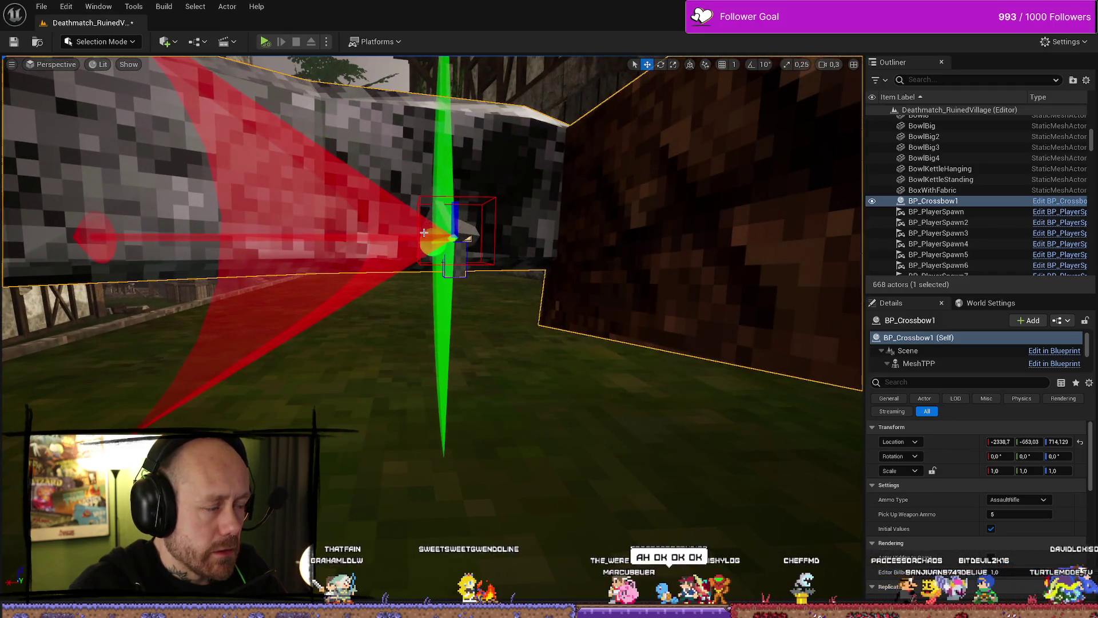
key("ctrl+space")
double_click(350, 351)
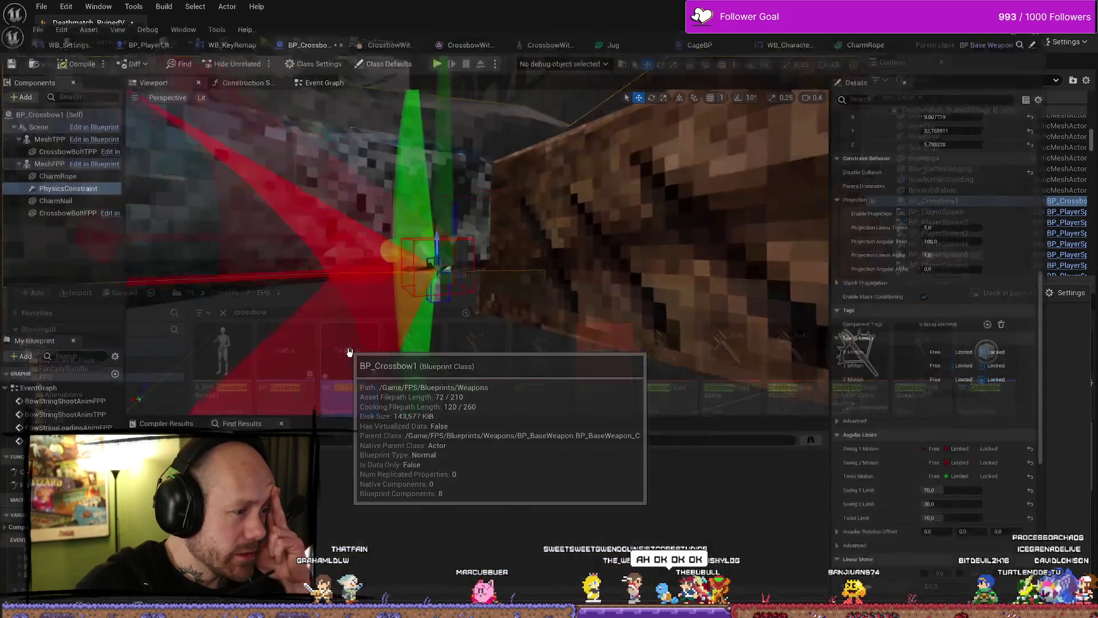
Change CharmRope's Collision Presets from Custom to Default, then return to the level
left_click(457, 279)
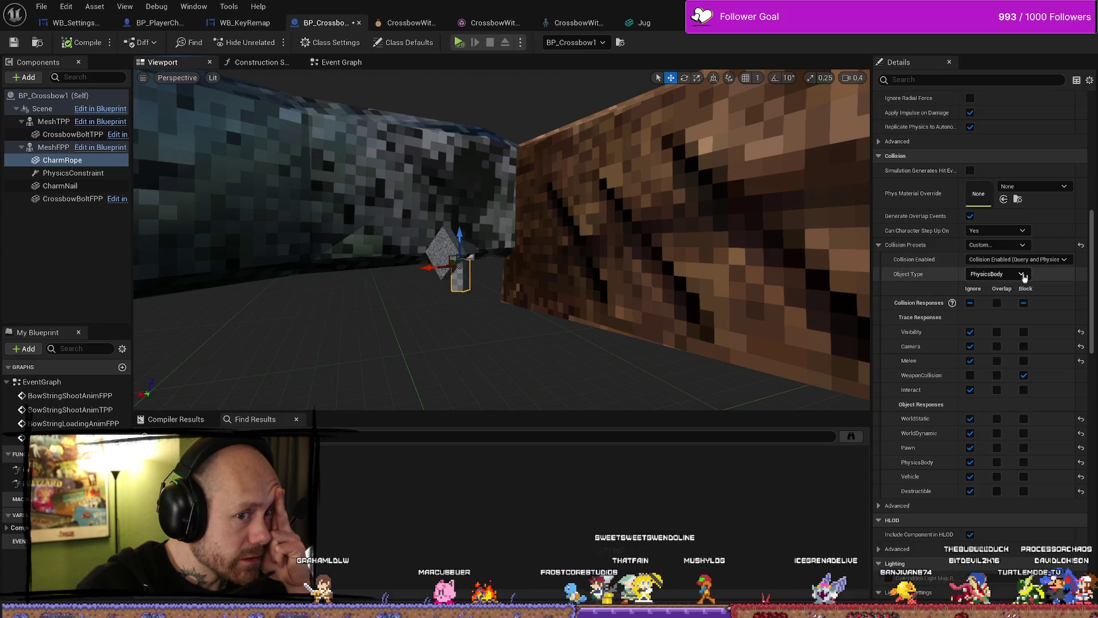
left_click(1016, 275)
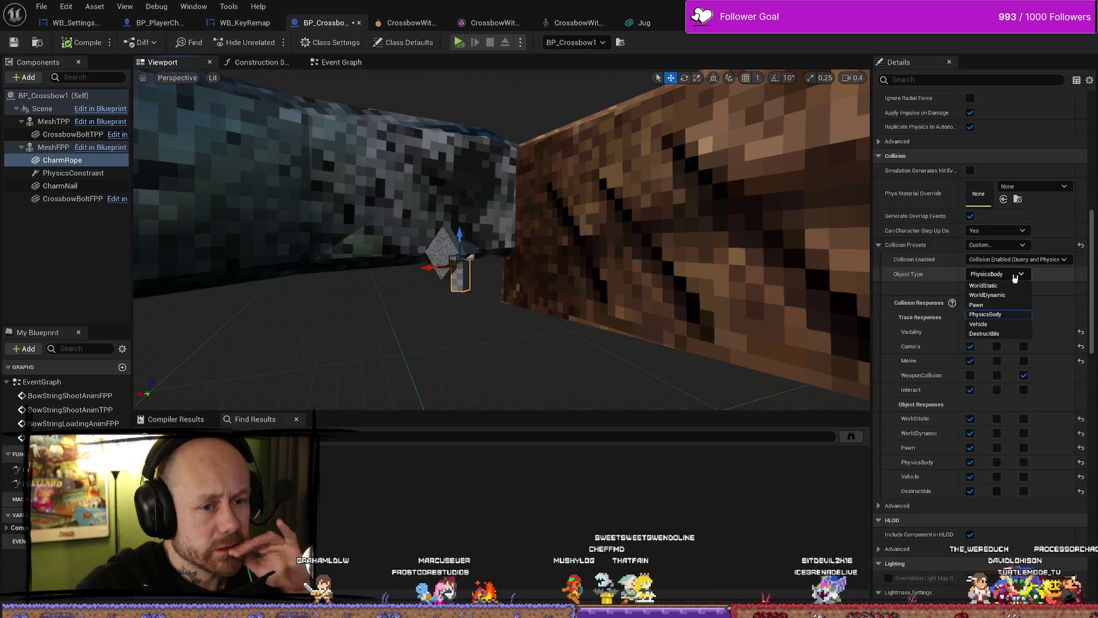
left_click(1016, 276)
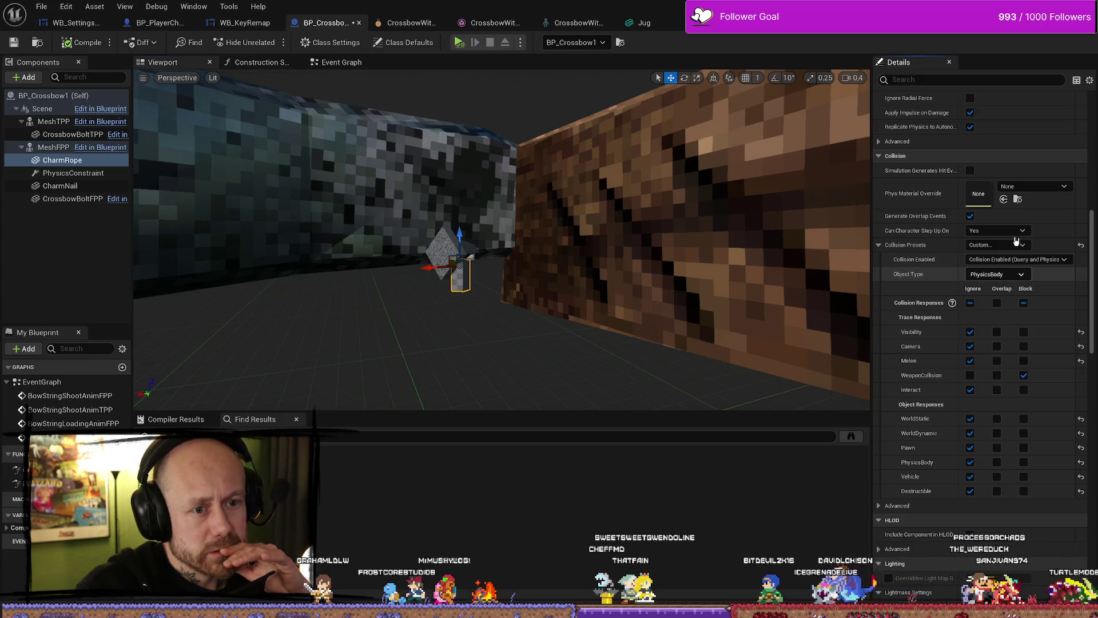
left_click(1017, 245)
left_click(1009, 264)
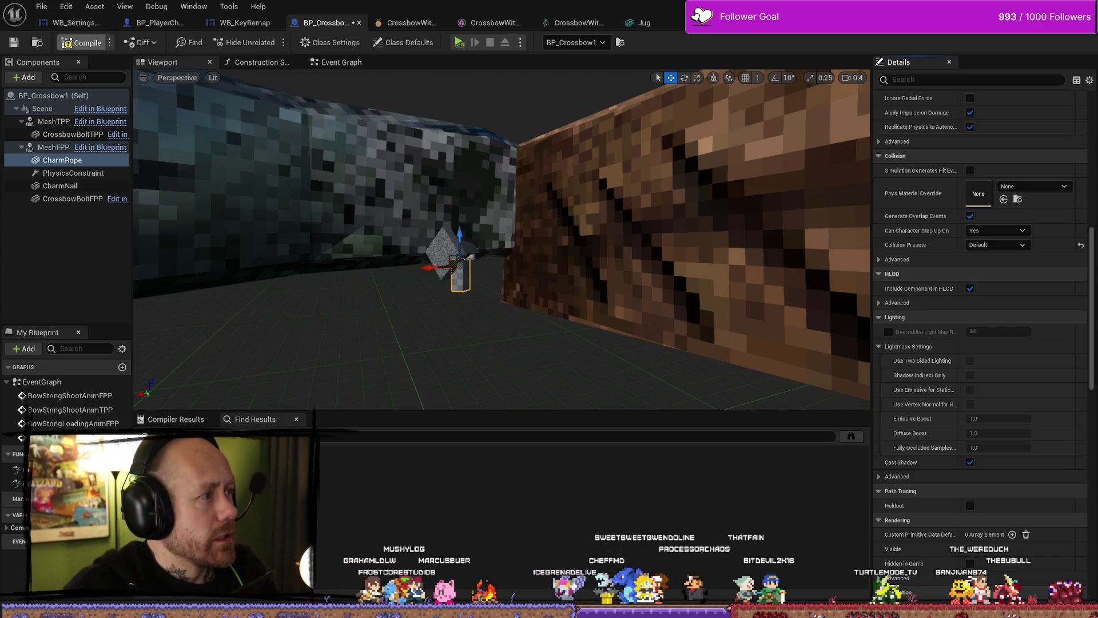
key("alt+Tab")
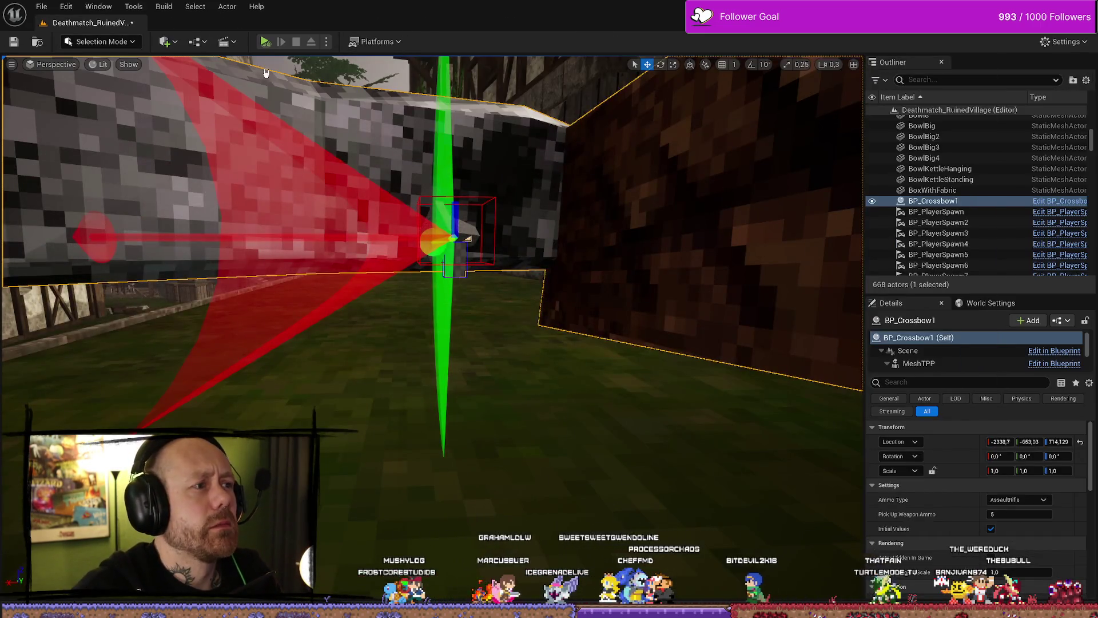
Play the level in the Selected Viewport, stop with Esc, and reopen BP_Crossbow1
left_click(328, 43)
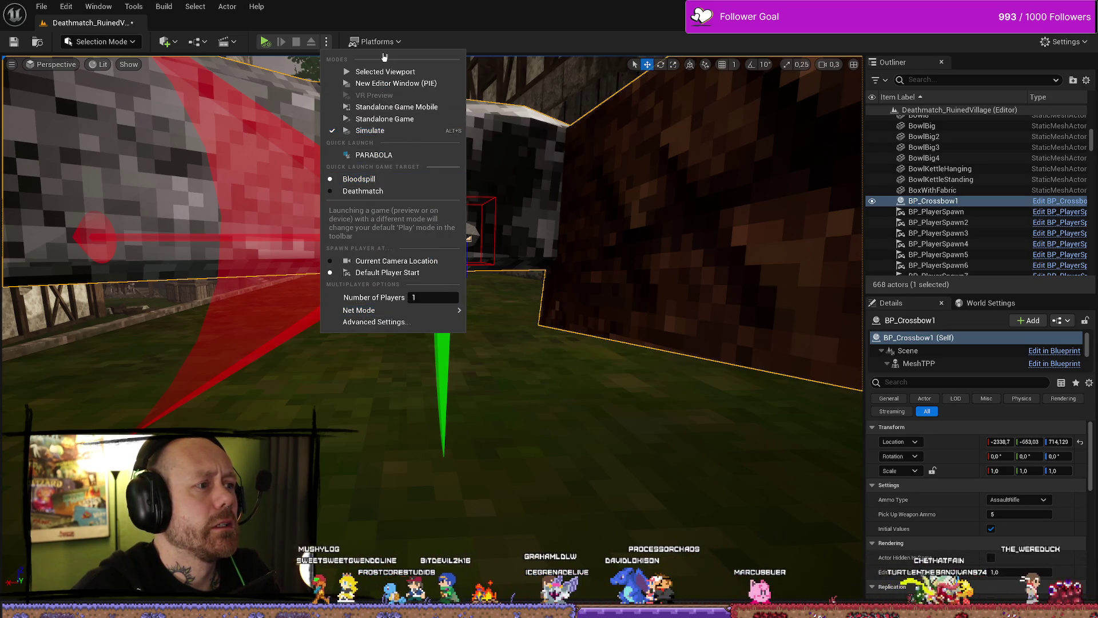
left_click(384, 72)
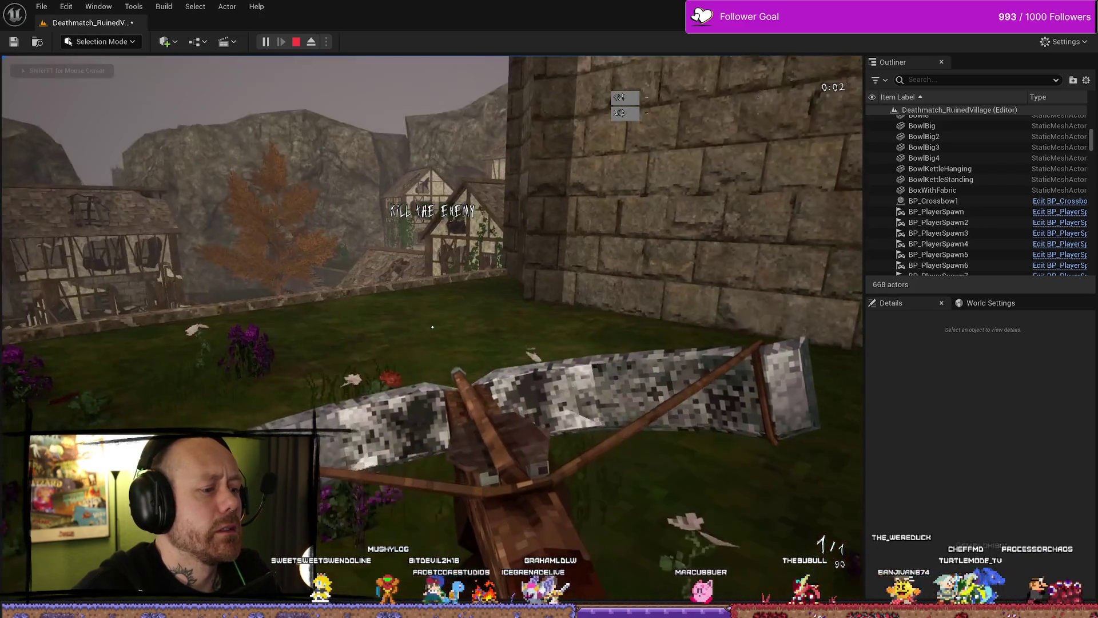
key("Escape")
key("ctrl+space")
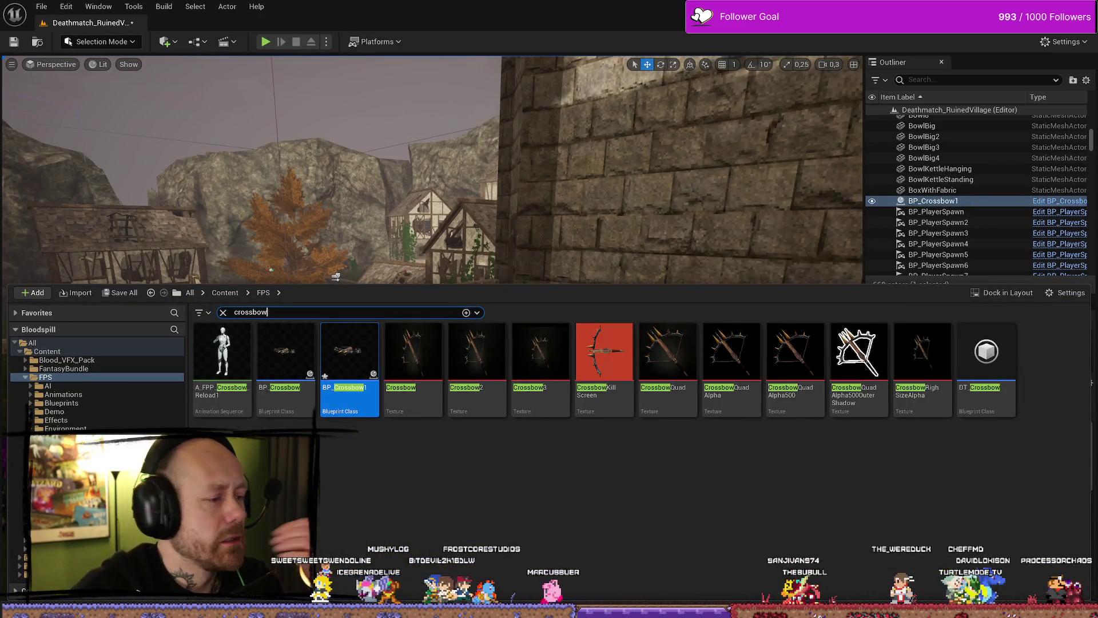
double_click(349, 351)
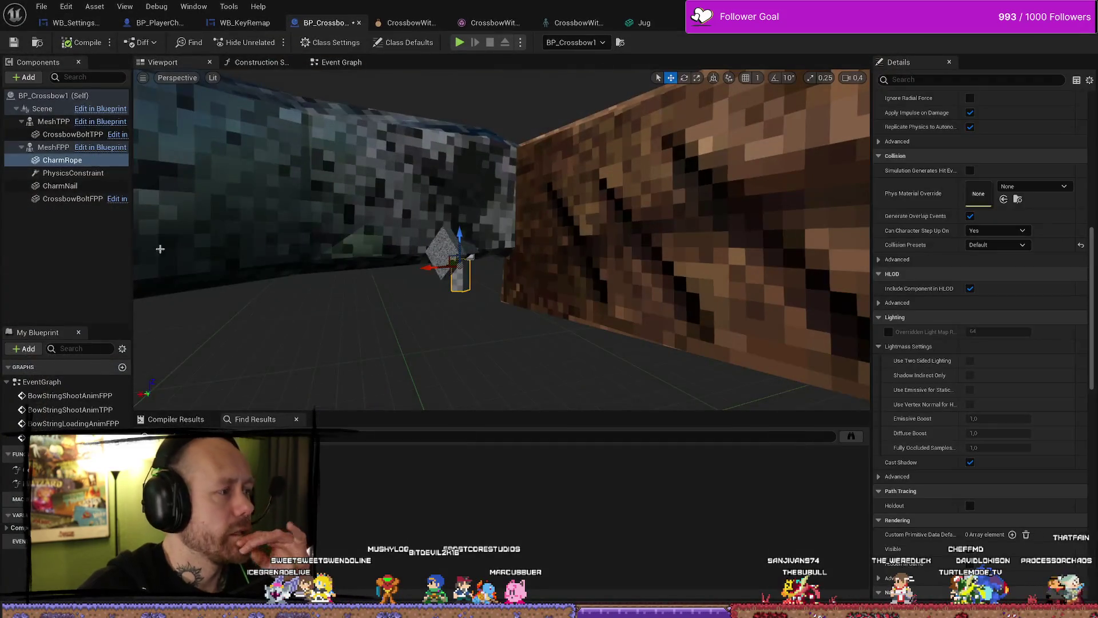
Delete the old CharmNail, PhysicsConstraint and CharmRope components from BP_Crossbow1
left_click(73, 173)
left_click(77, 187)
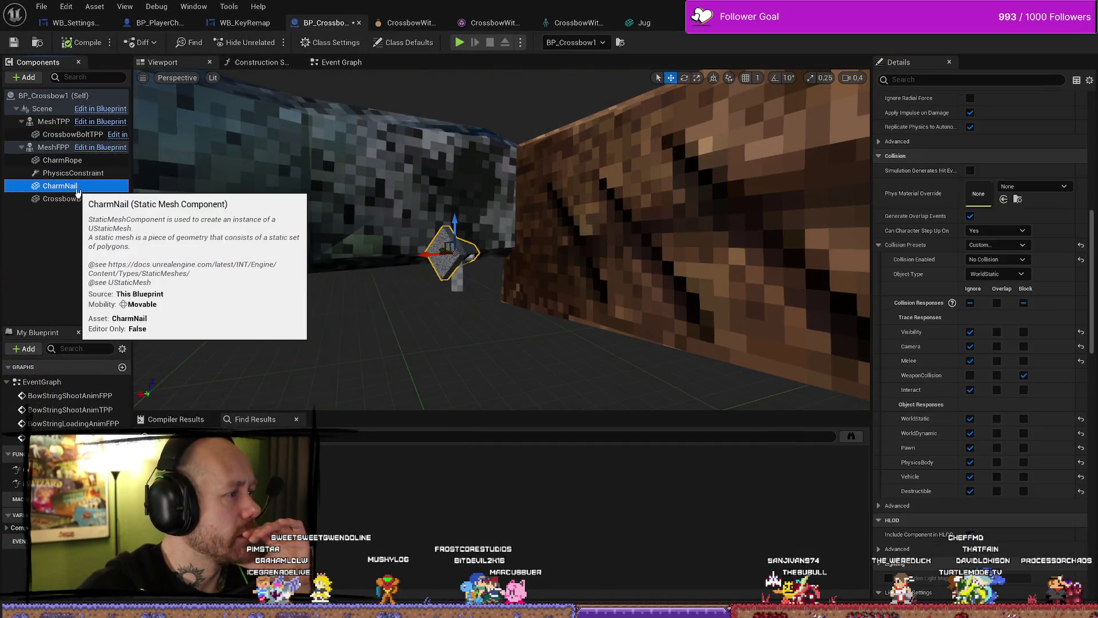
key("Delete")
left_click(73, 173)
key("Delete")
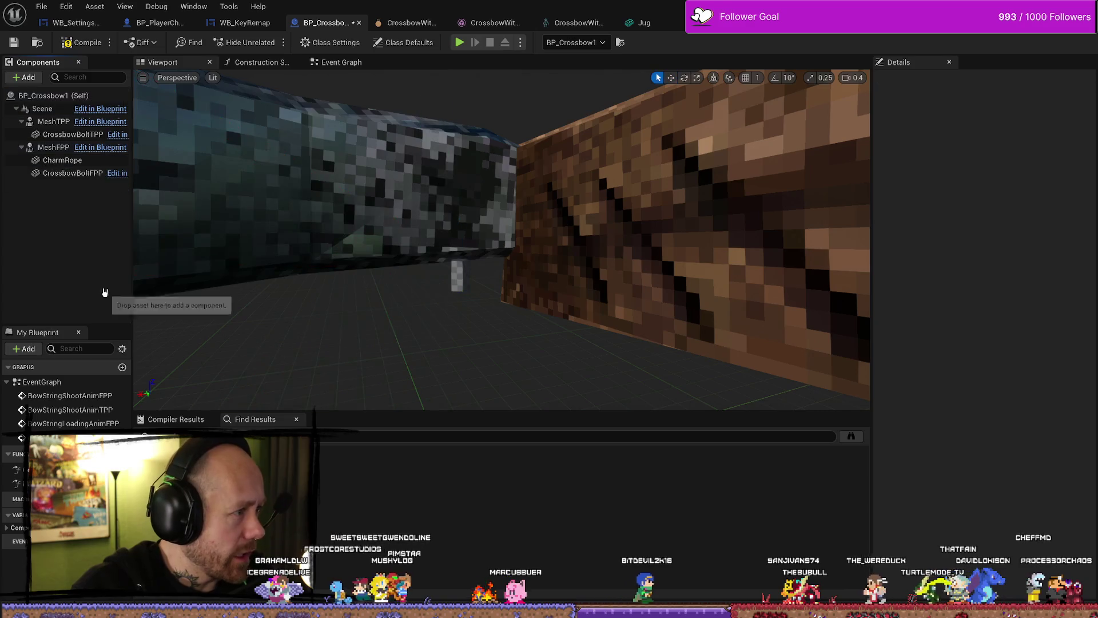
left_click(62, 160)
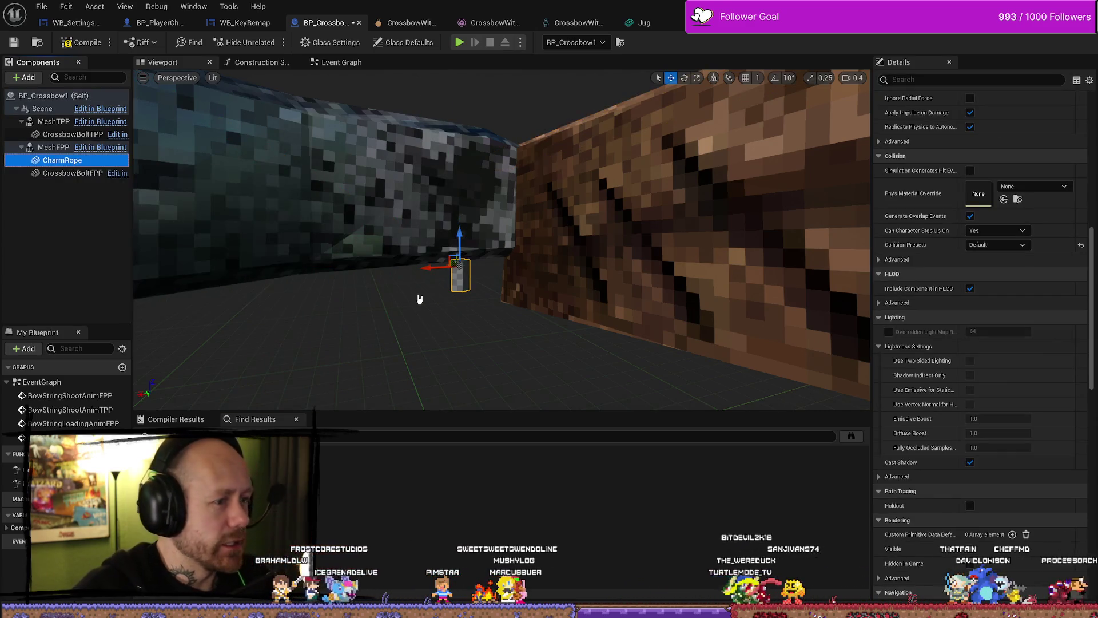
key("Delete")
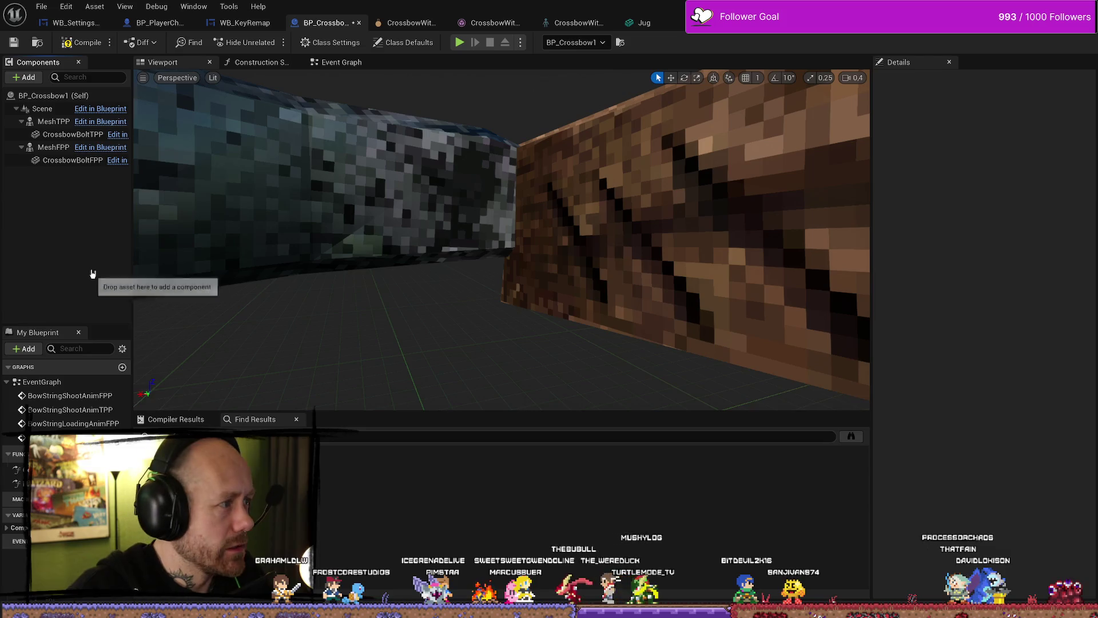
Drag the CharmNail mesh from MyStuff/MyMeshes/WeaponCharms onto MeshFPP
key("ctrl+space")
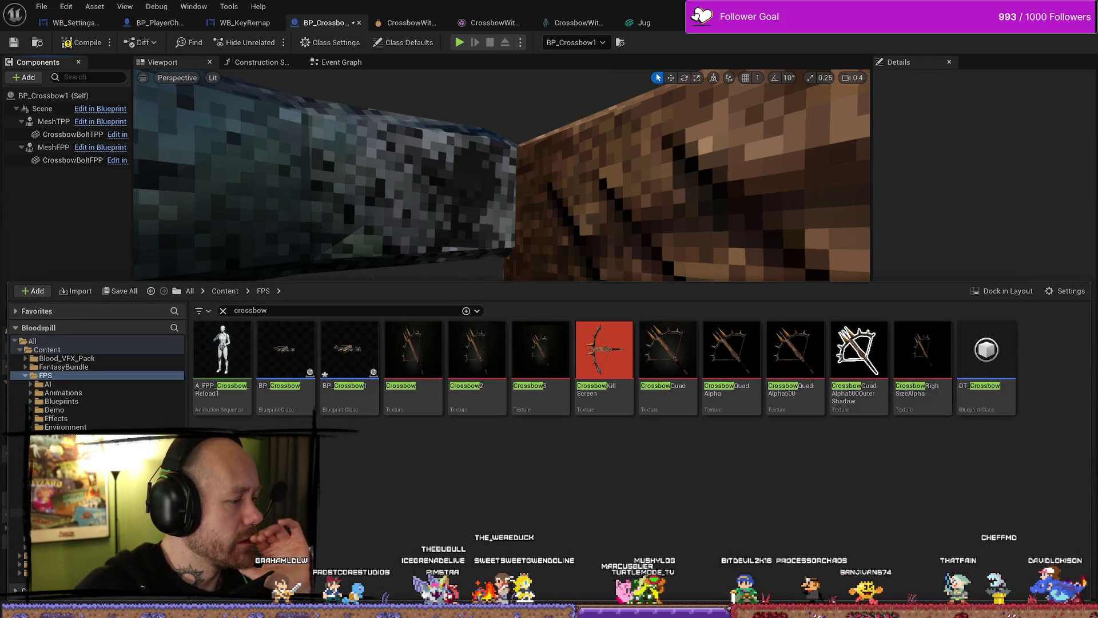
left_click(18, 504)
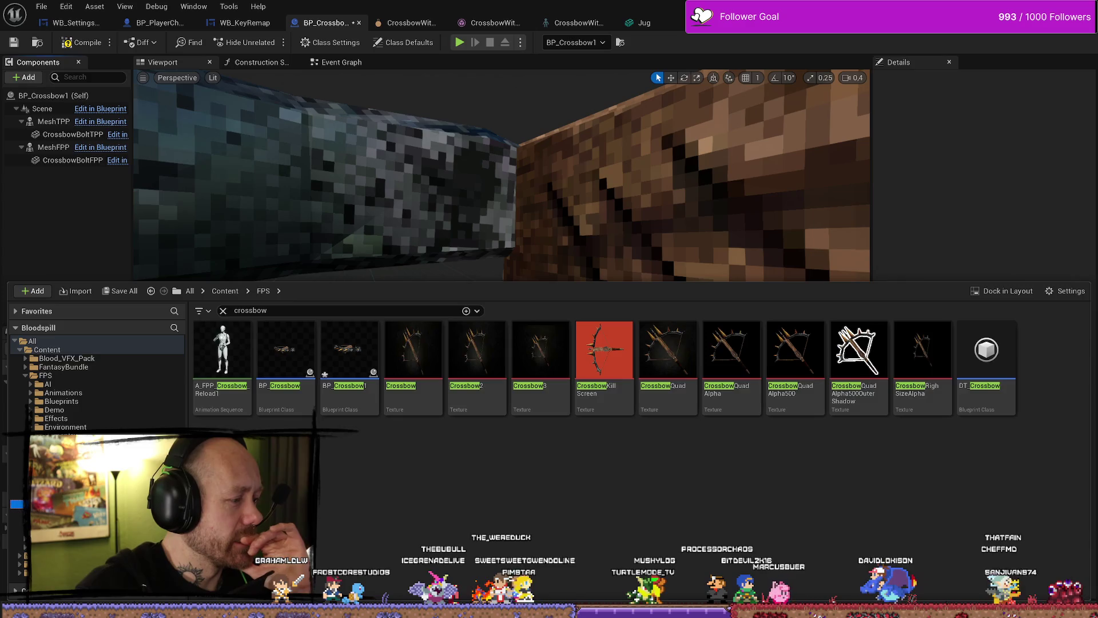
scroll(92, 383, "down", 2)
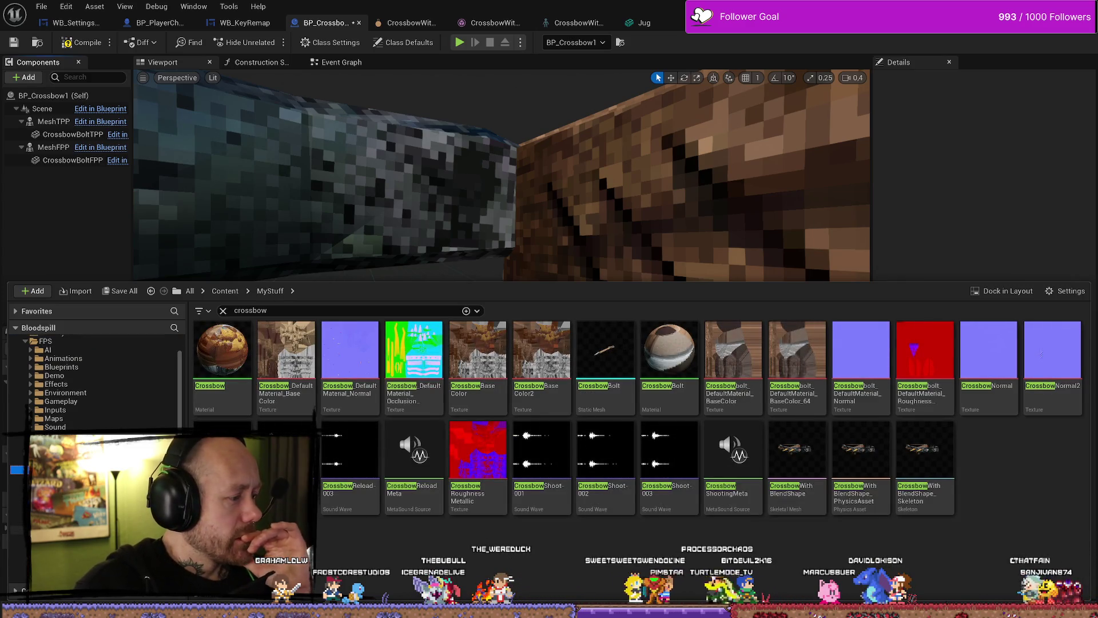
scroll(92, 389, "down", 3)
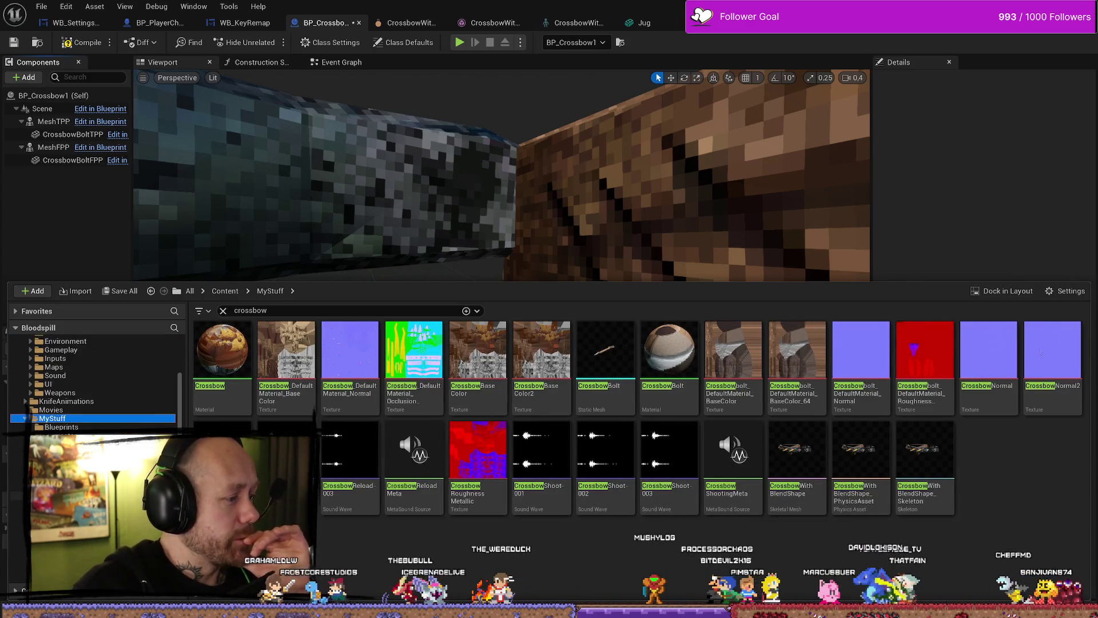
left_click(18, 496)
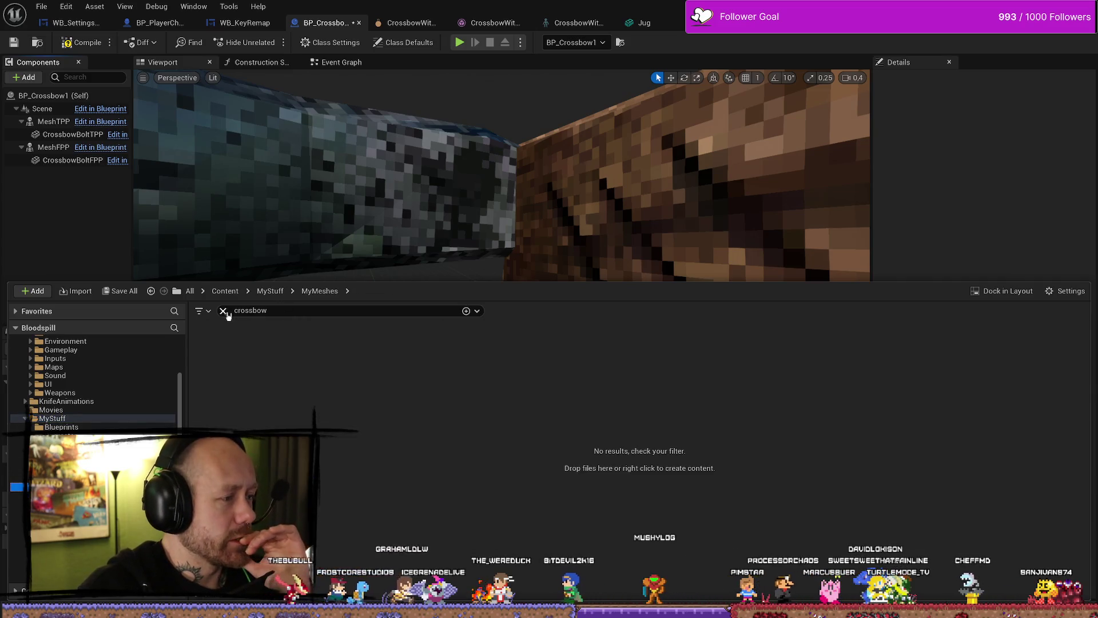
left_click(223, 311)
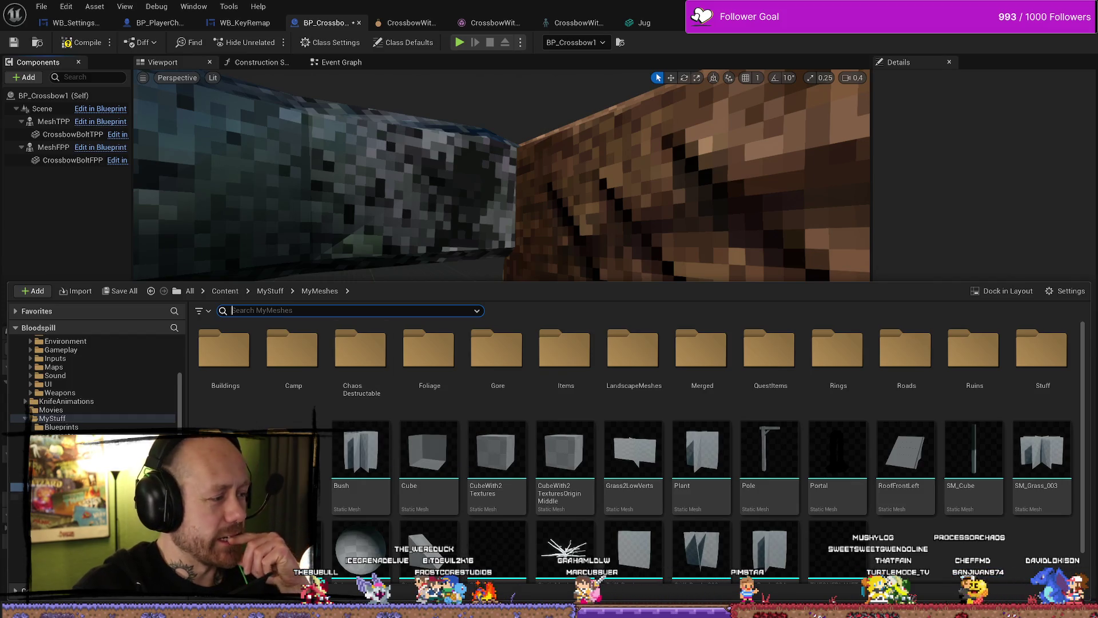
left_click(17, 487)
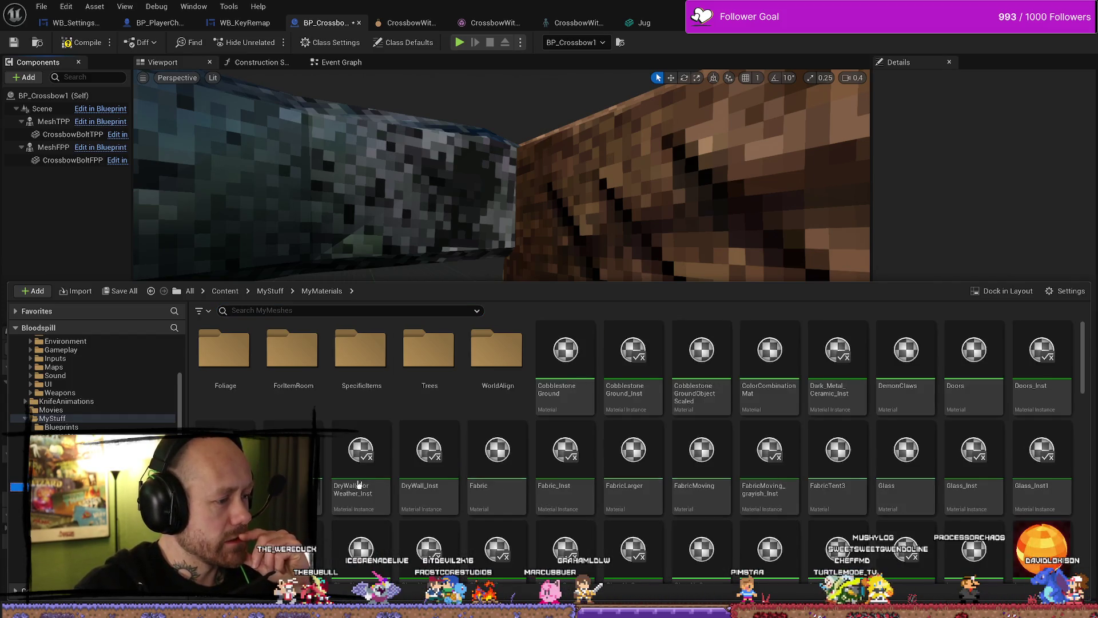
double_click(319, 458)
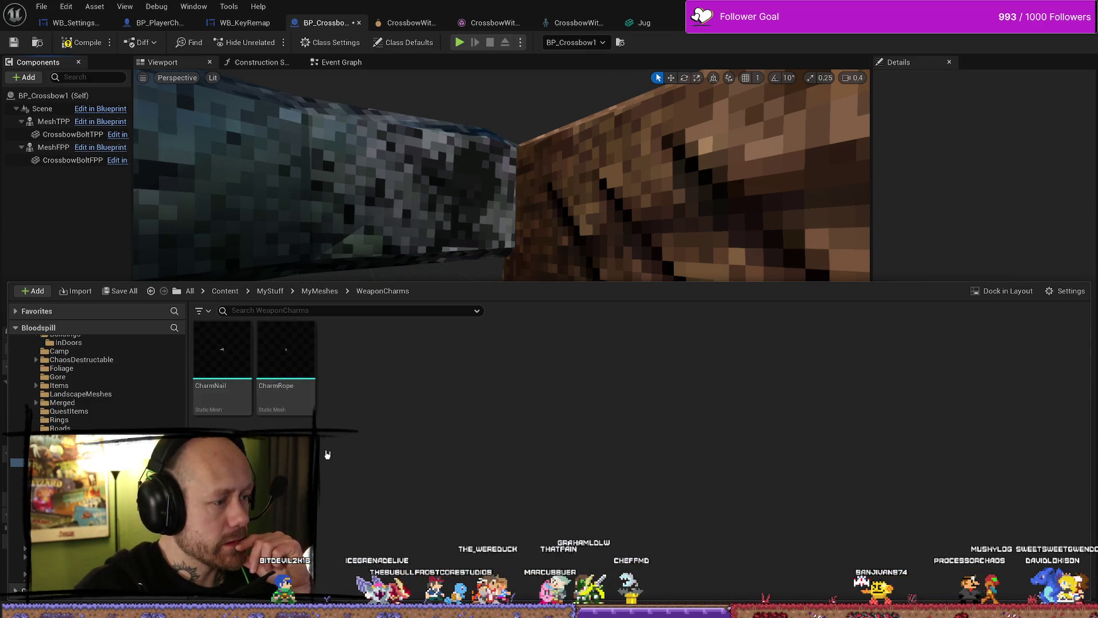
mouse_move(222, 355)
left_mouse_down()
mouse_move(113, 196)
mouse_move(55, 150)
mouse_move(55, 122)
mouse_move(66, 167)
left_mouse_up()
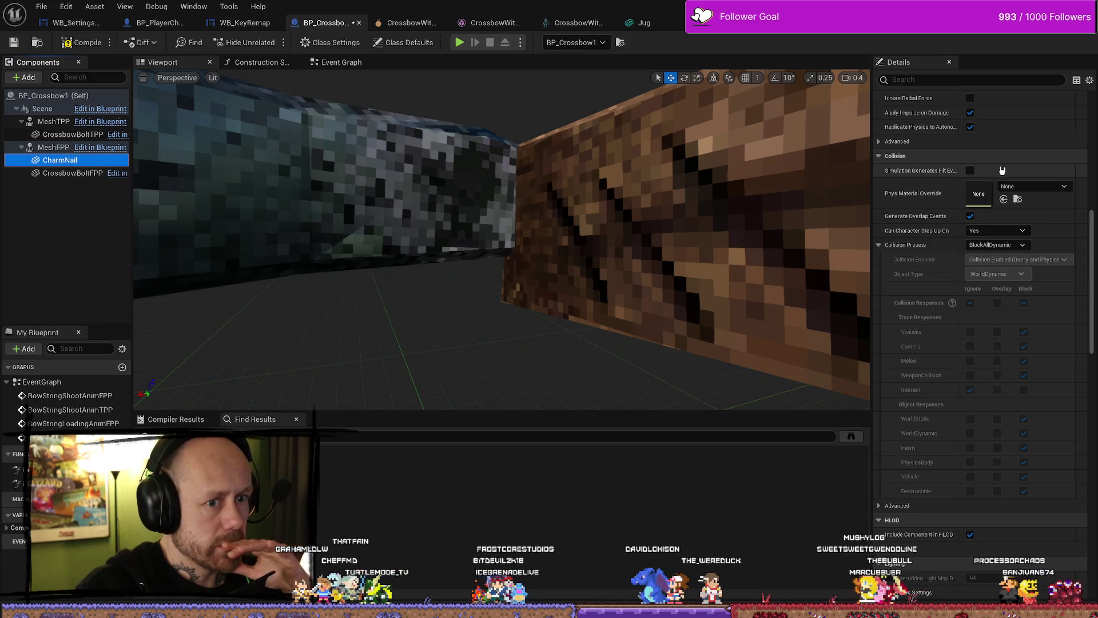
Set CharmNail's Parent Socket to Charm, placing the nail on the crossbow's charm point
scroll(1002, 170, "up", 3)
scroll(1002, 170, "up", 12)
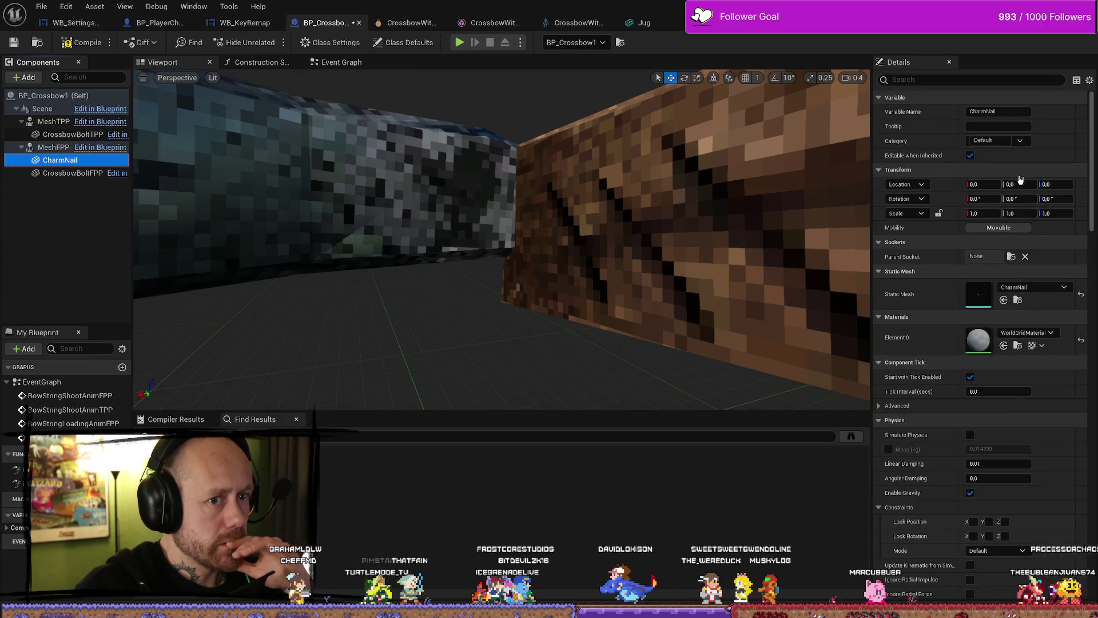
key("f")
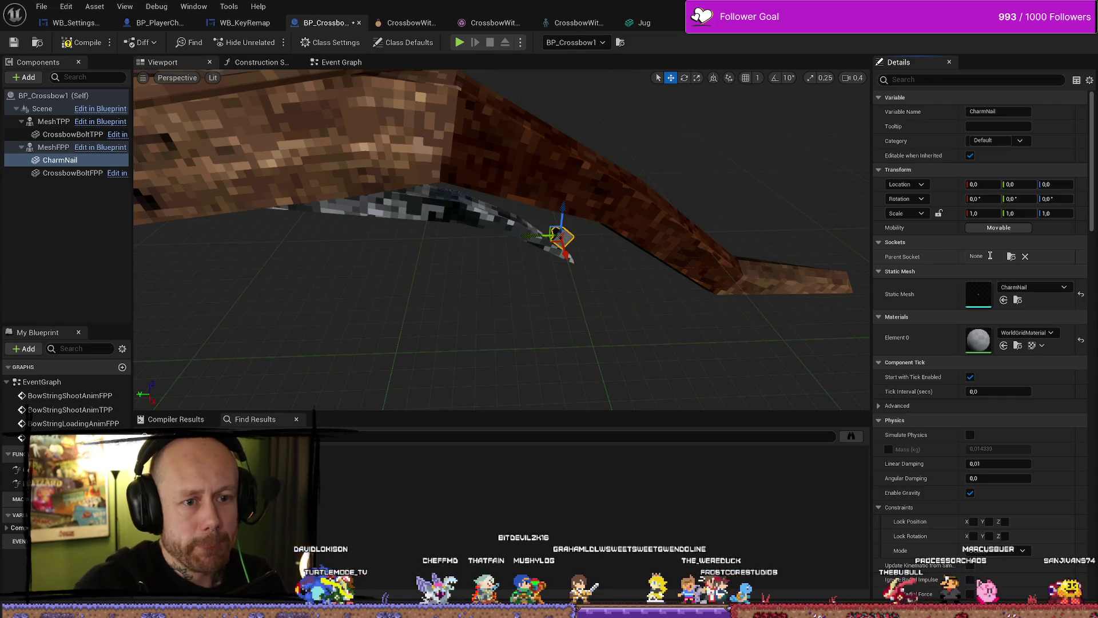
left_click(1012, 257)
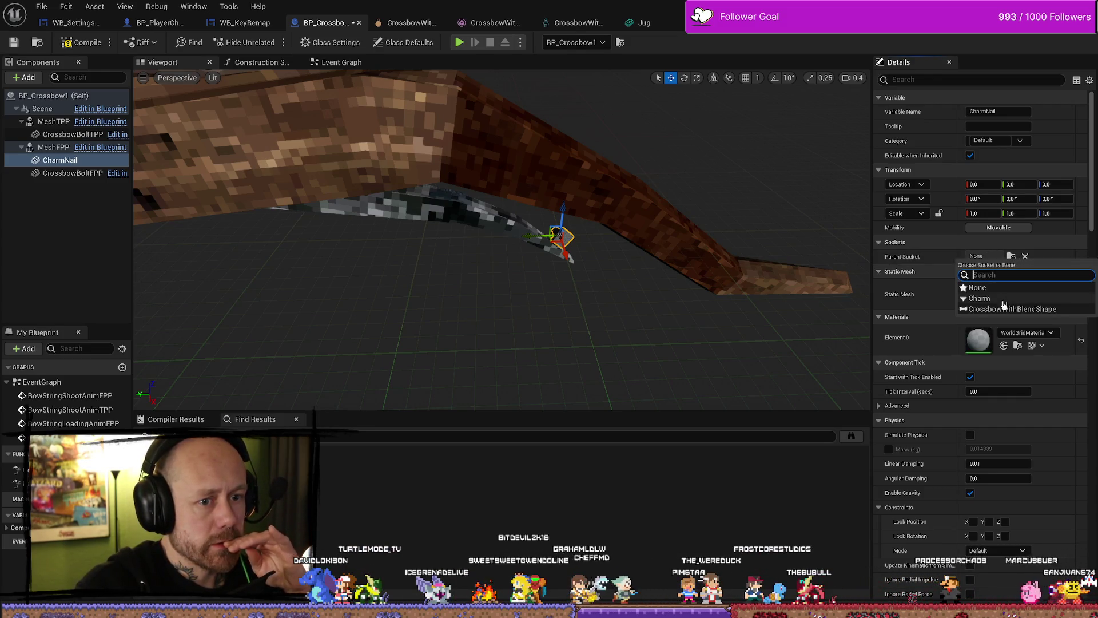
left_click(979, 298)
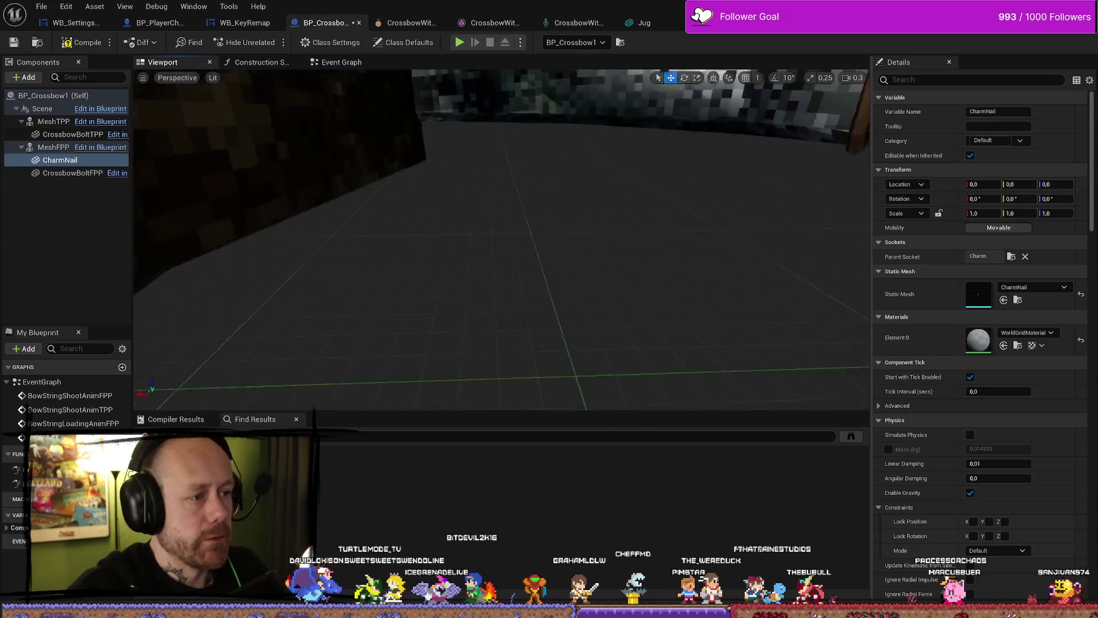
key("f")
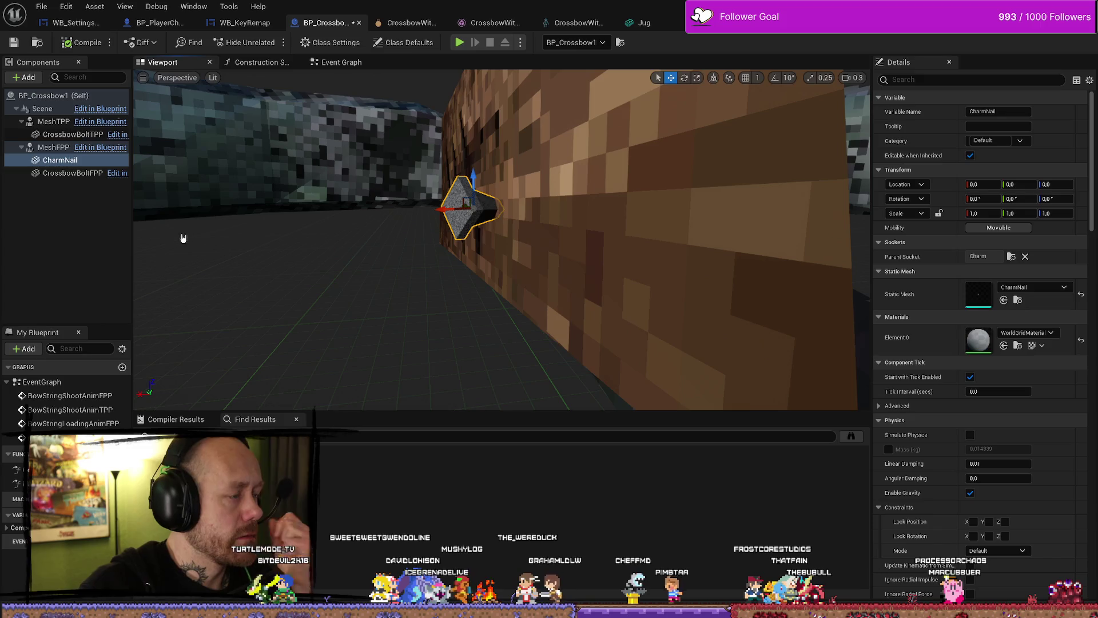
left_click(58, 161)
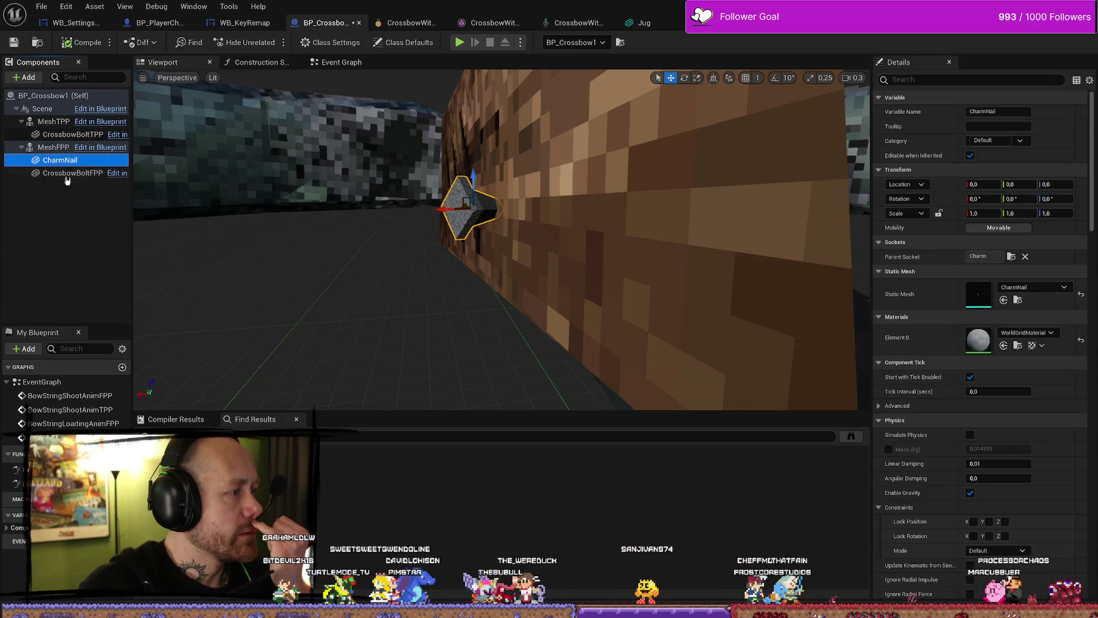
scroll(429, 287, "up", 1)
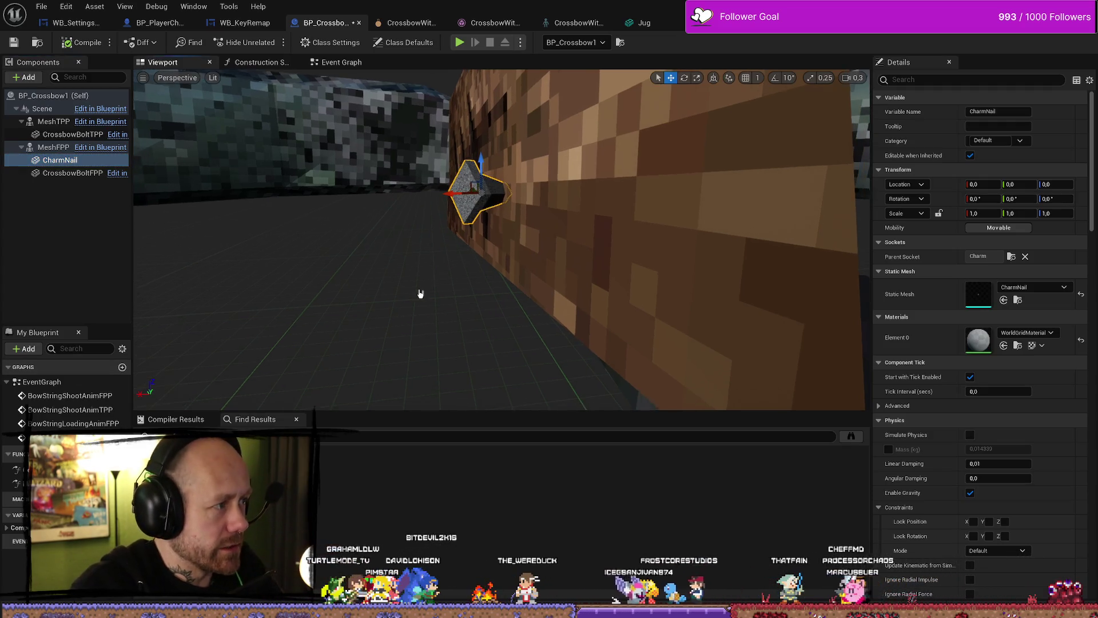
Add the CharmRope mesh from WeaponCharms as a component under MeshFPP
key("ctrl+space")
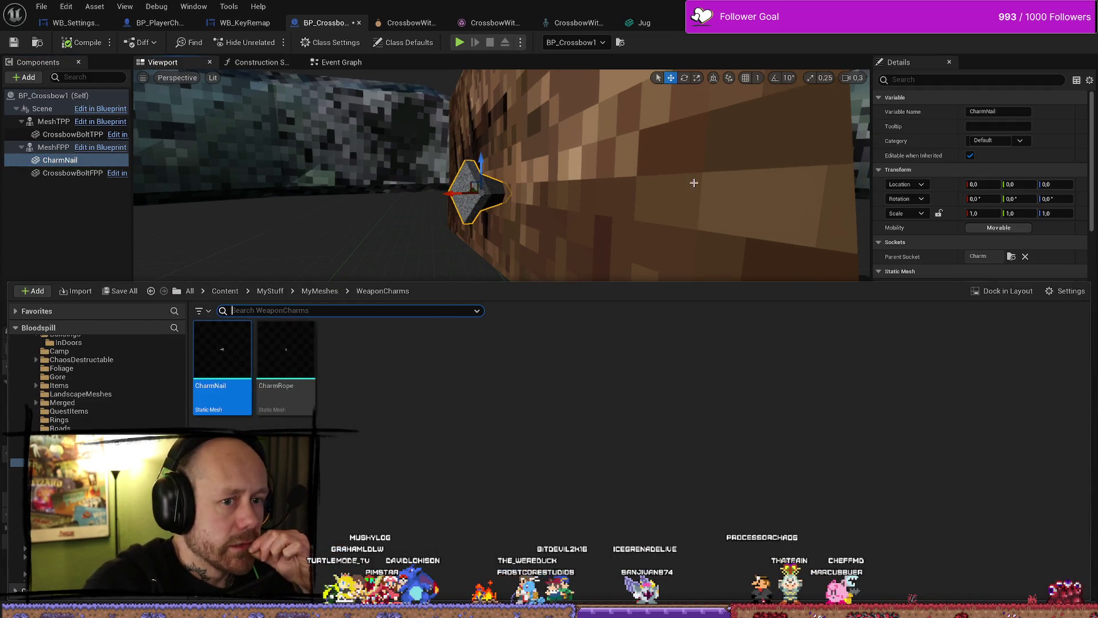
left_click(313, 388)
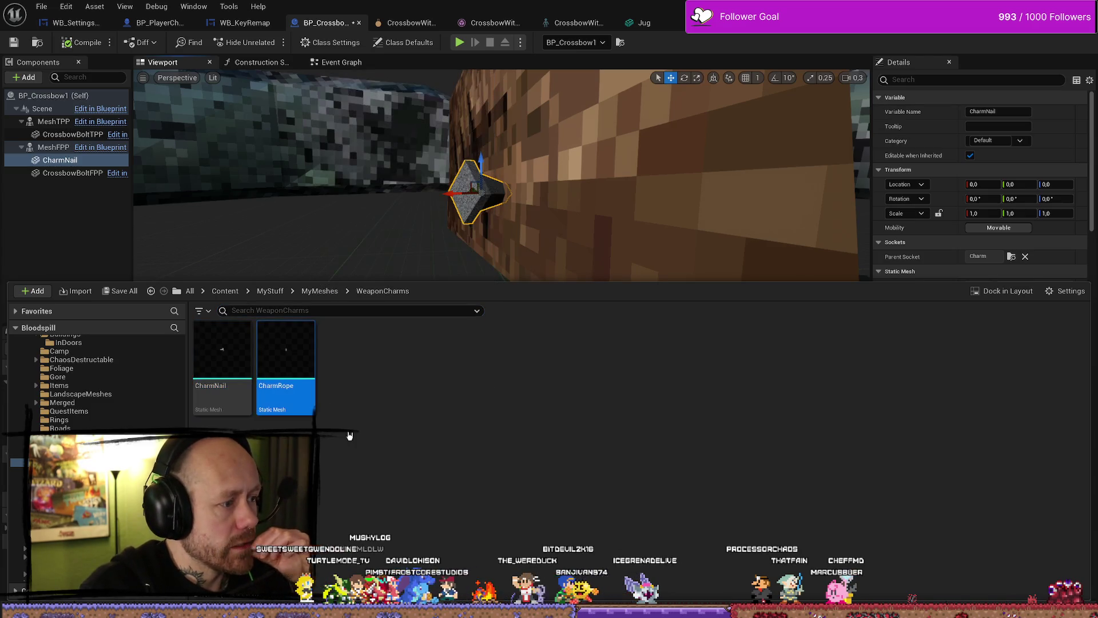
mouse_move(292, 381)
left_mouse_down()
mouse_move(88, 187)
mouse_move(75, 222)
mouse_move(75, 171)
mouse_move(78, 207)
mouse_move(43, 109)
mouse_move(58, 166)
left_mouse_up()
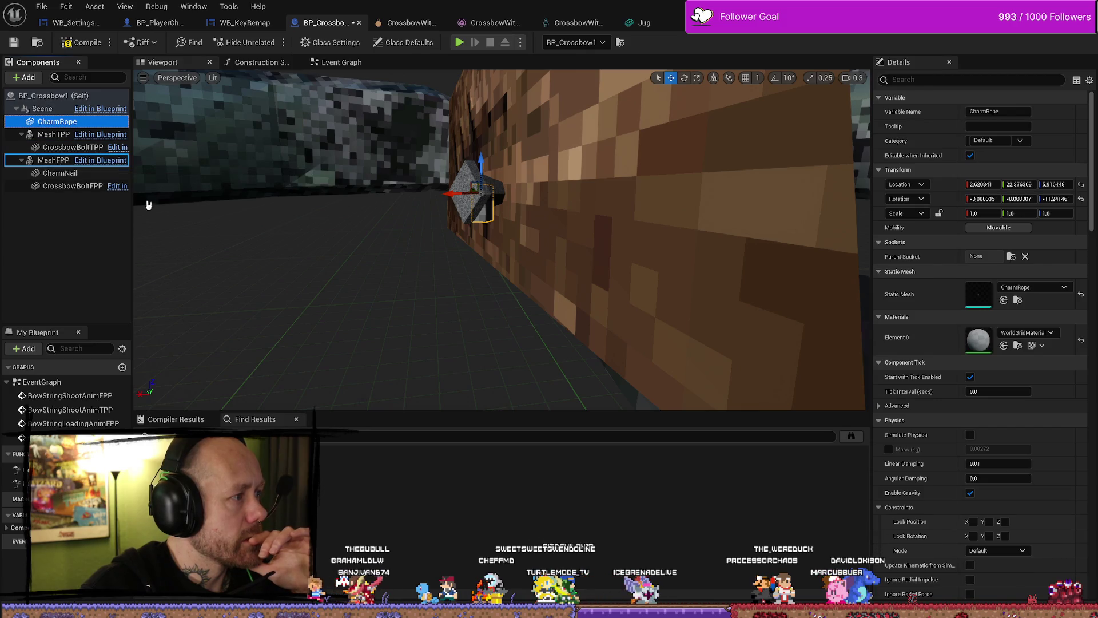
left_click_drag(148, 205, 75, 179)
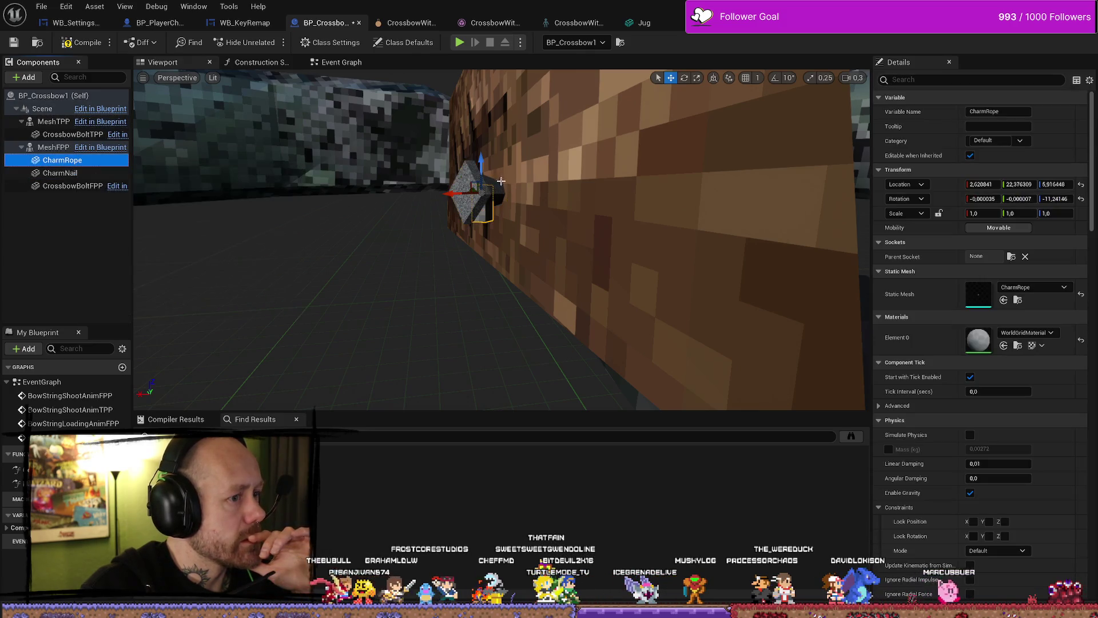
Lower CharmRope along Z to about 5.33 so it hangs below the nail
mouse_move(481, 165)
left_mouse_down()
mouse_move(481, 196)
mouse_move(483, 183)
left_mouse_up()
mouse_move(515, 228)
left_mouse_down()
mouse_move(572, 206)
mouse_move(514, 234)
mouse_move(555, 223)
mouse_move(475, 229)
mouse_move(236, 107)
left_mouse_up()
scroll(544, 226, "down", 1)
scroll(538, 224, "up", 1)
scroll(475, 229, "down", 1)
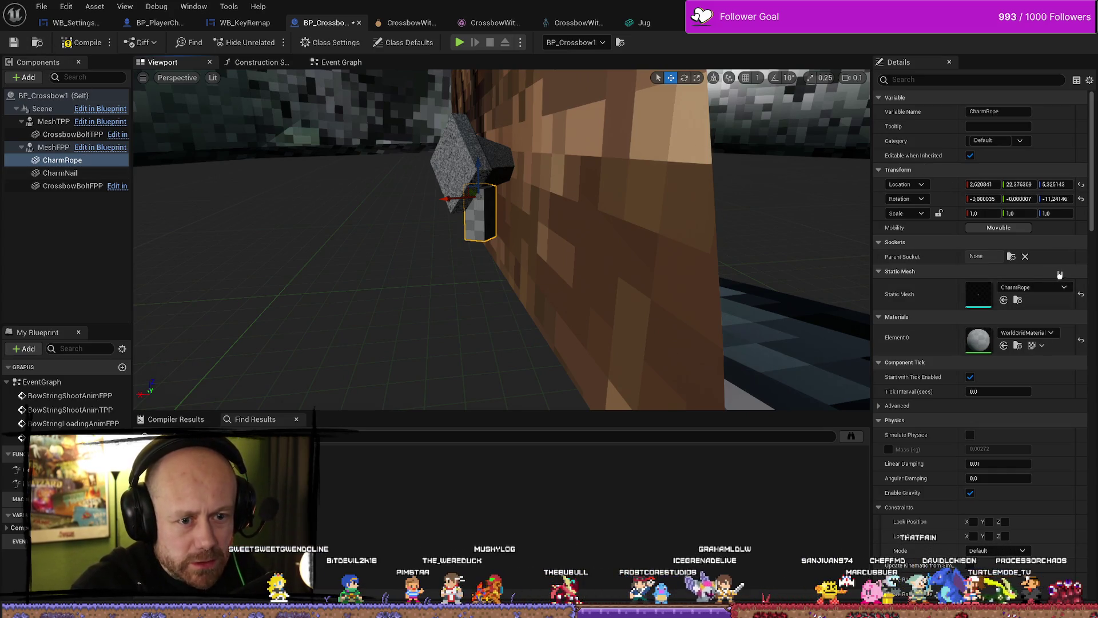
Add a Physics Constraint component under CharmRope via a 'physics' search
left_click(31, 77)
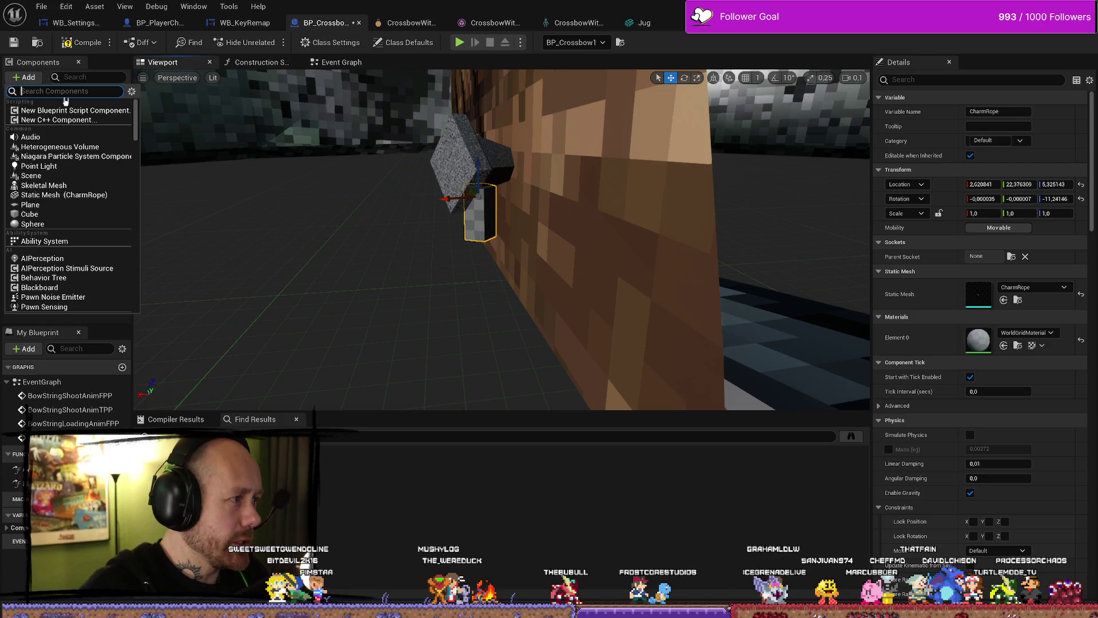
type("physiocs")
key("BackSpace")
key("BackSpace")
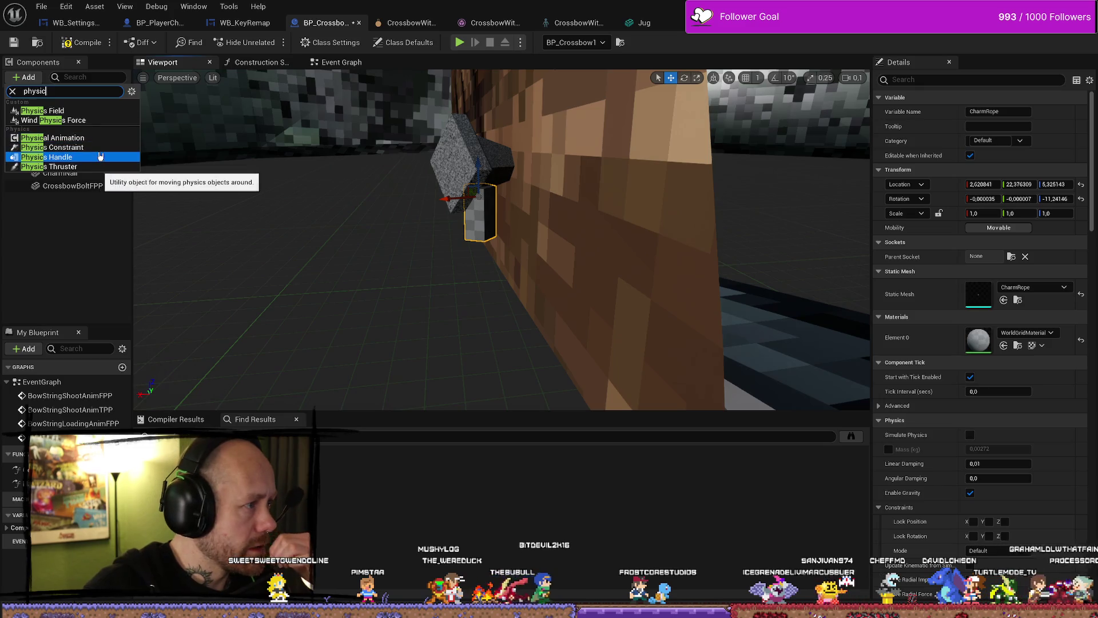
left_click(121, 147)
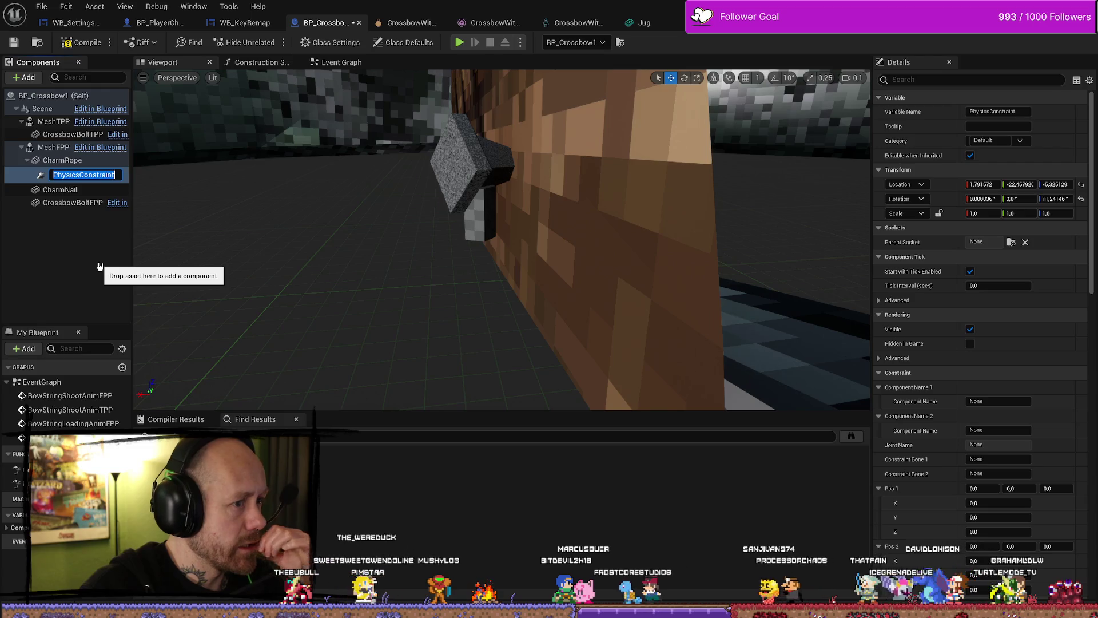
Reset the constraint's location and rotation to zero, then raise it to Z about 0.15
left_click(1082, 186)
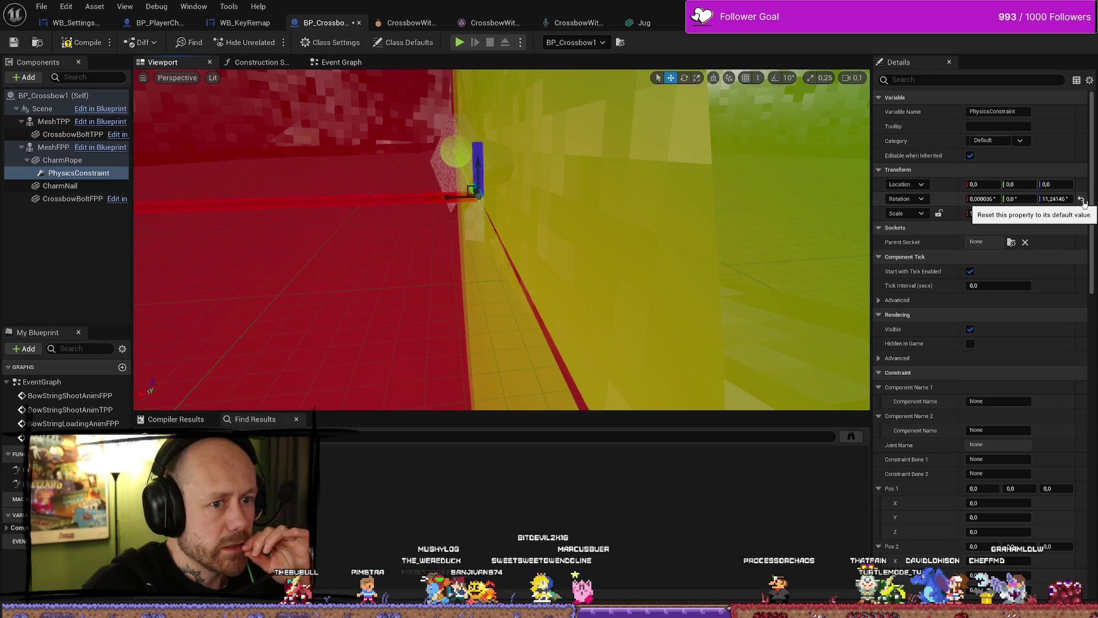
left_click(1082, 199)
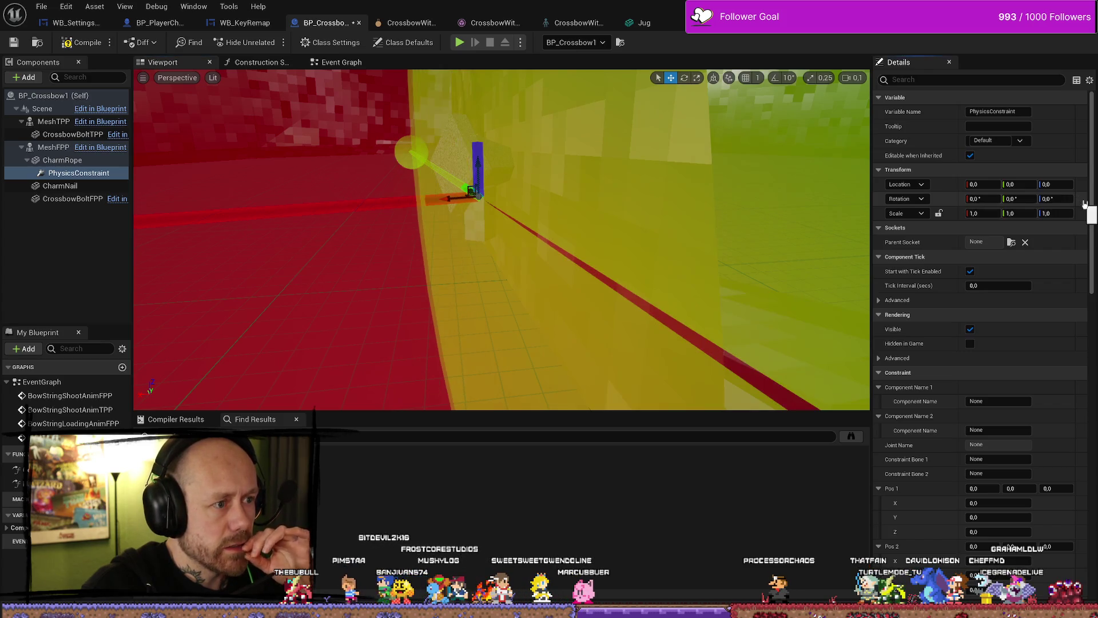
mouse_move(435, 187)
left_mouse_down()
mouse_move(412, 140)
mouse_move(343, 155)
left_mouse_up()
mouse_move(344, 236)
left_mouse_down()
mouse_move(347, 219)
mouse_move(305, 219)
left_mouse_up()
left_click_drag(388, 222, 504, 226)
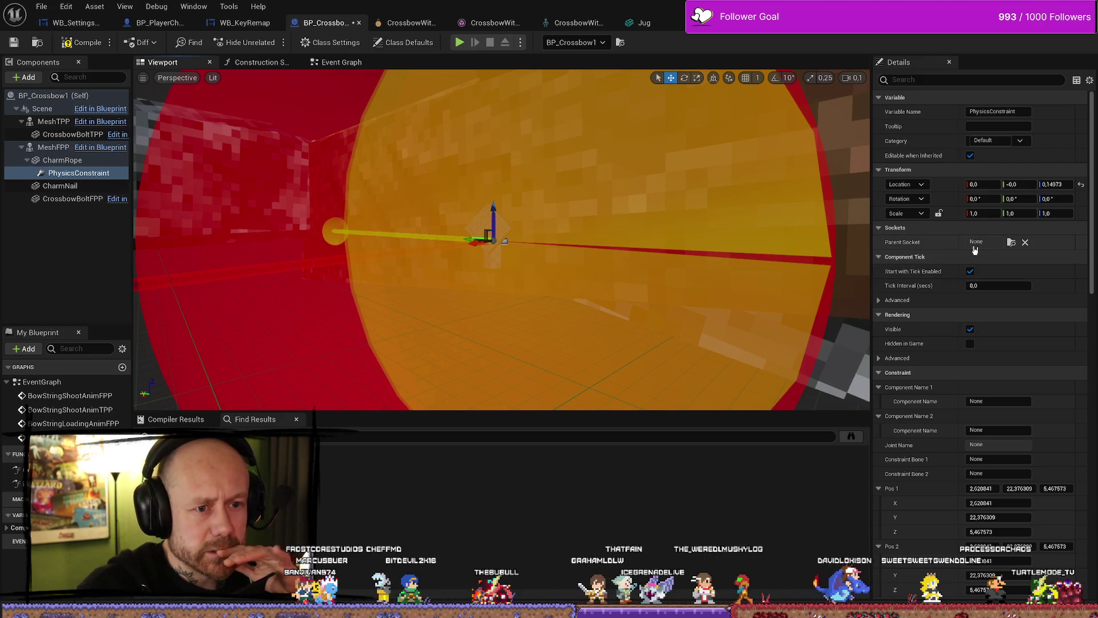
scroll(961, 251, "down", 4)
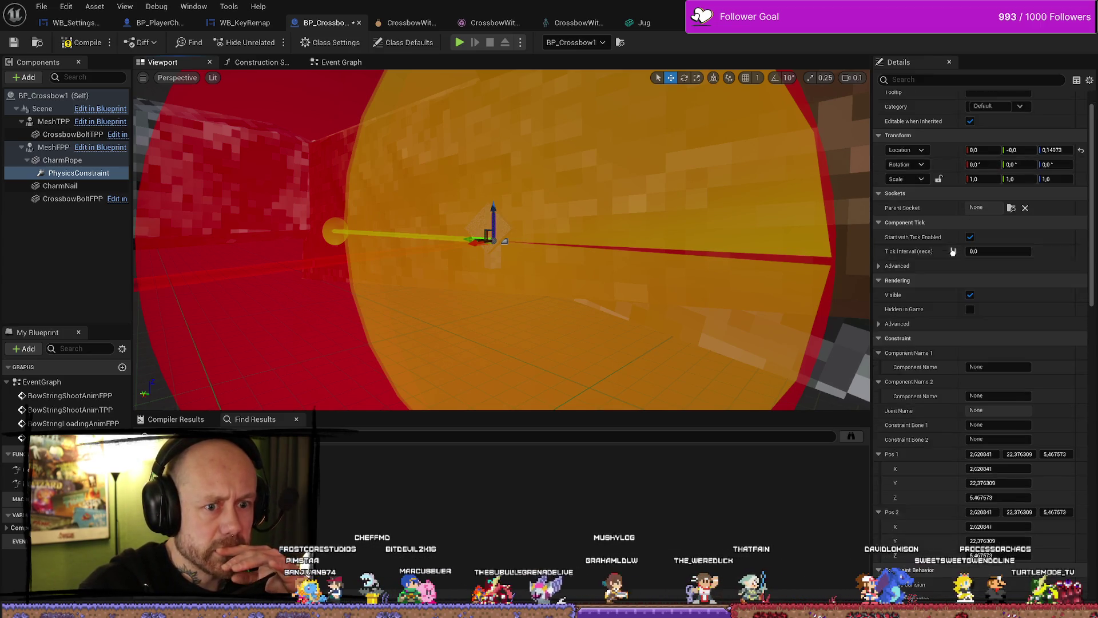
Set the constraint's Component Name 1 to CharmNail and Component Name 2 to CharmRope
left_click(1006, 298)
type("CharmNail")
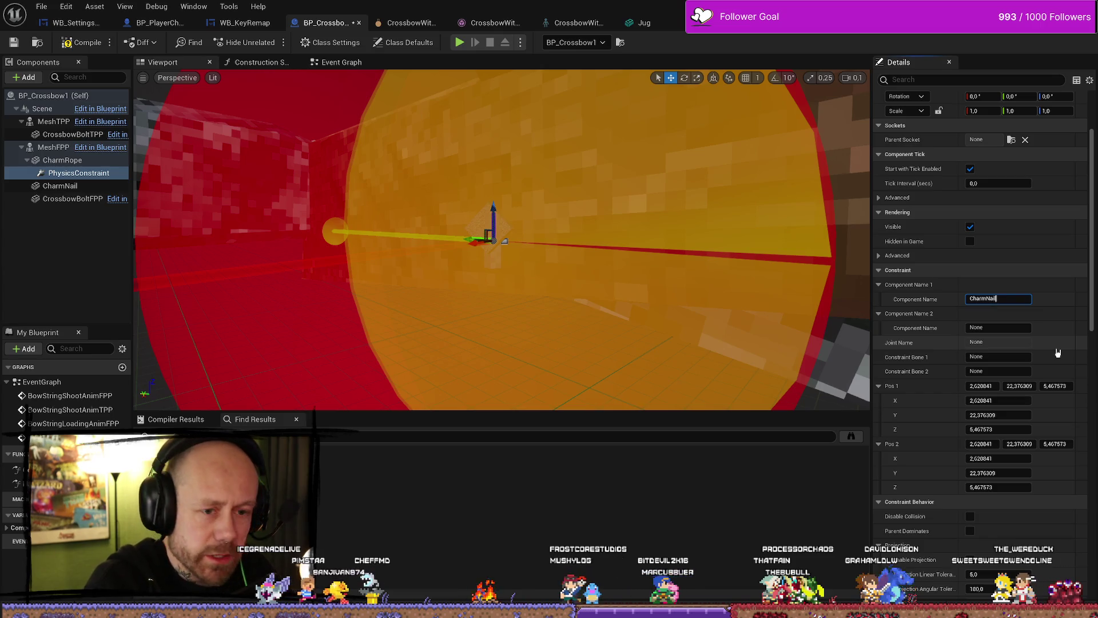
left_click(997, 328)
type("CharmRop")
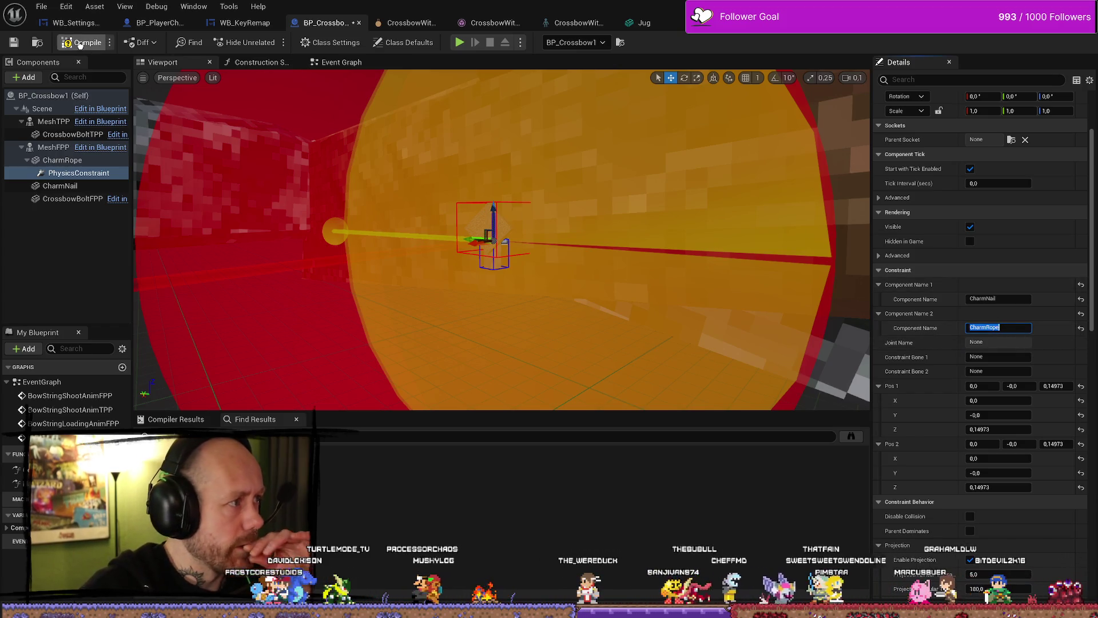
mouse_move(661, 254)
left_mouse_down()
mouse_move(647, 254)
mouse_move(704, 258)
left_mouse_up()
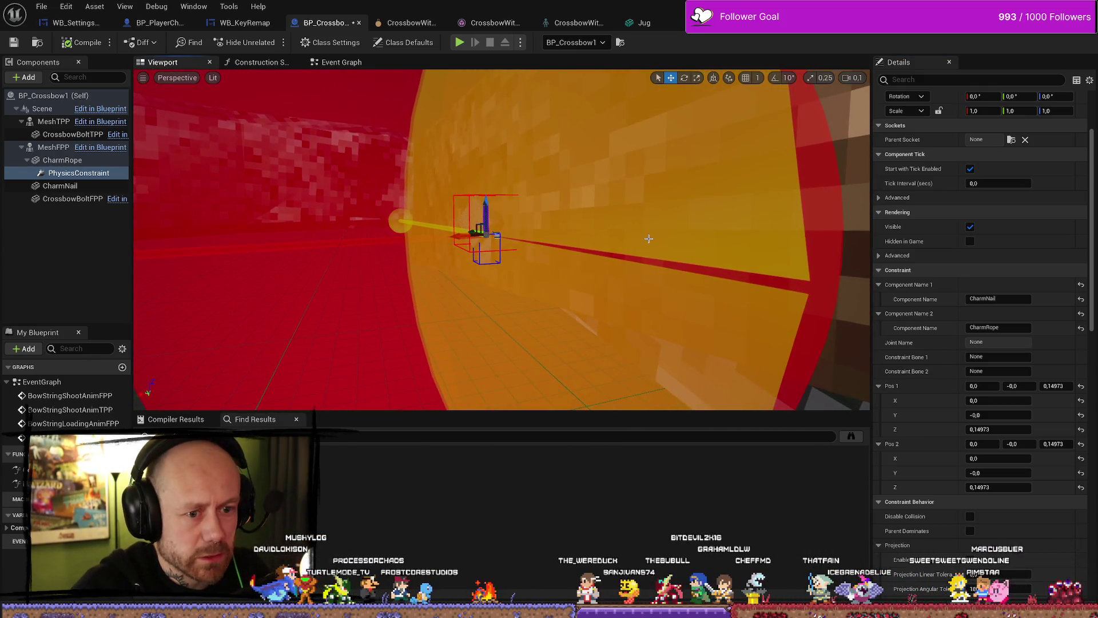
Set the PhysicsConstraint's Swing 1, Swing 2 and Twist motion to Limited
left_click(62, 161)
left_click(78, 172)
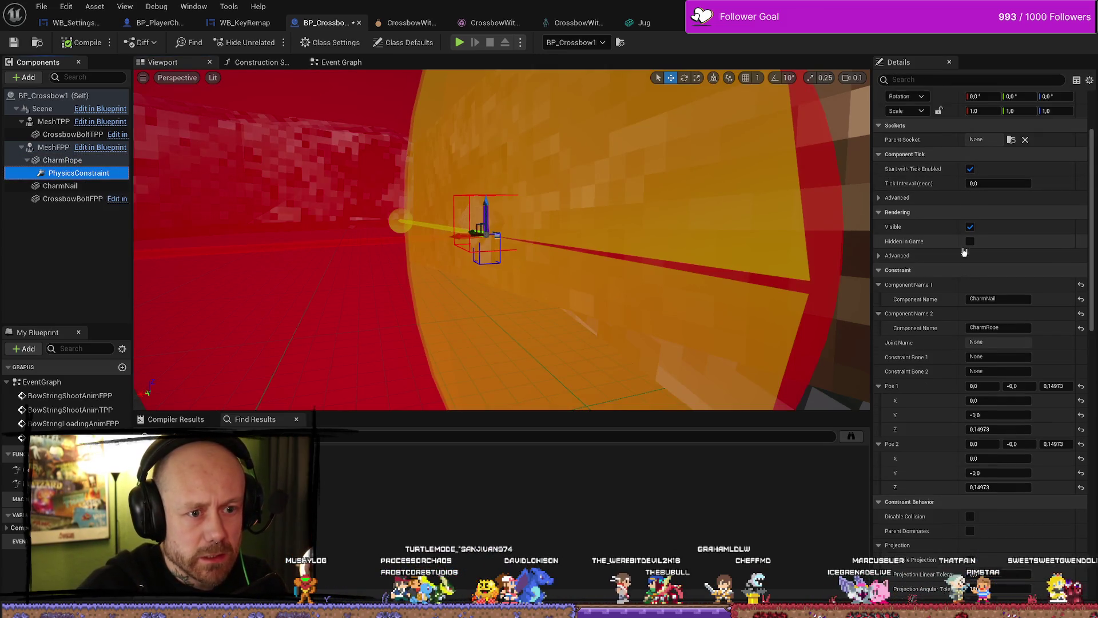
scroll(955, 320, "down", 2)
scroll(954, 325, "down", 5)
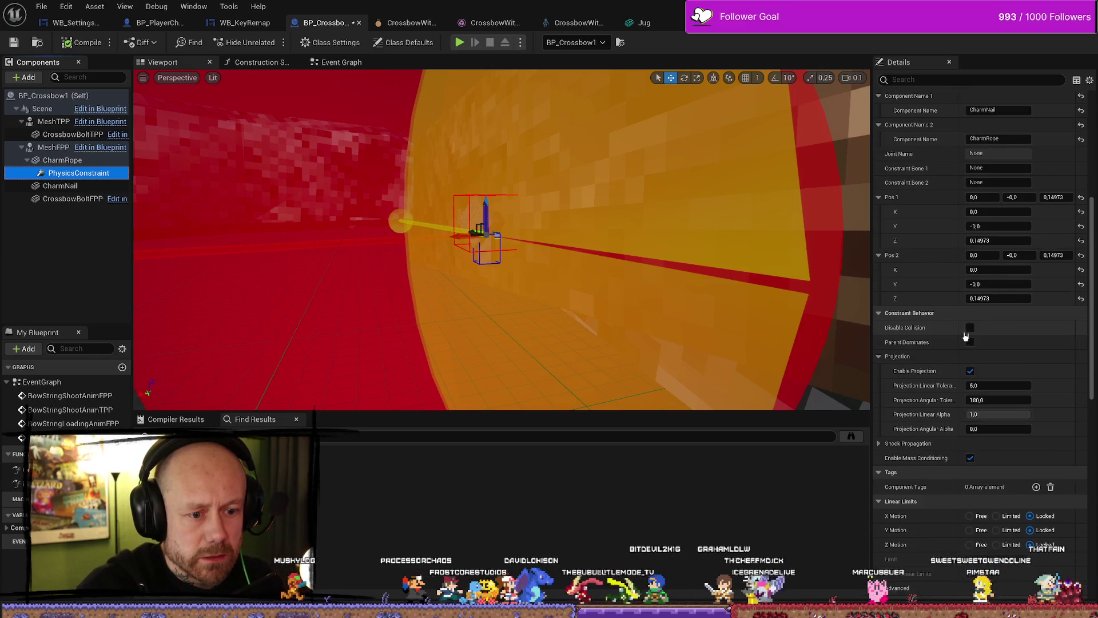
scroll(970, 334, "down", 2)
scroll(974, 336, "down", 3)
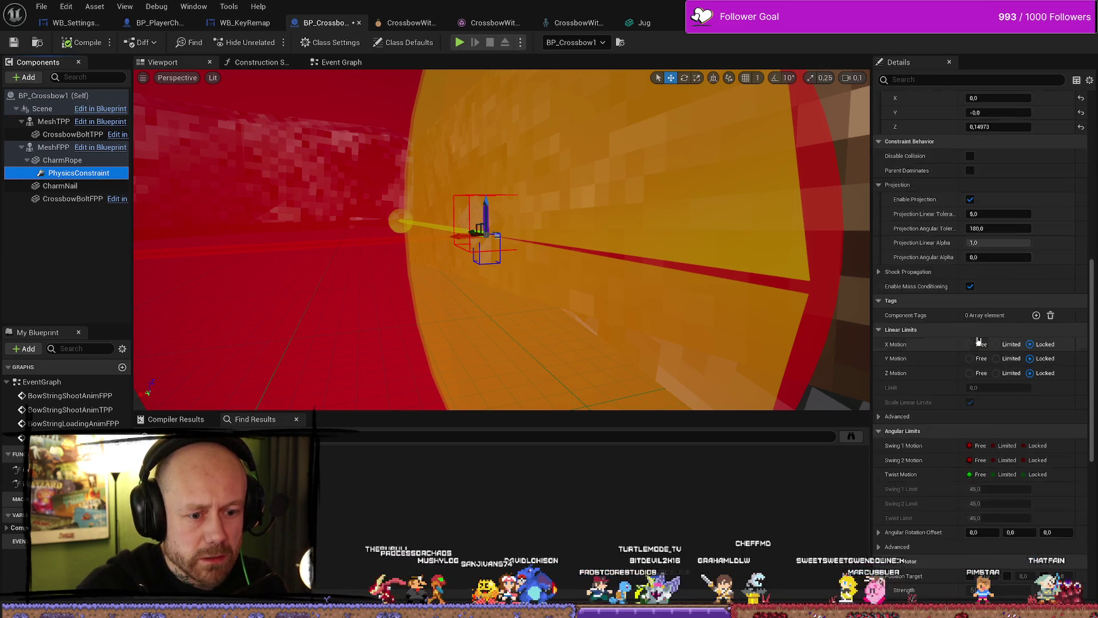
left_click(994, 412)
left_click(995, 425)
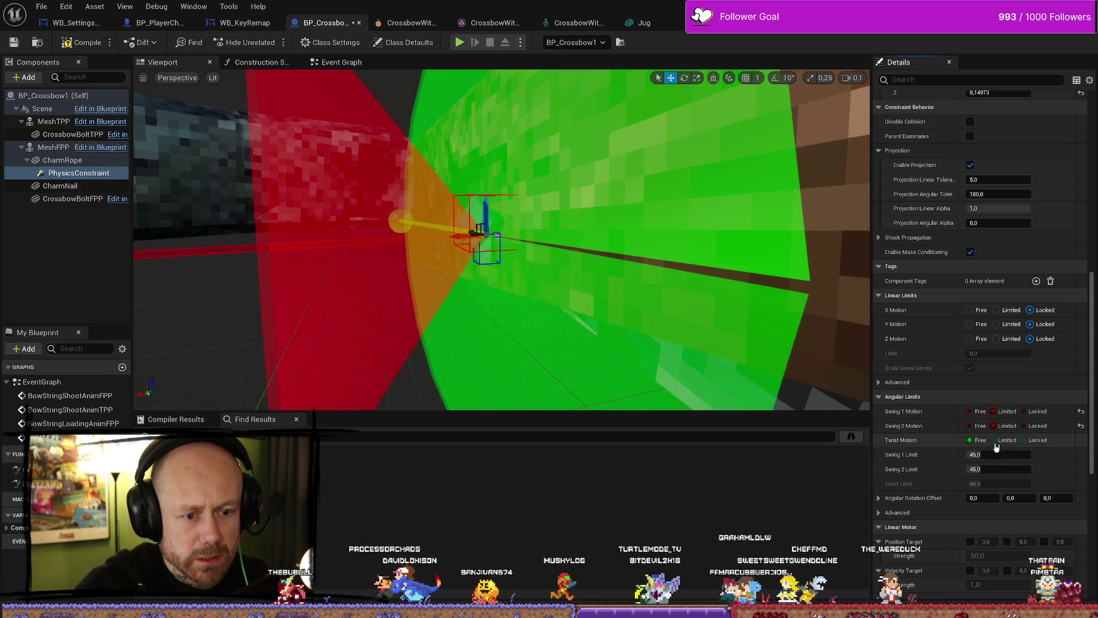
left_click(995, 440)
Enter swing limits of 70 and 30 and a twist limit of 68, and disable collision between the charms
left_click(998, 455)
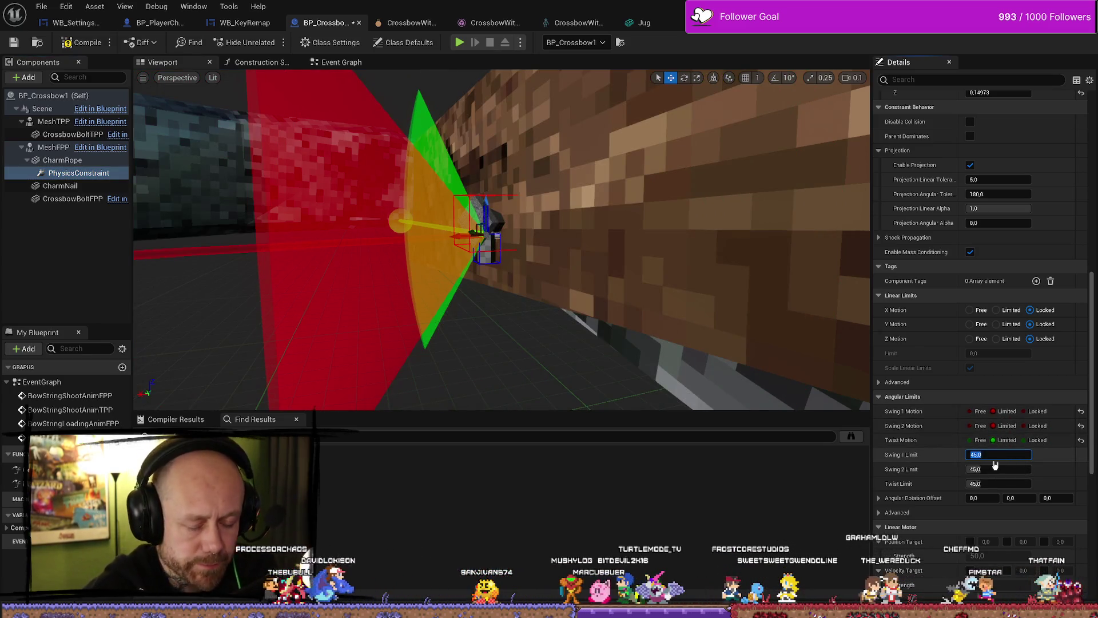
left_click(996, 467)
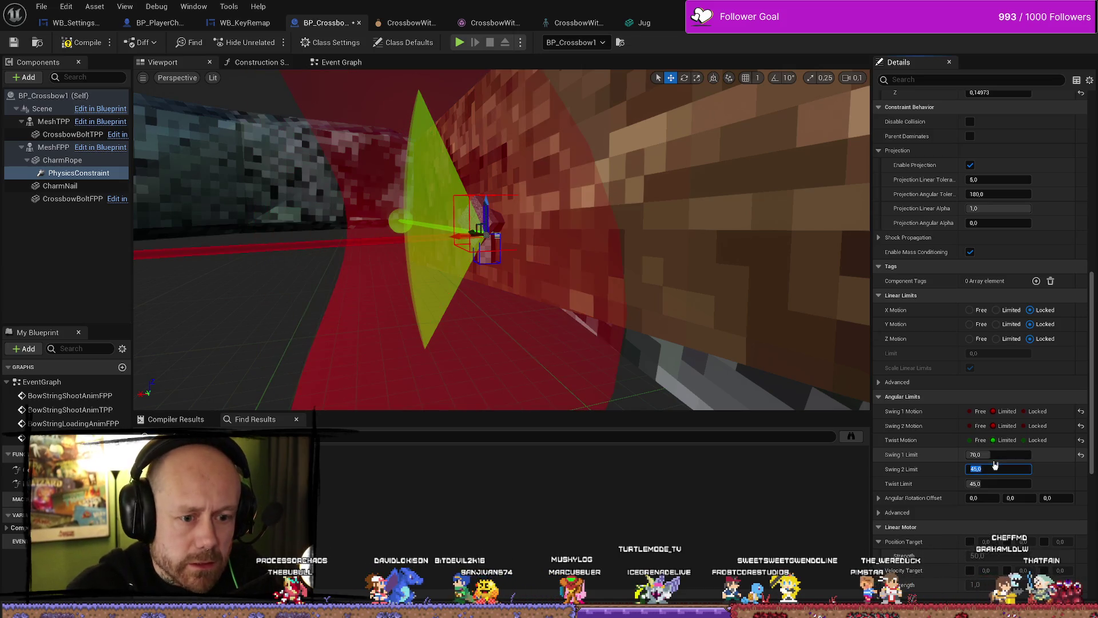
type("30")
key("Tab")
key("Return")
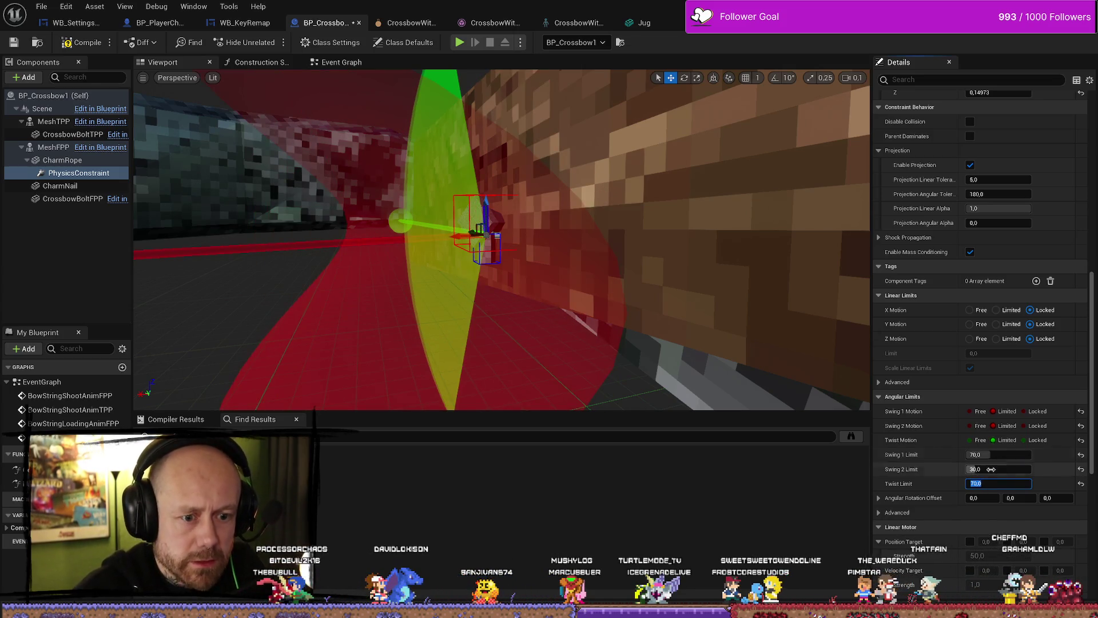
scroll(969, 394, "down", 3)
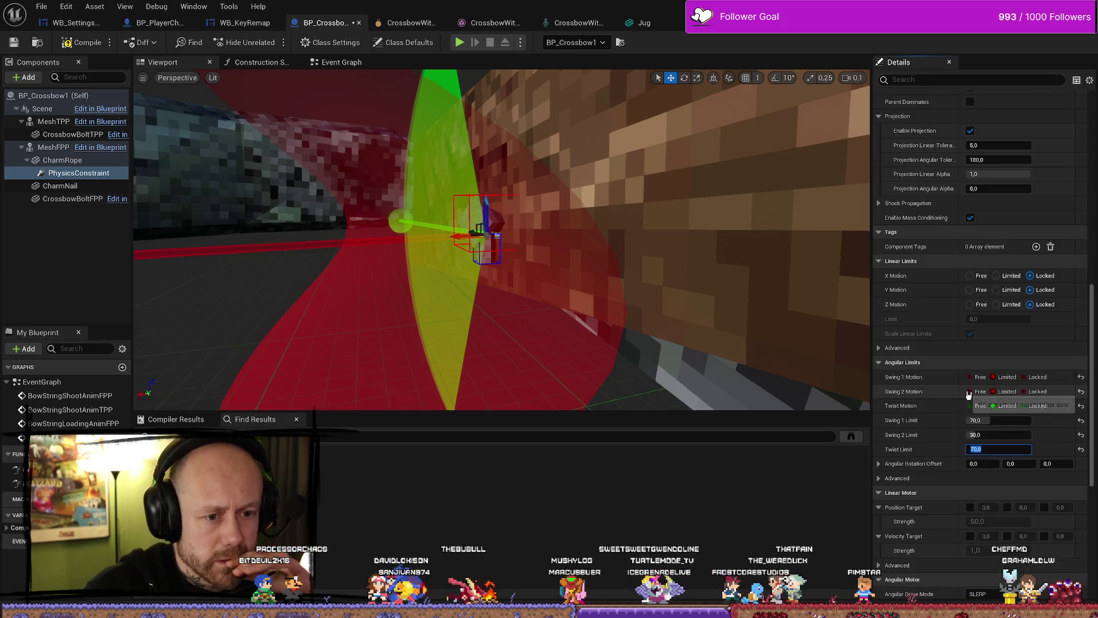
type("68,0")
scroll(955, 480, "up", 5)
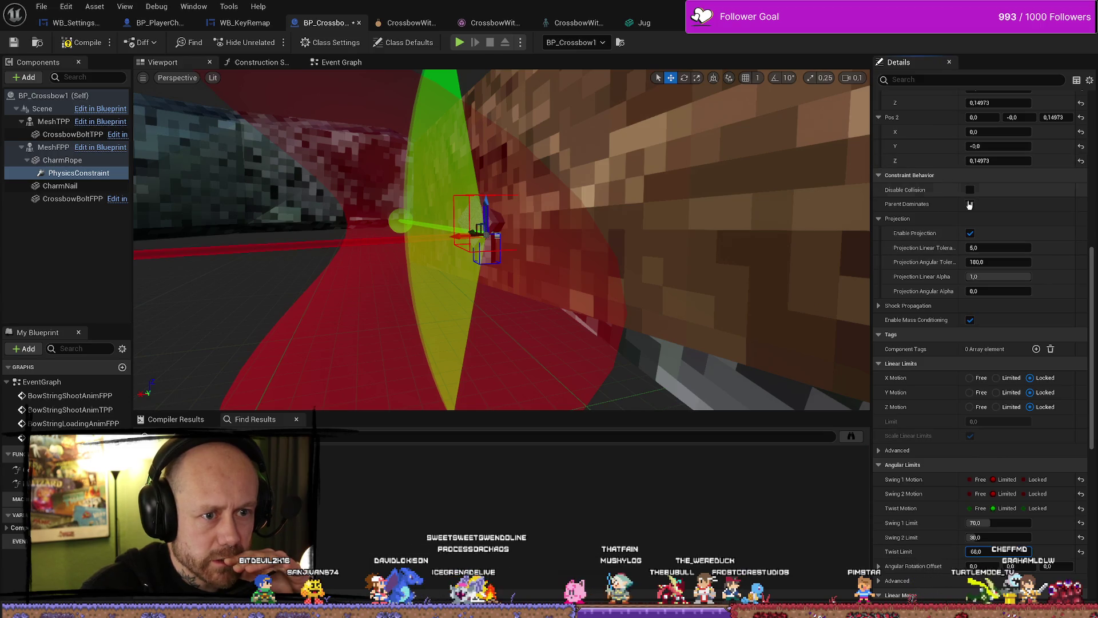
left_click(970, 191)
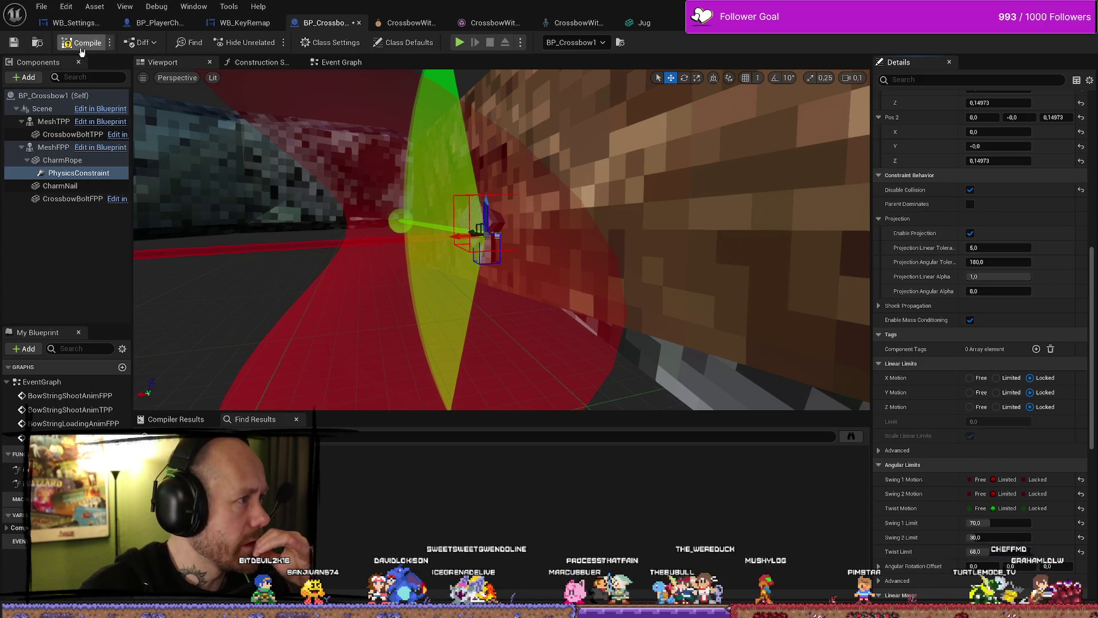
Select the CharmNail component in the crossbow blueprint
left_click(62, 160)
left_click(66, 188)
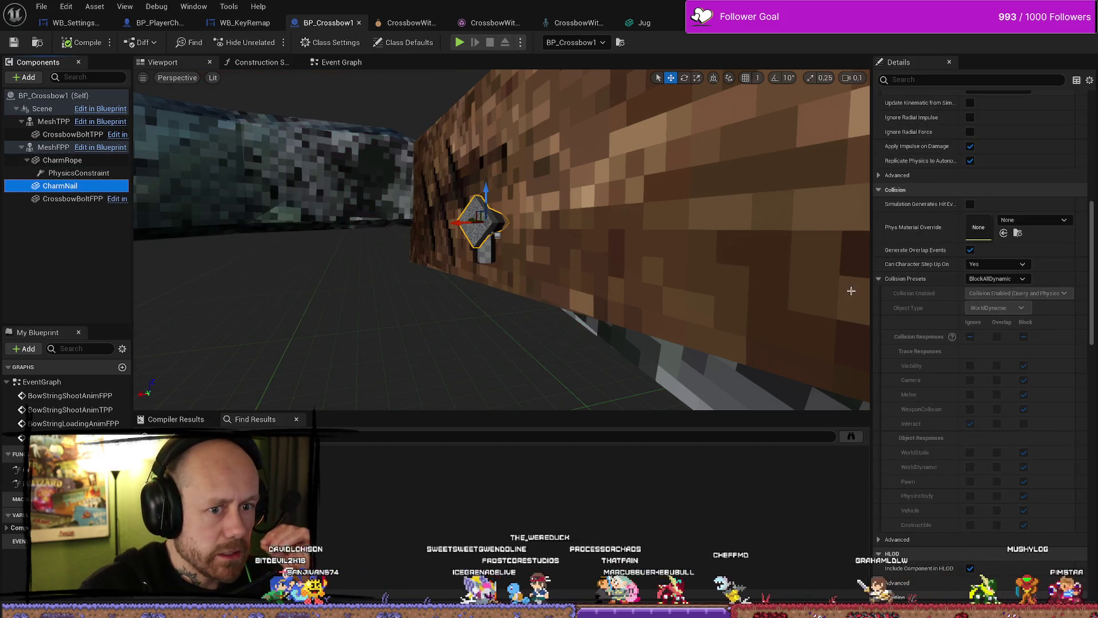
scroll(914, 205, "up", 5)
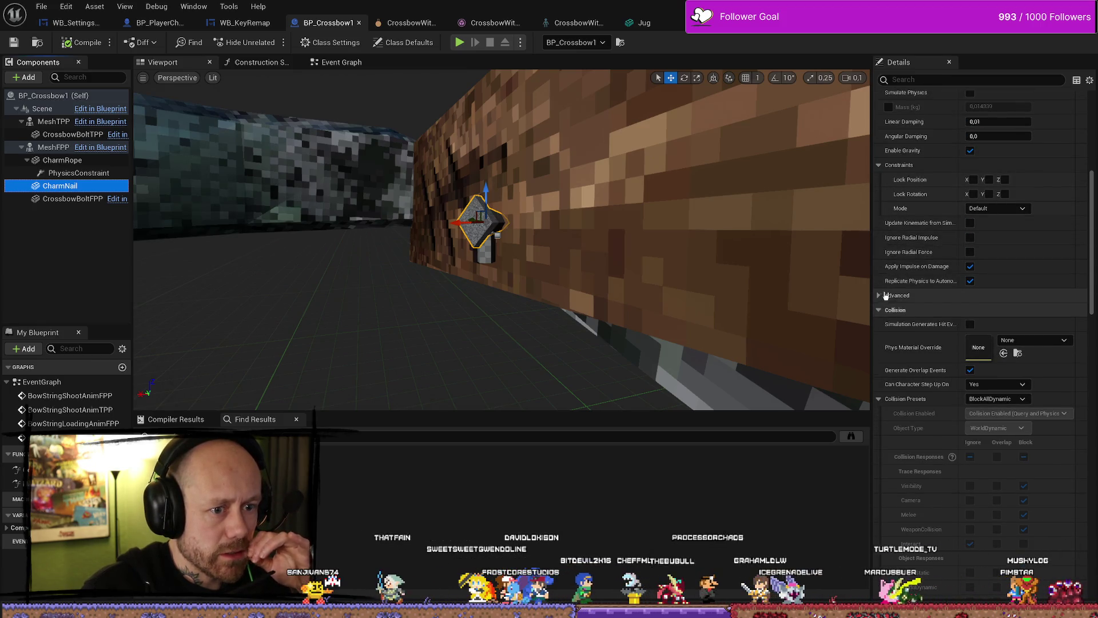
scroll(915, 269, "up", 5)
scroll(932, 240, "up", 7)
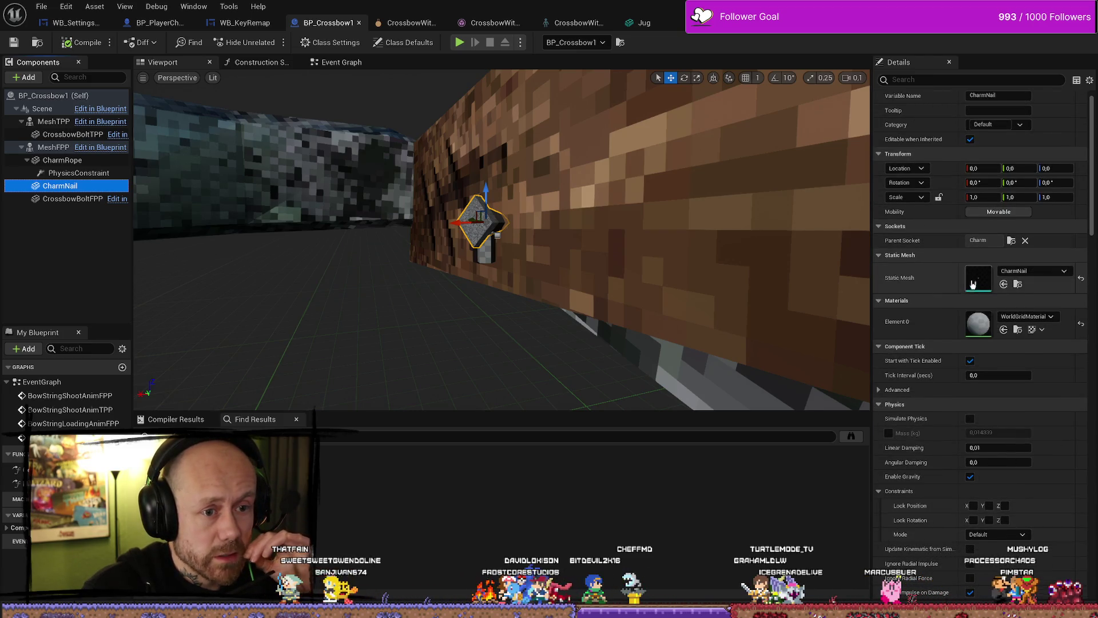
scroll(956, 246, "up", 1)
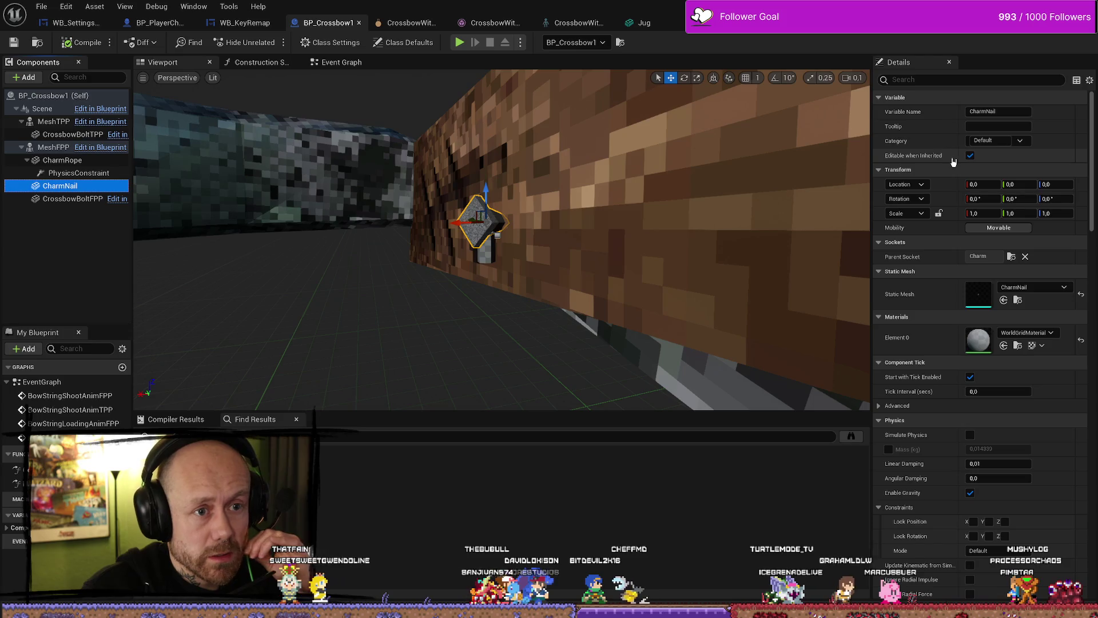
scroll(939, 240, "down", 5)
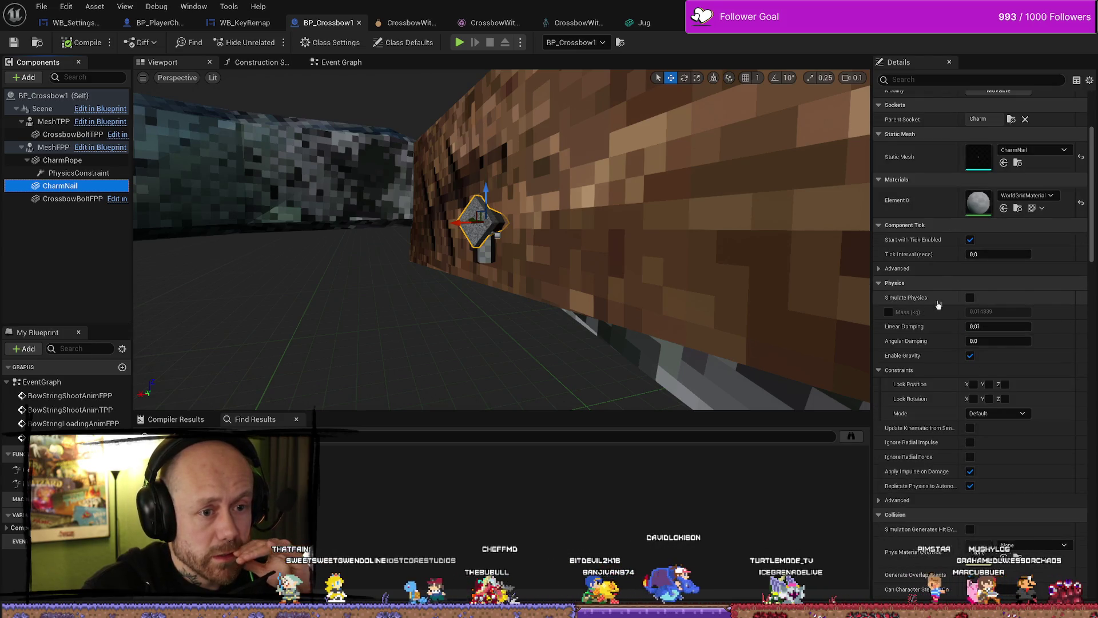
Enable Simulate Physics on CharmNail, compile BP_Crossbow1, and return to the Deathmatch_RuinedVillage level
left_click(971, 298)
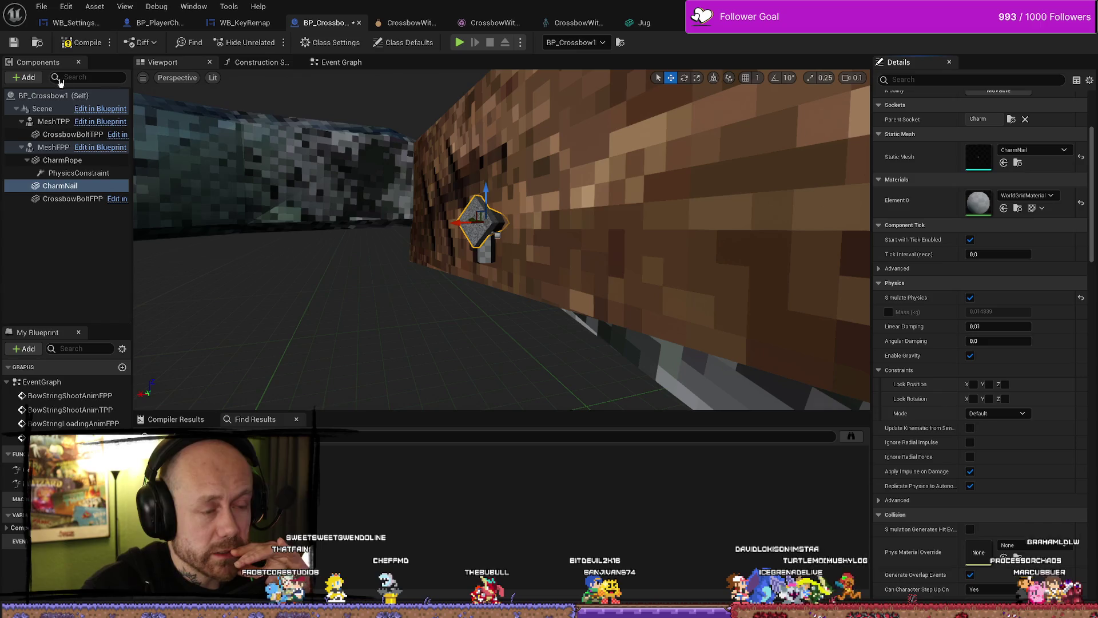
left_click(15, 43)
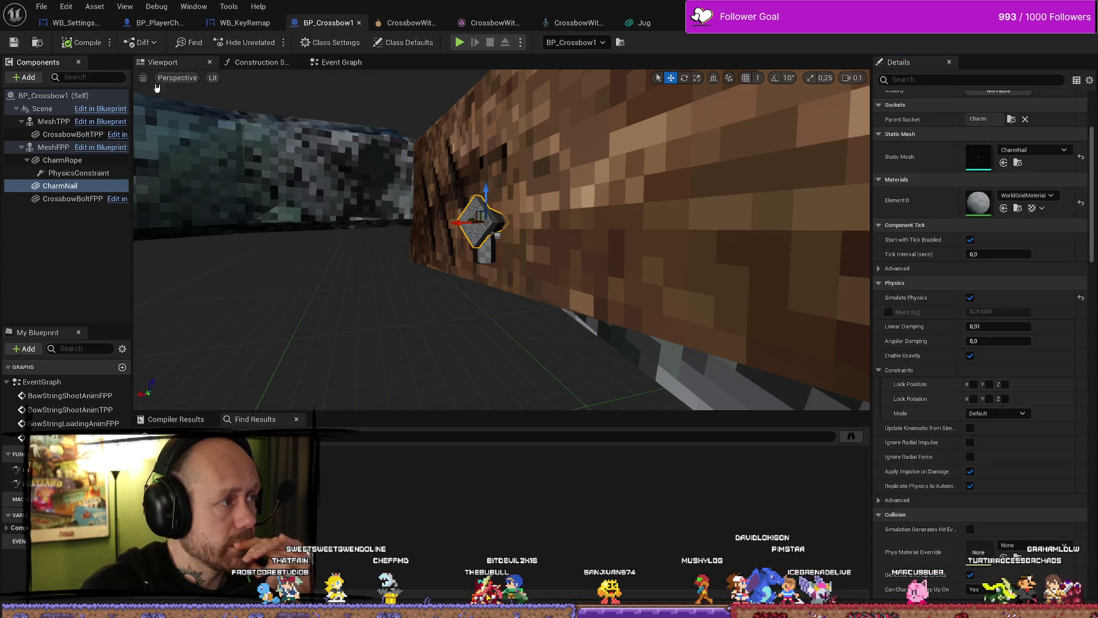
key("alt+Tab")
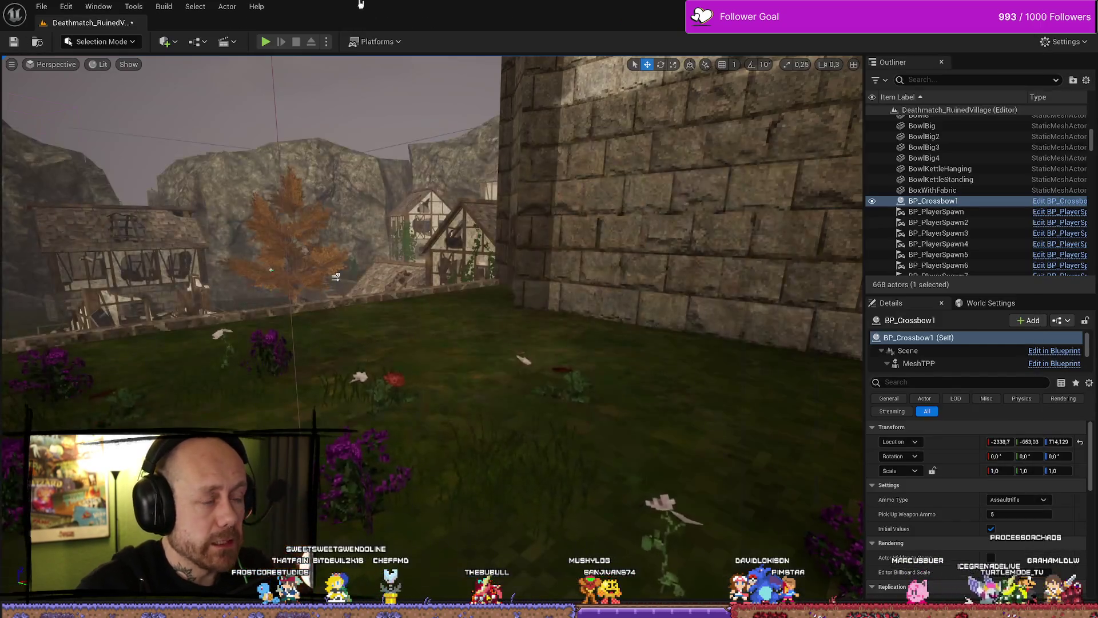
Play-test the crossbow in Deathmatch_RuinedVillage, stop the session, and go back to BP_Crossbow1
key("alt+p")
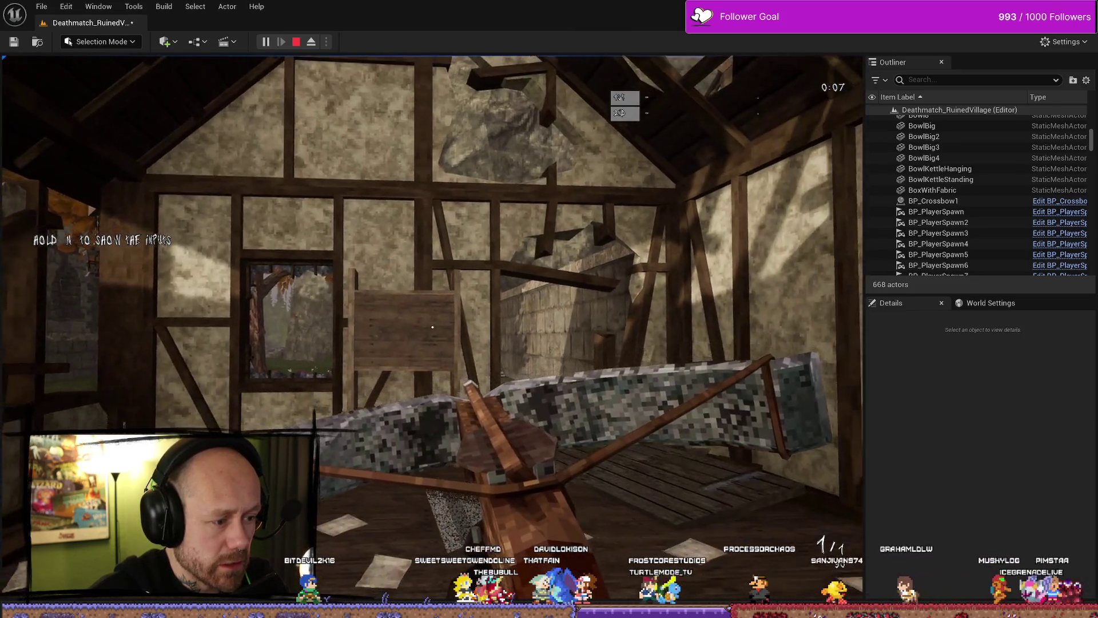
key("Escape")
key("ctrl+space")
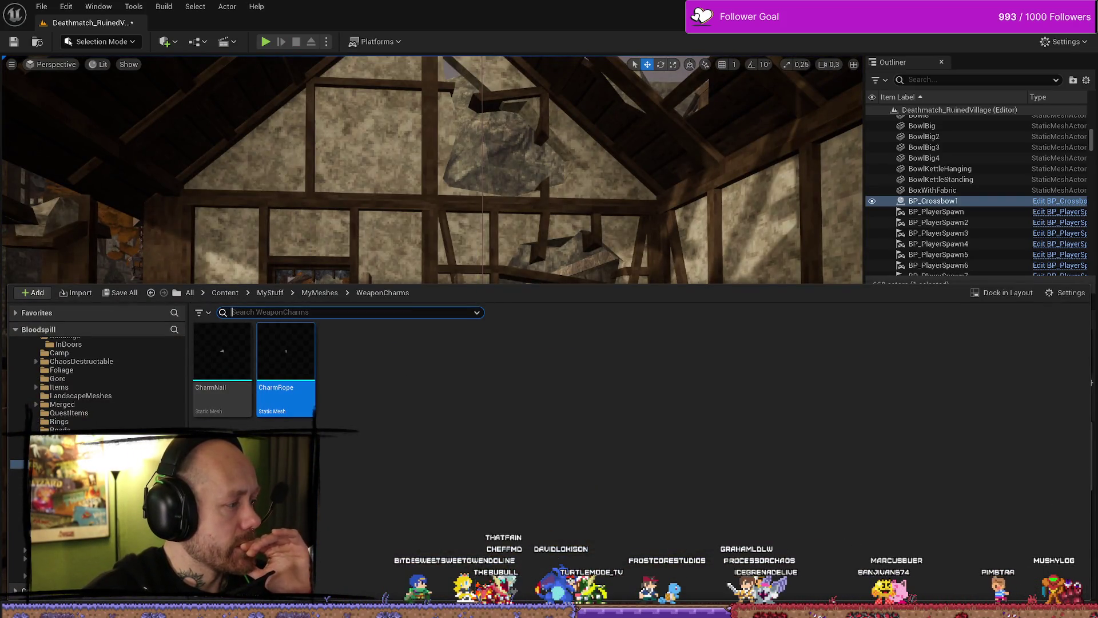
key("alt+Tab")
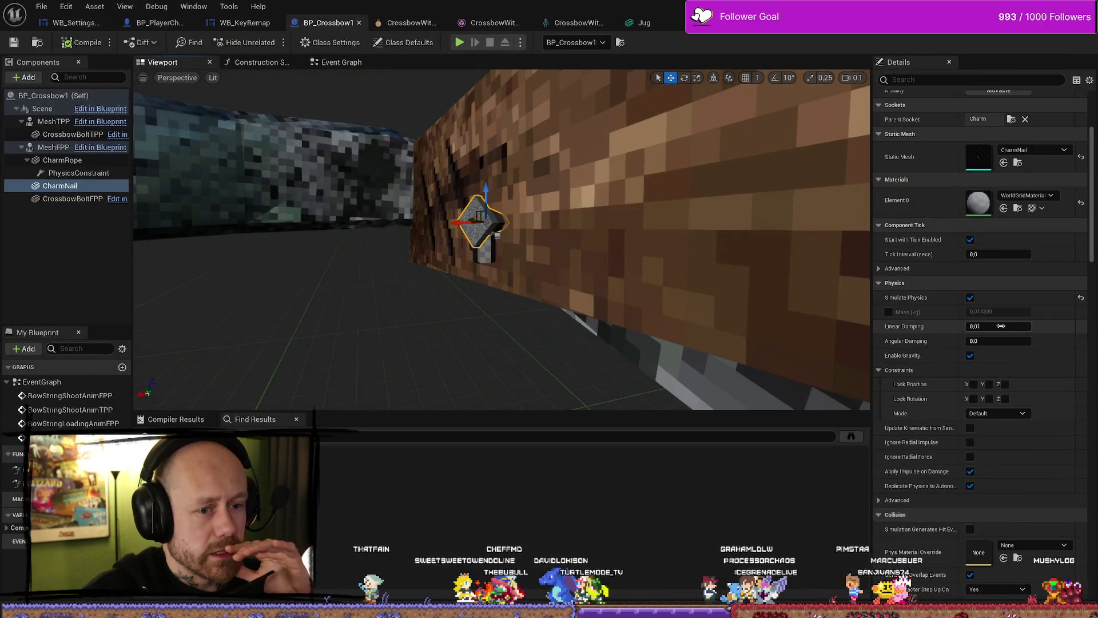
Turn off Simulate Physics on CharmNail and turn it on for CharmRope
left_click(970, 298)
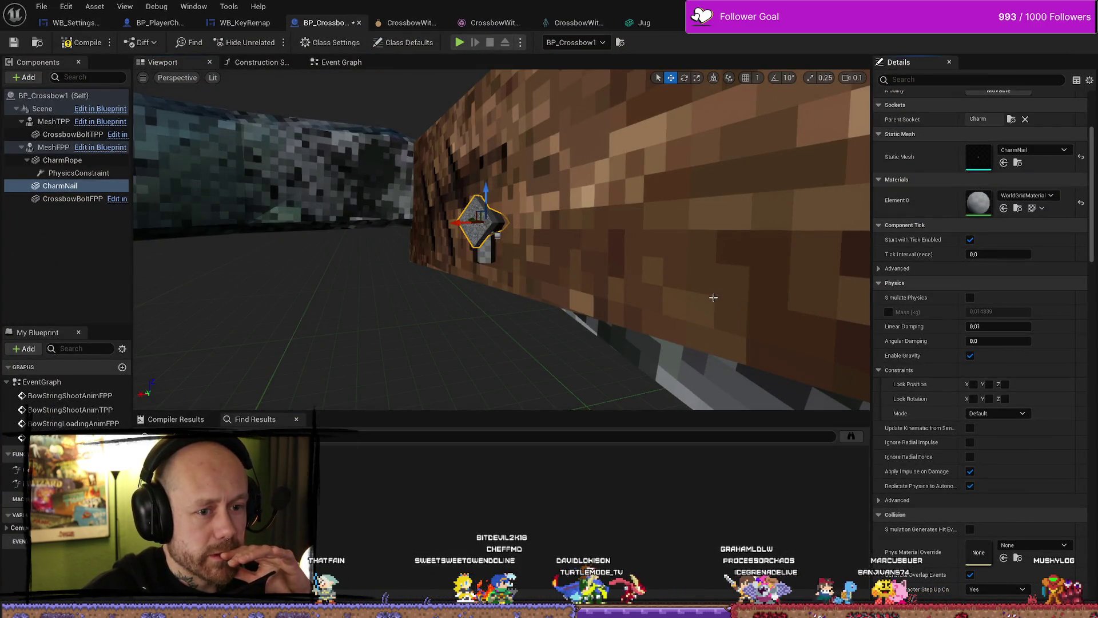
left_click(484, 262)
left_click(970, 297)
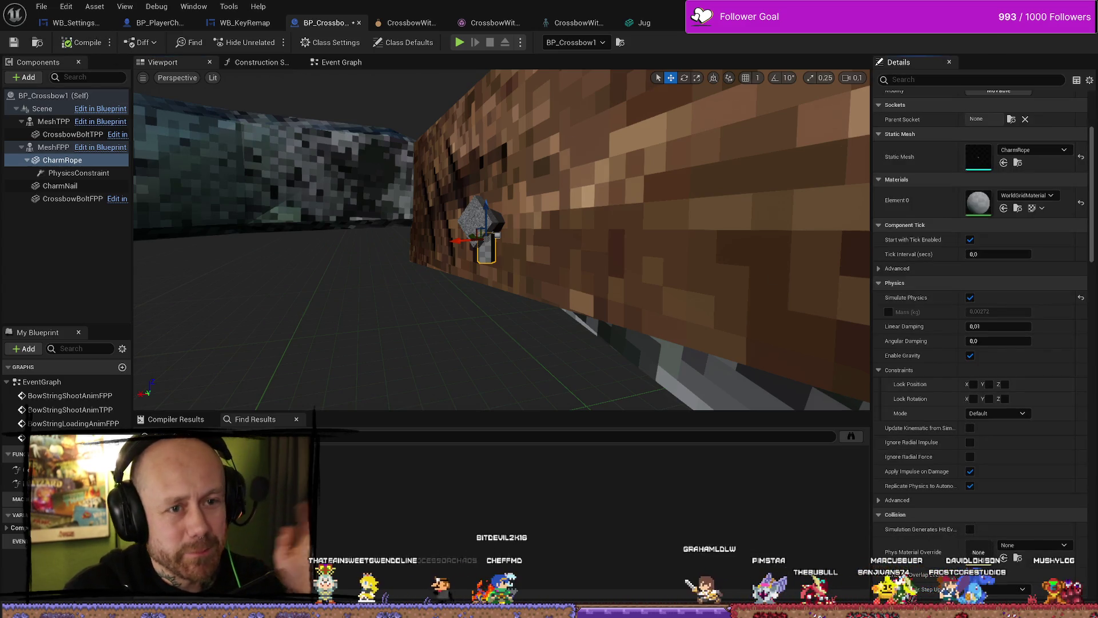
Play-test the dangling charm in the level, then stop and browse the WeaponCharms folder
key("alt+Tab")
left_click(266, 42)
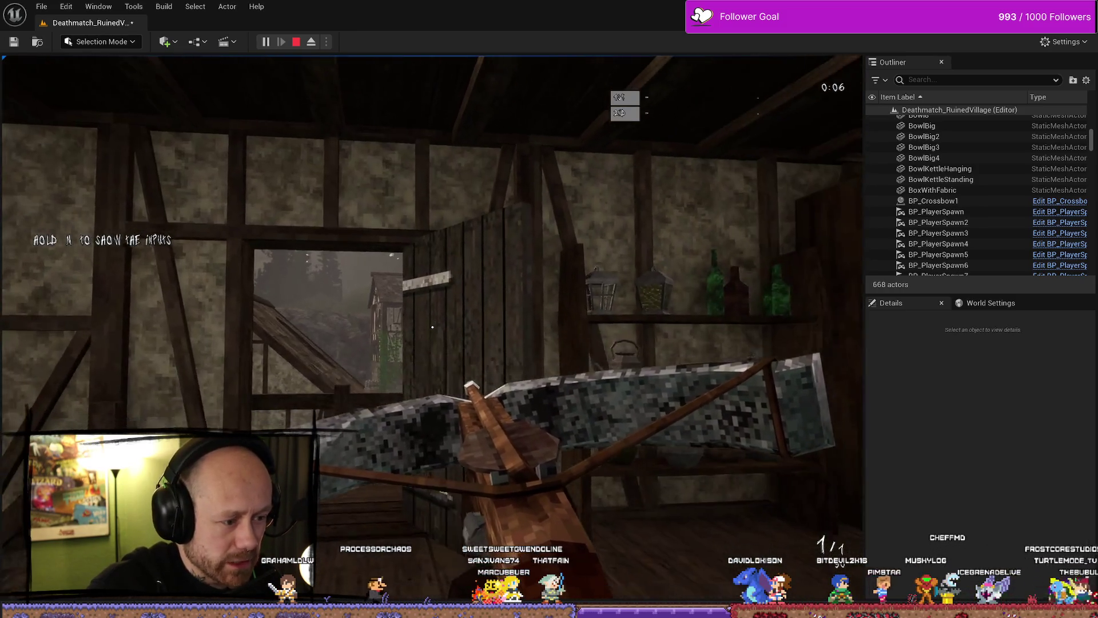
key("Escape")
key("ctrl+space")
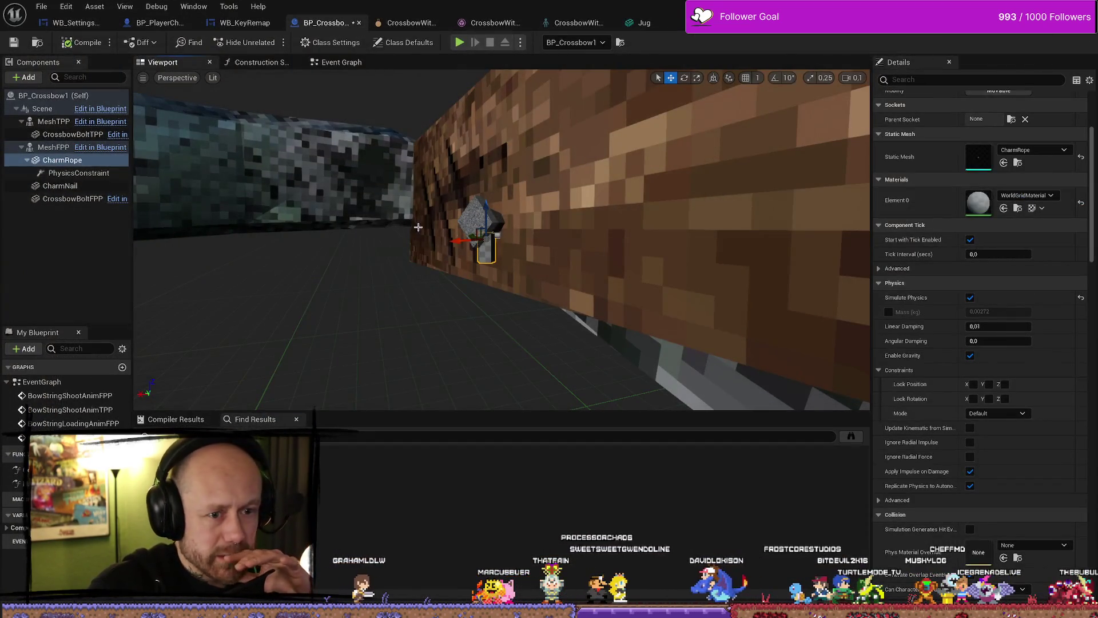
scroll(978, 357, "down", 10)
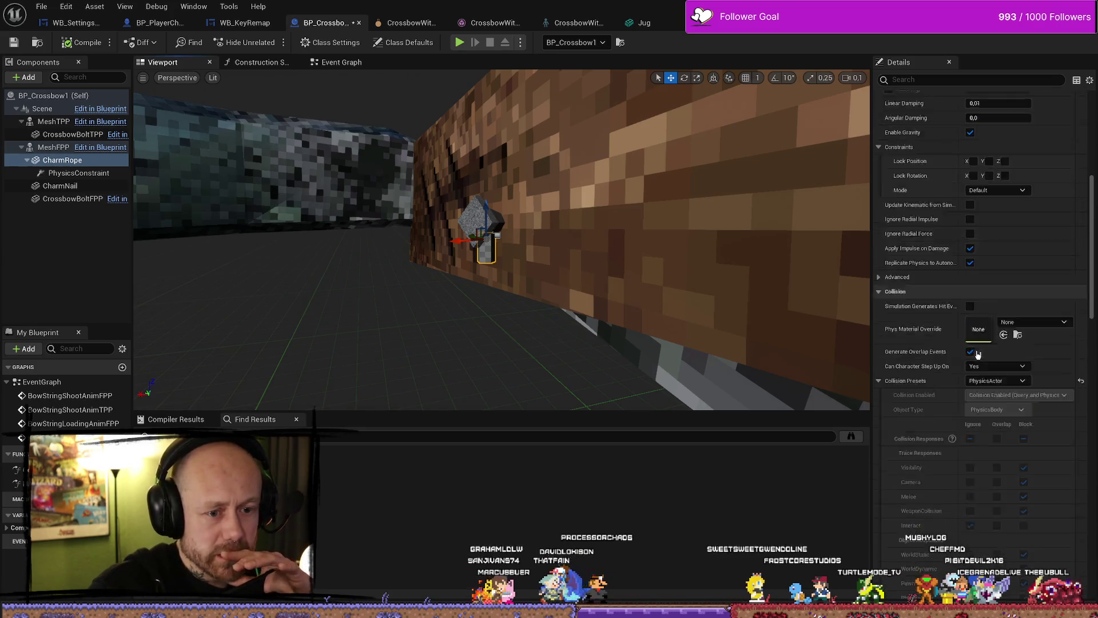
Make CharmRope ignore Visibility, Camera, Melee, WorldStatic, WorldDynamic, Pawn, PhysicsBody and Vehicle, then compile
scroll(978, 357, "up", 1)
left_click(971, 381)
left_click(970, 396)
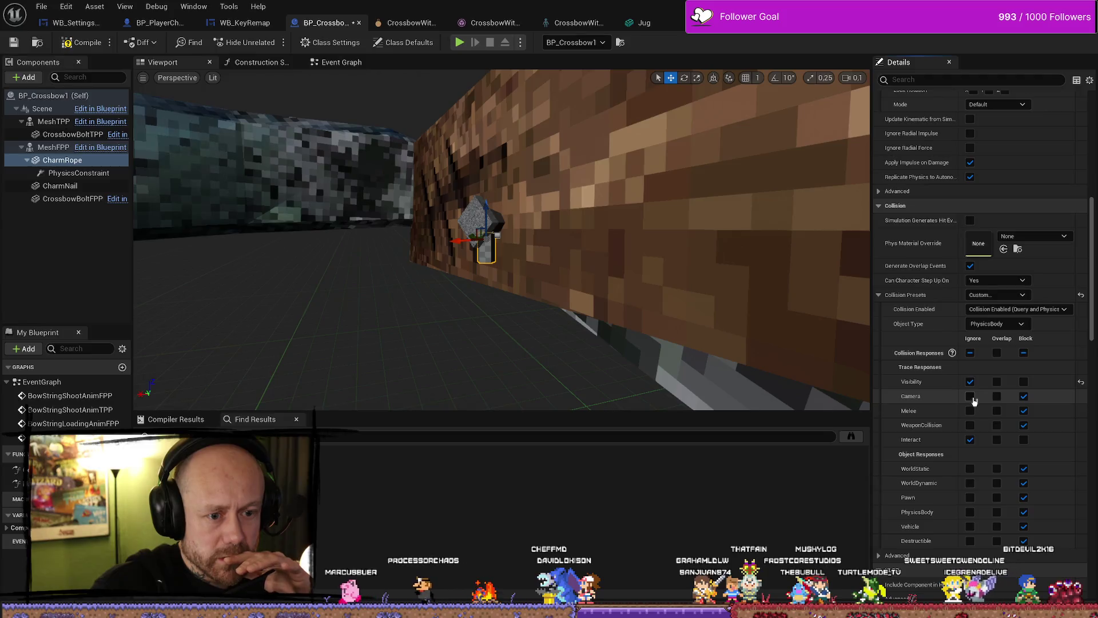
left_click(972, 412)
left_click(971, 469)
left_click(971, 483)
left_click(970, 497)
left_click(971, 512)
left_click(970, 527)
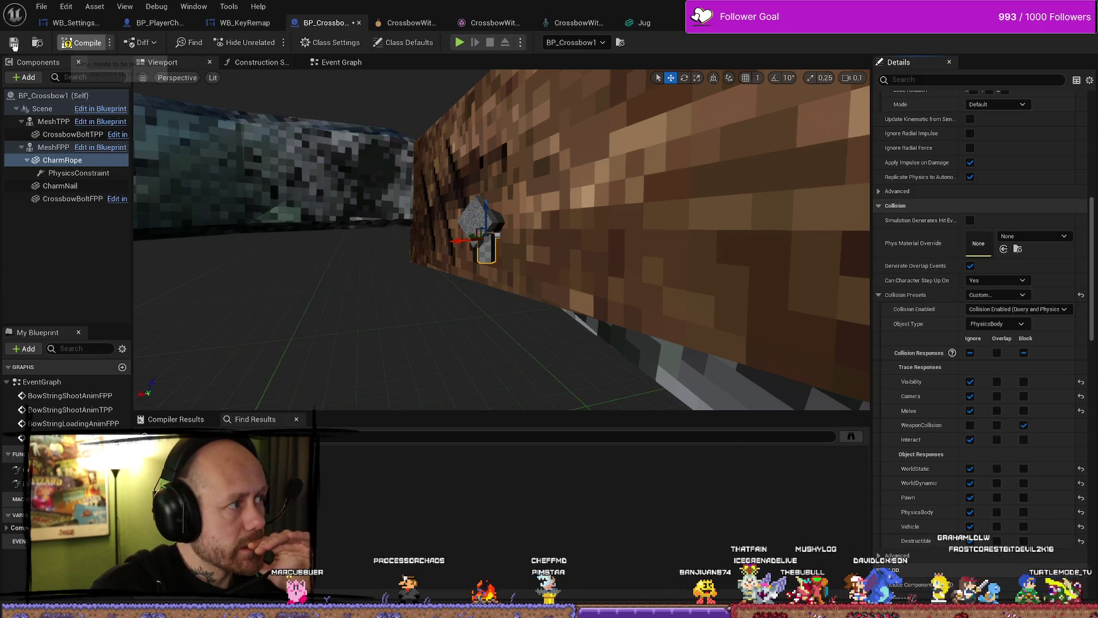
left_click(14, 44)
key("alt+Tab")
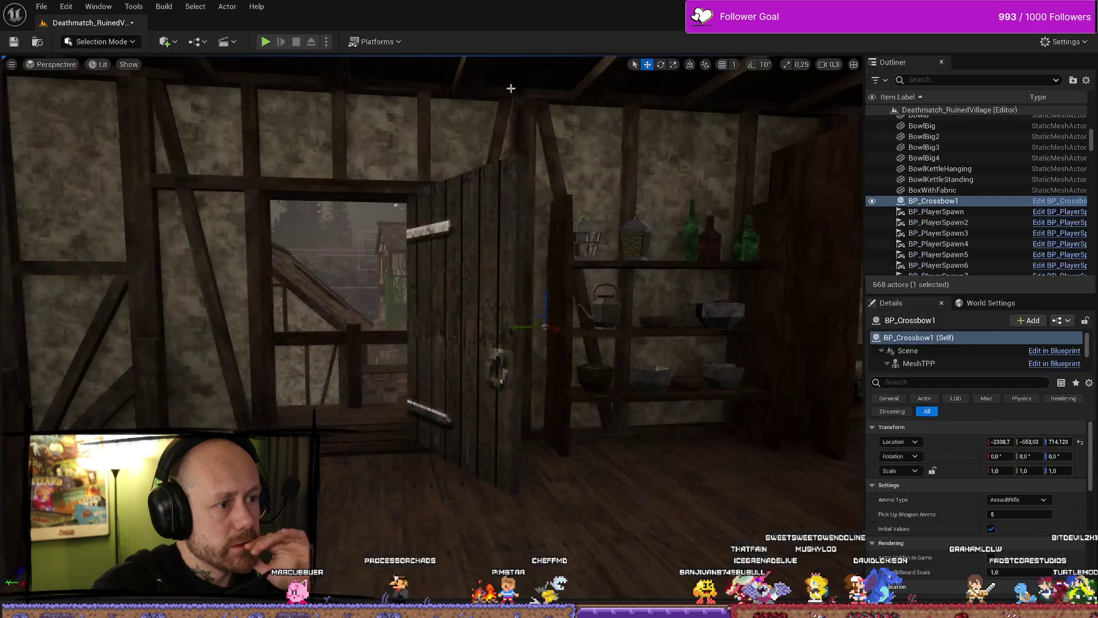
left_click(266, 42)
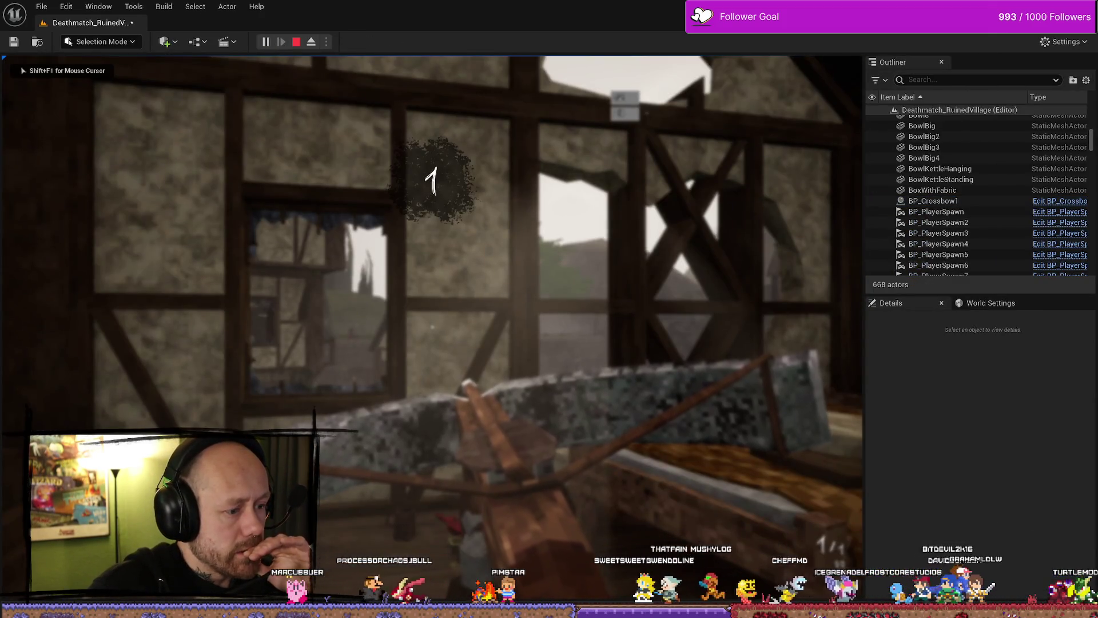
mouse_move(432, 326)
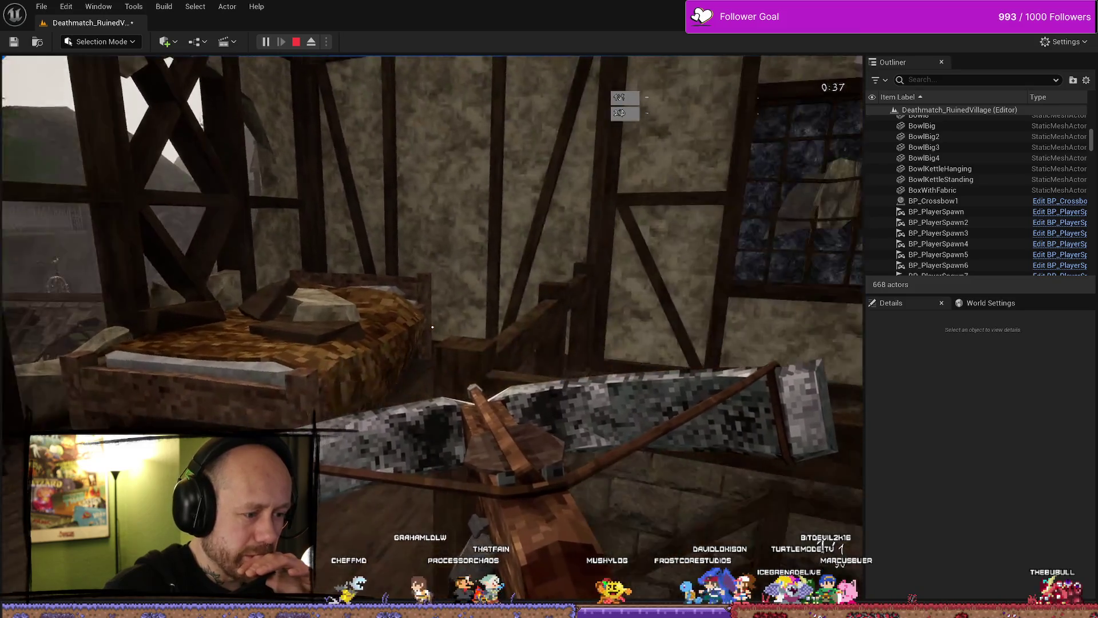
key("Escape")
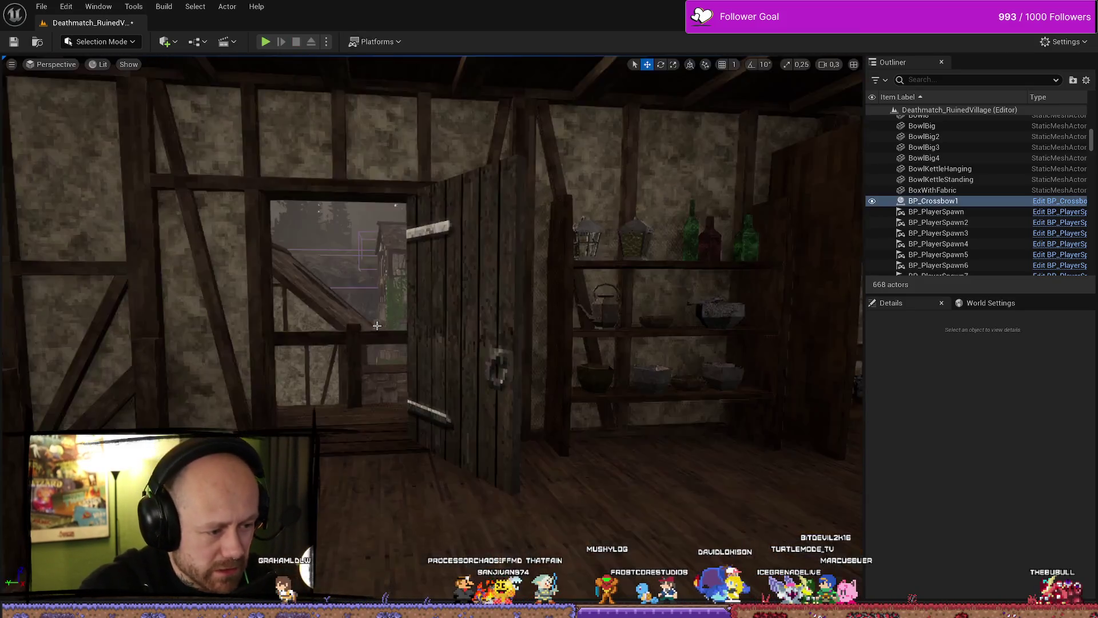
key("ctrl+space")
key("ctrl+space")
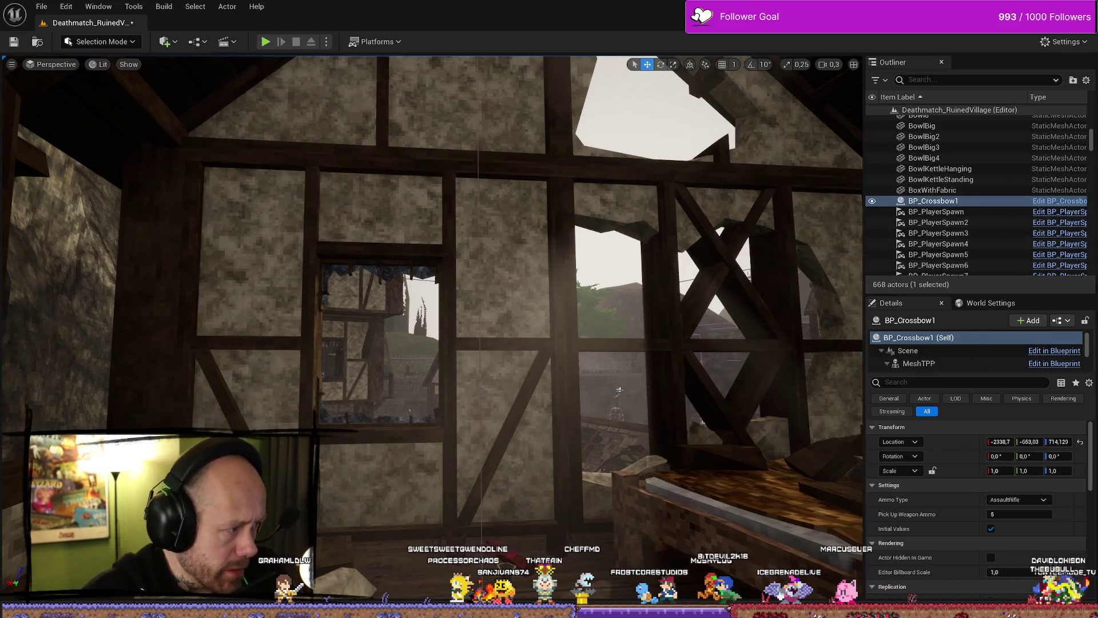
Switch CharmNail's collision preset to Custom and ignore Visibility, Camera and Melee traces
key("alt+Tab")
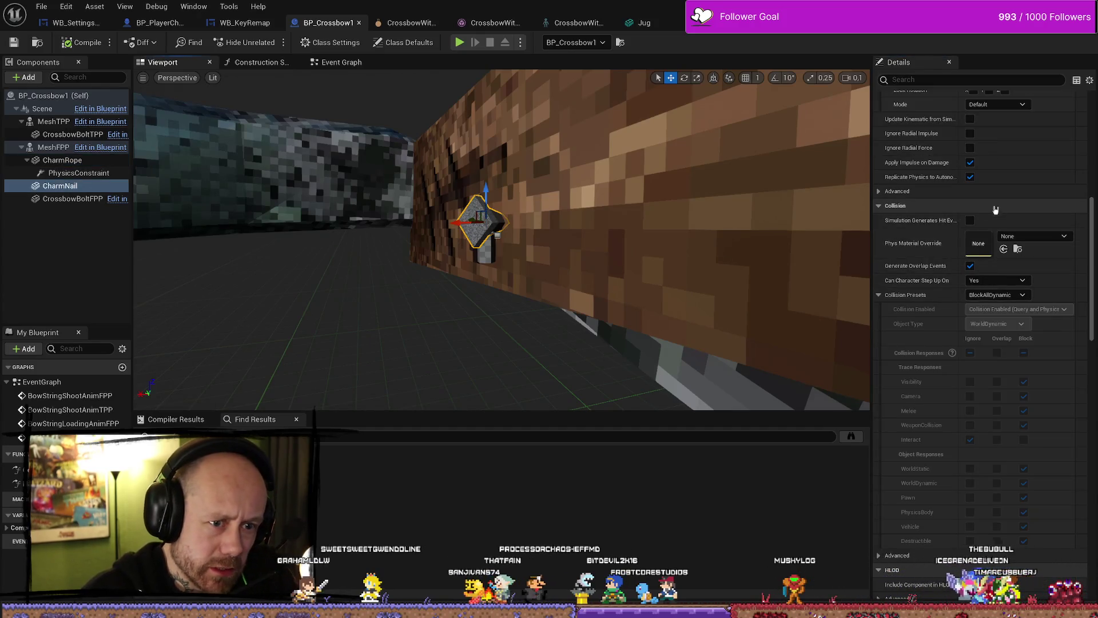
left_click(1006, 297)
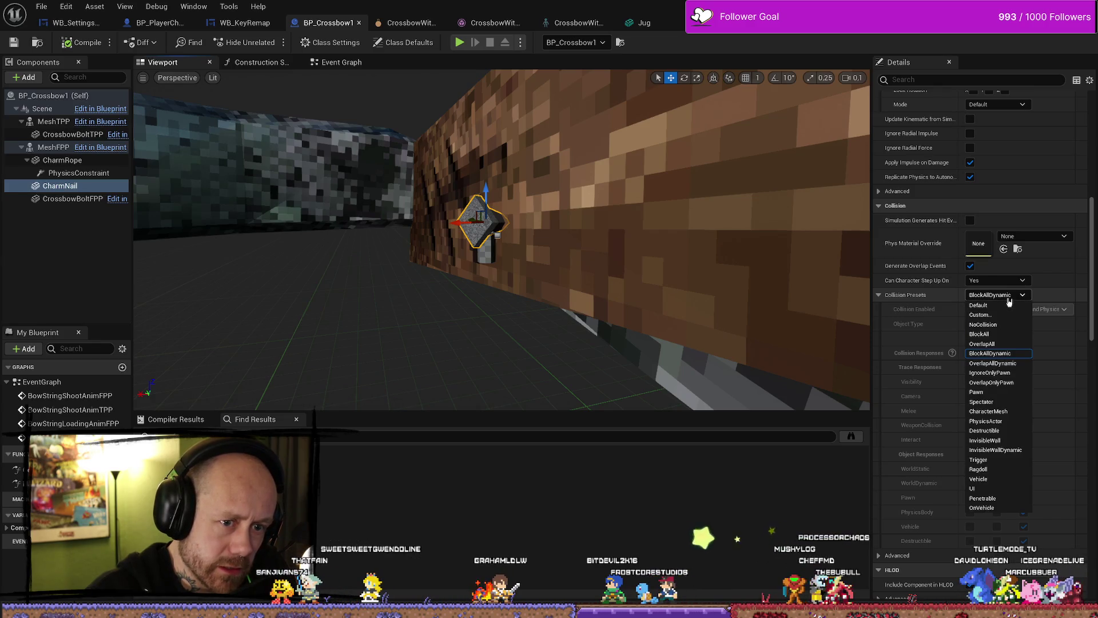
left_click(981, 315)
left_click(970, 382)
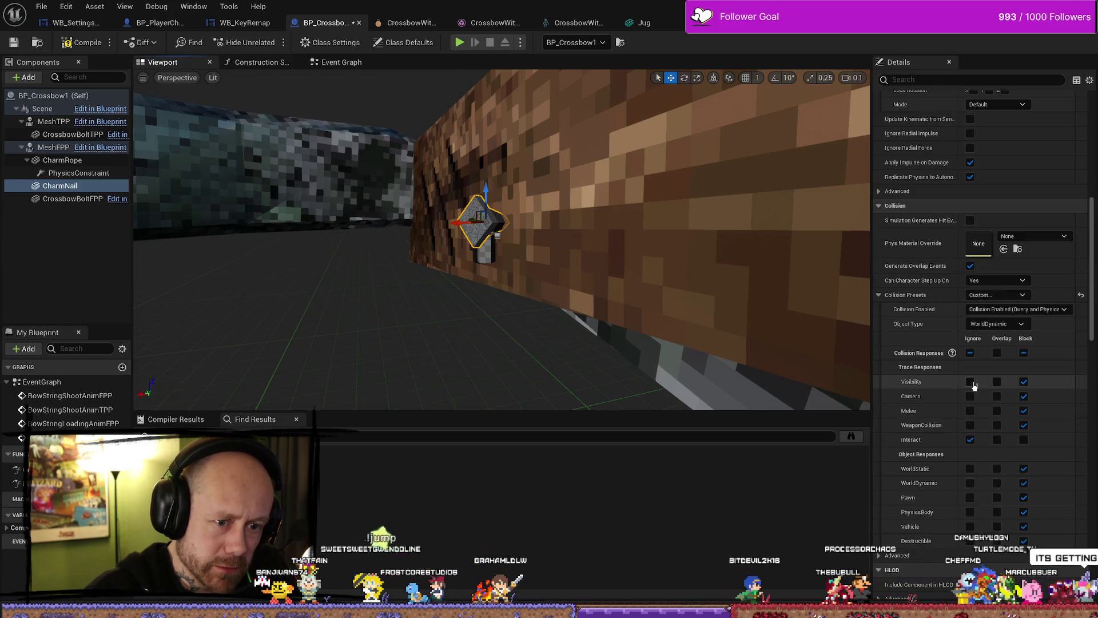
left_click(970, 410)
left_click(970, 396)
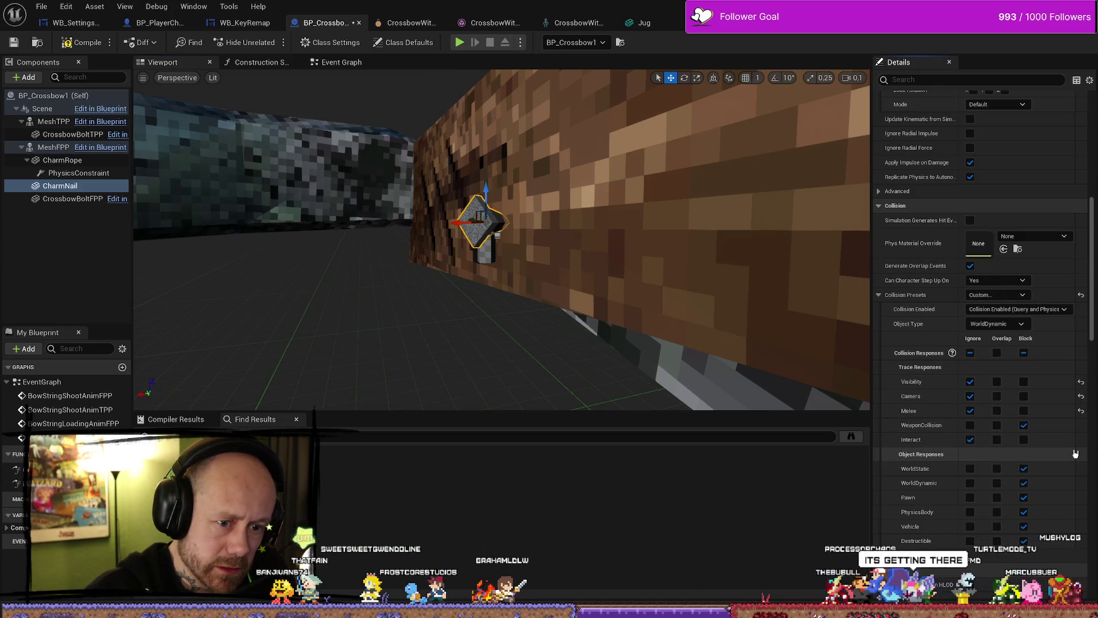
Make CharmNail ignore WorldStatic, WorldDynamic, Pawn, PhysicsBody, Vehicle and Destructible, then compile
left_click(970, 469)
left_click(970, 483)
left_click(971, 497)
left_click(970, 512)
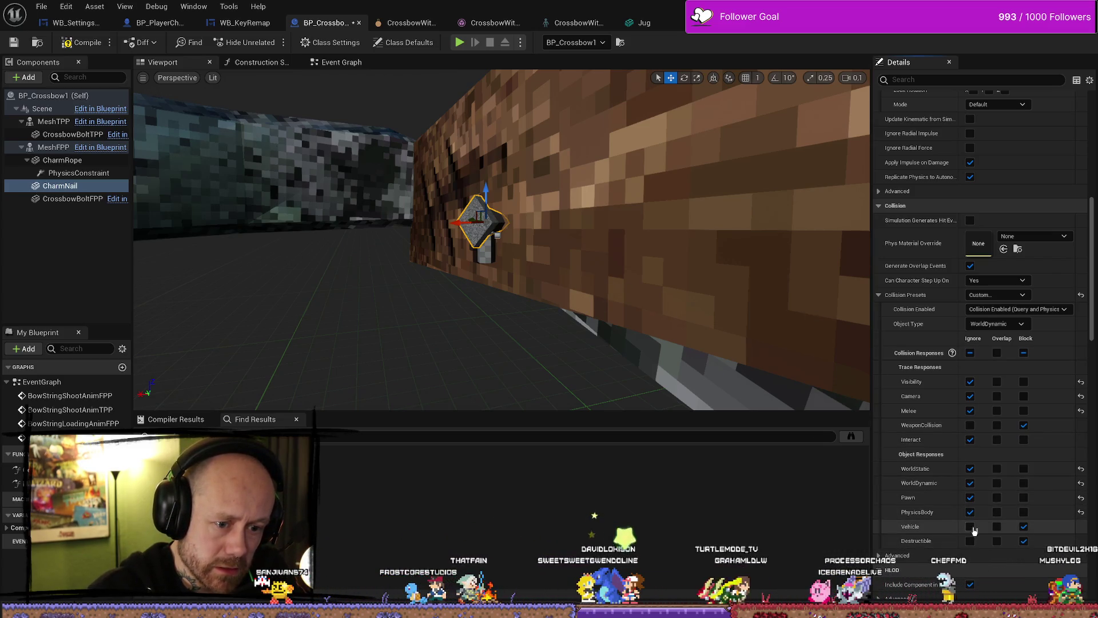
left_click(971, 526)
left_click(970, 541)
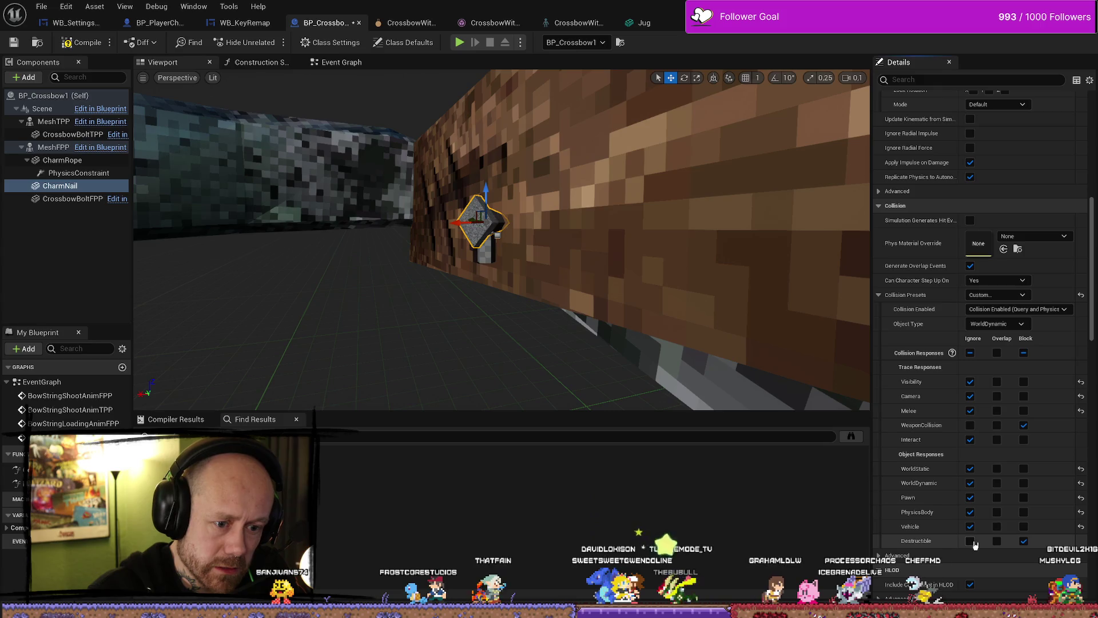
left_click(13, 42)
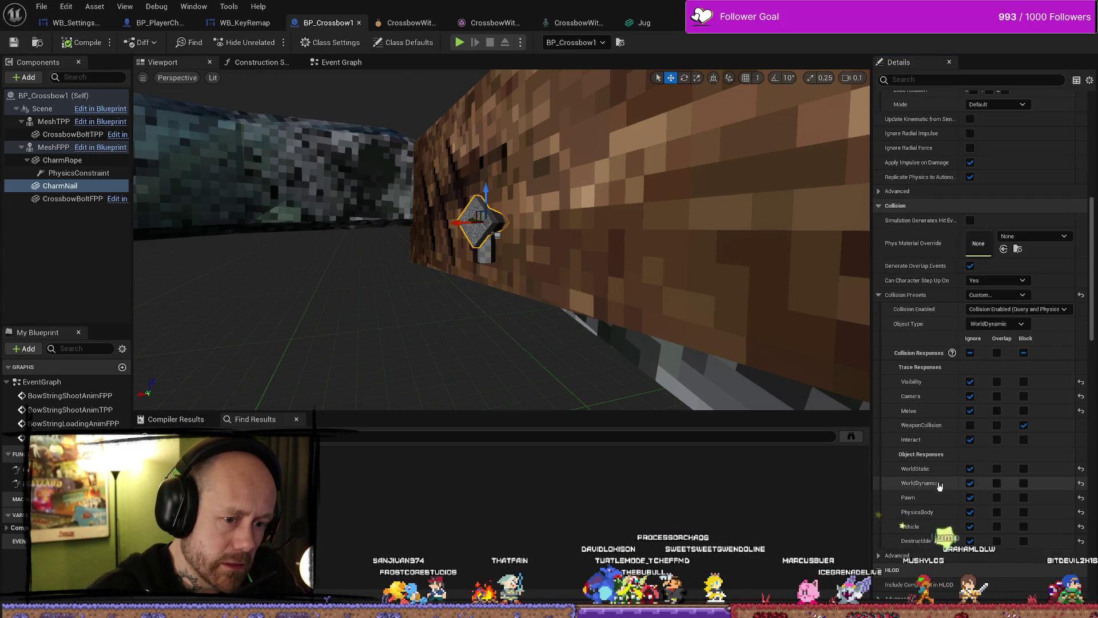
key("alt+Tab")
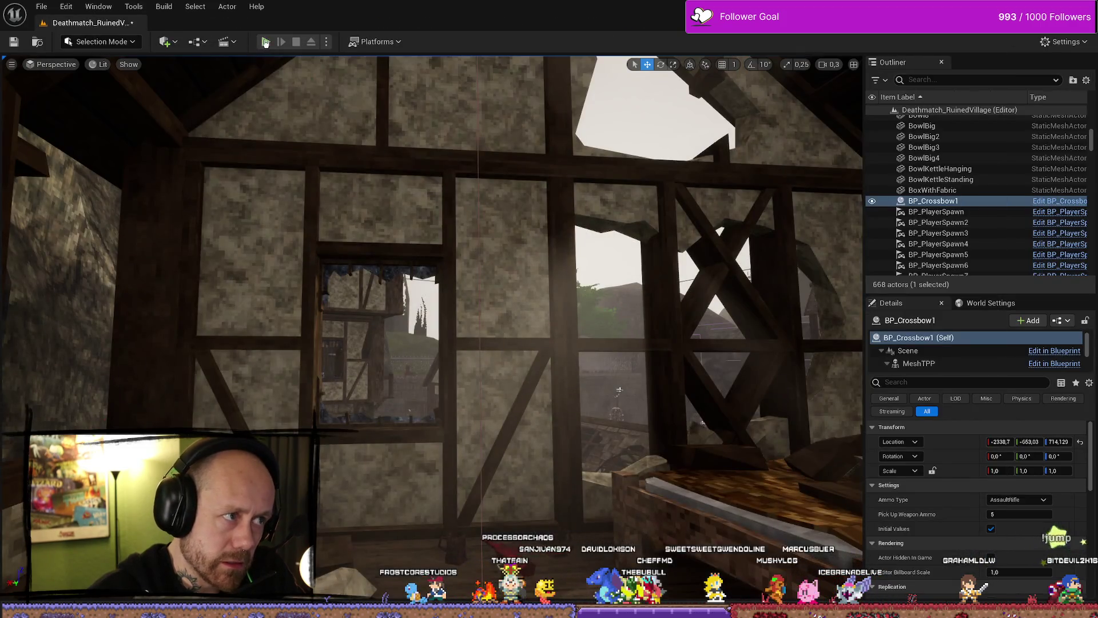
key("alt+p")
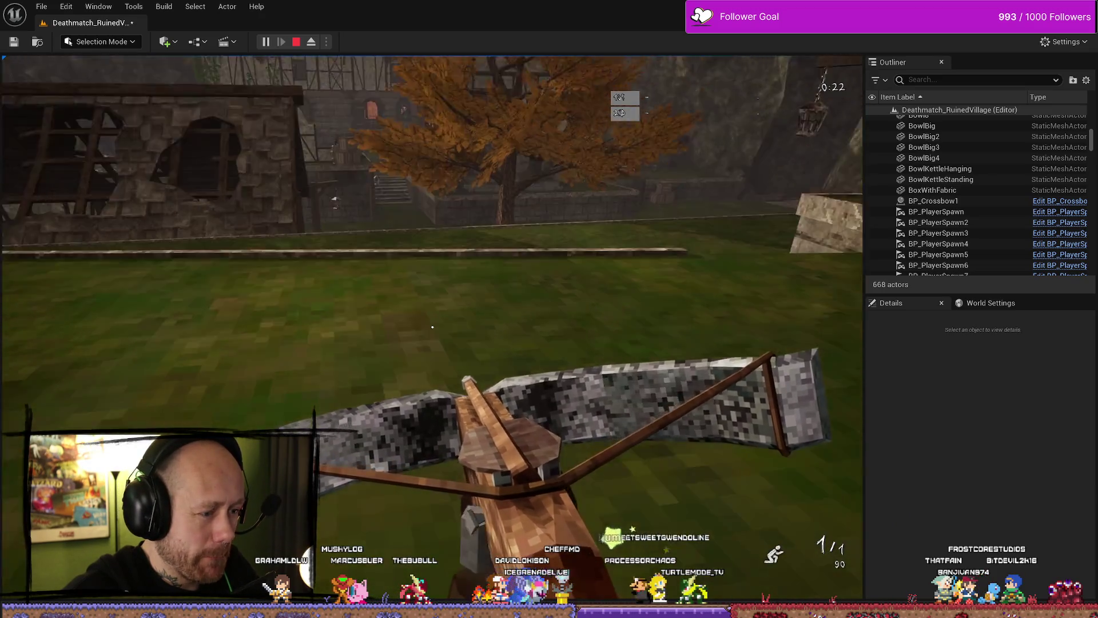
key("w")
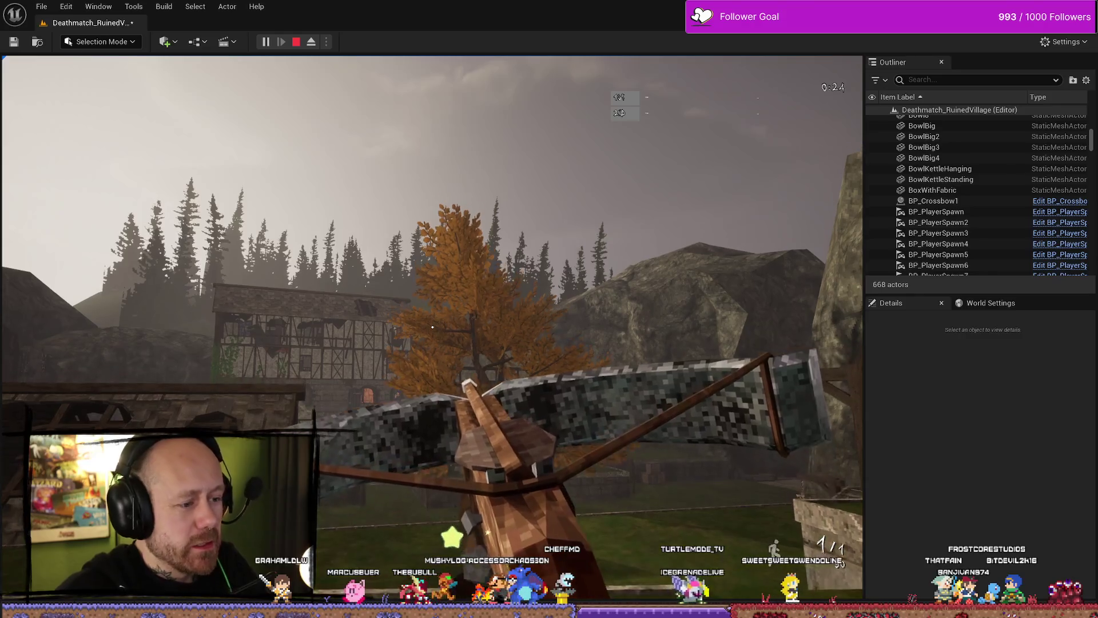
key("Escape")
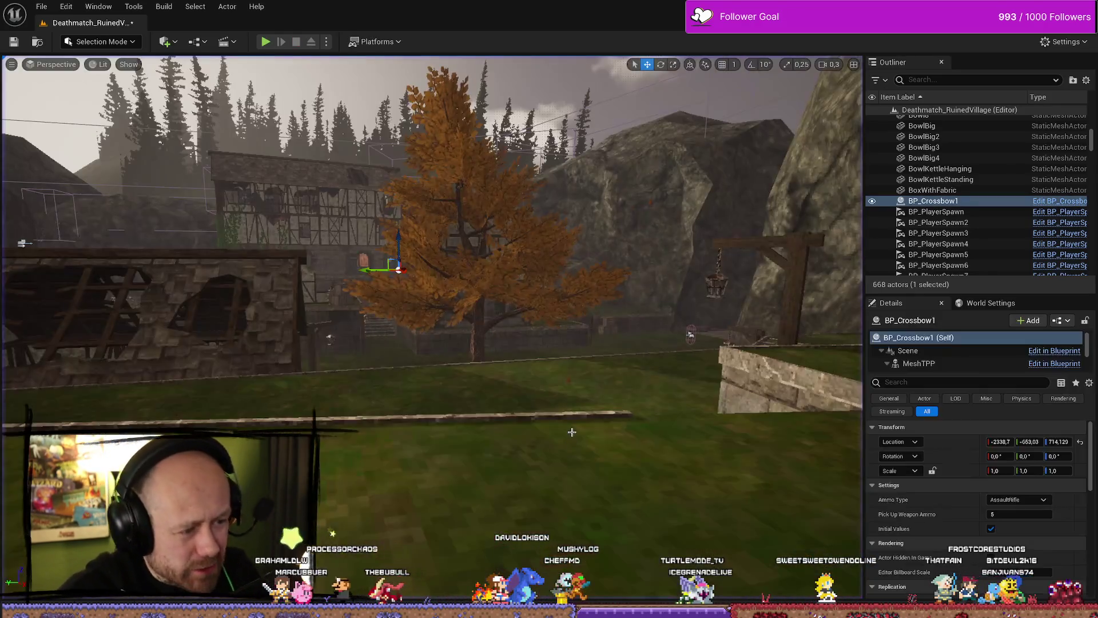
key("ctrl+space")
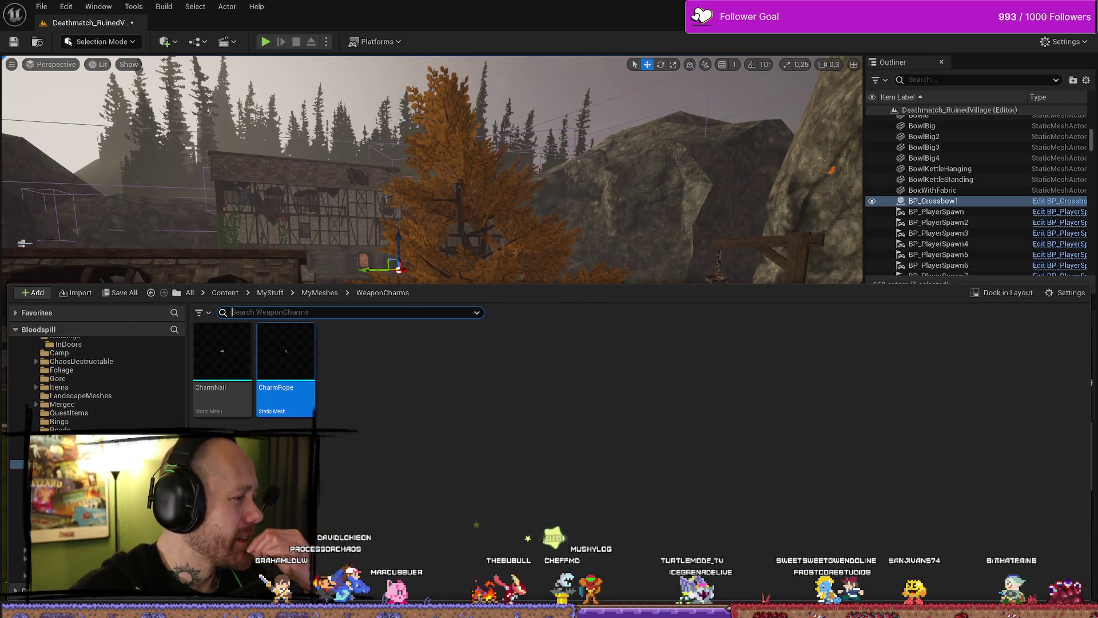
key("alt+Tab")
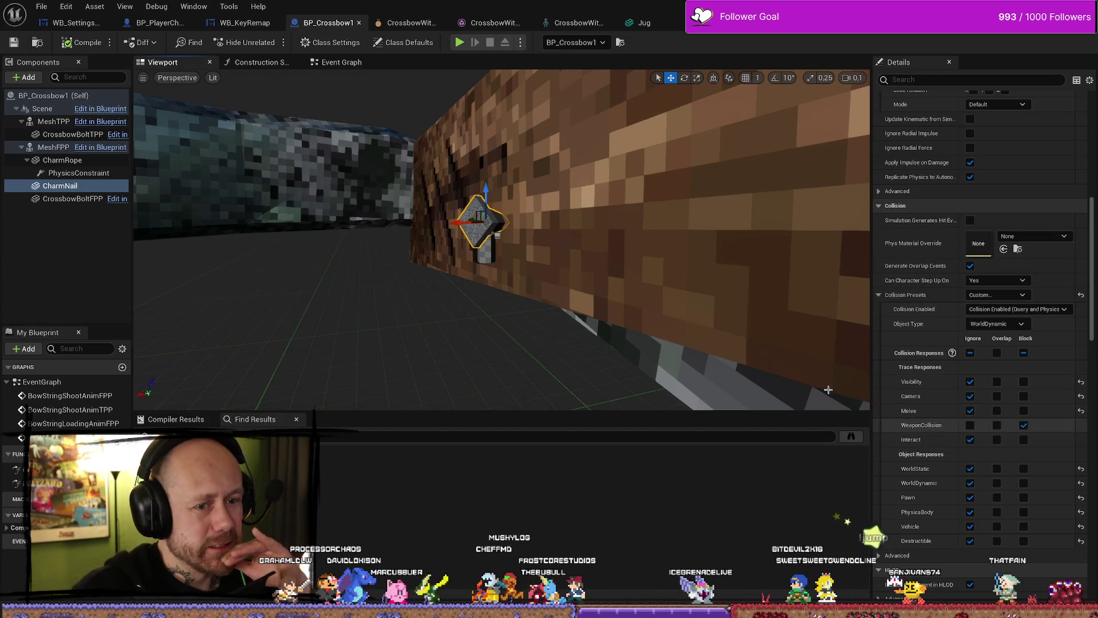
Make CharmNail ignore WeaponCollision as well, check CharmRope, and compile the crossbow blueprint
left_click(59, 186)
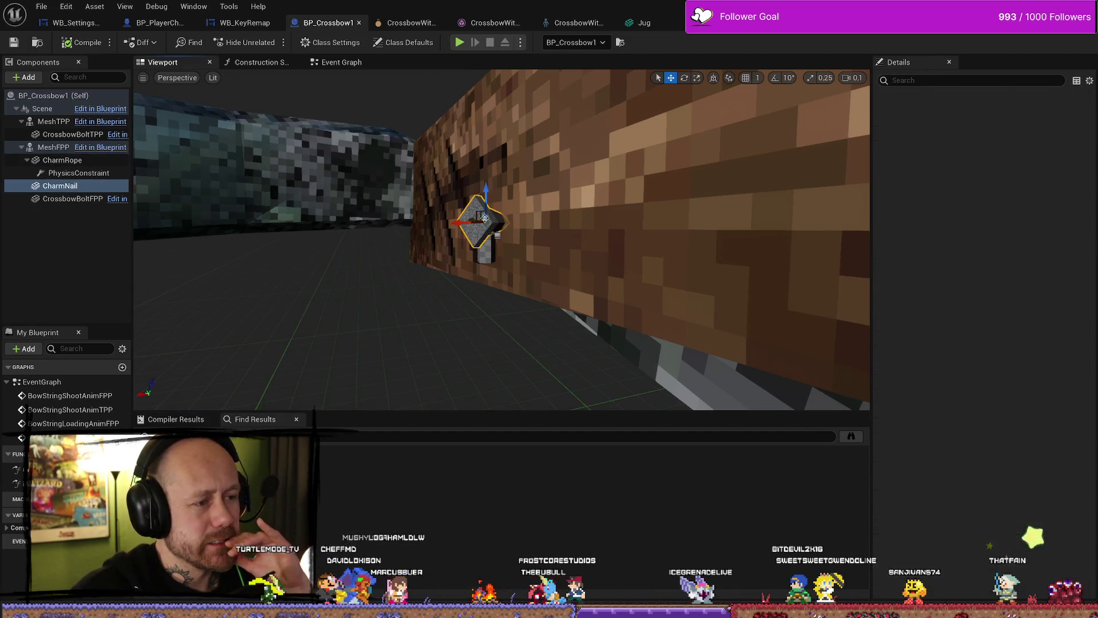
key("ctrl+z")
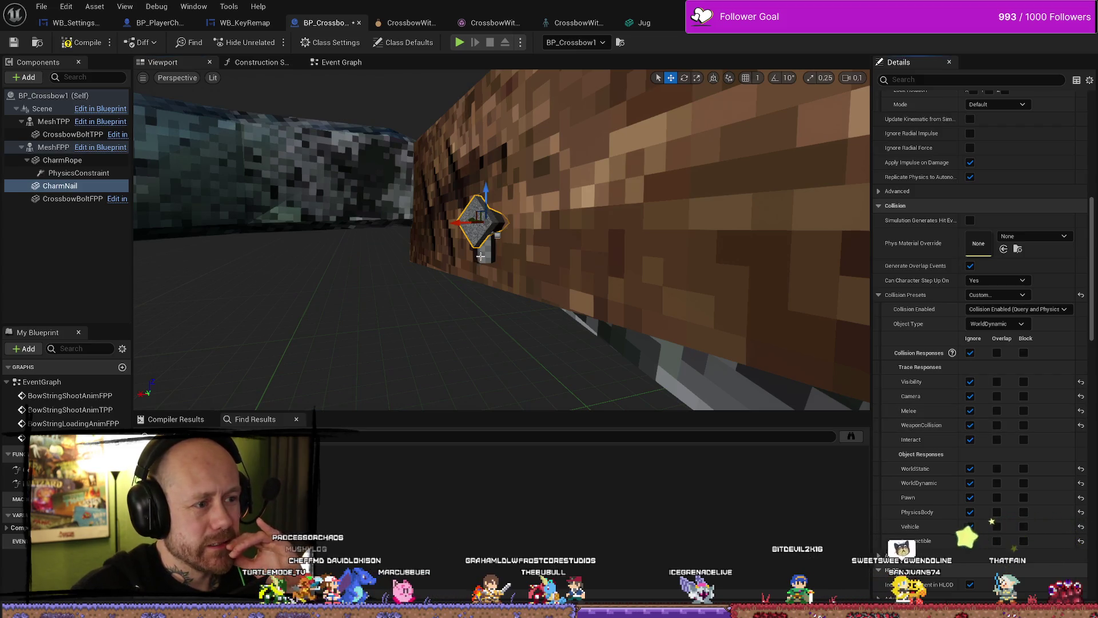
left_click(480, 256)
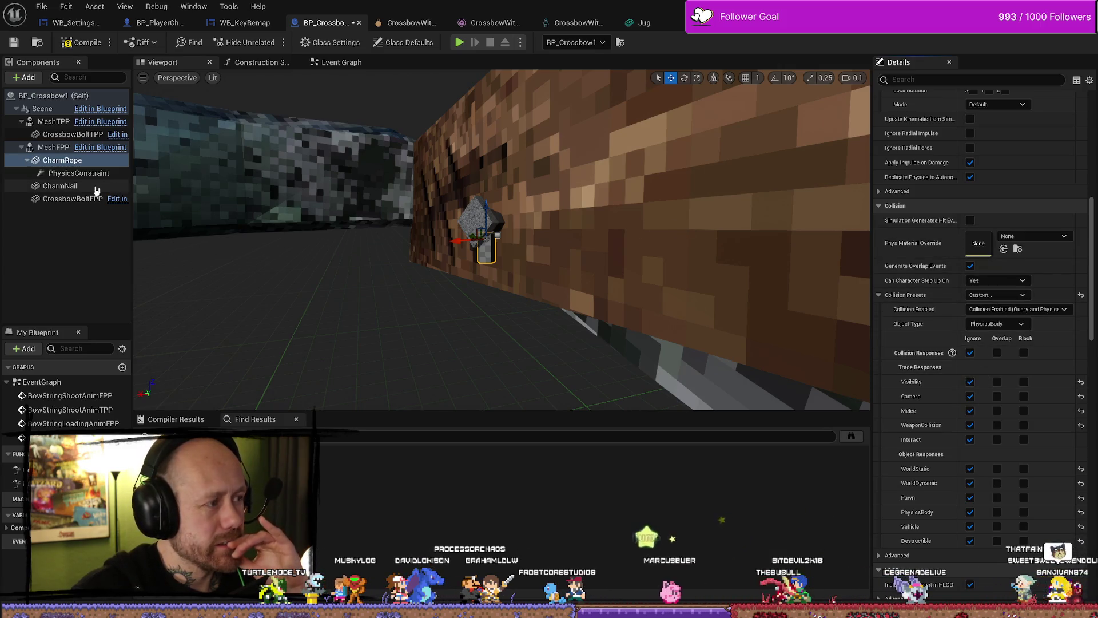
key("F7")
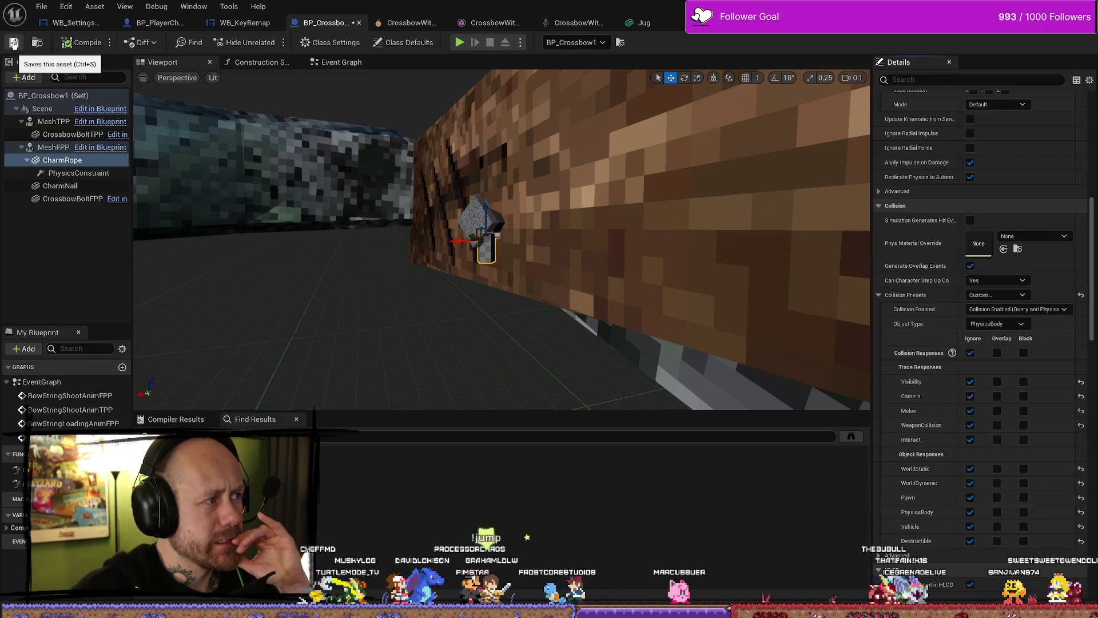
Reparent PhysicsConstraint from CharmRope to MeshFPP, then start a play session of the match
left_click(86, 173)
left_click_drag(71, 174, 53, 148)
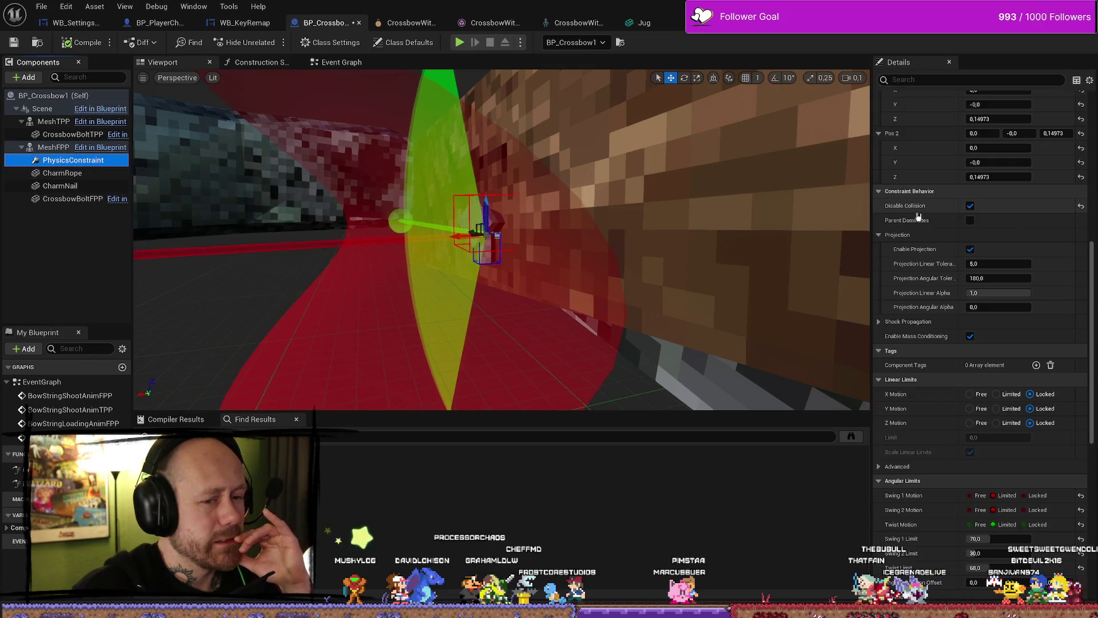
right_click(67, 165)
left_click(67, 163)
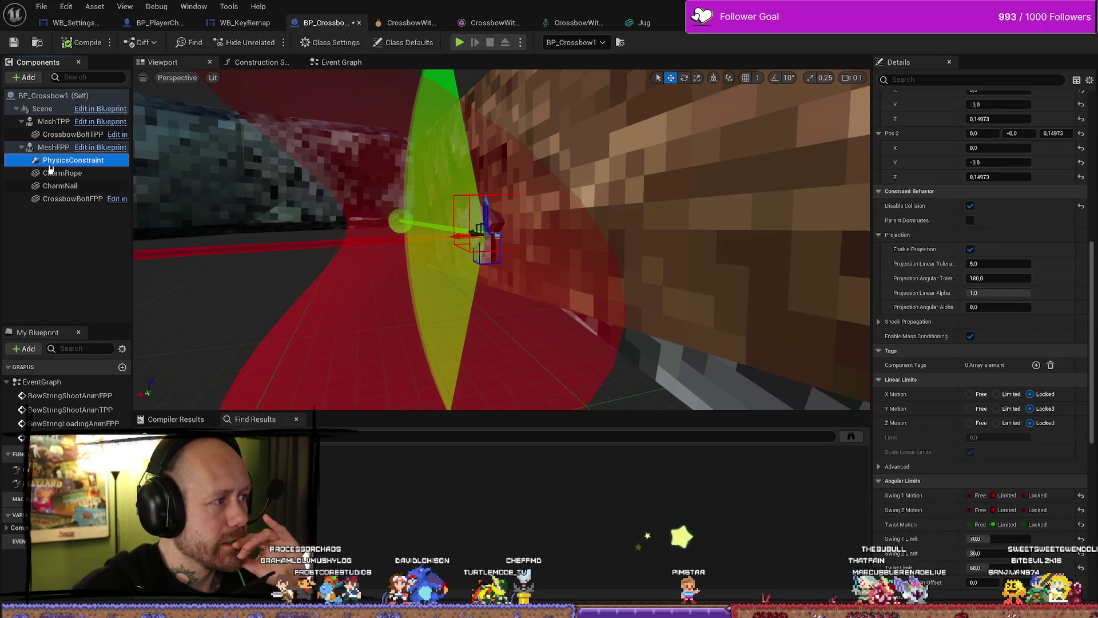
mouse_move(66, 161)
left_mouse_down()
mouse_move(53, 149)
mouse_move(58, 162)
left_mouse_up()
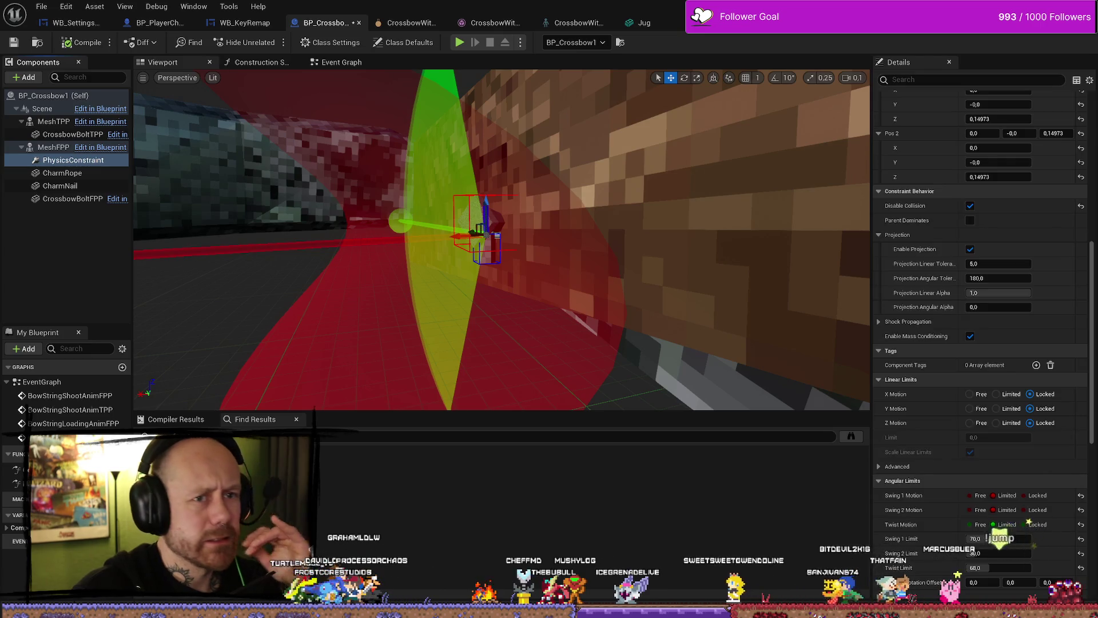
key("alt+Tab")
left_click(266, 43)
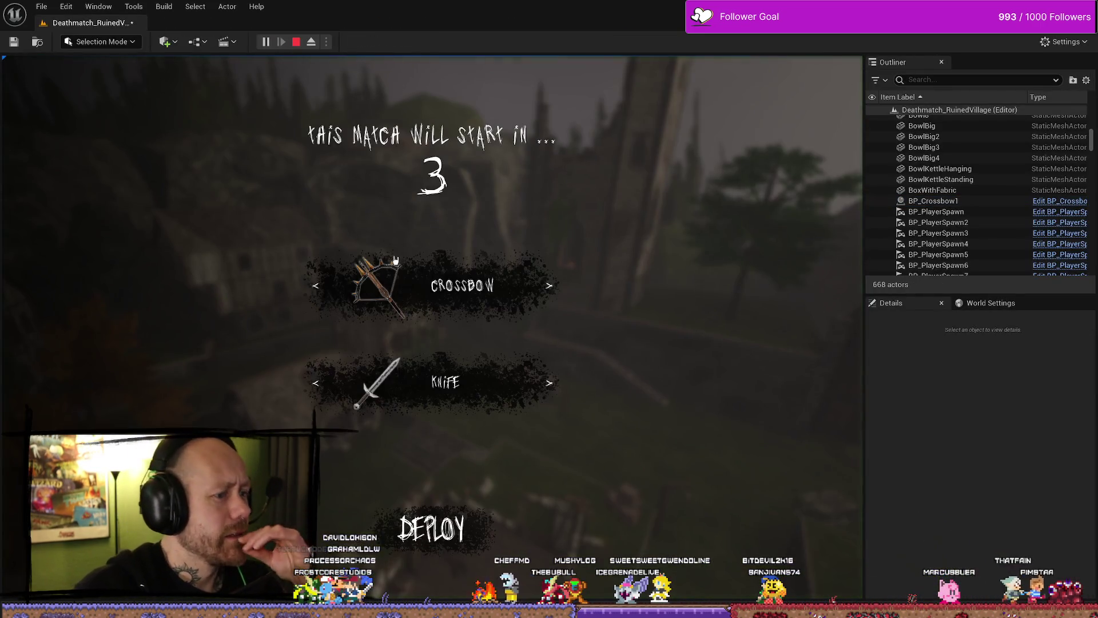
Deploy into the match with the Crossbow, then stop the play session
left_click(435, 528)
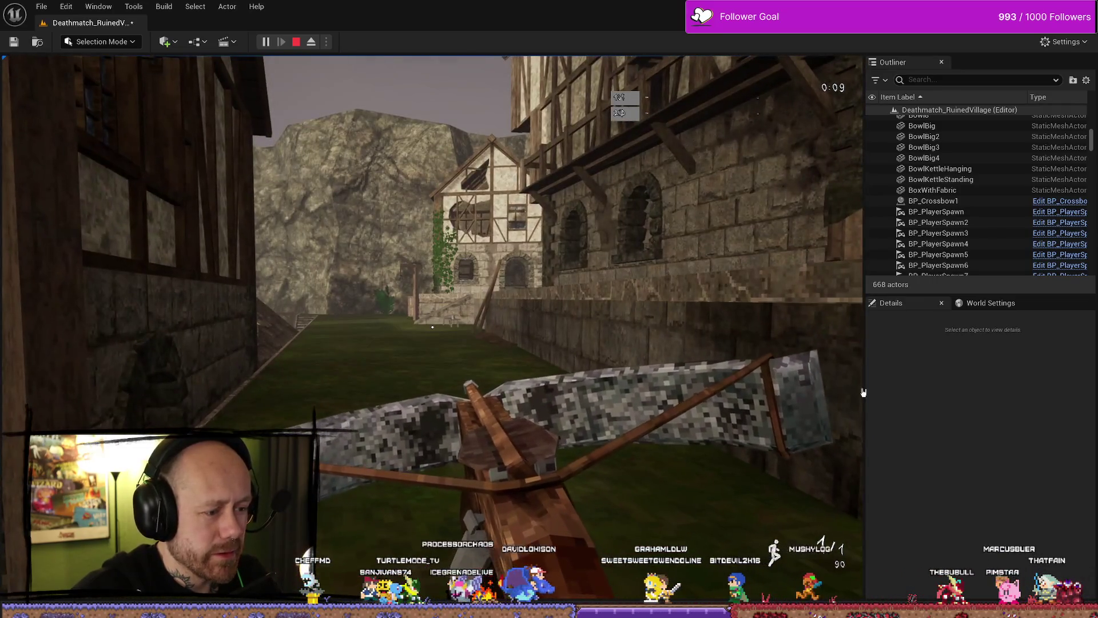
key("Escape")
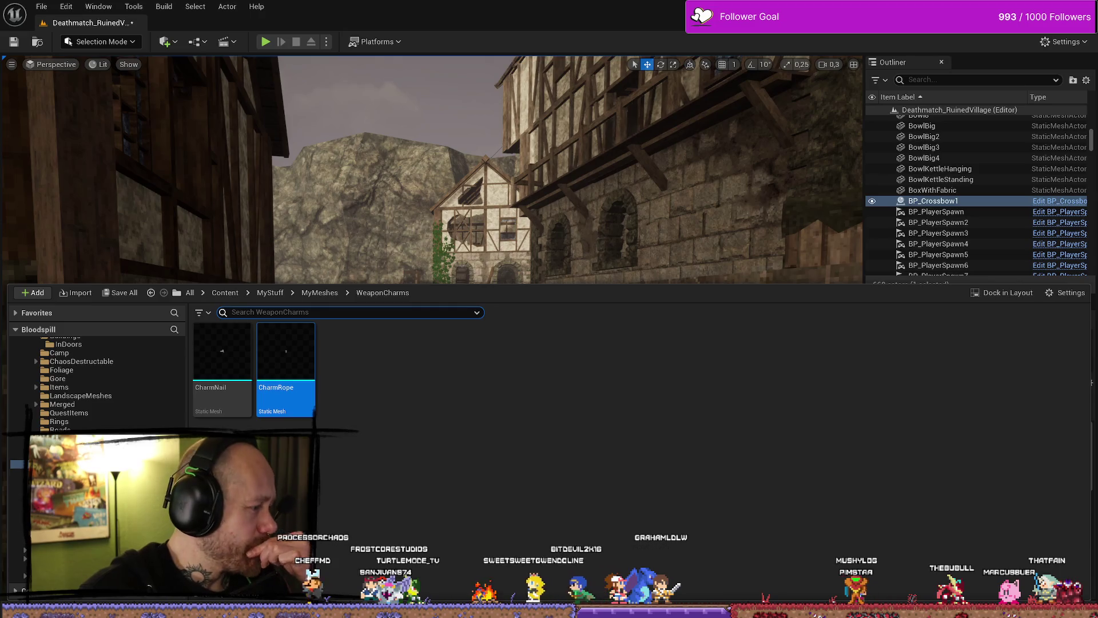
Set the crossbow PhysicsConstraint's X, Y and Z linear motion to Limited and expand its advanced linear settings
key("alt+Tab")
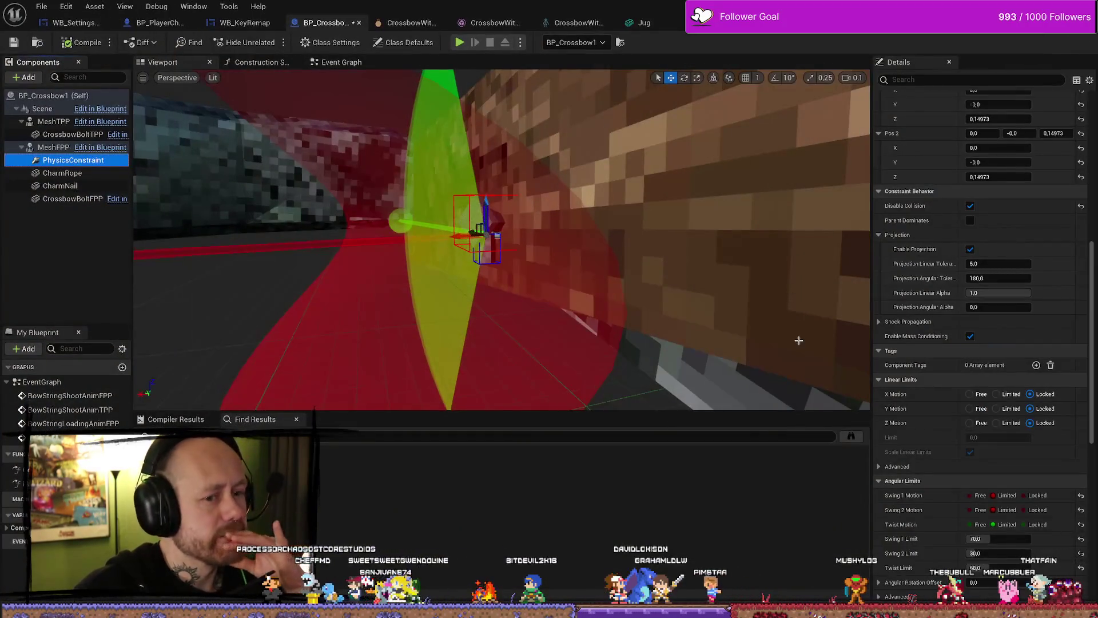
scroll(975, 376, "down", 1)
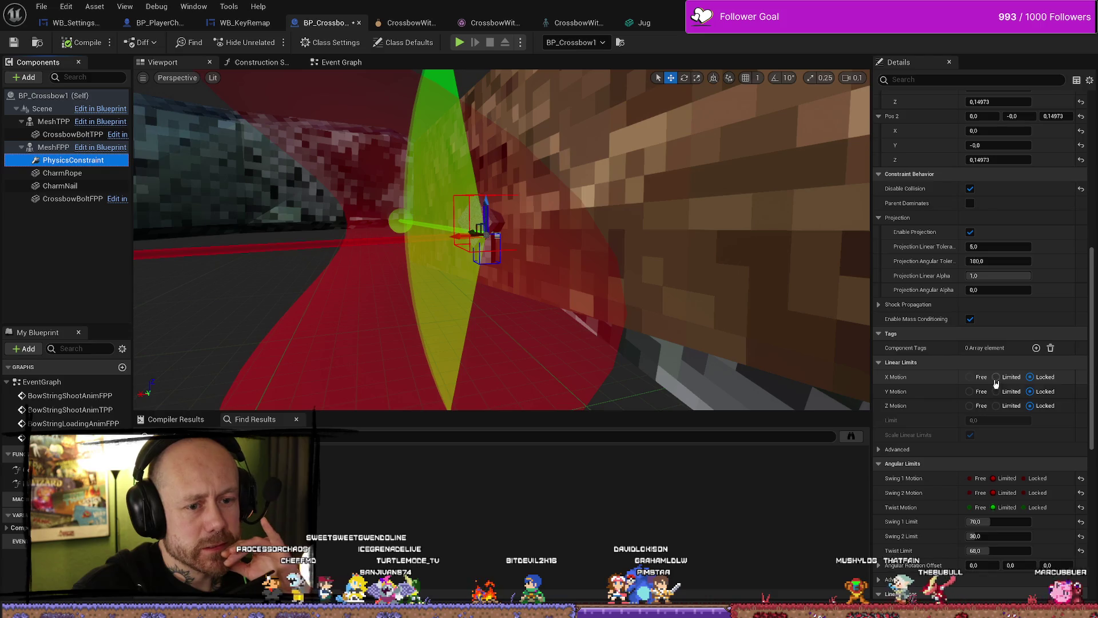
left_click(996, 377)
left_click(996, 392)
left_click(996, 405)
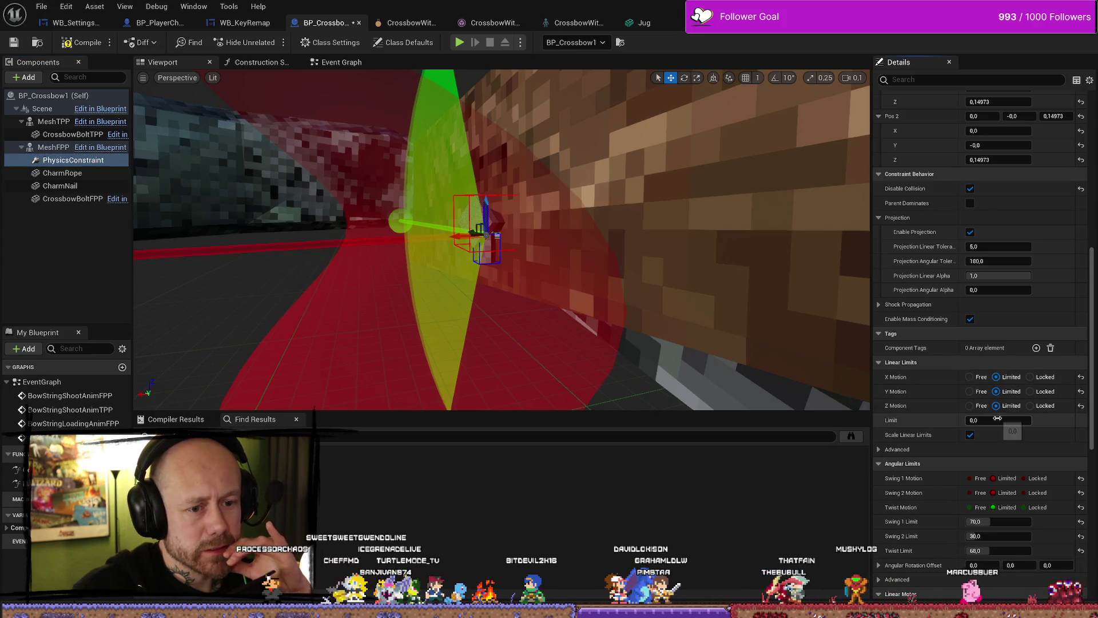
key("Return")
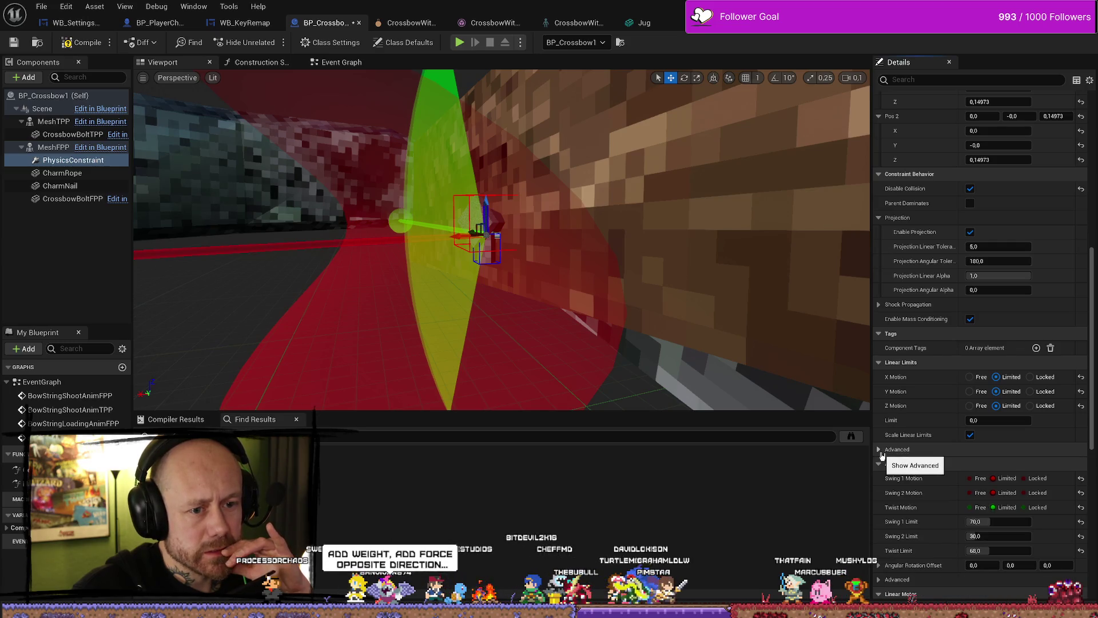
left_click(879, 450)
scroll(925, 421, "down", 1)
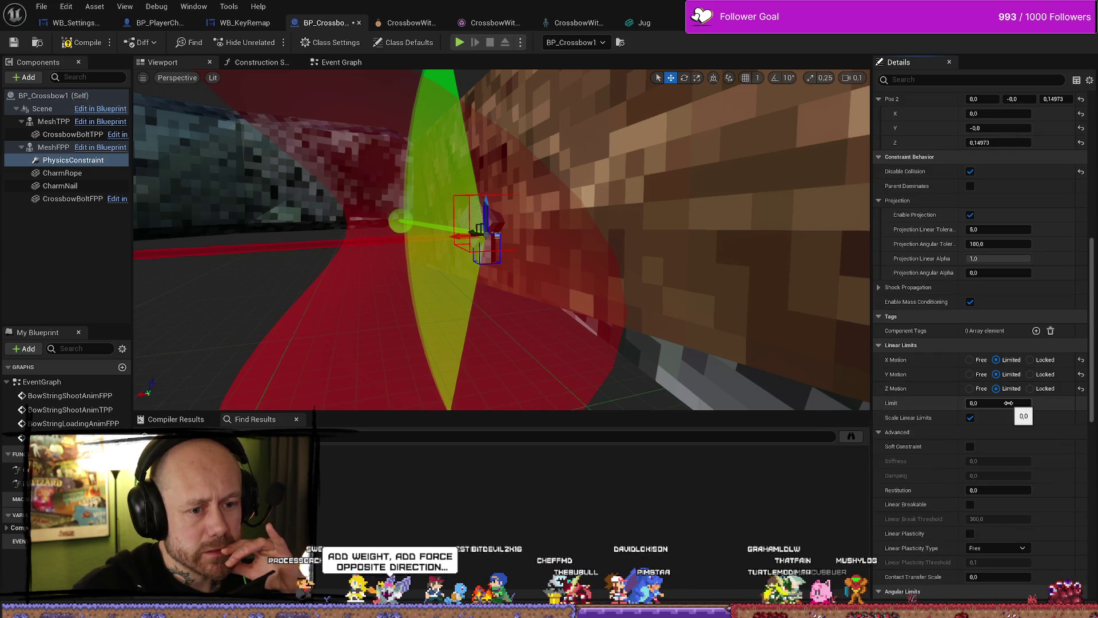
scroll(915, 429, "down", 5)
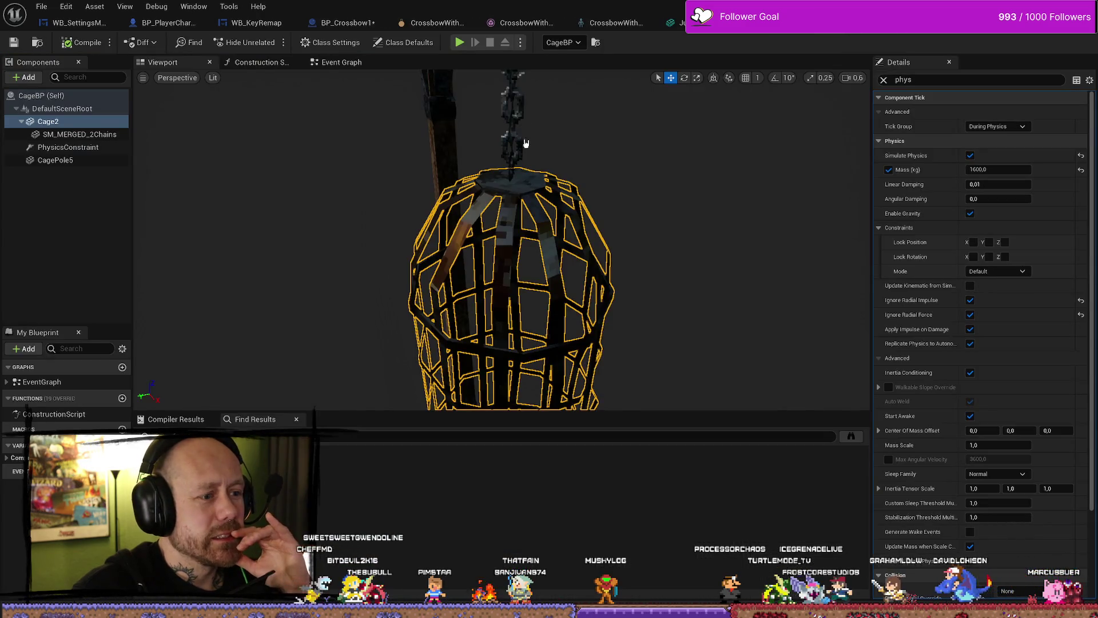
Inspect CageBP's PhysicsConstraint limits (linear Locked, swings and twist Free), then return to BP_Crossbow1
left_click(67, 147)
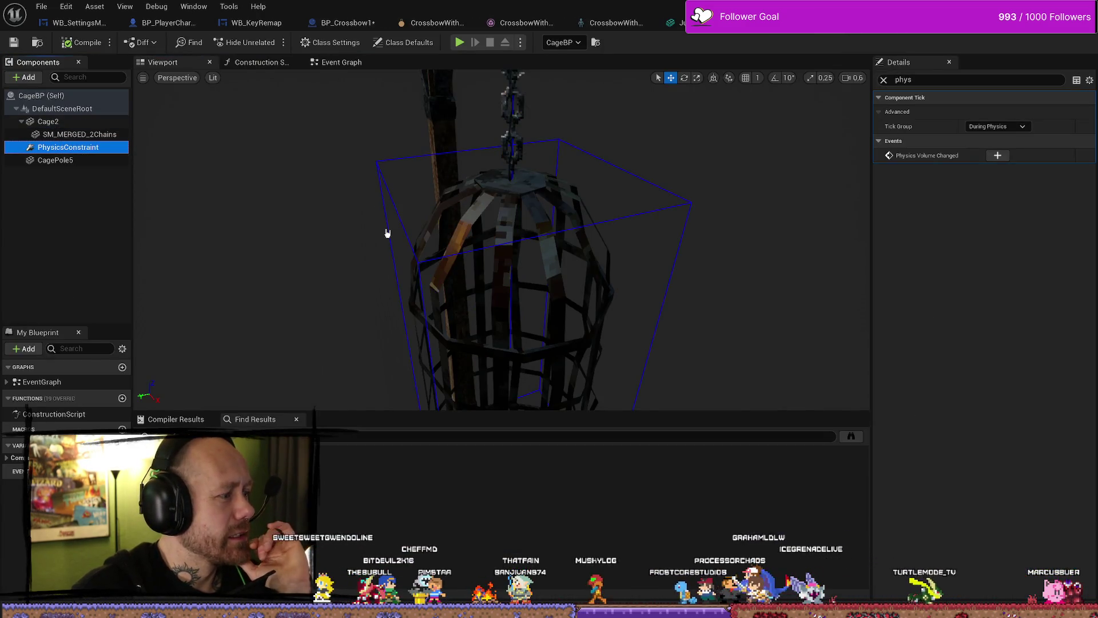
left_click(884, 80)
scroll(972, 344, "down", 5)
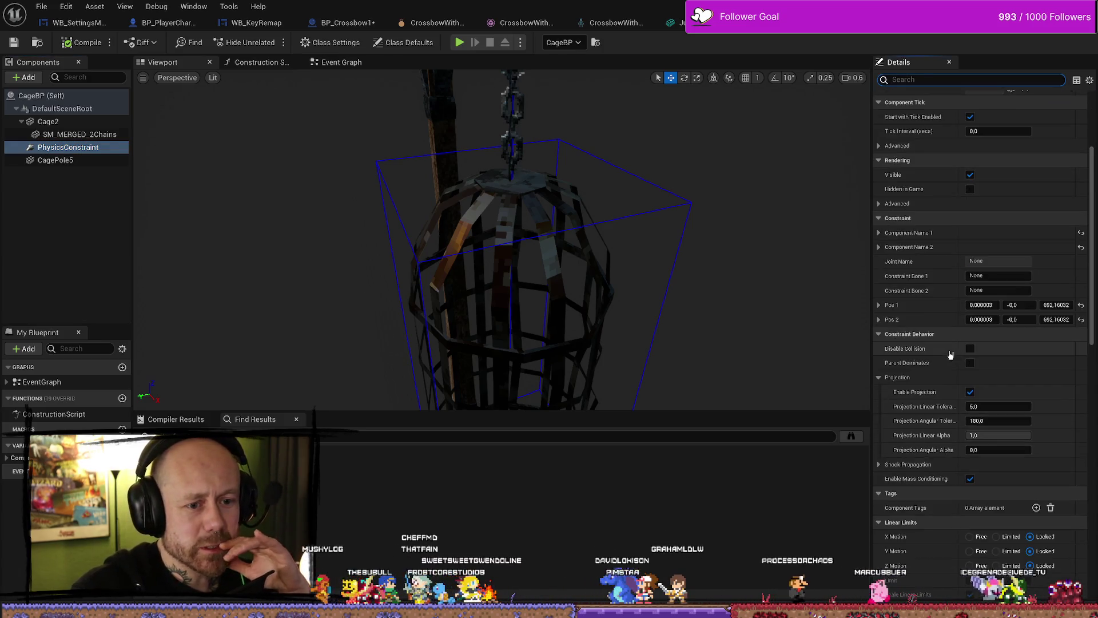
scroll(953, 352, "down", 5)
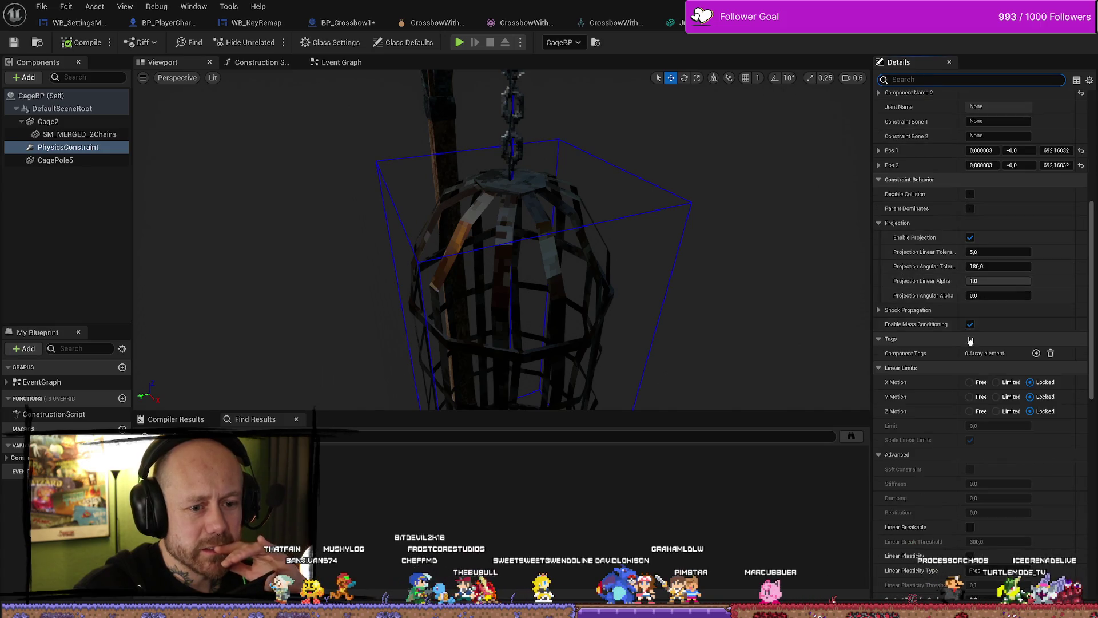
scroll(971, 340, "down", 2)
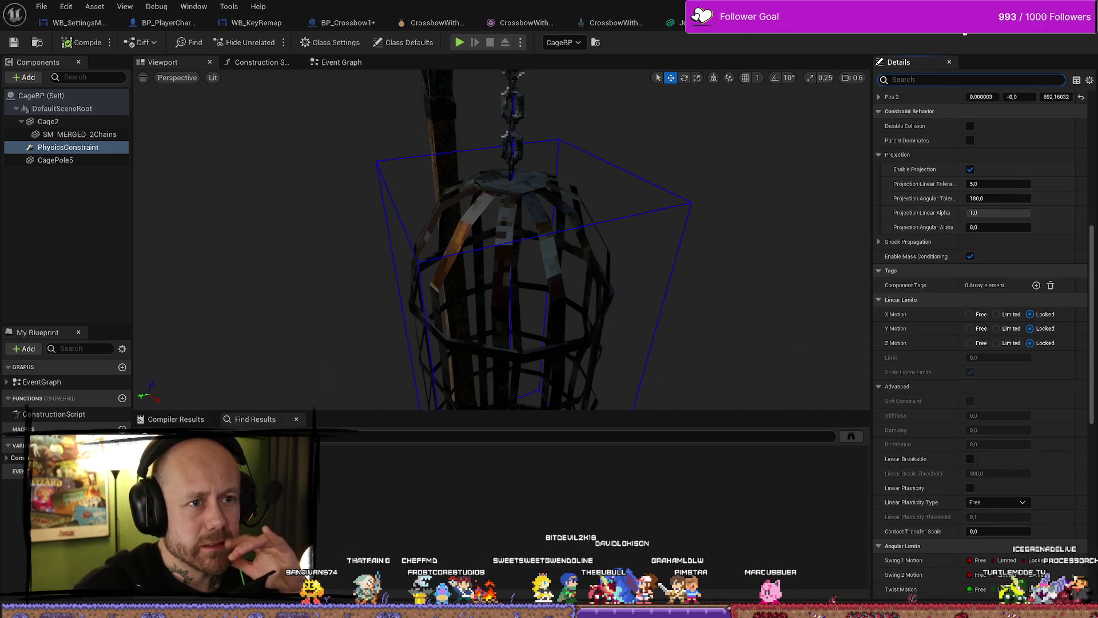
scroll(986, 310, "down", 7)
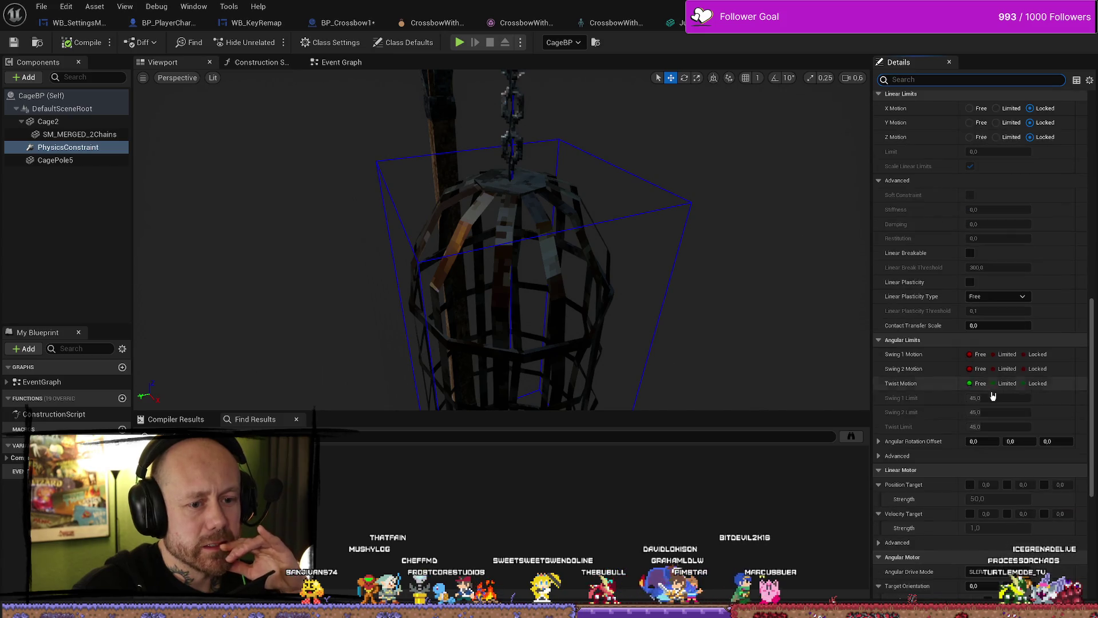
scroll(1013, 240, "up", 2)
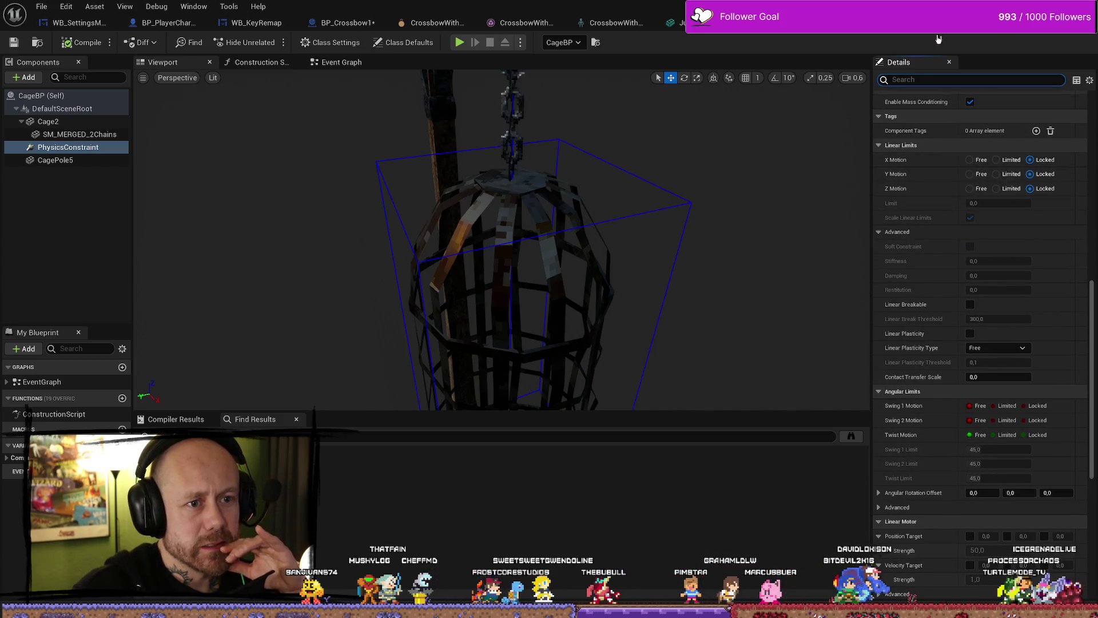
left_click(338, 24)
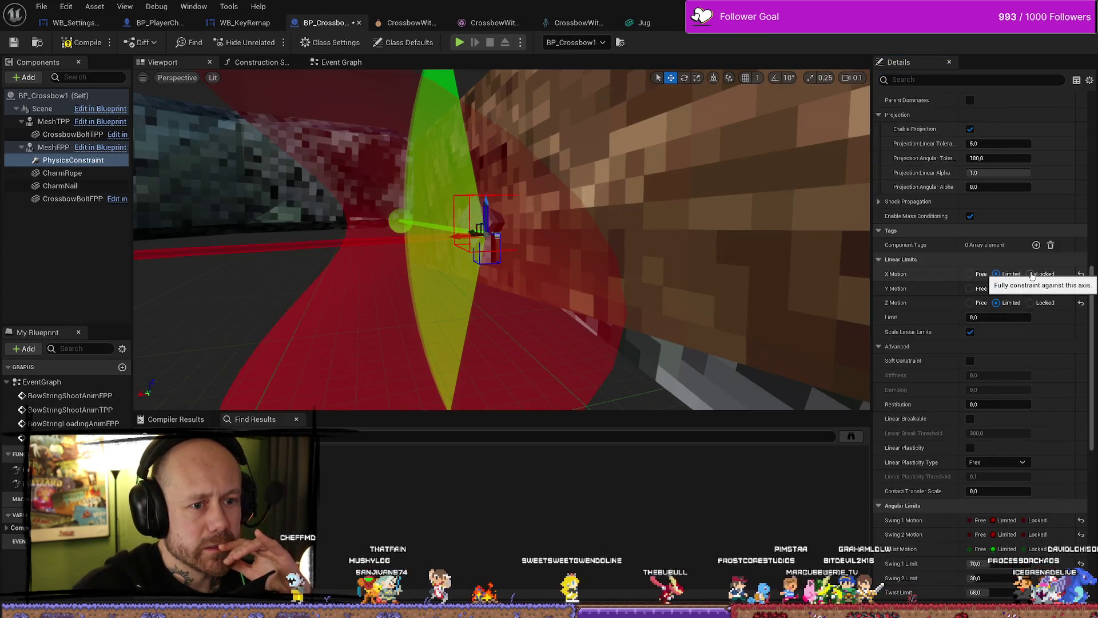
Lock X and Y linear motion on the crossbow constraint, then compare against the CageBP constraint
left_click(1031, 274)
left_click(1031, 288)
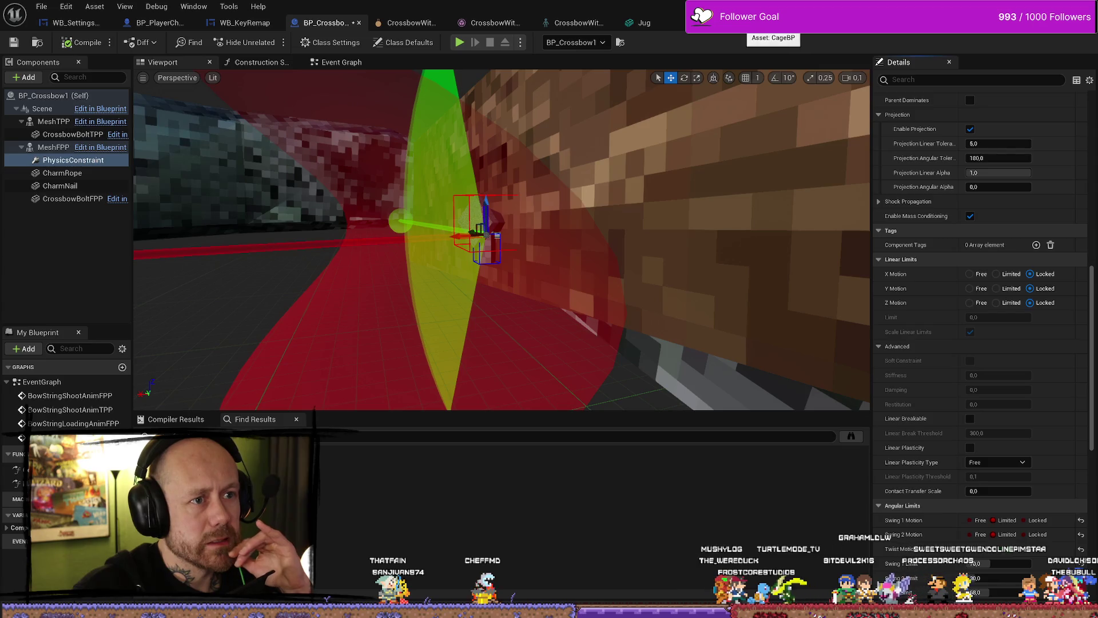
left_click(750, 22)
scroll(1033, 290, "down", 1)
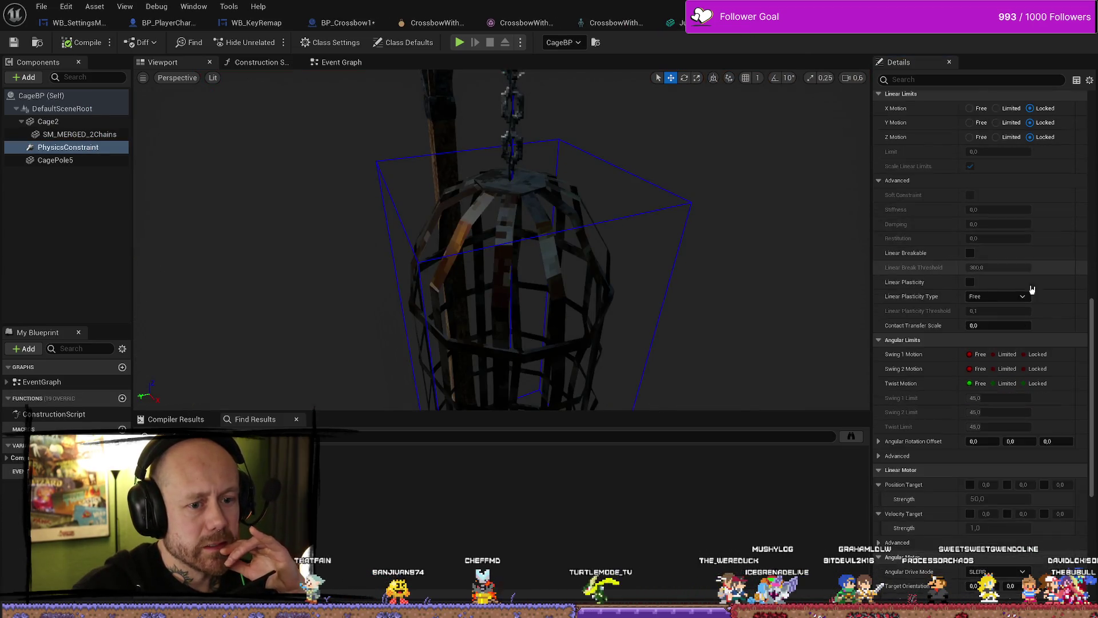
scroll(981, 311, "down", 5)
scroll(981, 312, "down", 4)
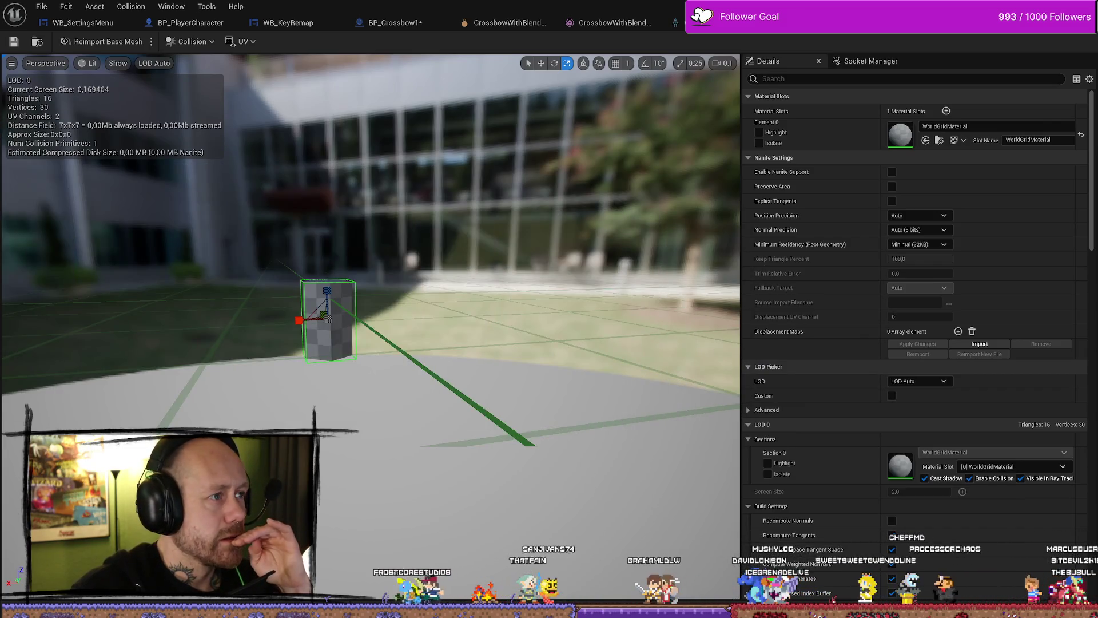
Return to BP_Crossbow1 and bring the charm constraint into view
left_click(424, 21)
scroll(981, 347, "down", 10)
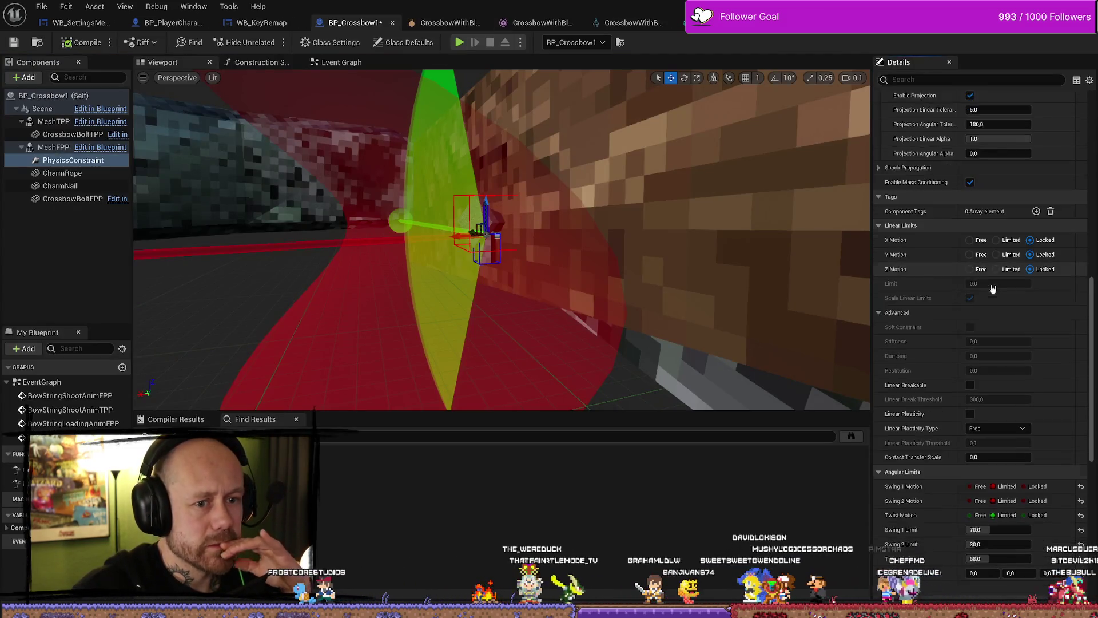
scroll(1008, 283, "down", 3)
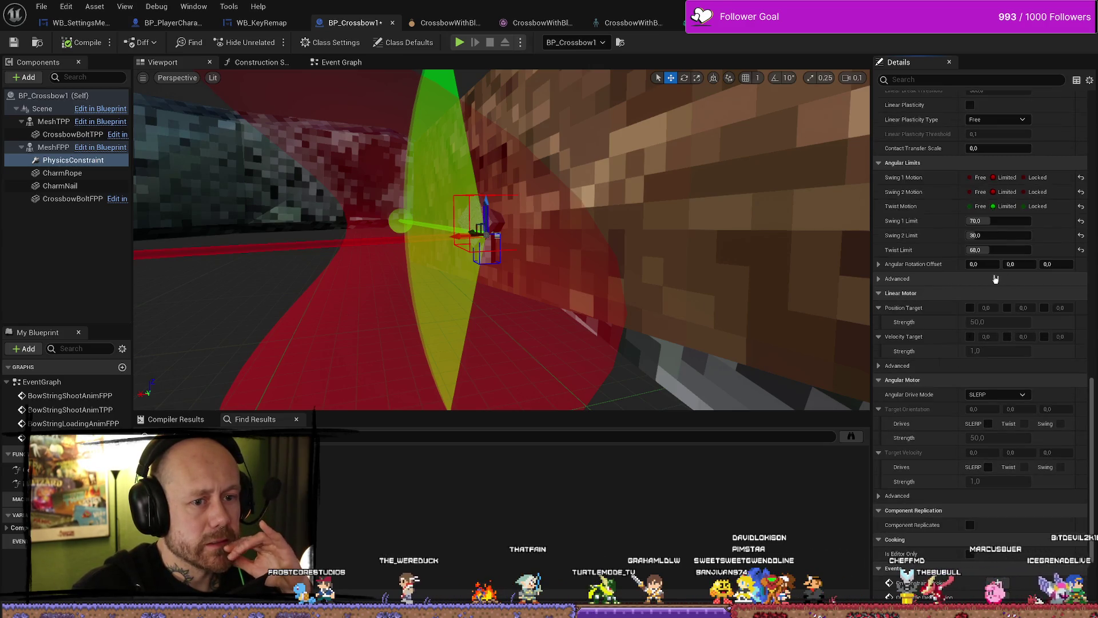
mouse_move(619, 240)
left_mouse_down()
mouse_move(606, 206)
mouse_move(797, 164)
mouse_move(789, 171)
left_mouse_up()
Select CharmNail in the crossbow viewport and open its static mesh from the Content Drawer
left_click_drag(392, 337, 395, 335)
left_click(392, 337)
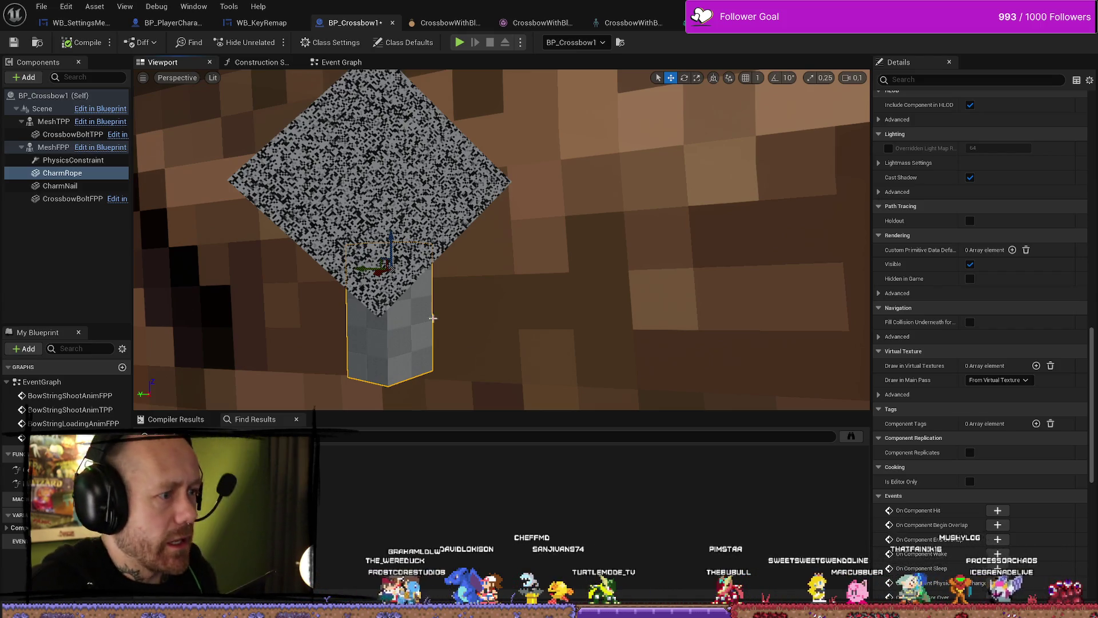
left_click_drag(489, 335, 497, 299)
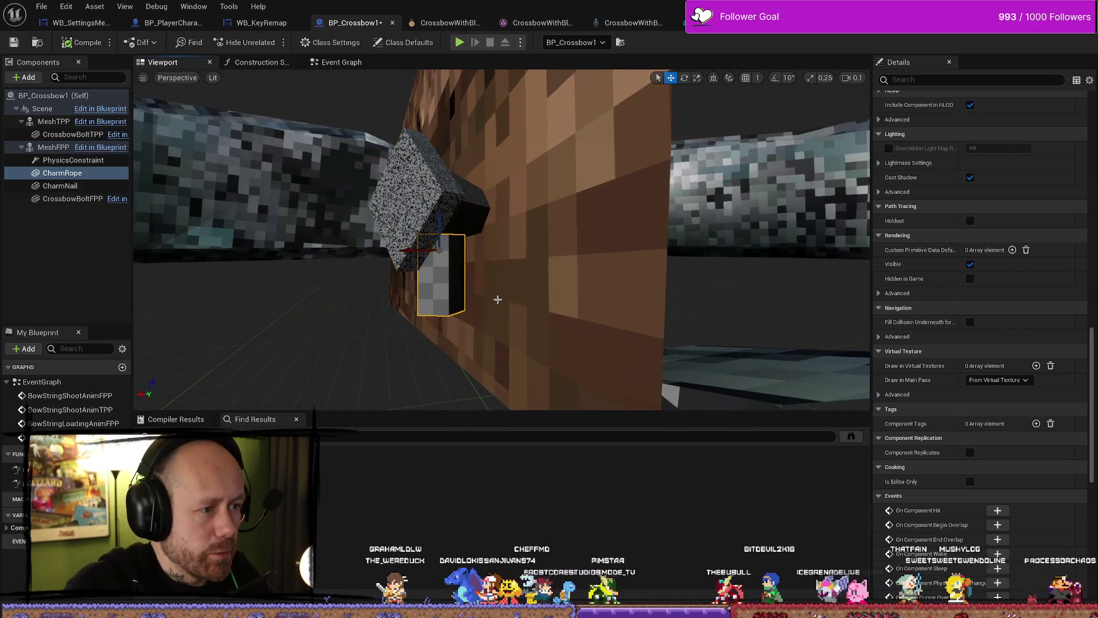
left_click(456, 188)
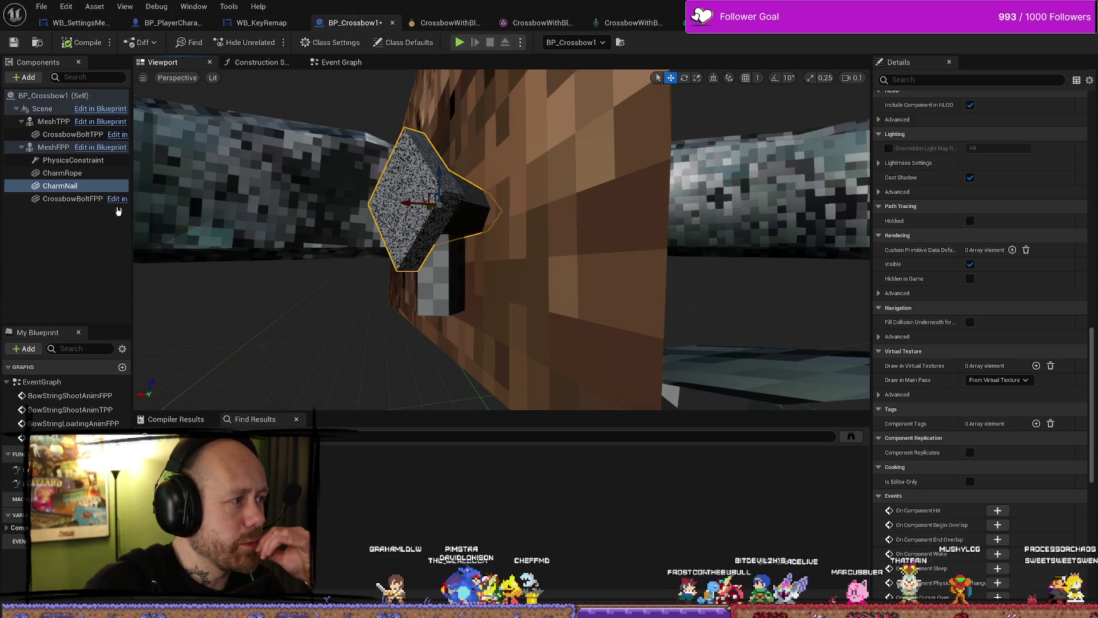
scroll(952, 263, "up", 10)
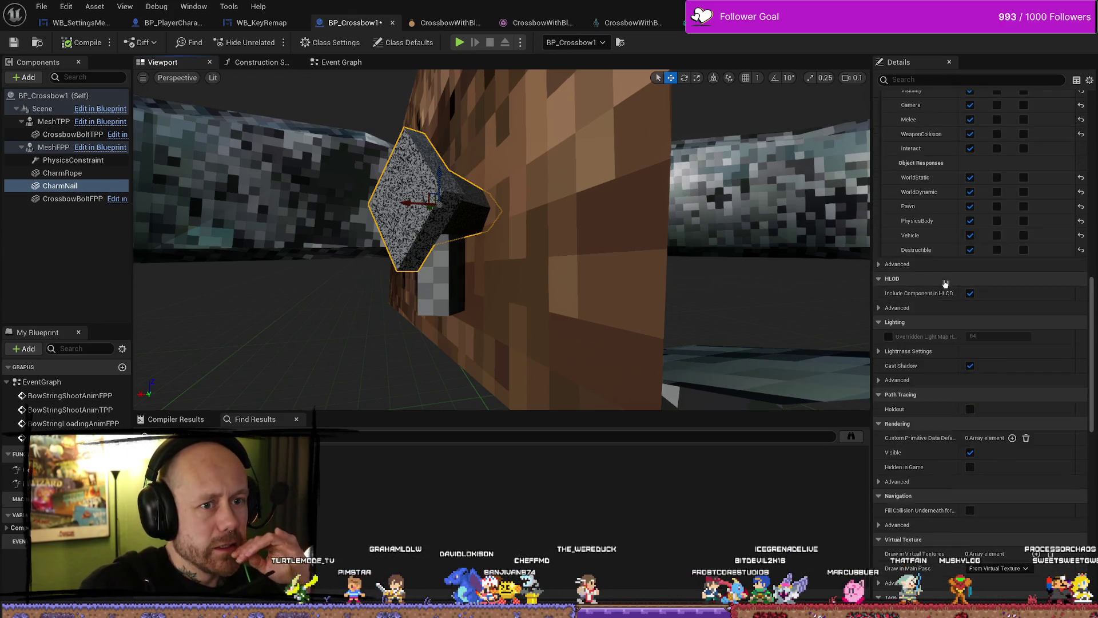
scroll(952, 262, "up", 5)
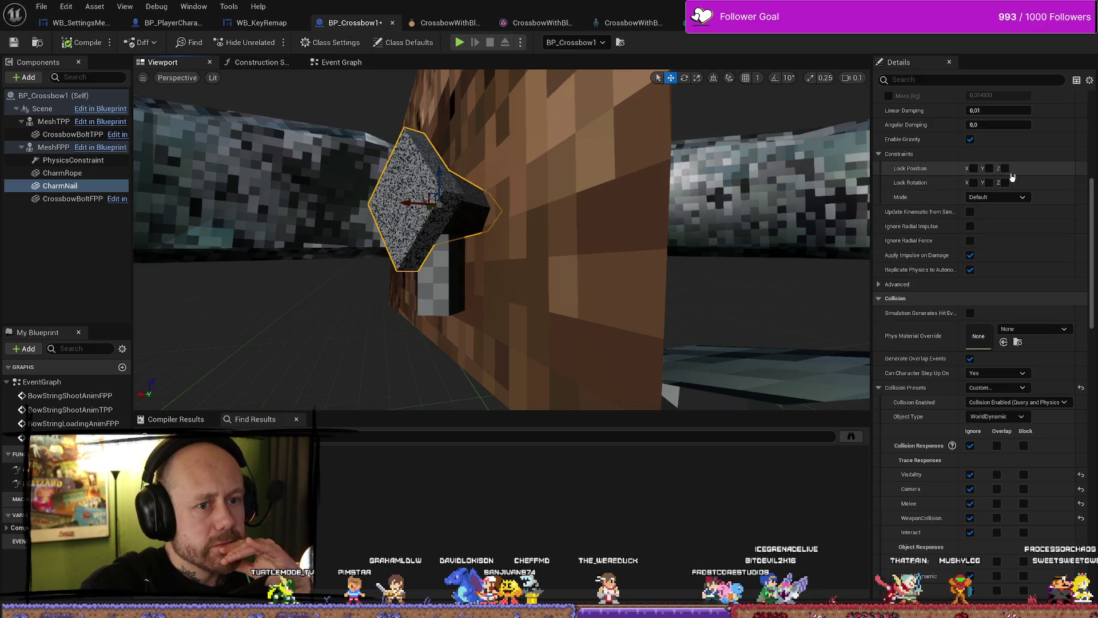
scroll(1010, 176, "up", 8)
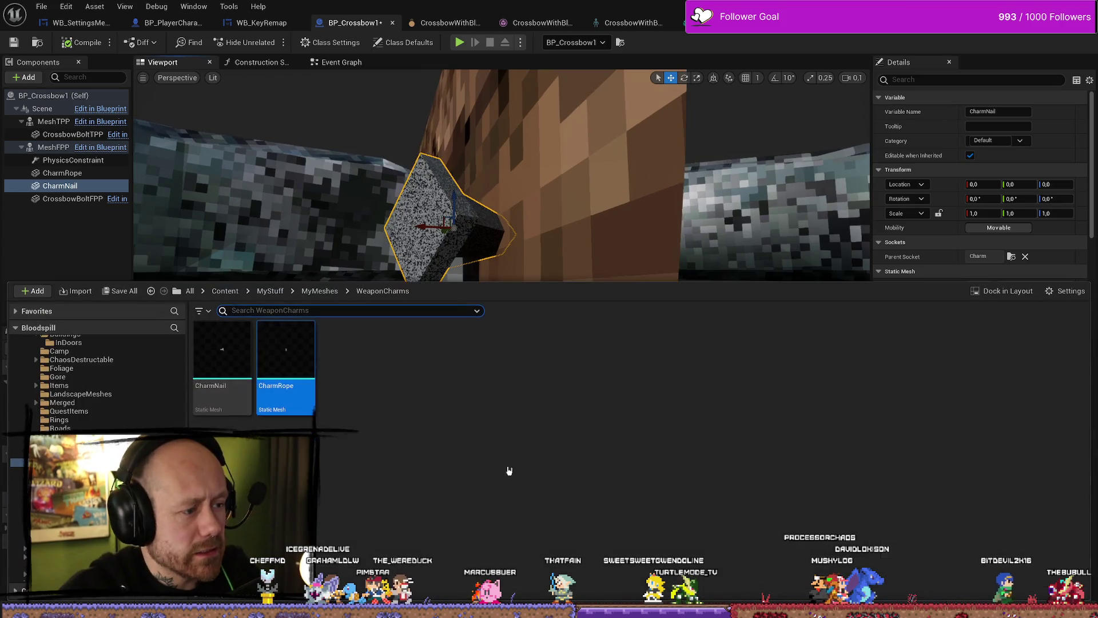
key("ctrl+b")
double_click(231, 354)
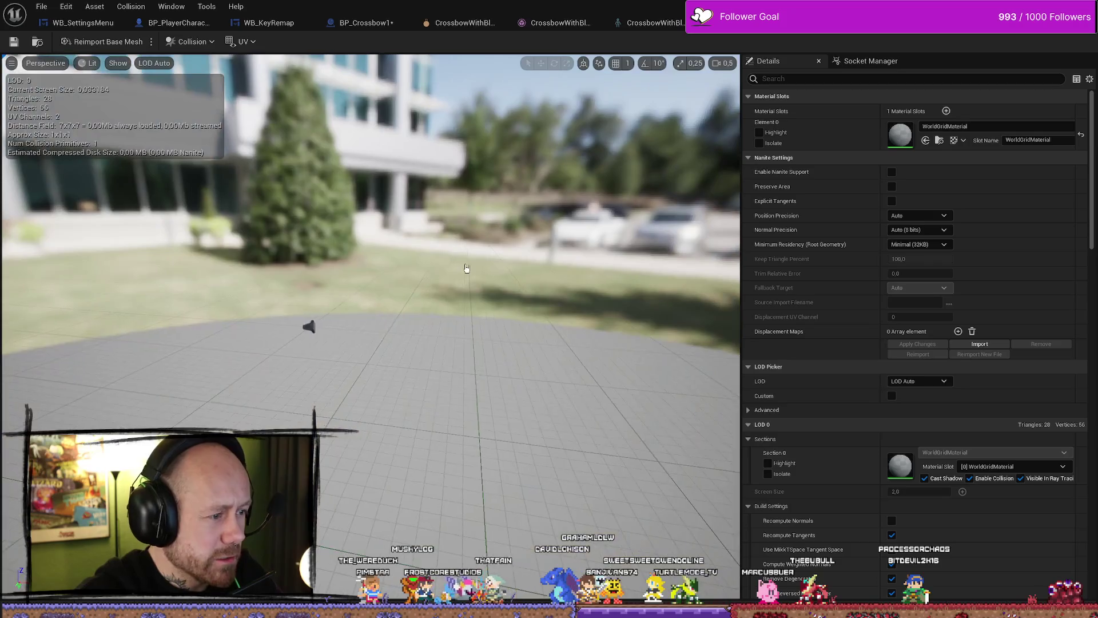
Display CharmNail's simple collision hull and remove its existing collision
left_click(75, 67)
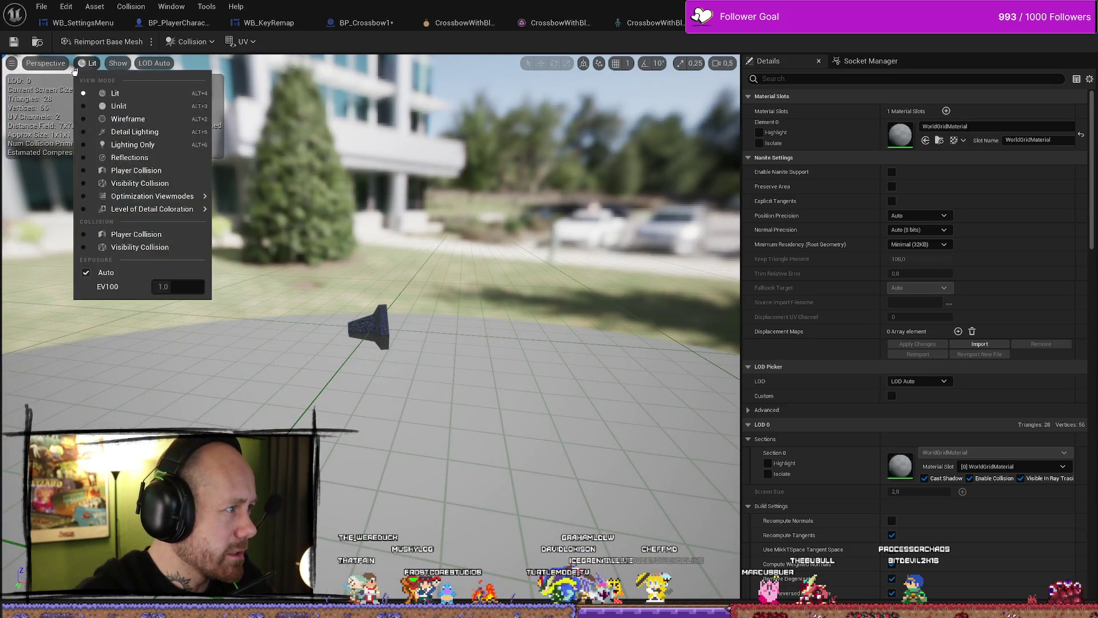
left_click(198, 44)
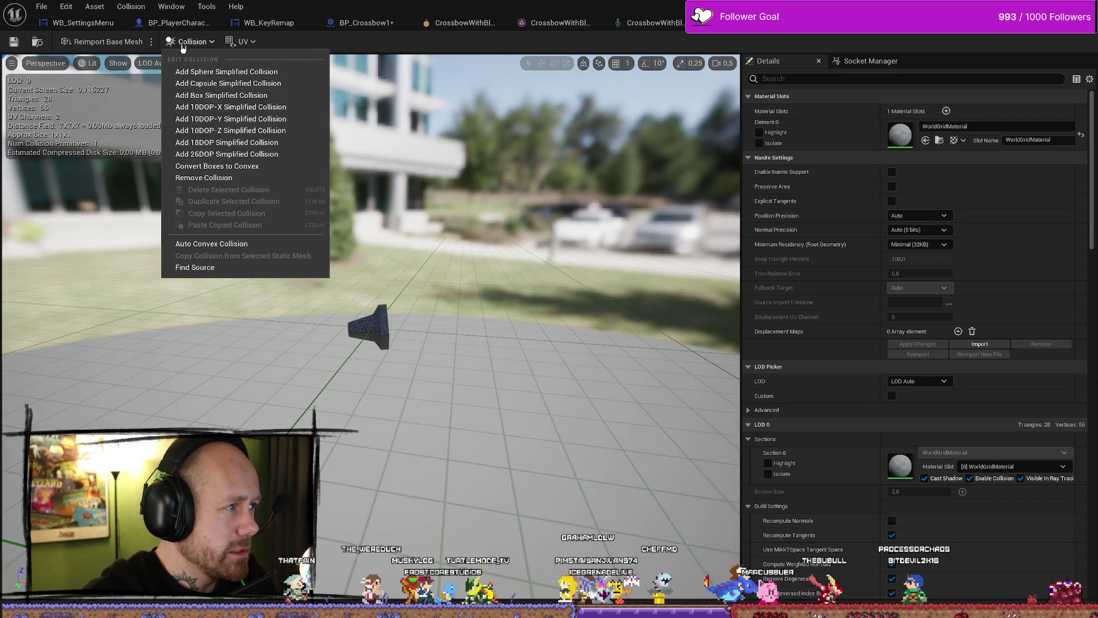
left_click(118, 63)
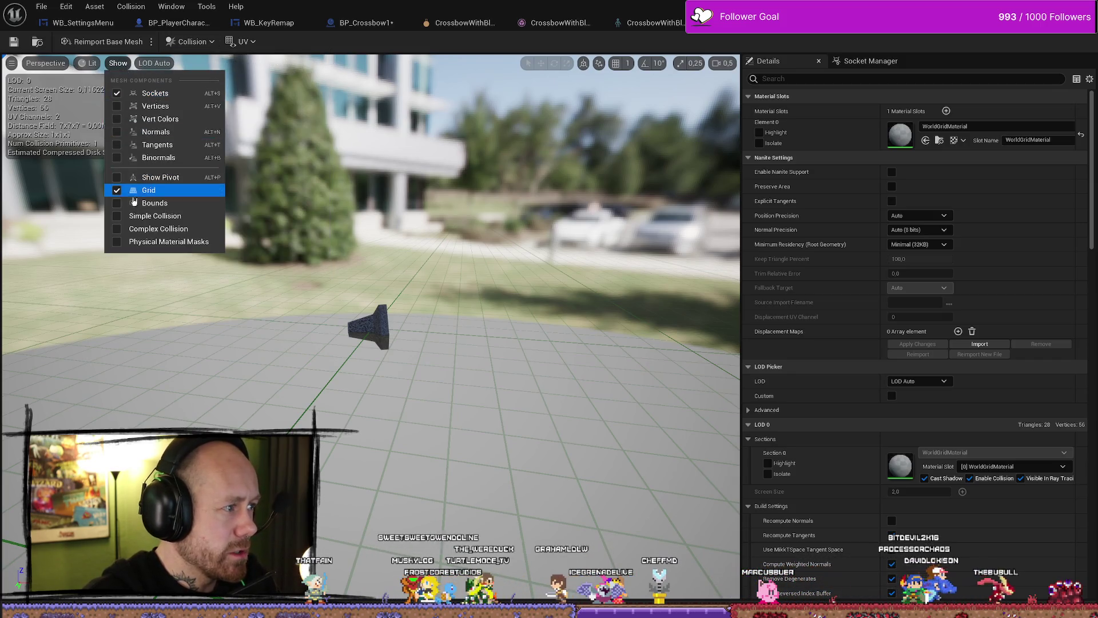
left_click(143, 215)
left_click(191, 45)
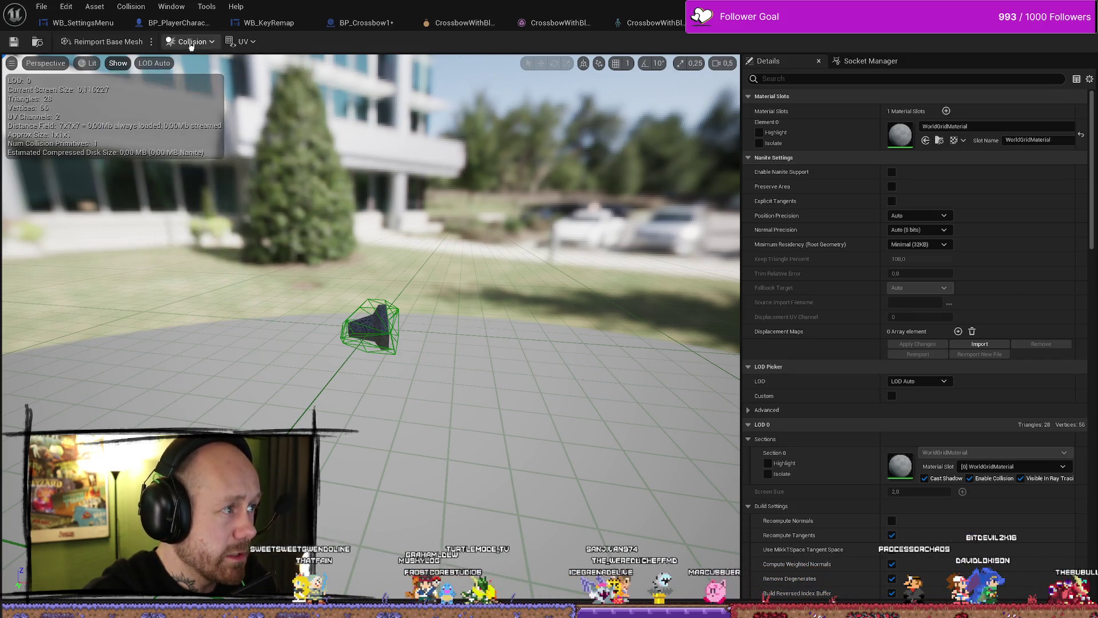
left_click(190, 45)
left_click(217, 177)
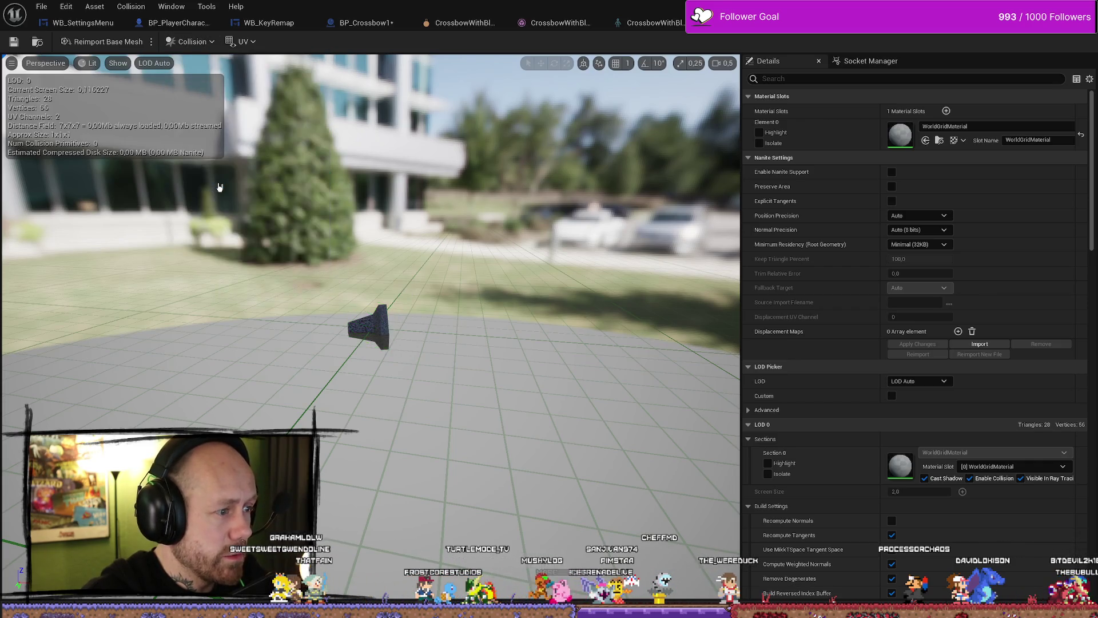
left_click(192, 46)
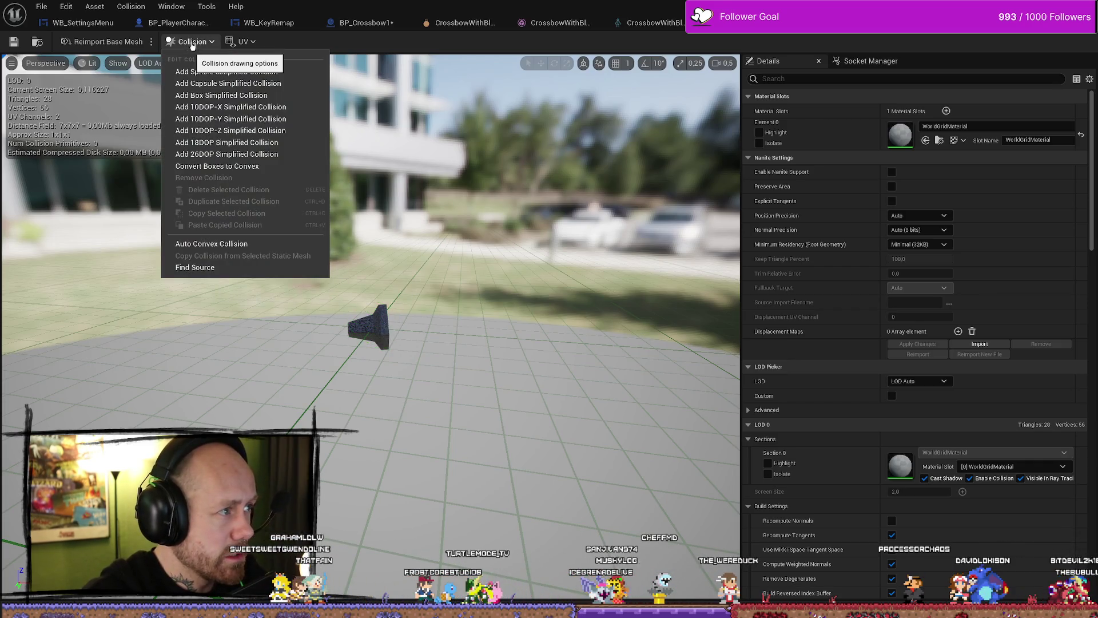
Add a box simplified collision to the charm mesh and begin rotating it
left_click(240, 101)
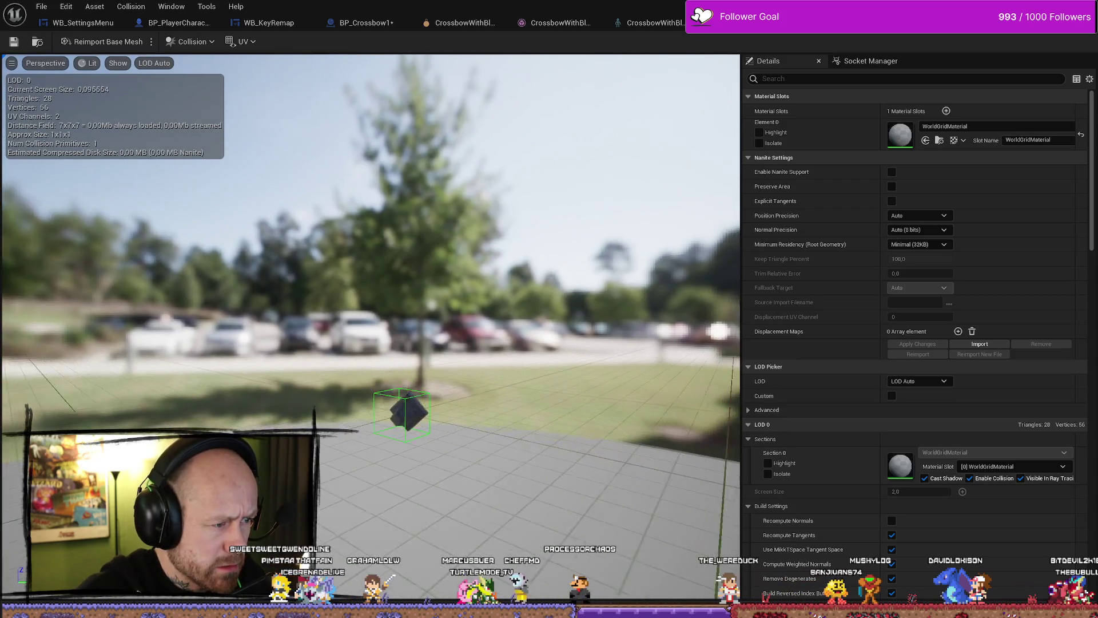
left_click_drag(367, 379, 368, 378)
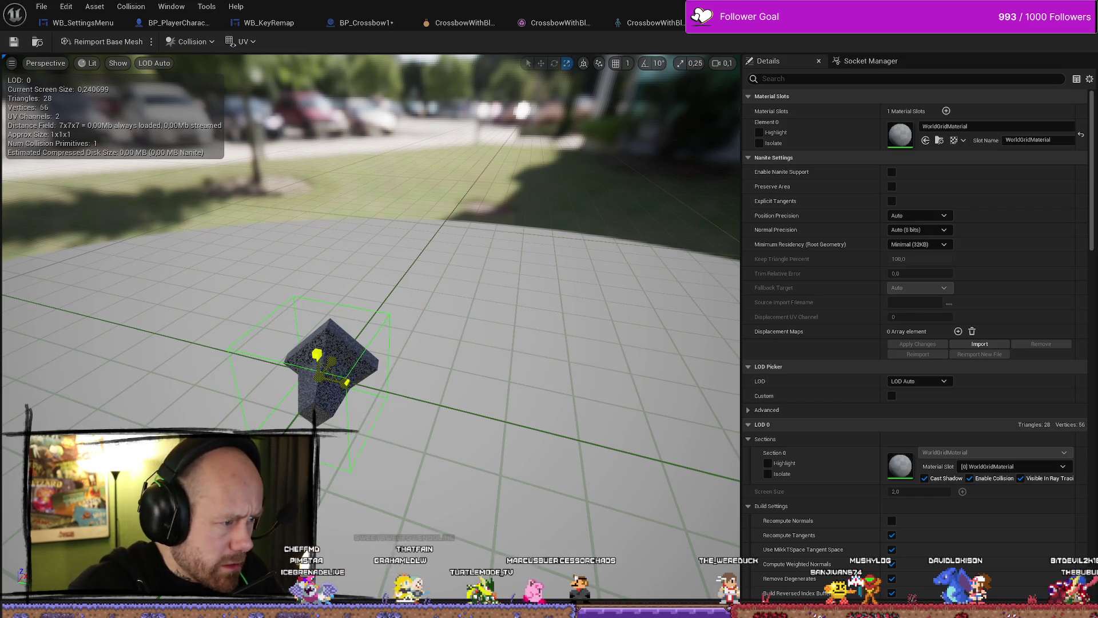
key("w")
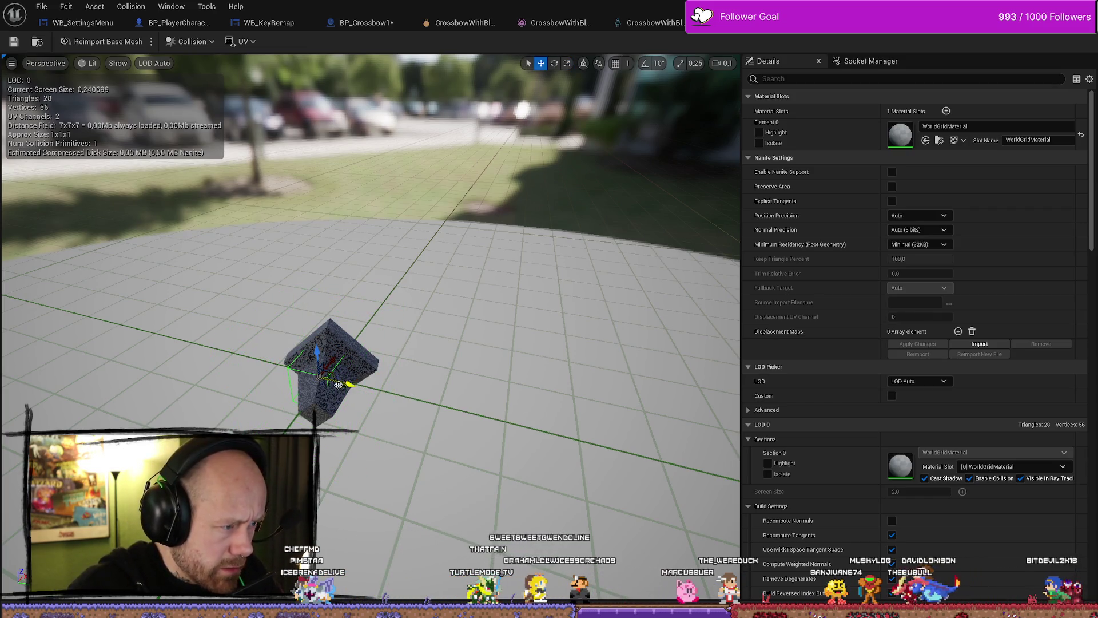
key("e")
mouse_move(364, 379)
left_mouse_down()
mouse_move(343, 406)
mouse_move(380, 386)
mouse_move(289, 385)
left_mouse_up()
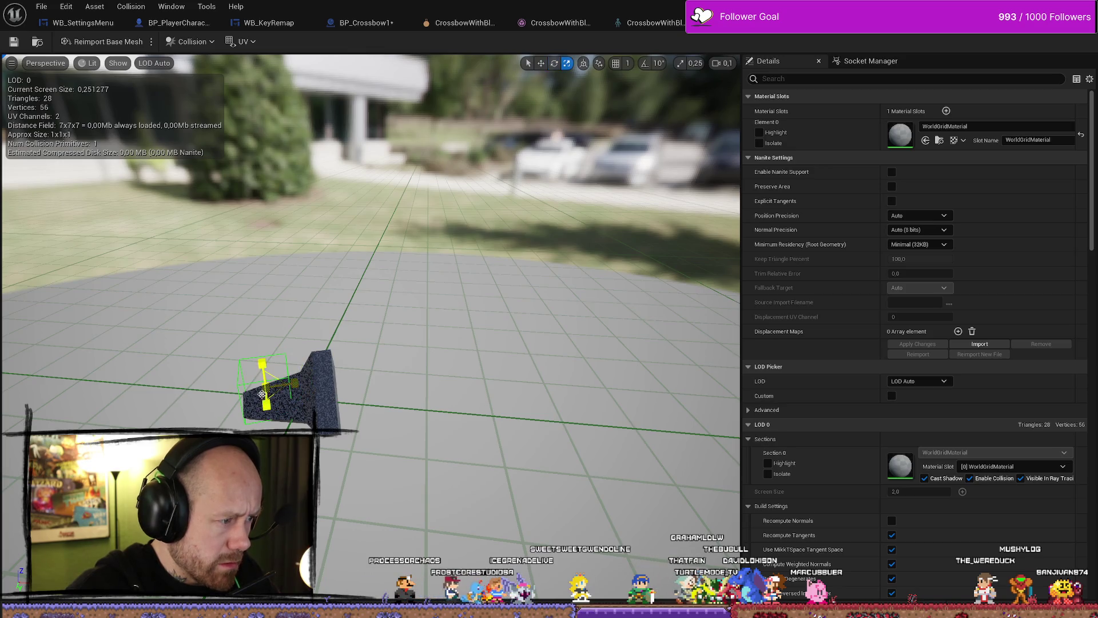
Move and rotate the collision box to about 53.68° so it fits the mesh's narrow end
mouse_move(377, 343)
left_mouse_down()
mouse_move(360, 369)
mouse_move(383, 392)
left_mouse_up()
key("w")
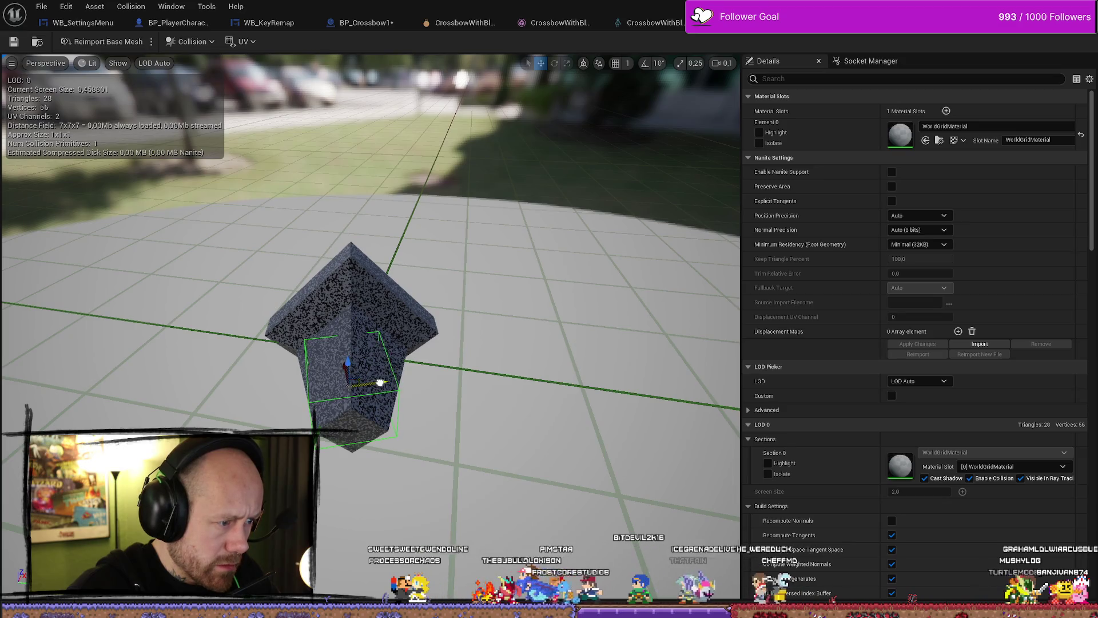
mouse_move(393, 379)
left_mouse_down()
mouse_move(463, 375)
mouse_move(311, 339)
left_mouse_up()
key("e")
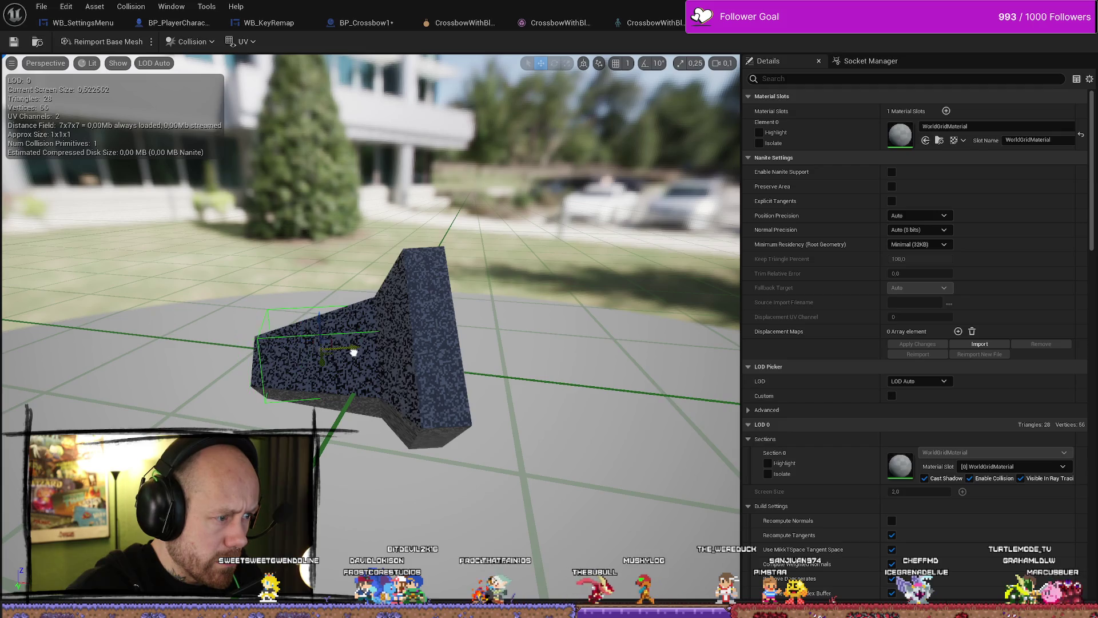
mouse_move(360, 354)
left_mouse_down()
mouse_move(343, 320)
mouse_move(425, 316)
mouse_move(411, 332)
mouse_move(607, 386)
mouse_move(542, 356)
left_mouse_up()
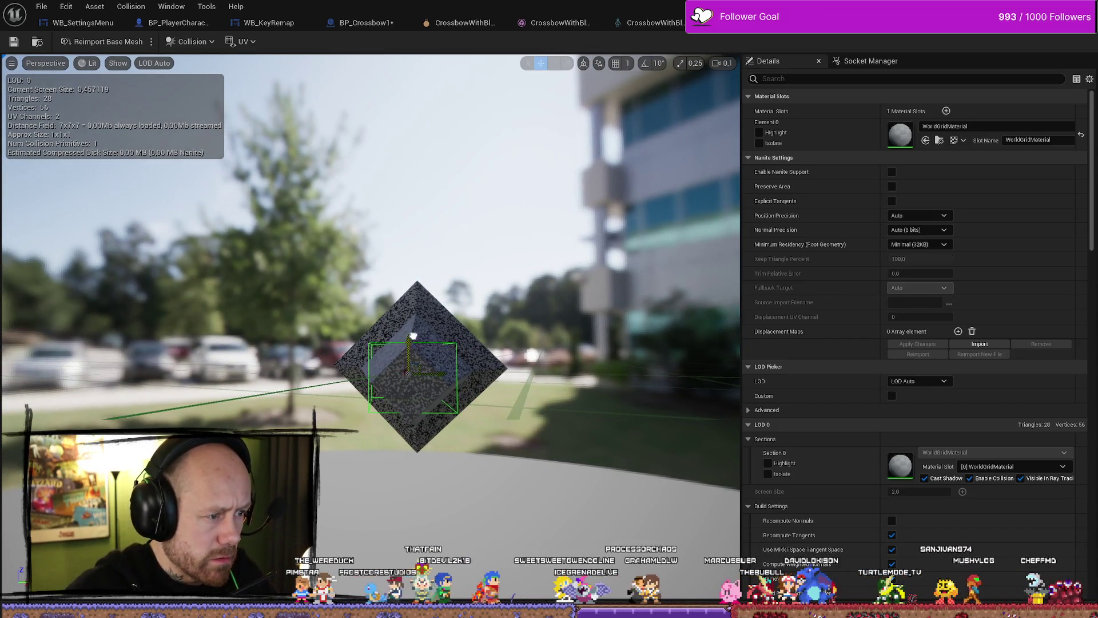
mouse_move(377, 343)
left_mouse_down()
mouse_move(402, 334)
mouse_move(447, 346)
left_mouse_up()
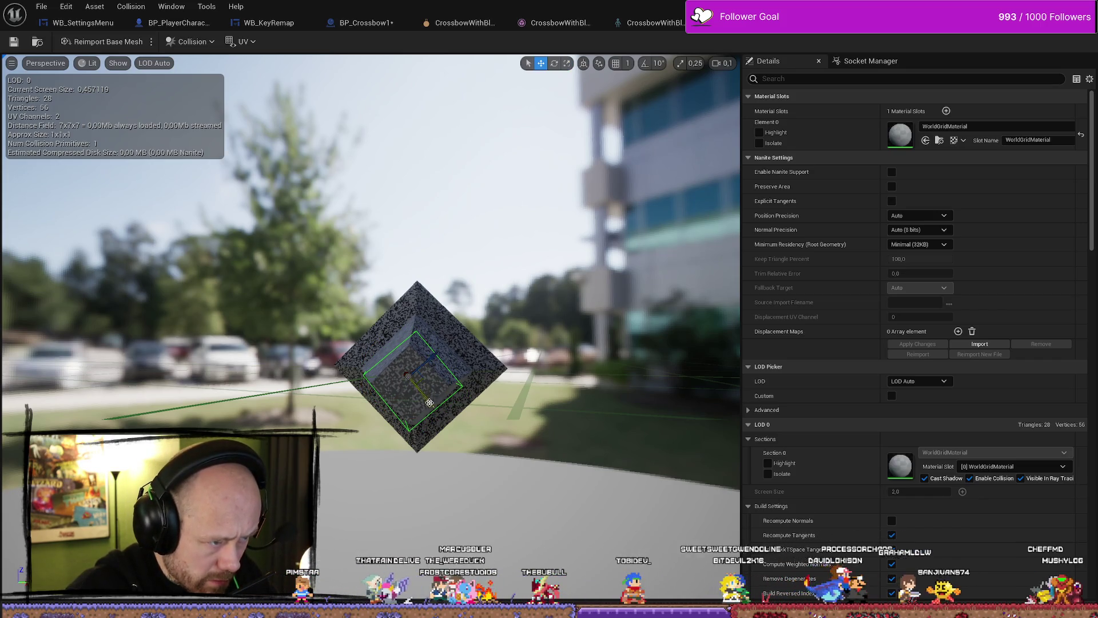
mouse_move(426, 389)
left_mouse_down()
mouse_move(431, 353)
mouse_move(607, 370)
left_mouse_up()
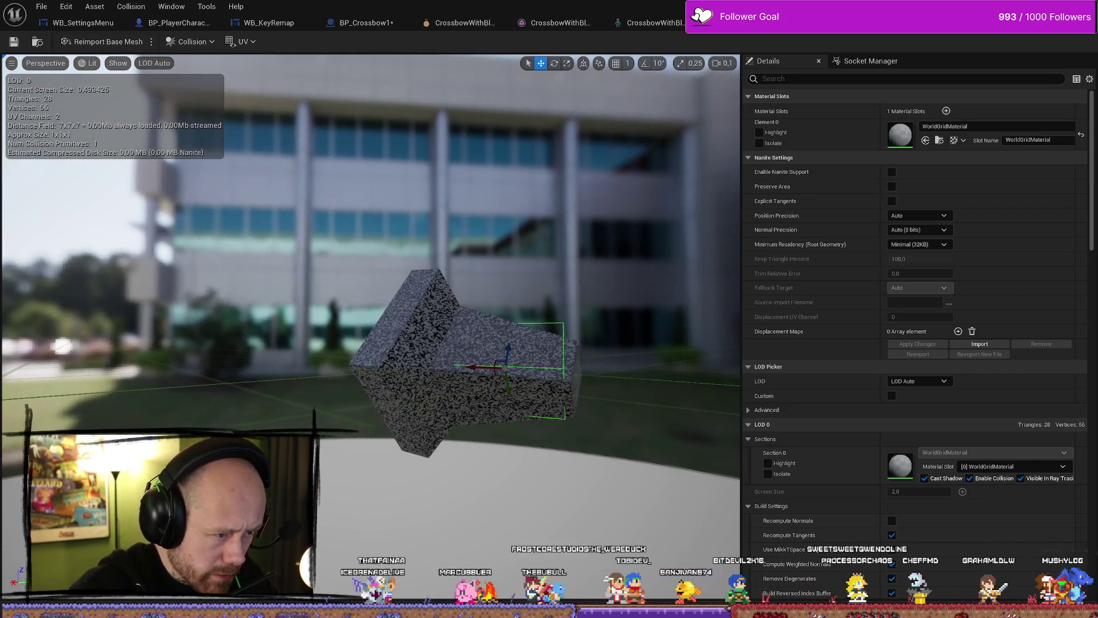
left_click(43, 7)
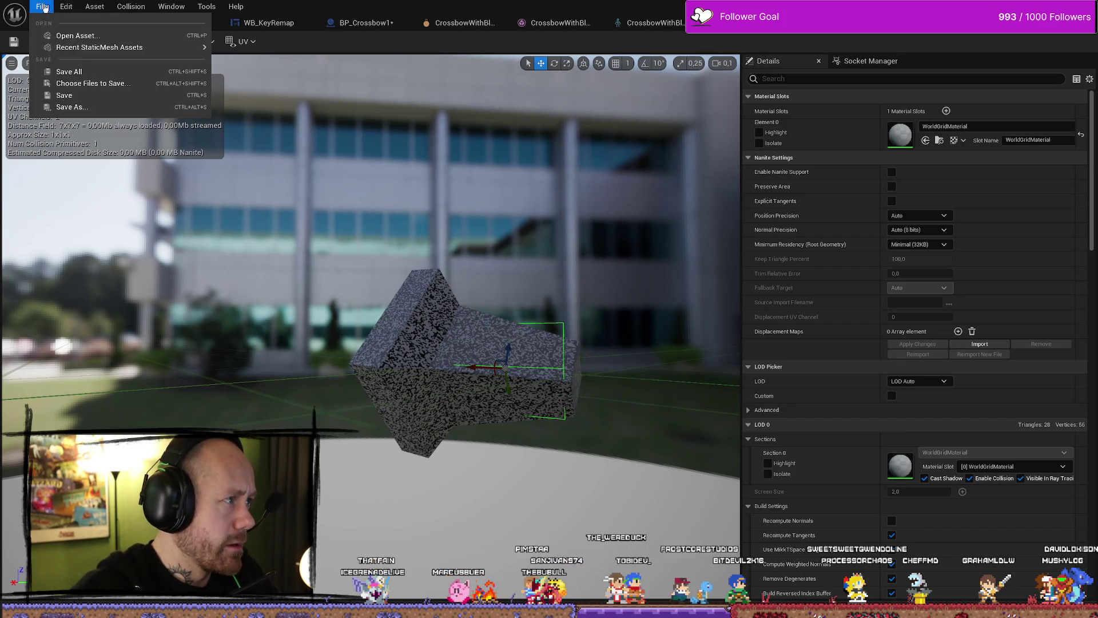
Save all assets and start a Play session in the village level editor
left_click(69, 72)
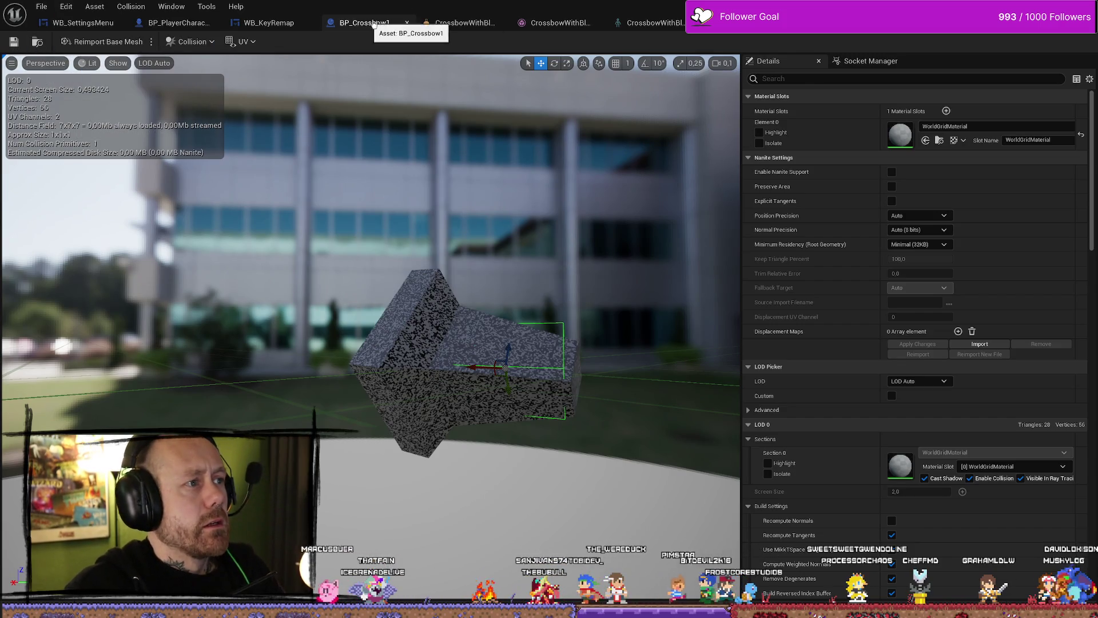
left_click(70, 9)
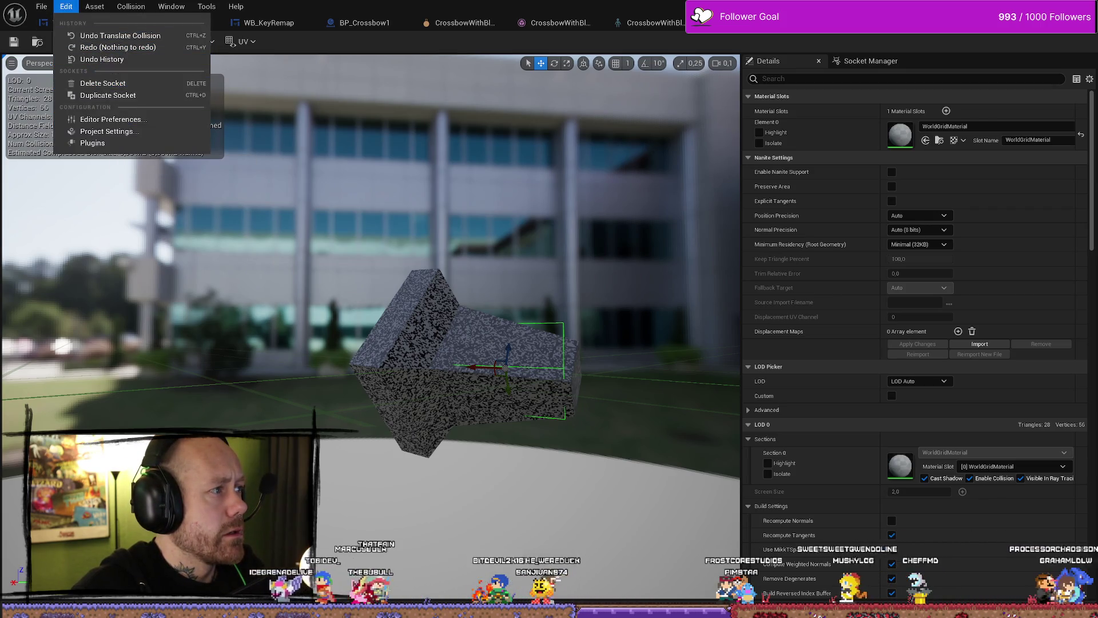
key("alt+Tab")
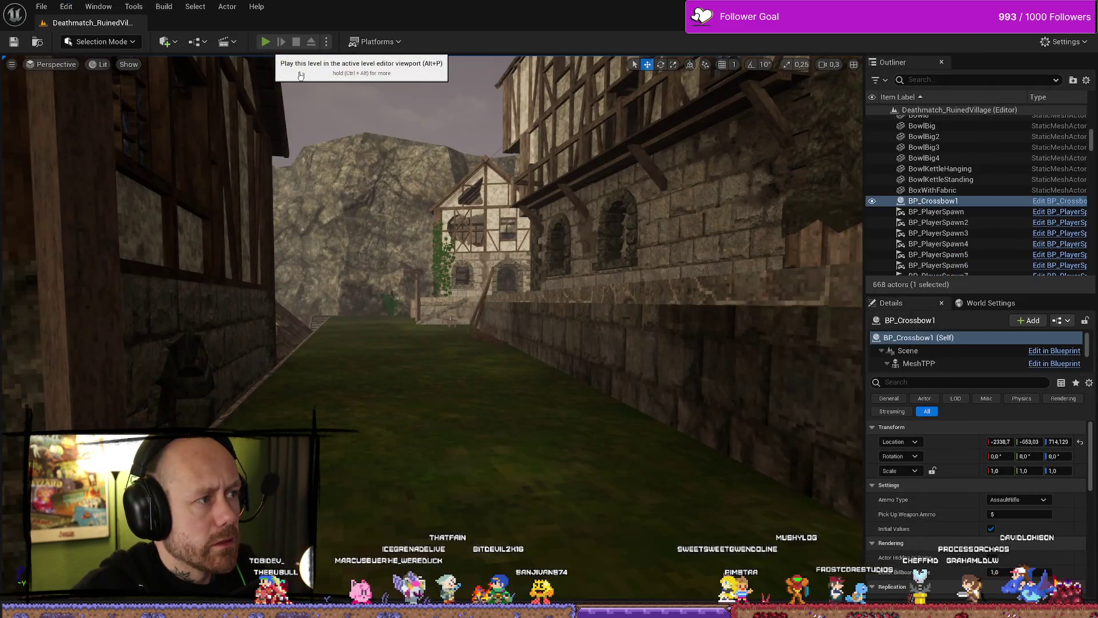
left_click(265, 42)
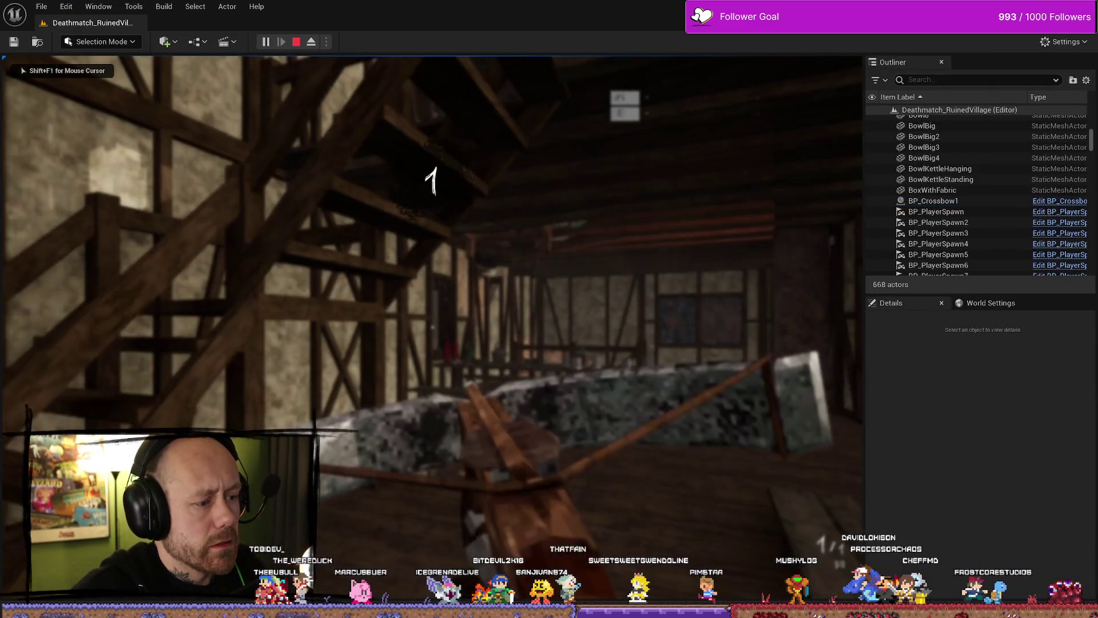
Walk forward to test the crossbow charm, stop play, and show the WeaponCharms folder
key("w")
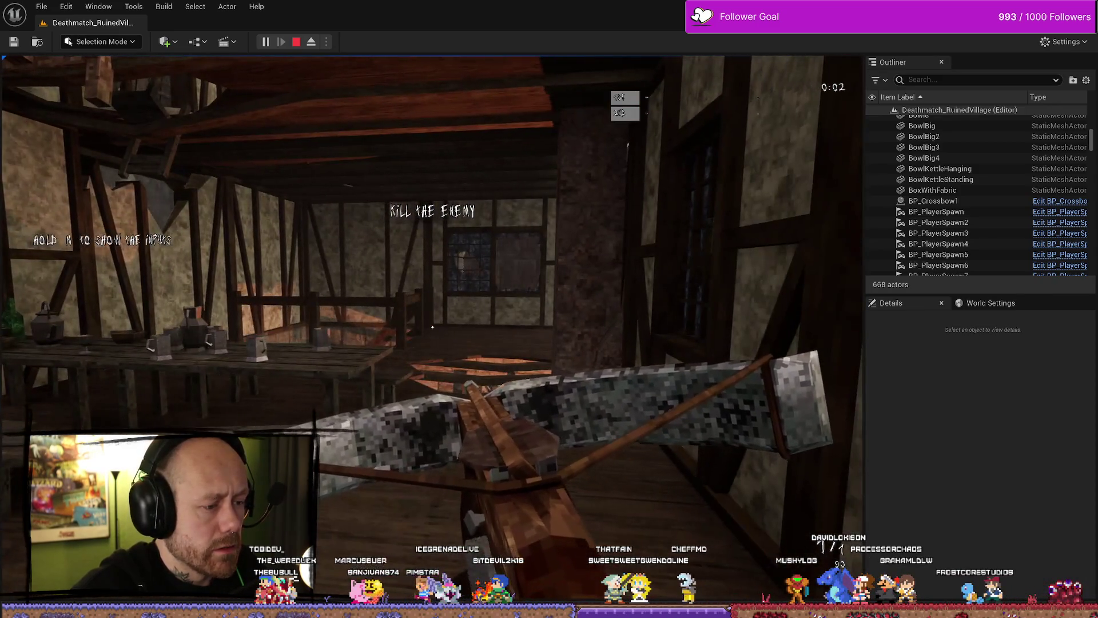
key("Escape")
key("ctrl+space")
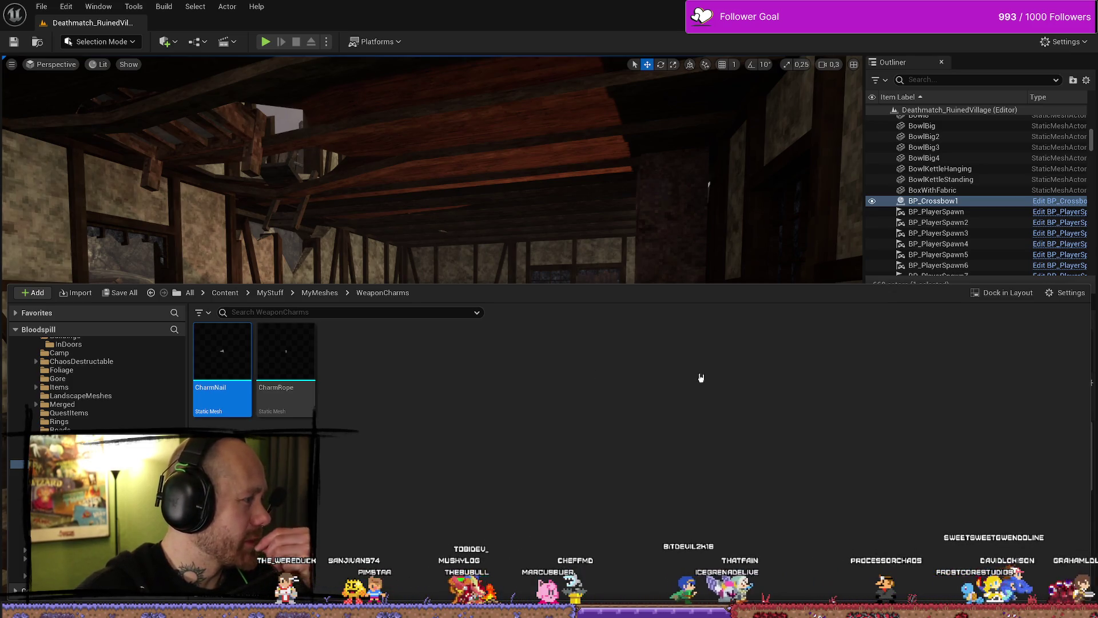
left_click(599, 417)
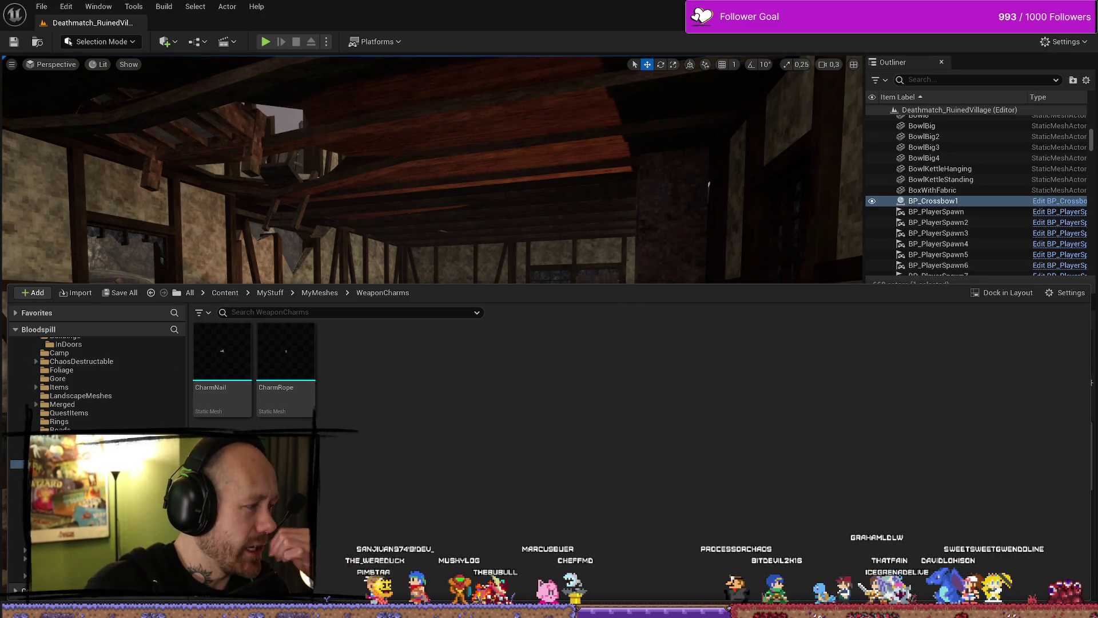
Go back to BP_Crossbow1 and select its PhysicsConstraint component
key("alt+Tab")
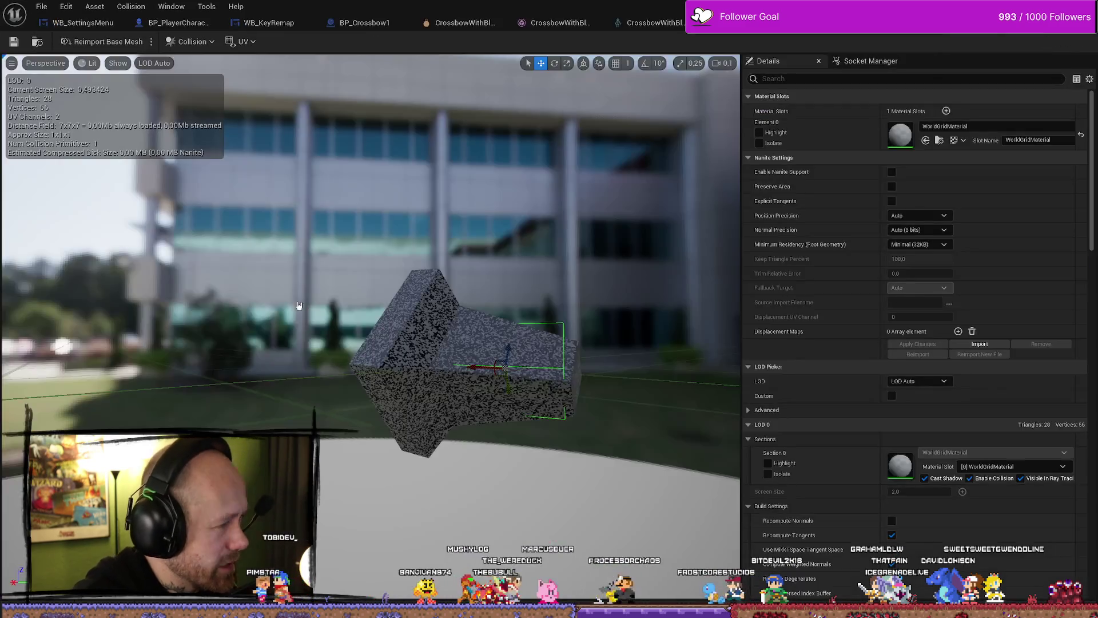
left_click(560, 24)
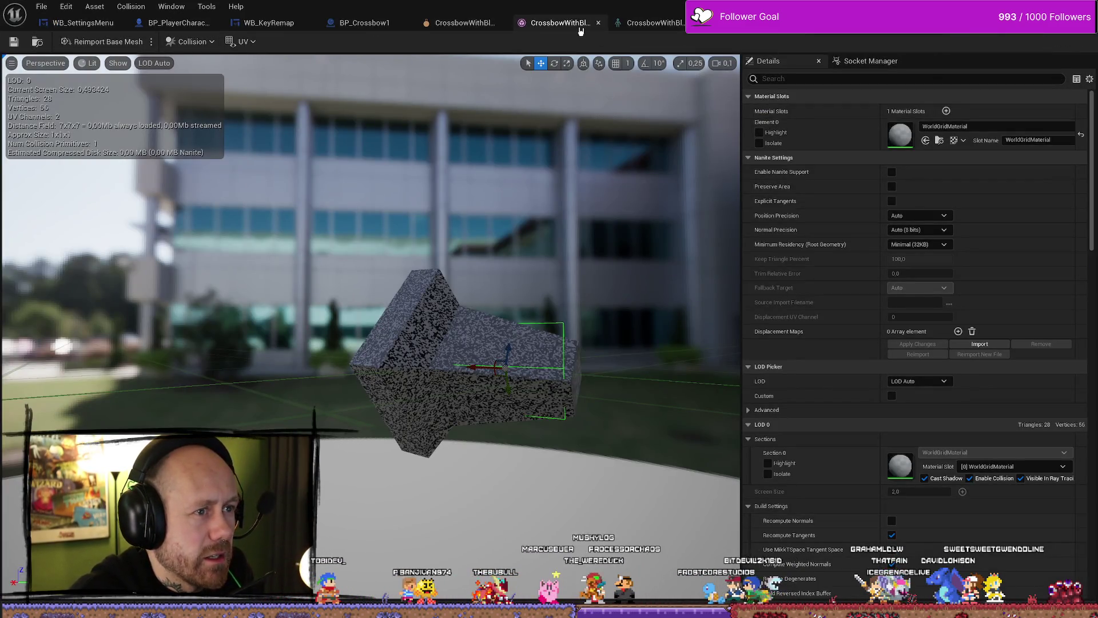
left_click(364, 23)
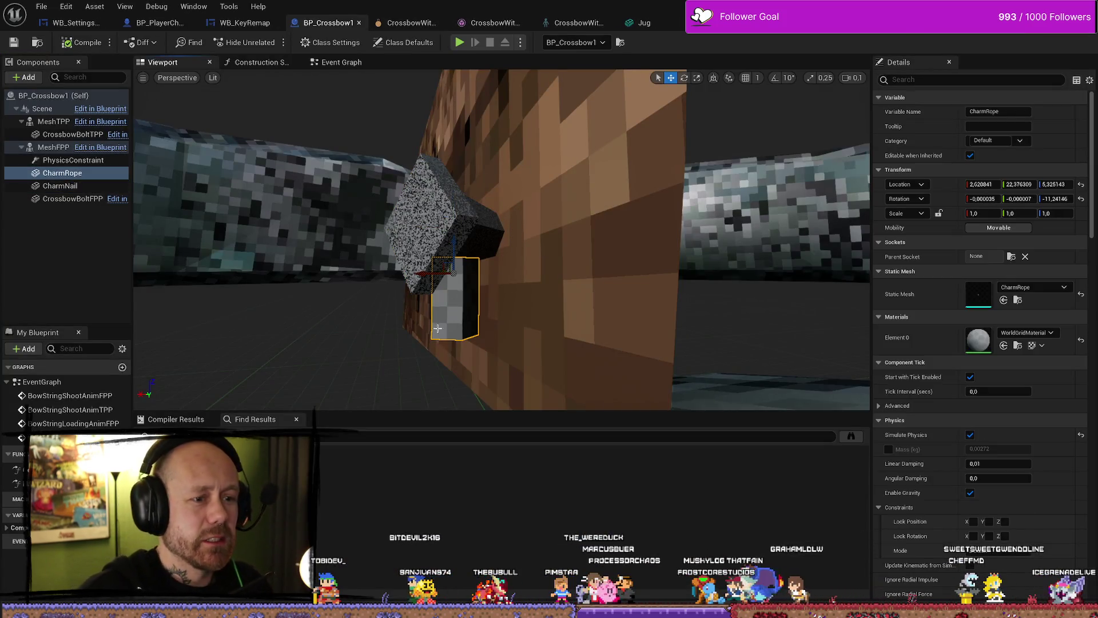
left_click(89, 162)
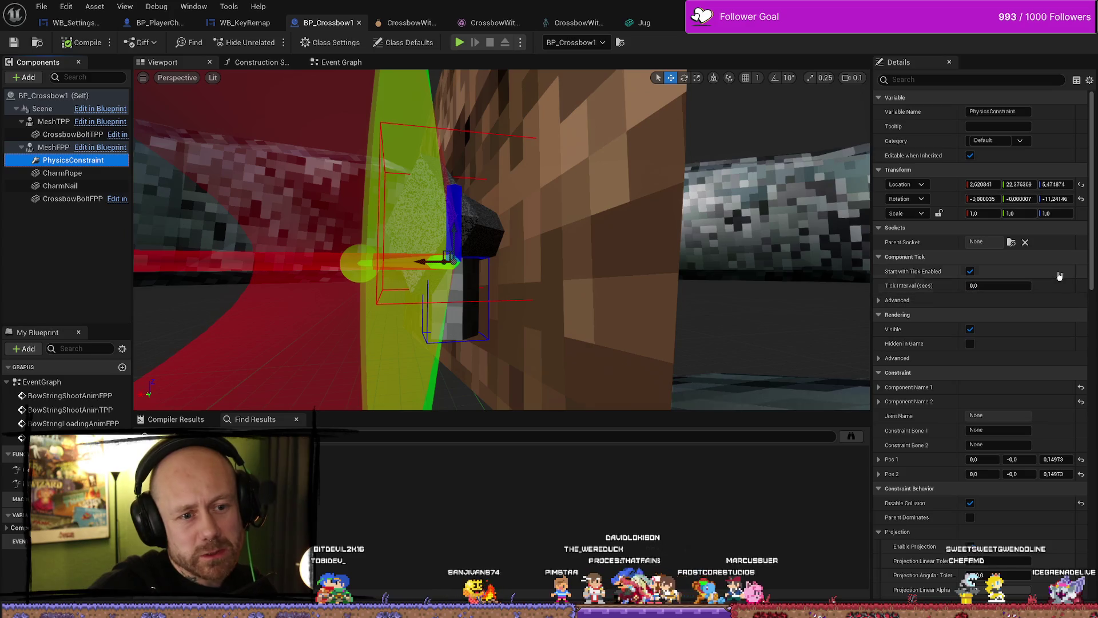
Set the constraint's angular limits to Swing 1 70, Swing 2 30 and Twist 68 degrees
scroll(1008, 398, "down", 5)
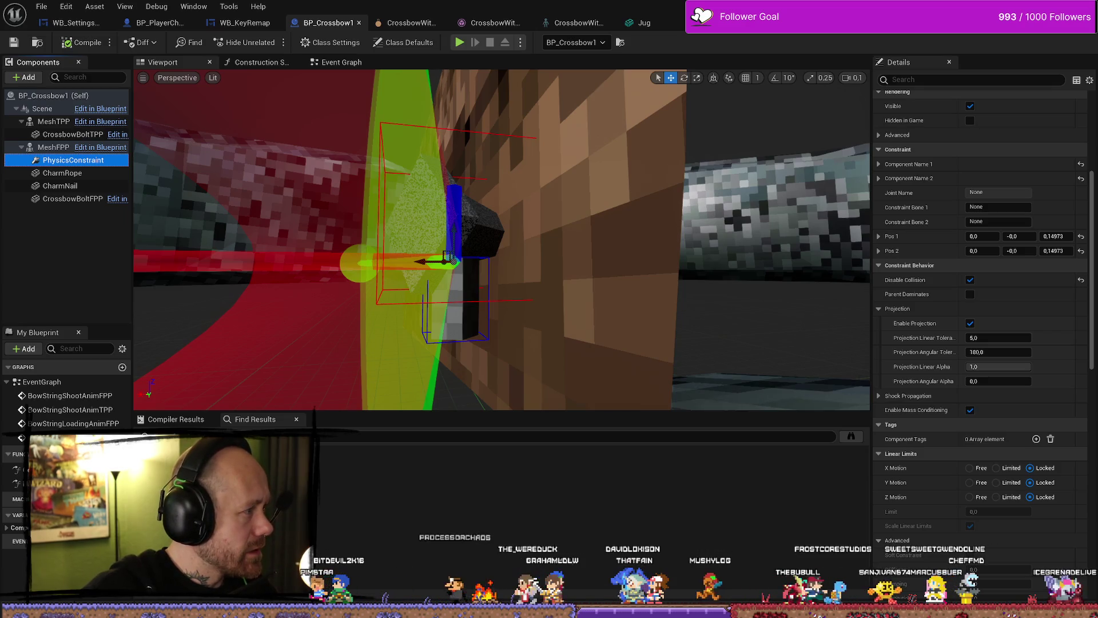
scroll(1028, 181, "up", 5)
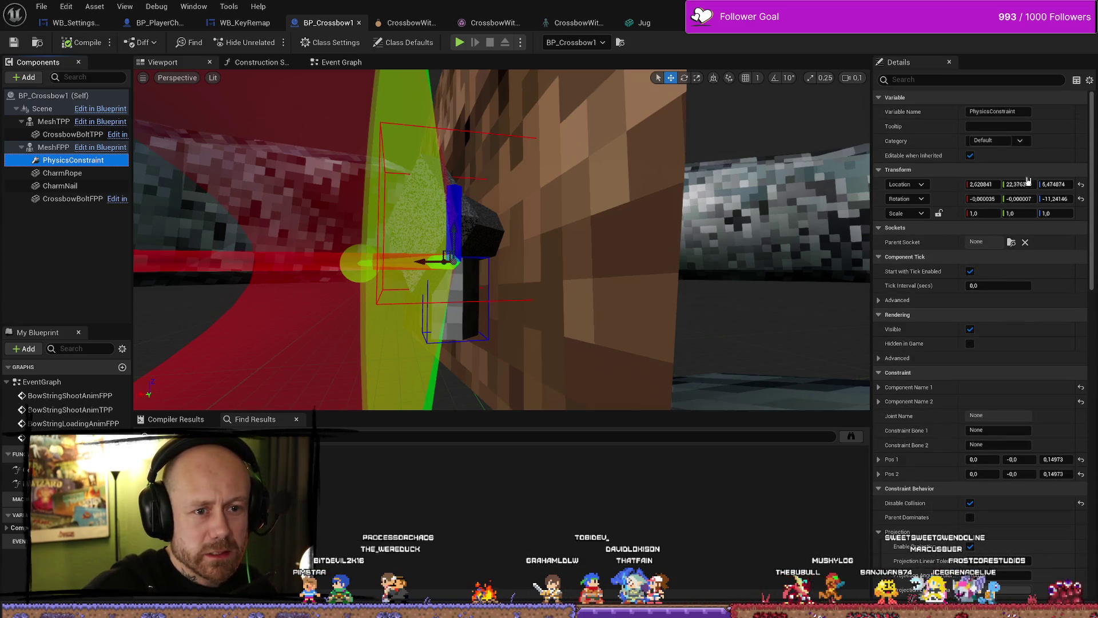
scroll(1007, 257, "down", 4)
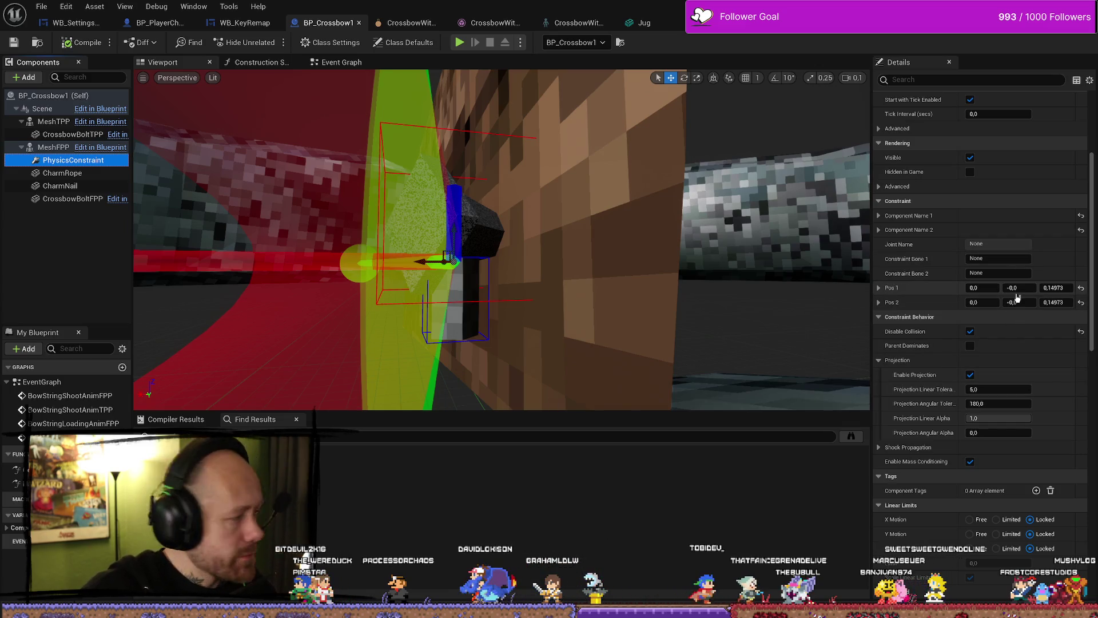
left_click(1018, 297)
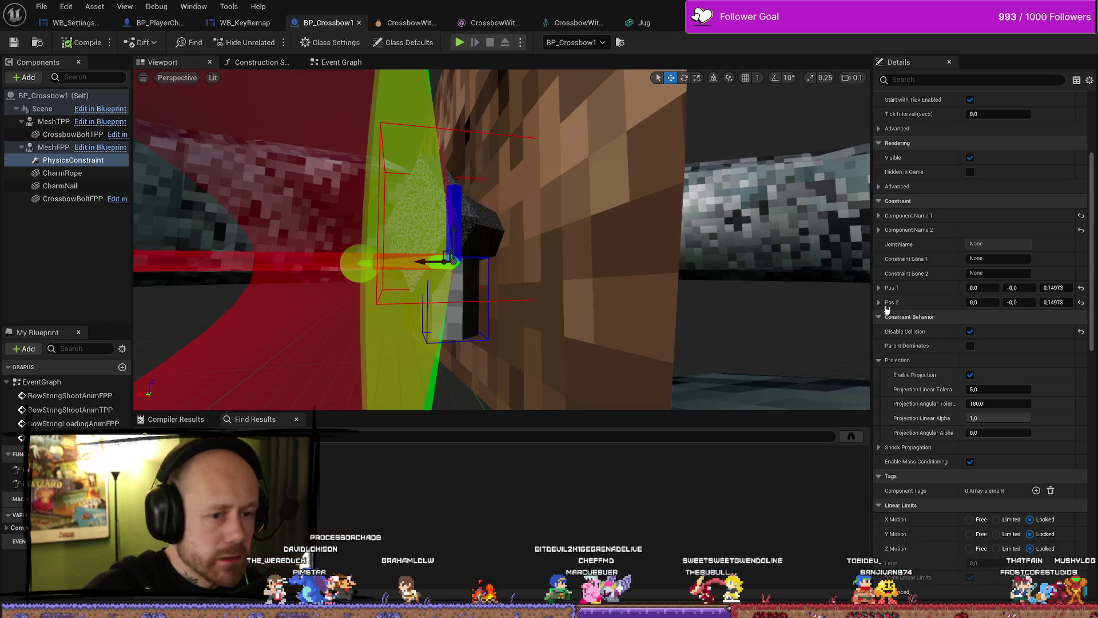
scroll(888, 309, "down", 5)
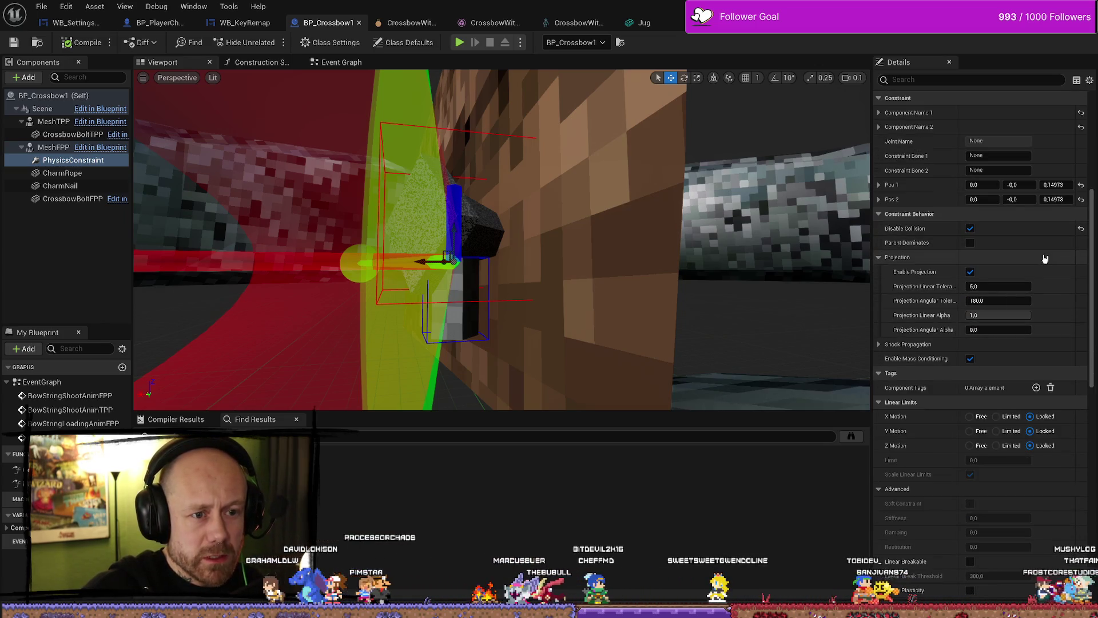
scroll(1044, 258, "down", 1)
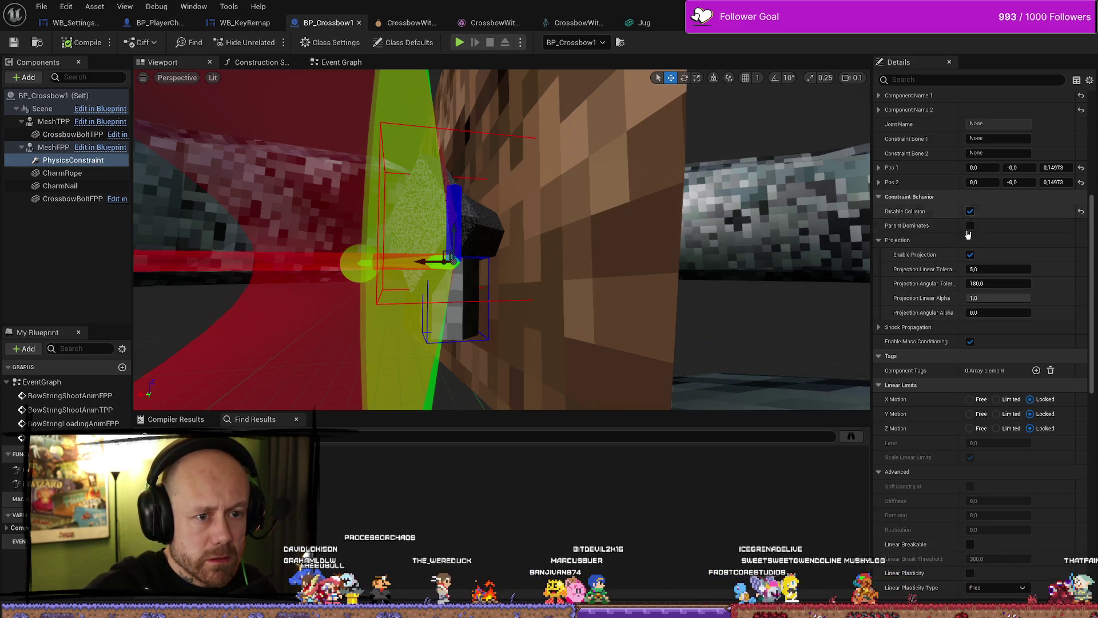
scroll(1017, 259, "down", 2)
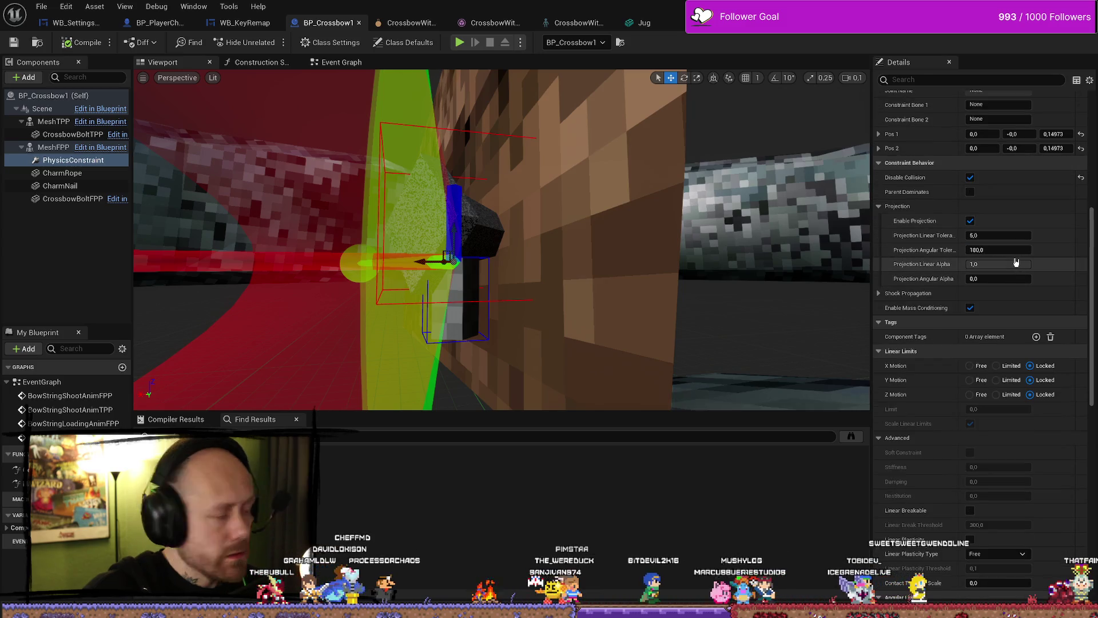
scroll(1017, 261, "down", 7)
scroll(1016, 261, "down", 1)
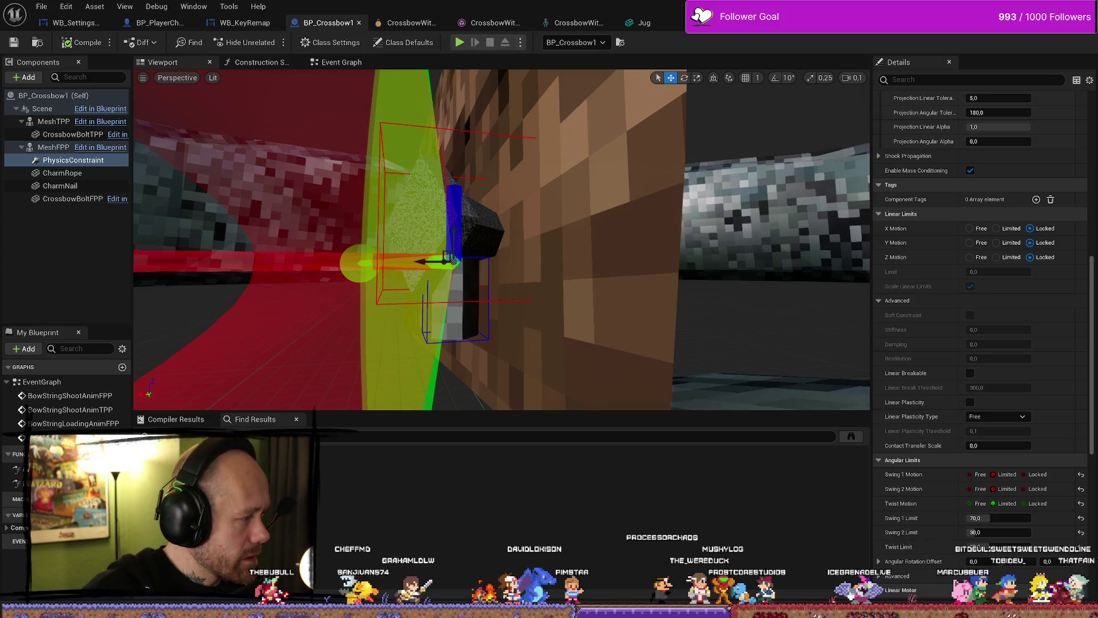
scroll(1035, 360, "down", 9)
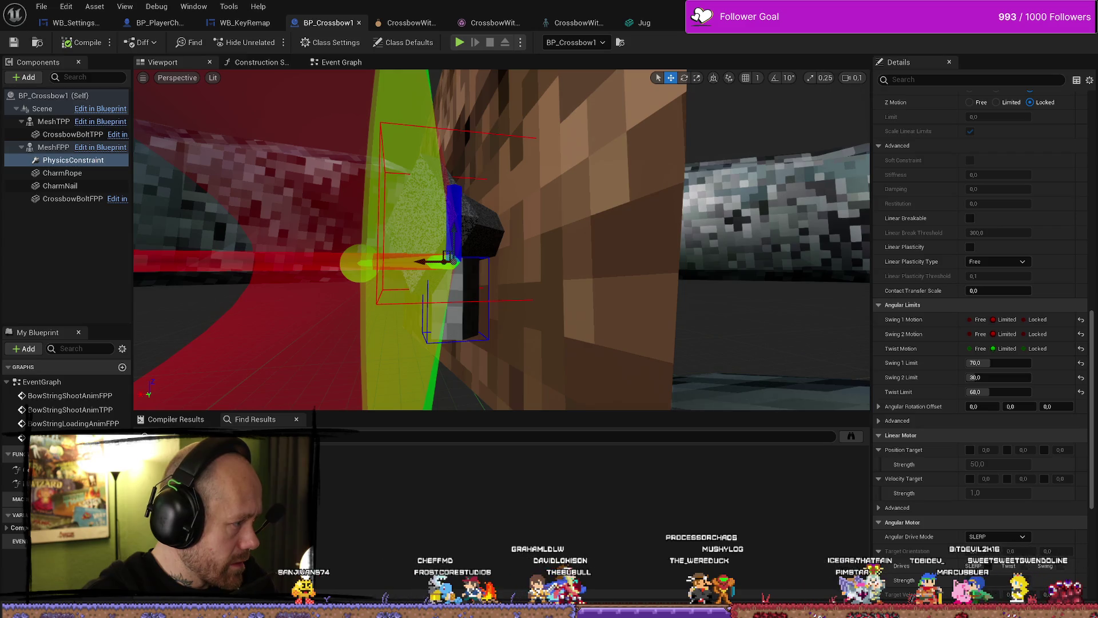
Enable SLERP target orientation at strength 20 and SLERP target velocity at strength 2
scroll(1050, 391, "down", 8)
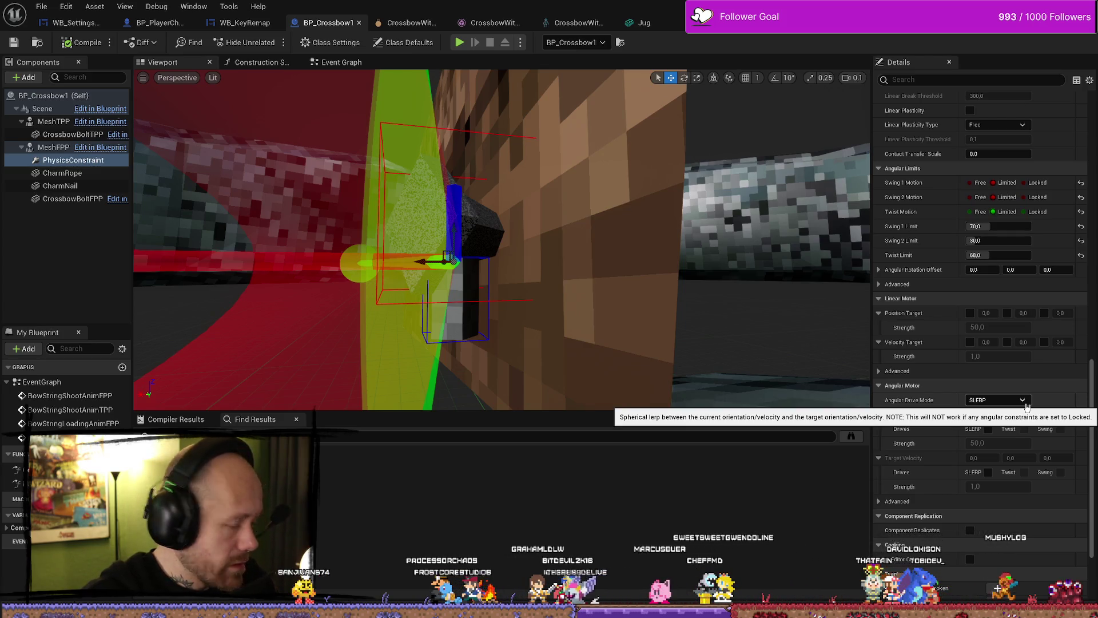
left_click(988, 429)
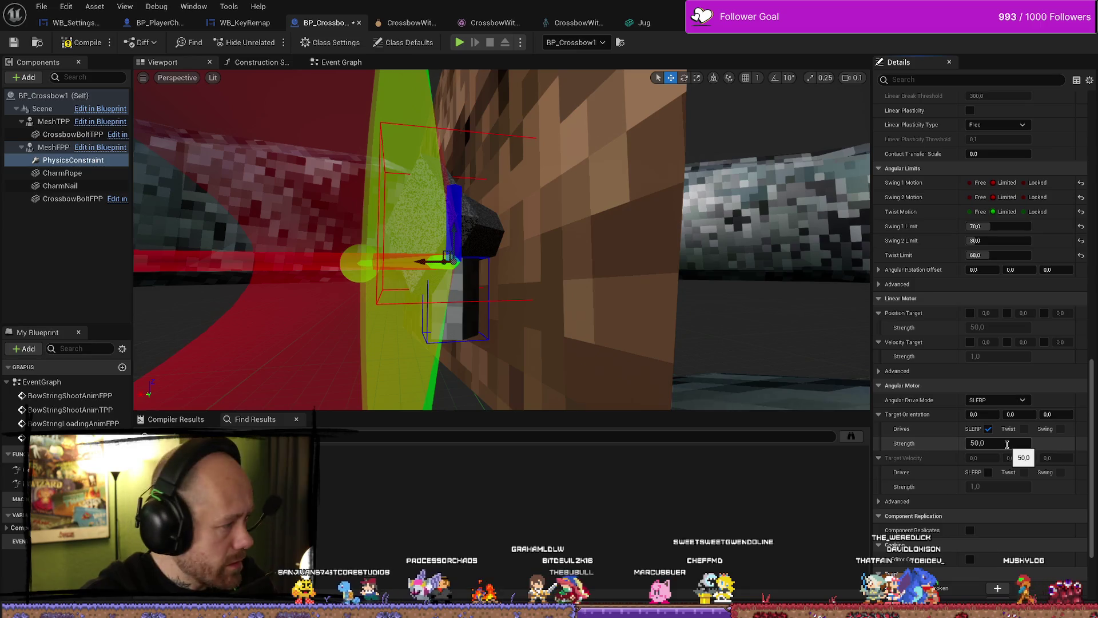
left_click(1007, 444)
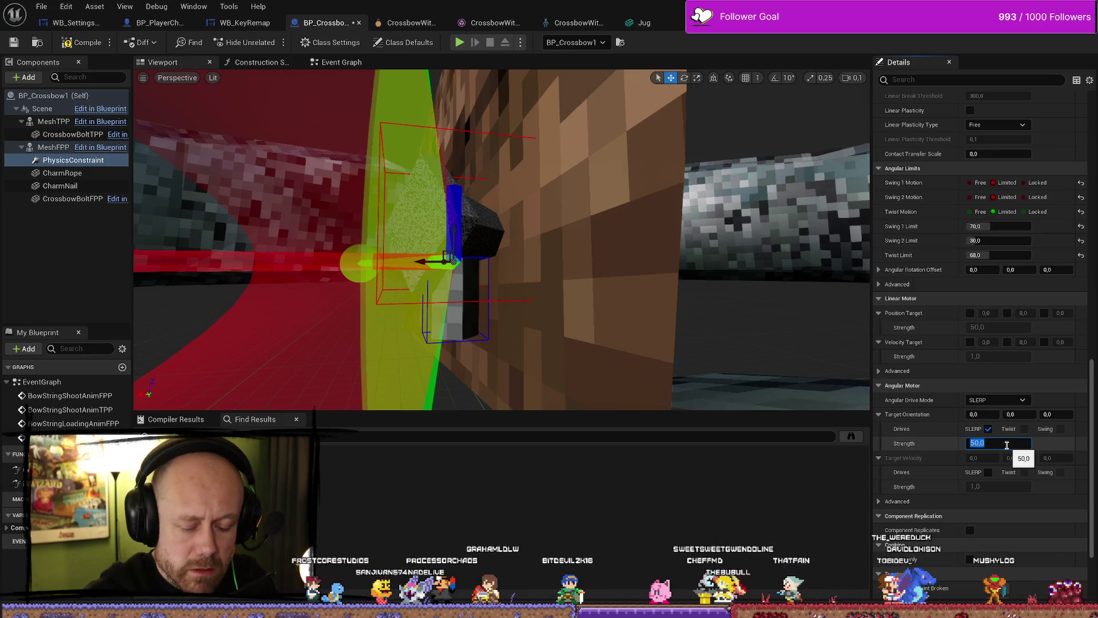
type("20")
key("Return")
left_click(988, 472)
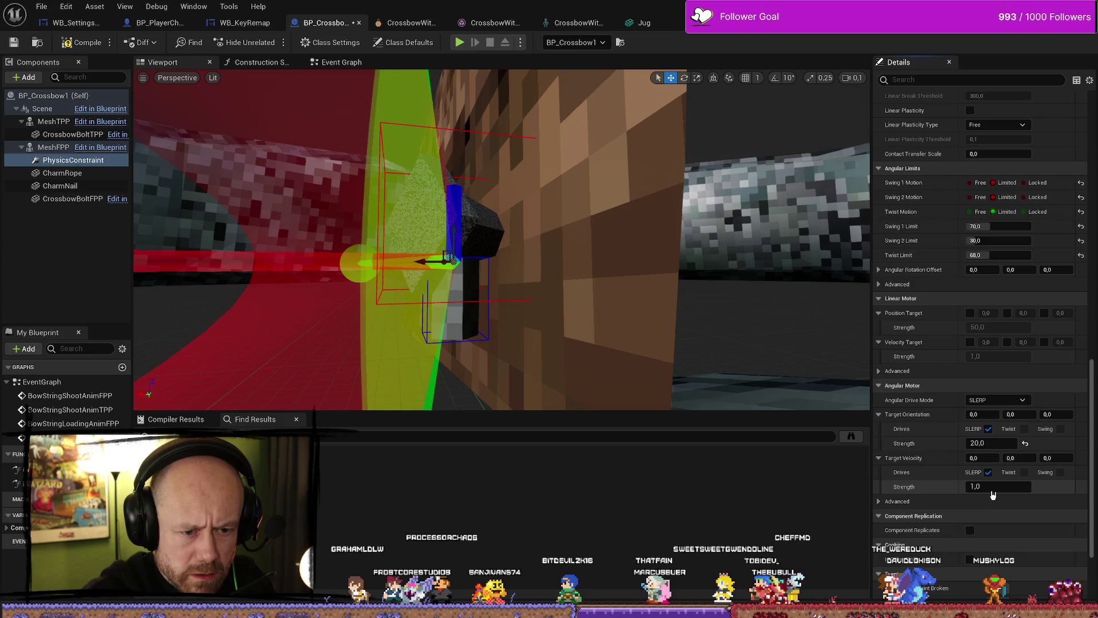
left_click(993, 487)
type("2")
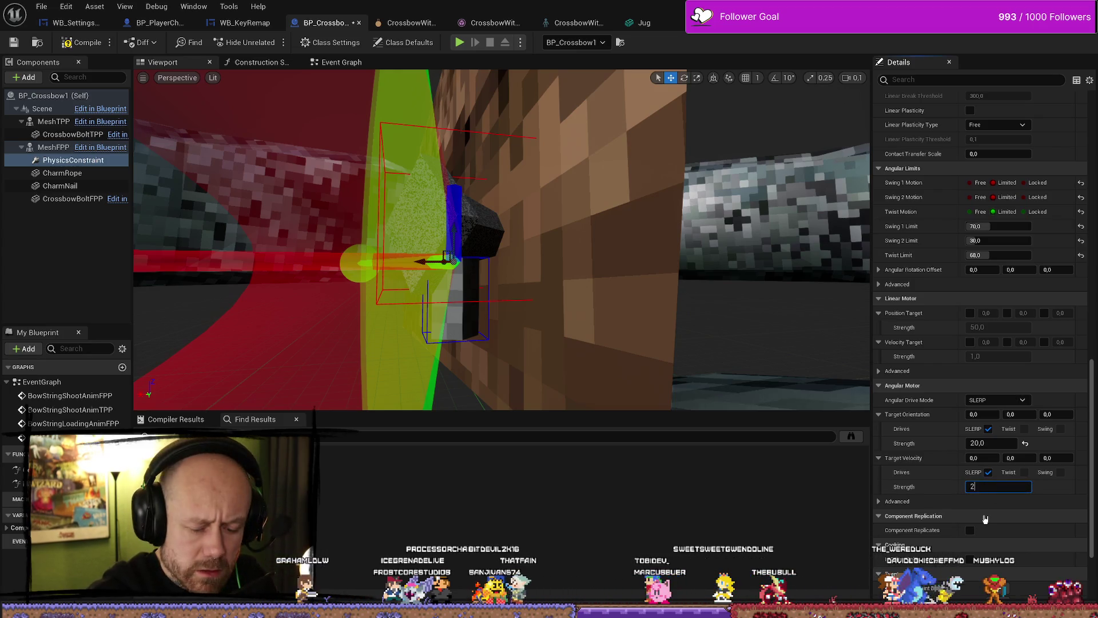
key("Return")
Compile BP_Crossbow1, check the CharmRope and CharmNail meshes, and start a level play-test
scroll(944, 477, "down", 3)
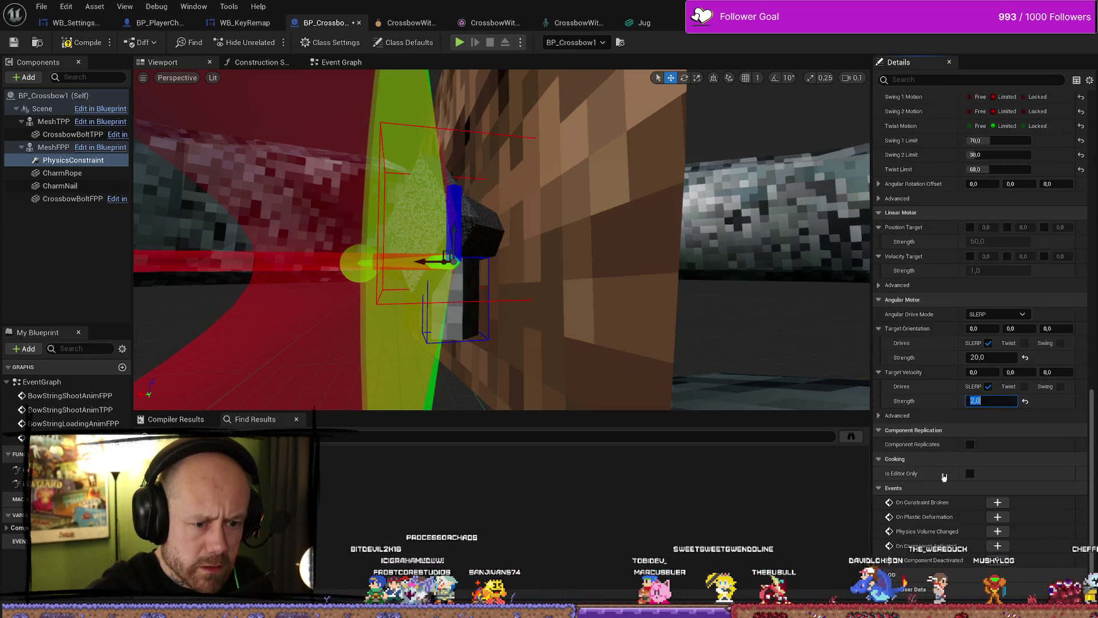
scroll(944, 477, "down", 1)
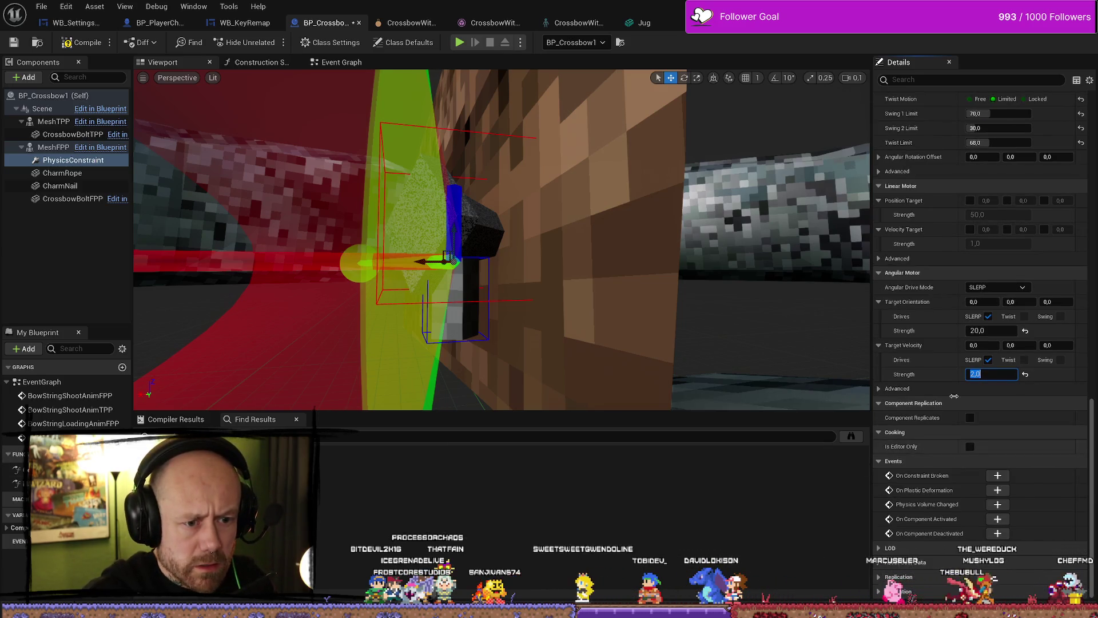
left_click(881, 389)
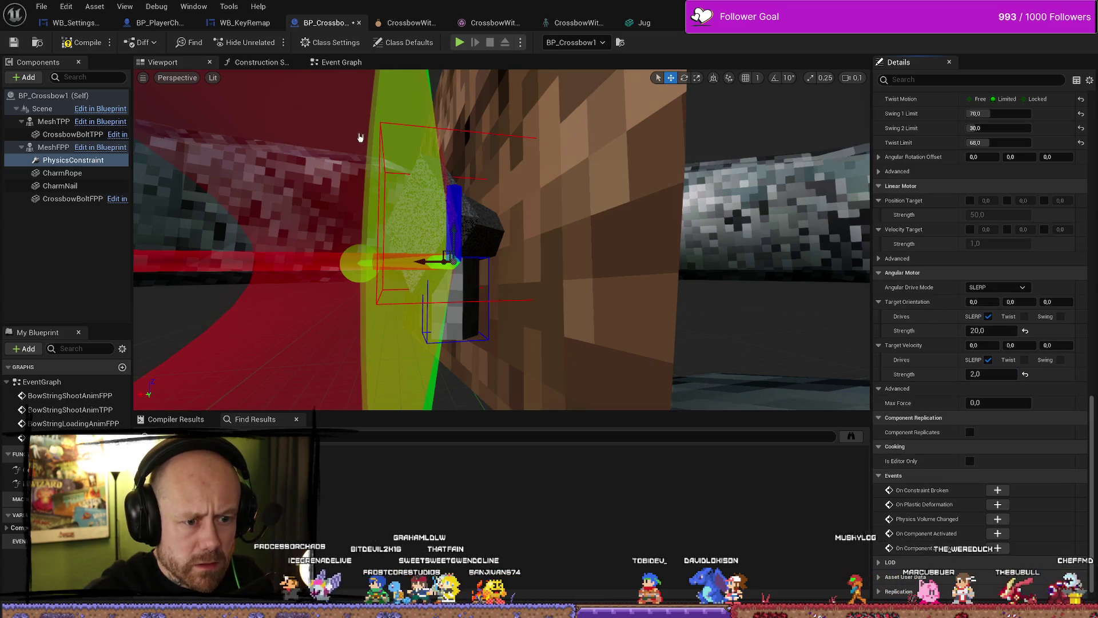
left_click(88, 42)
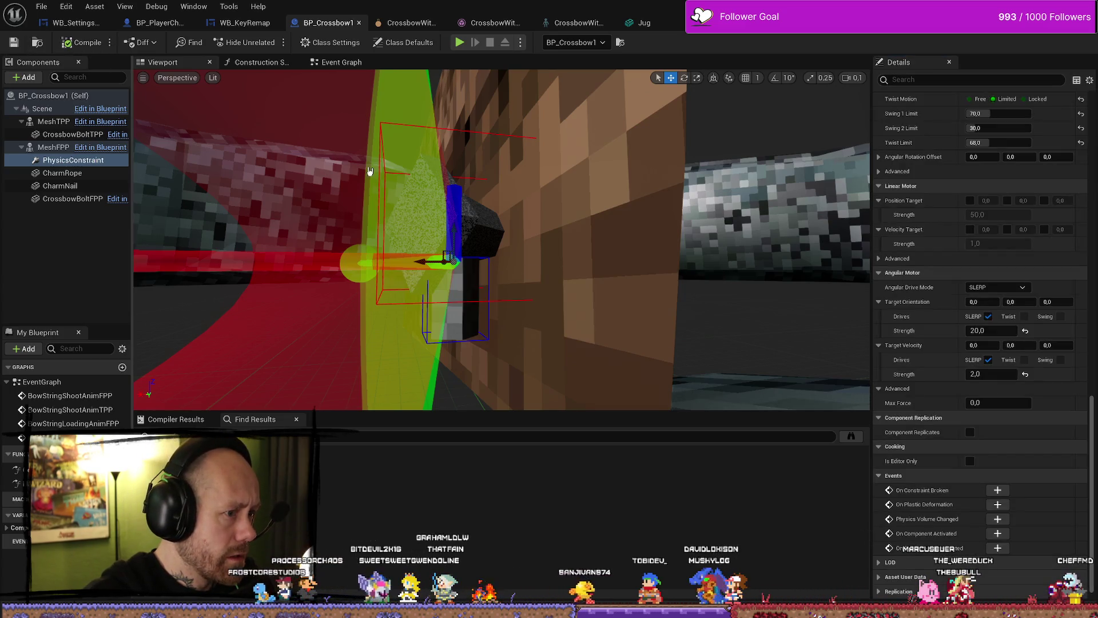
left_click(472, 297)
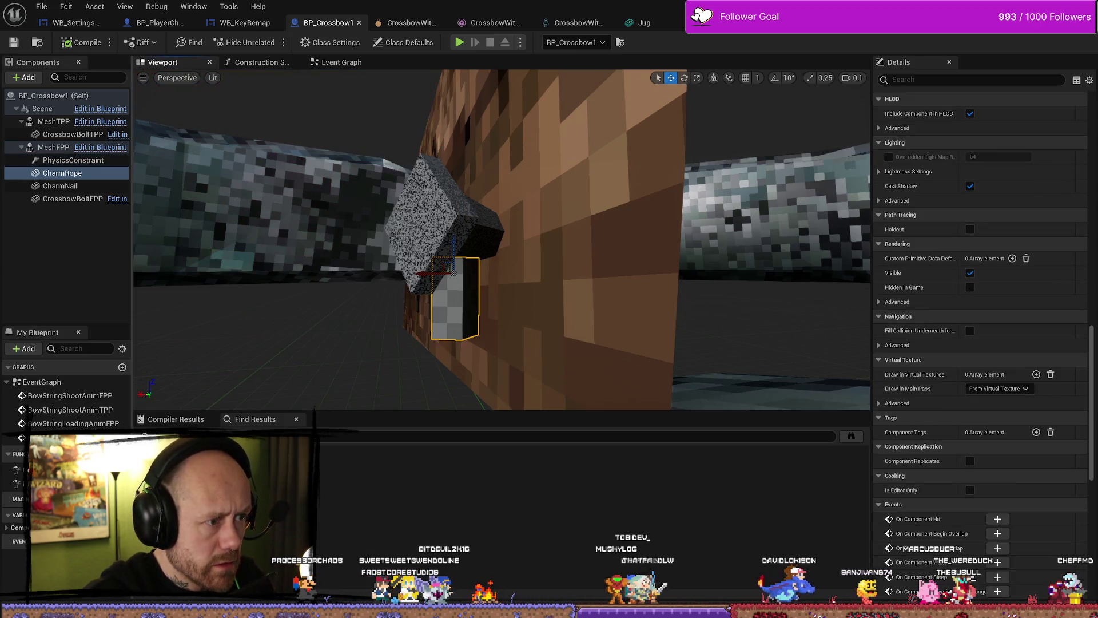
left_click(451, 213)
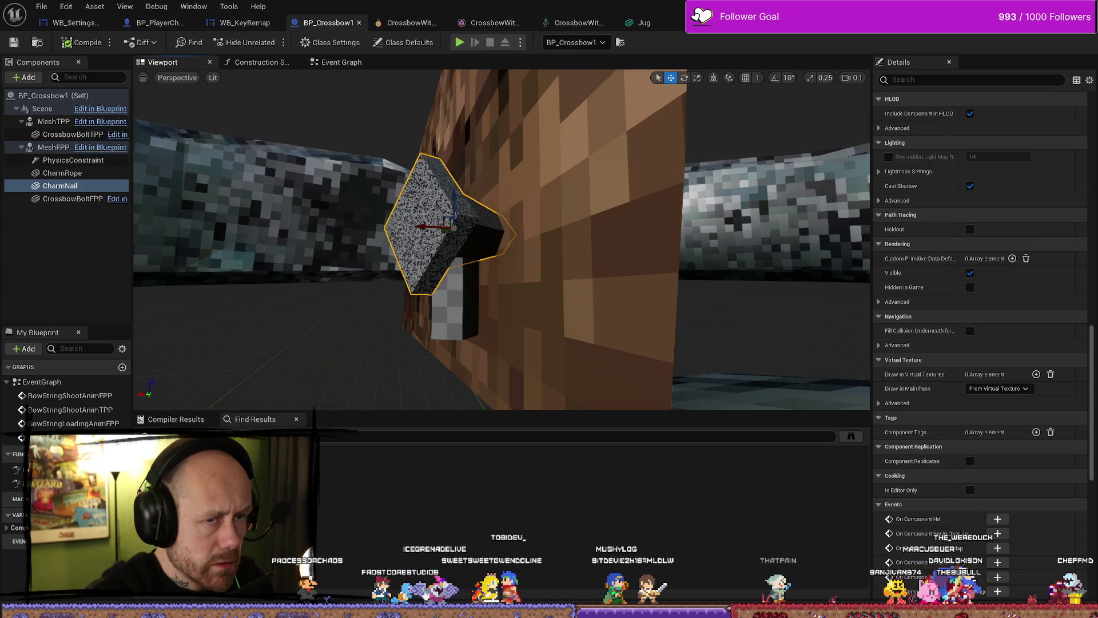
key("alt+Tab")
left_click(265, 43)
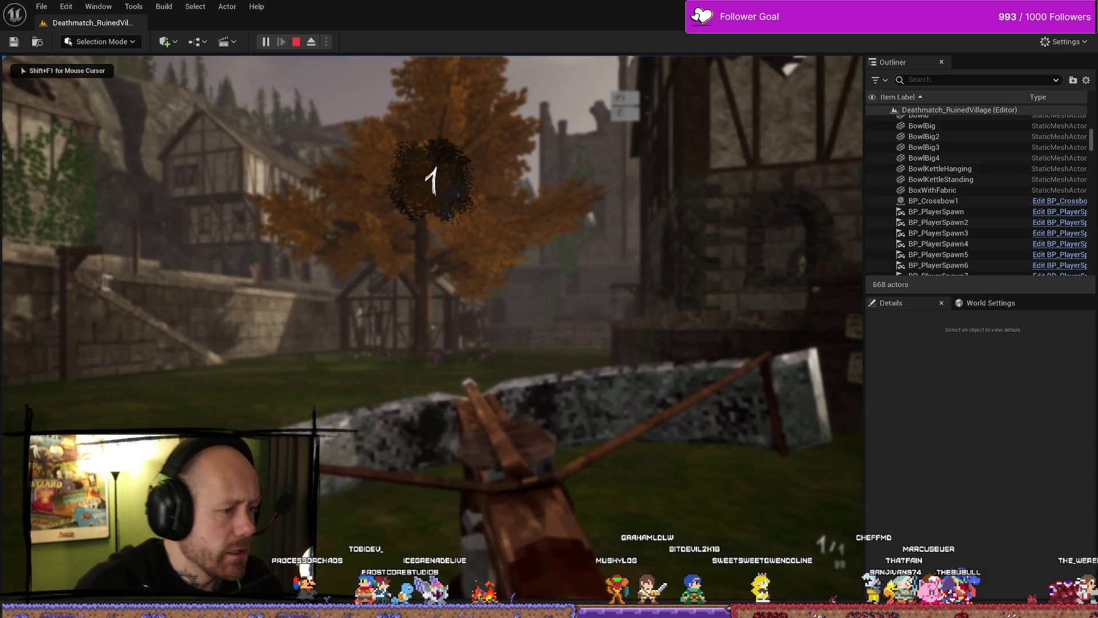
Walk the player around the courtyard toward the tree and castle stairs, then stop play
key("w")
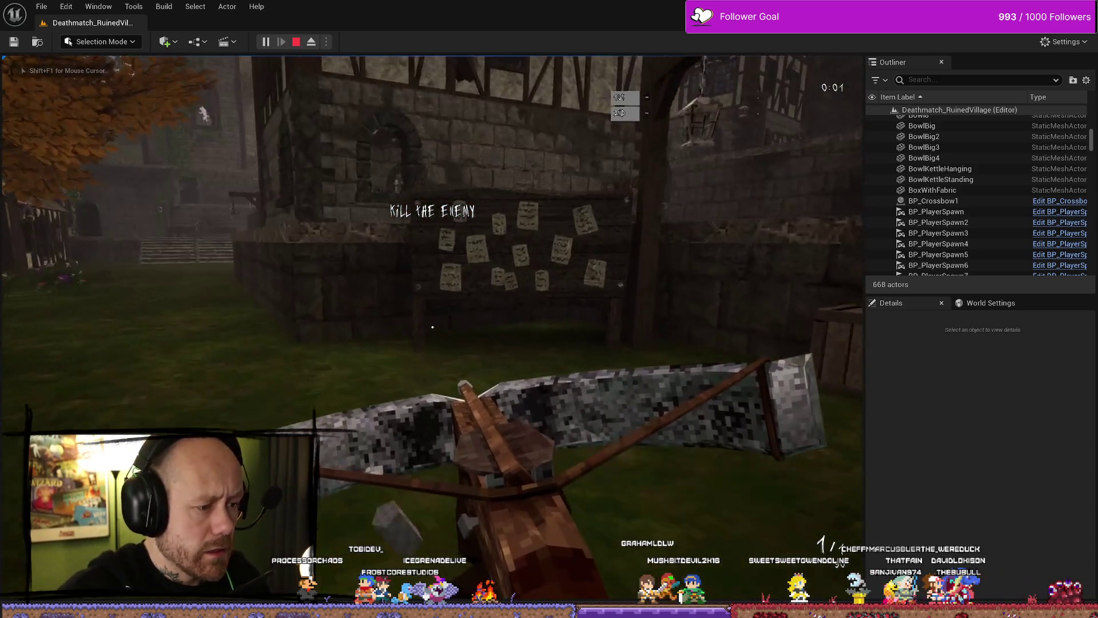
key("w")
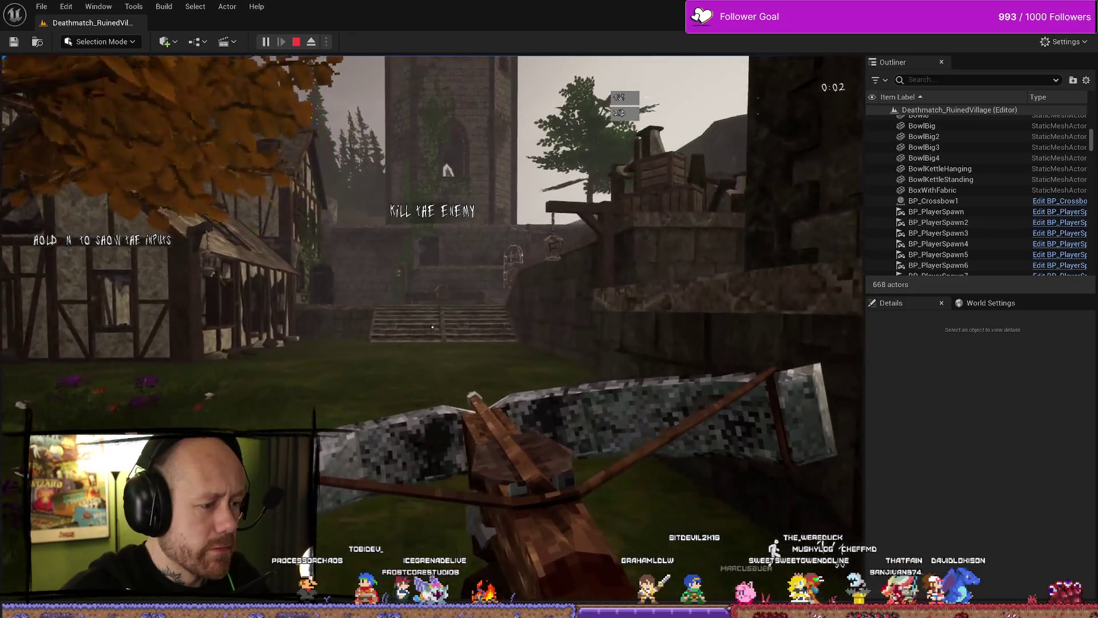
key("w")
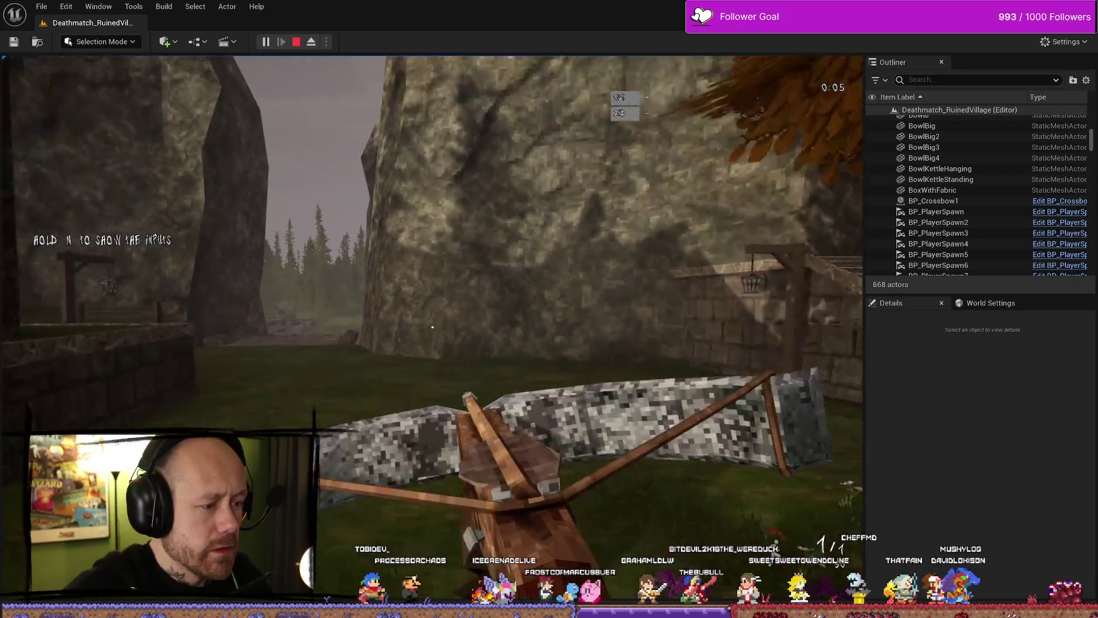
key("w")
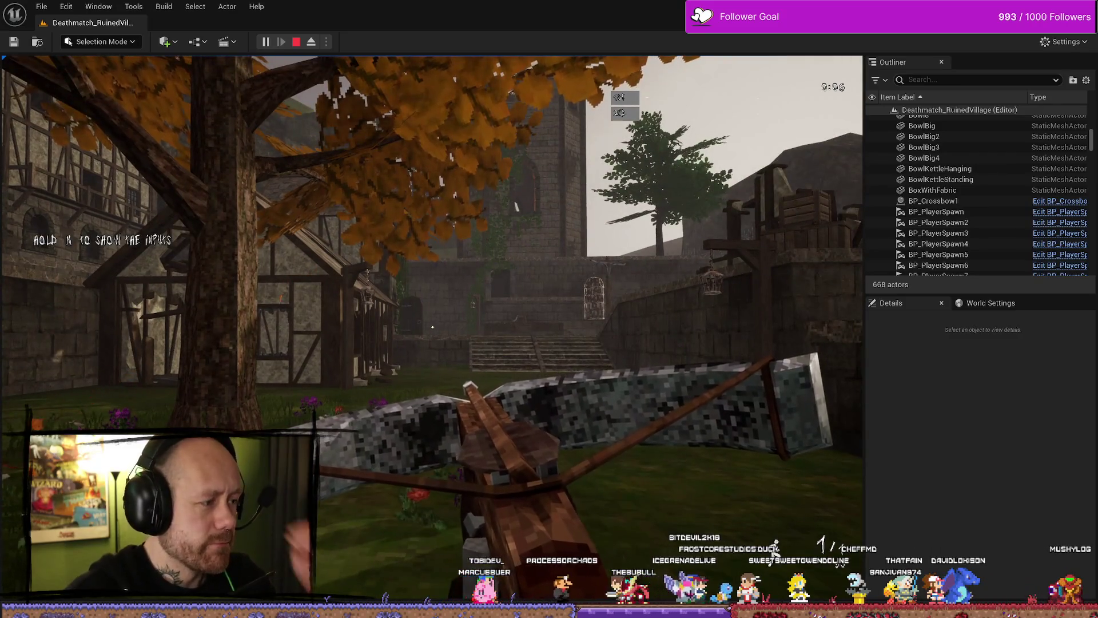
key("Escape")
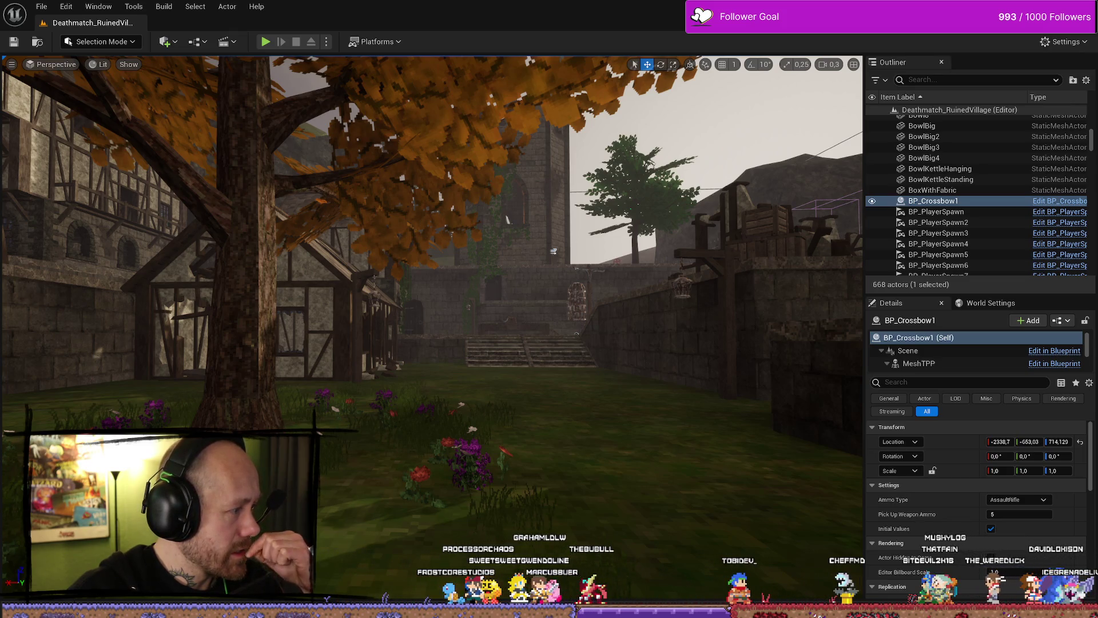
Reopen BP_Crossbow1, inspect CharmRope's Physics details, and restore the window over the level
key("ctrl+e")
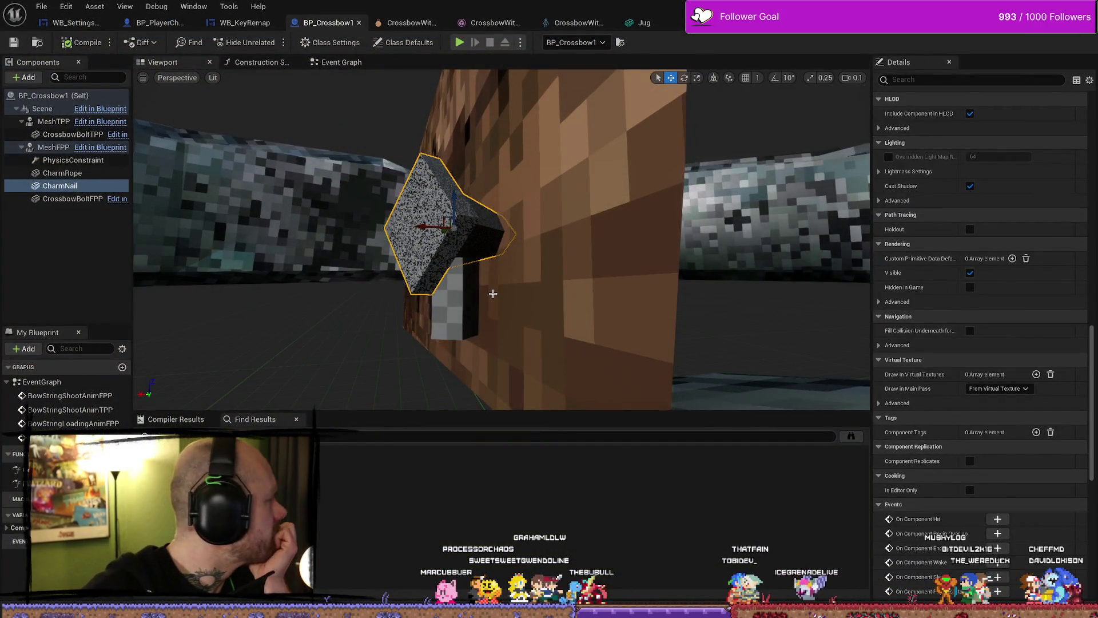
left_click(471, 302)
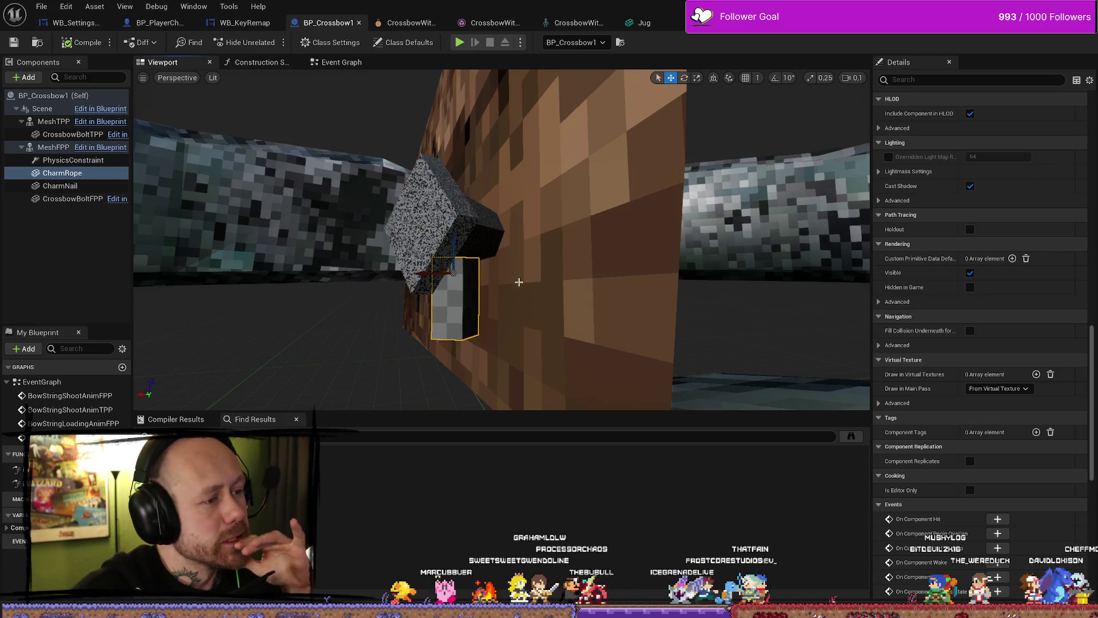
scroll(944, 285, "up", 10)
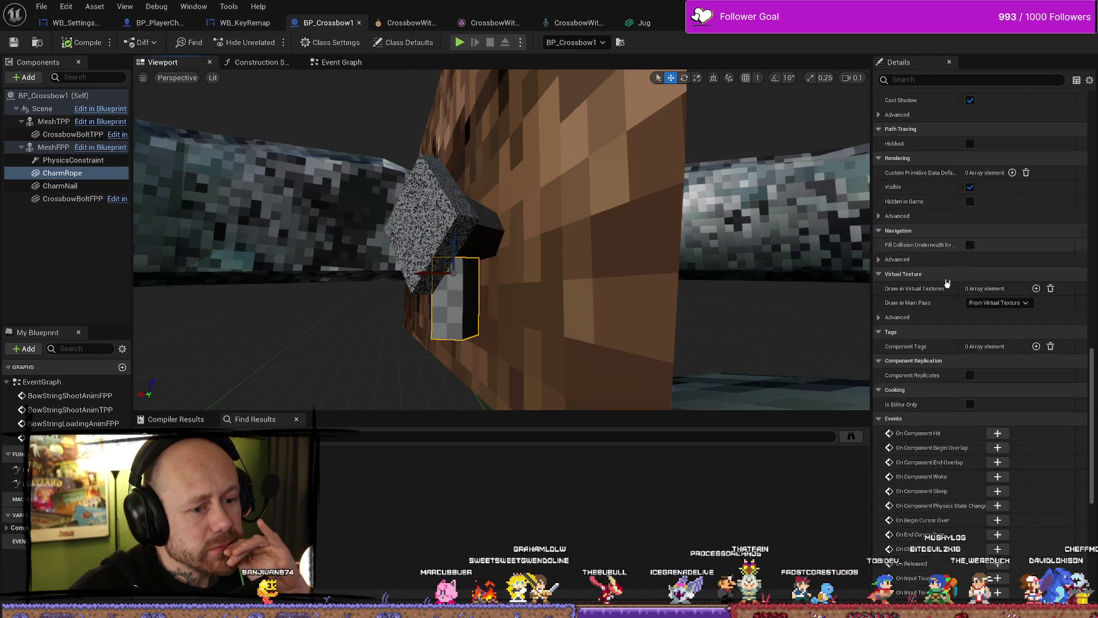
scroll(949, 279, "up", 15)
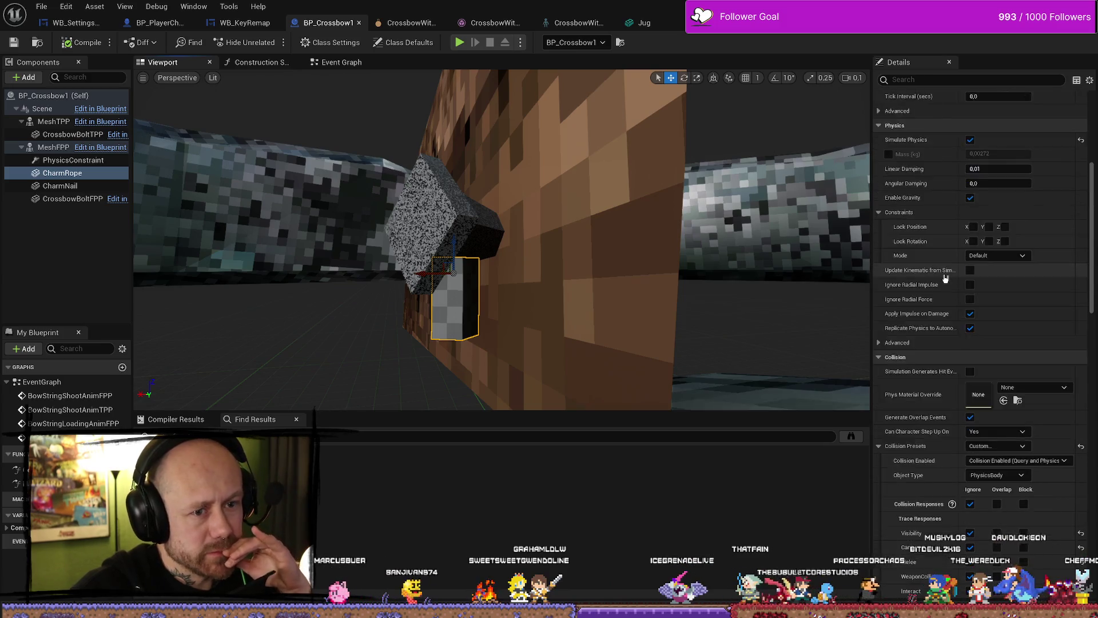
scroll(948, 275, "down", 3)
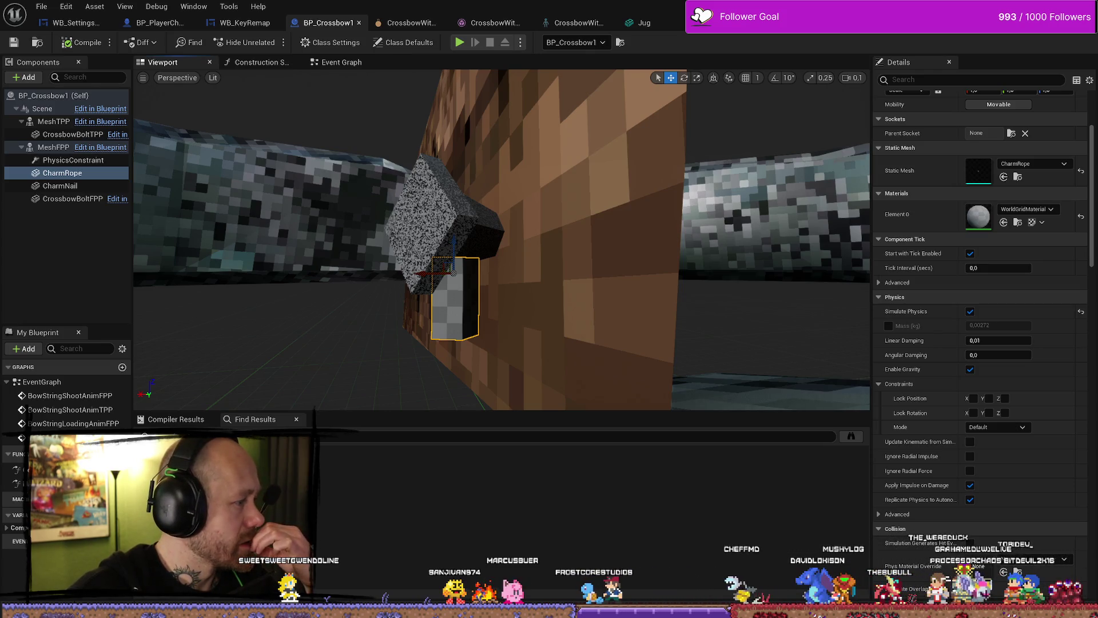
mouse_move(401, 7)
left_mouse_down()
mouse_move(658, 52)
mouse_move(629, 201)
left_mouse_up()
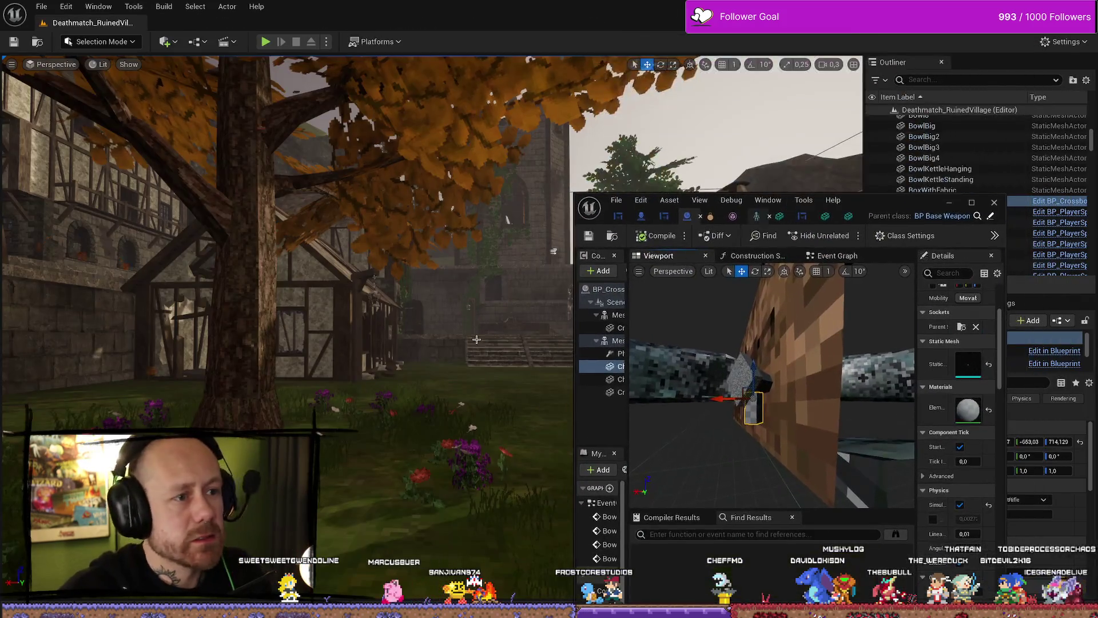
Open CageBP from the selected cage actor, snap it left and the mesh editor right
left_click(484, 314)
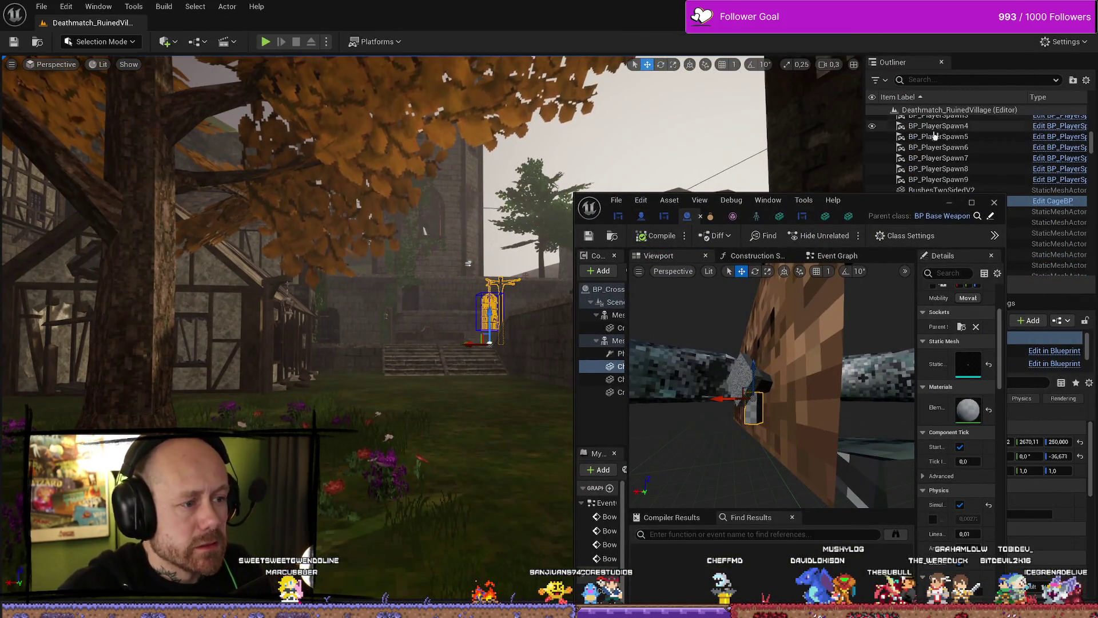
left_click(1049, 201)
mouse_move(995, 217)
left_mouse_down()
mouse_move(146, 170)
mouse_move(0, 88)
mouse_move(118, 229)
left_mouse_up()
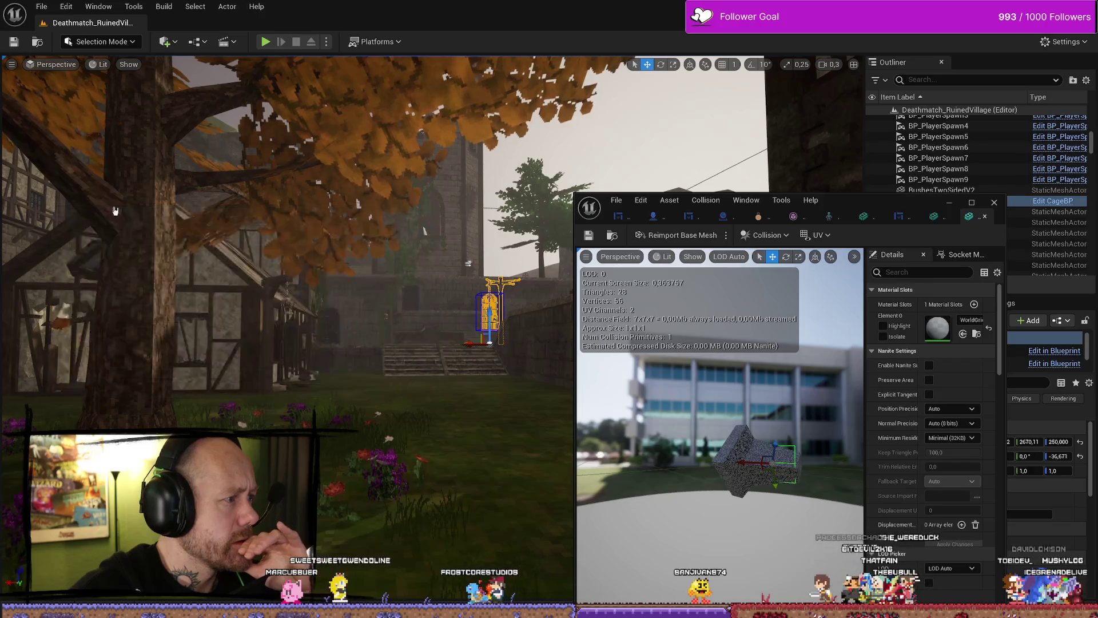
left_click_drag(913, 213, 1097, 220)
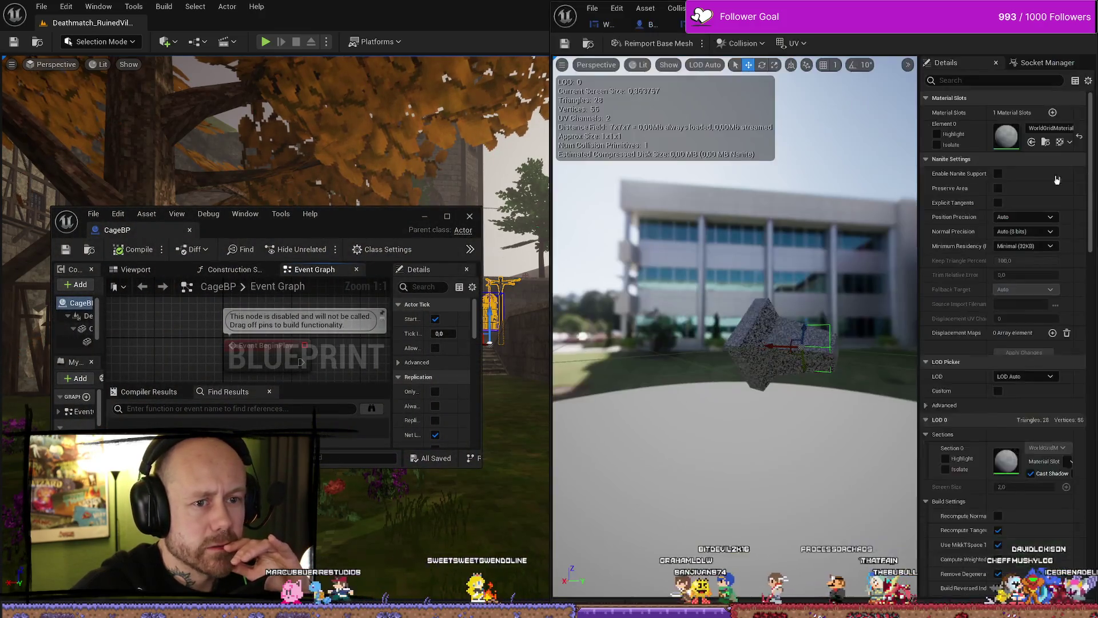
left_click(146, 109)
left_click_drag(366, 215, 2, 216)
left_click_drag(420, 207, 285, 191)
left_click_drag(69, 177, 175, 176)
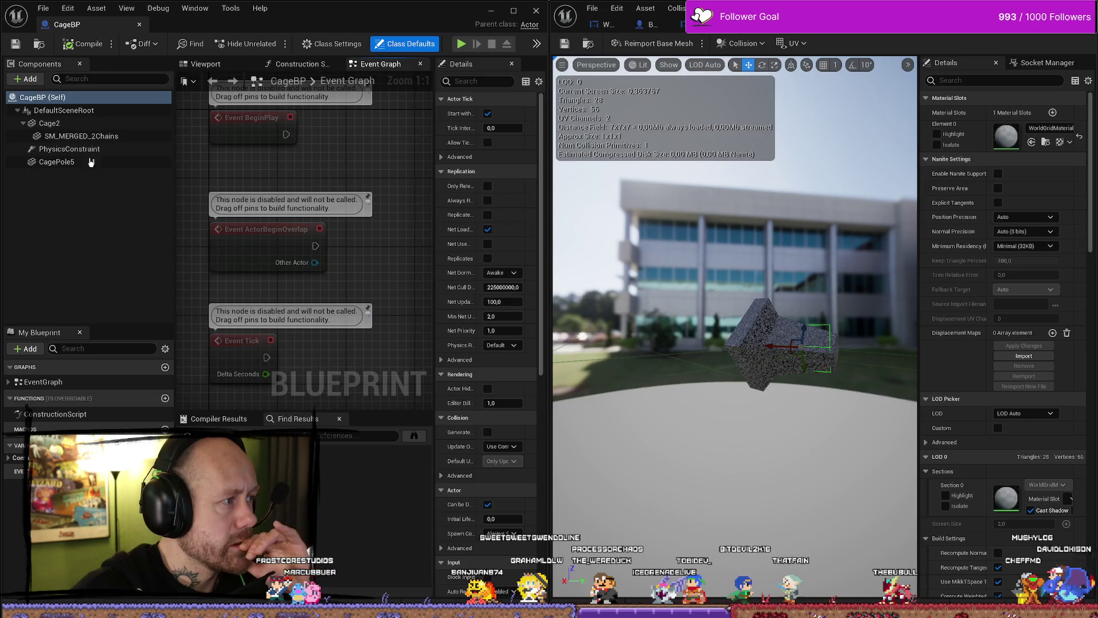
Select SM_MERGED_2Chains in CageBP and review its physics settings in a wider Details panel
left_click(80, 135)
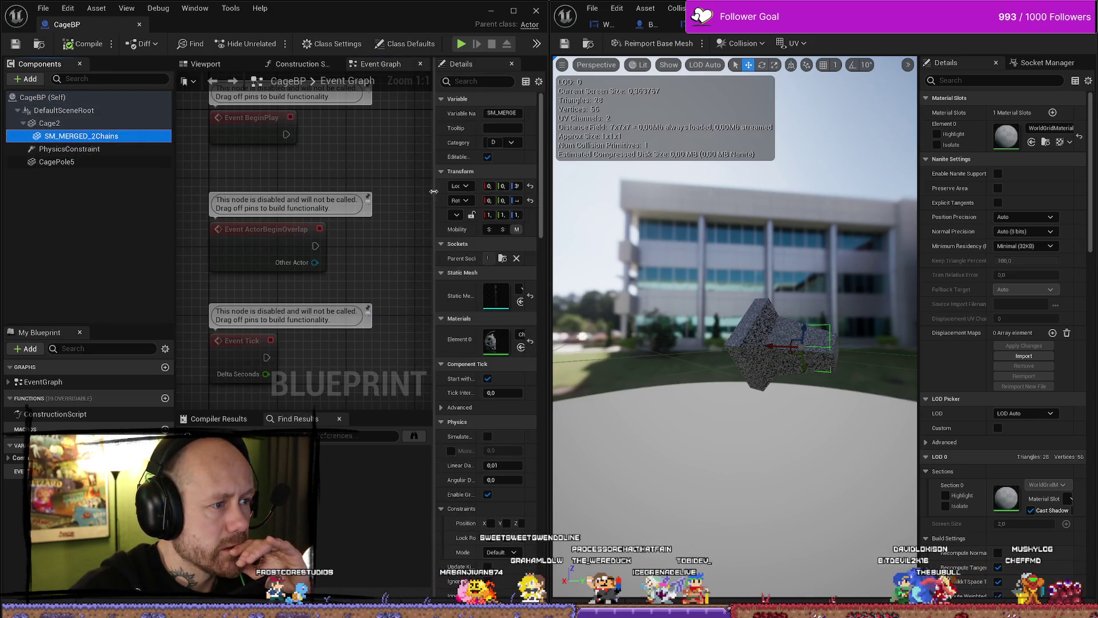
left_click_drag(436, 193, 335, 189)
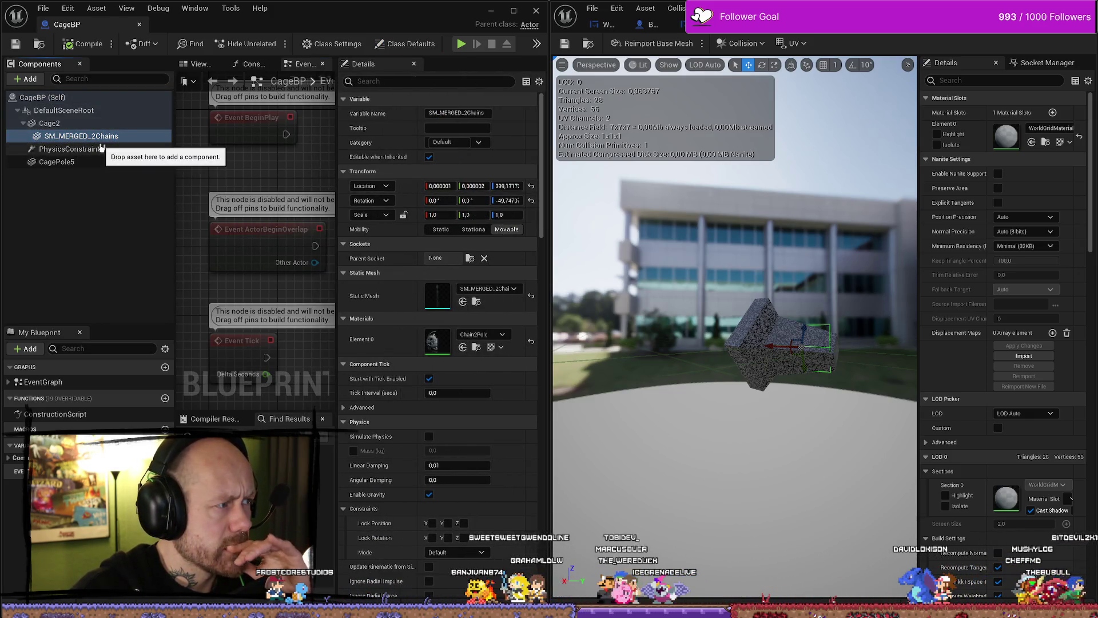
scroll(479, 232, "down", 3)
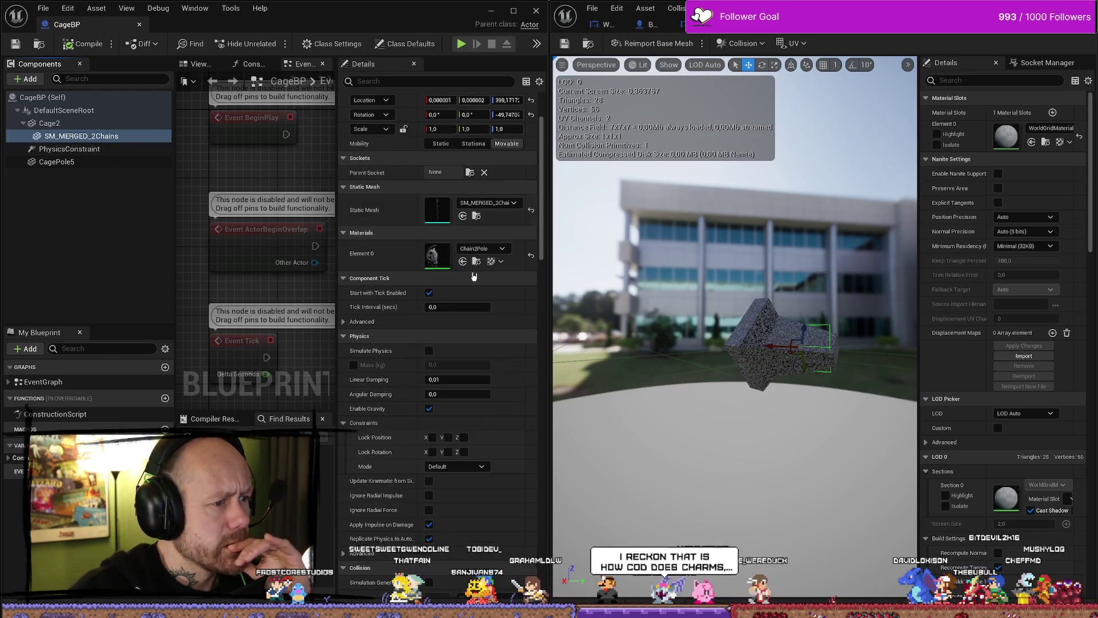
scroll(471, 278, "down", 9)
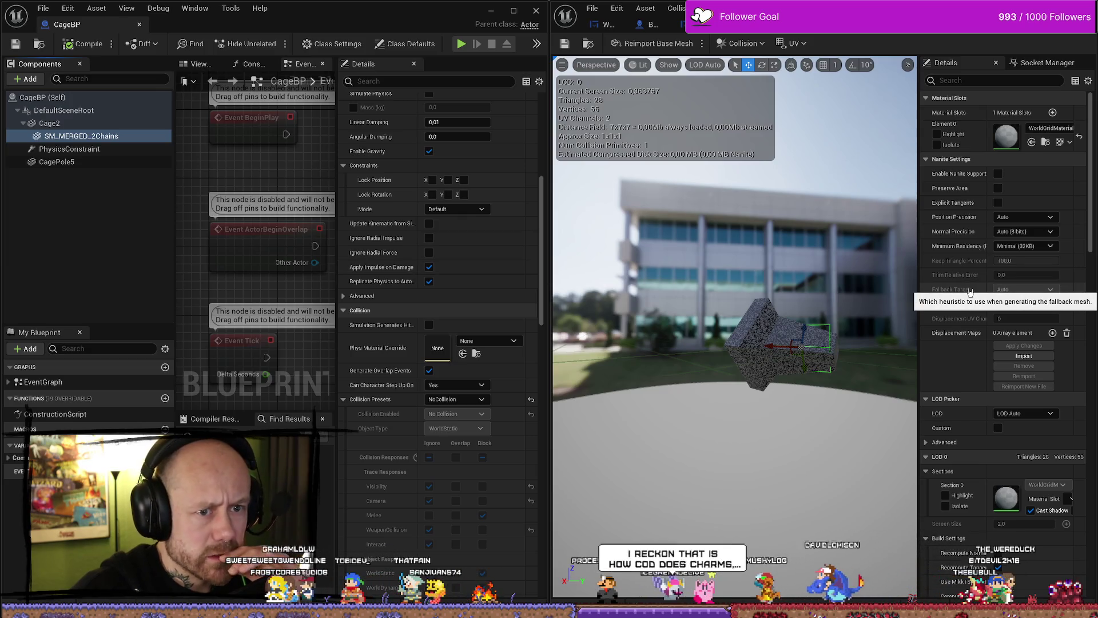
scroll(971, 296, "down", 2)
scroll(971, 296, "up", 2)
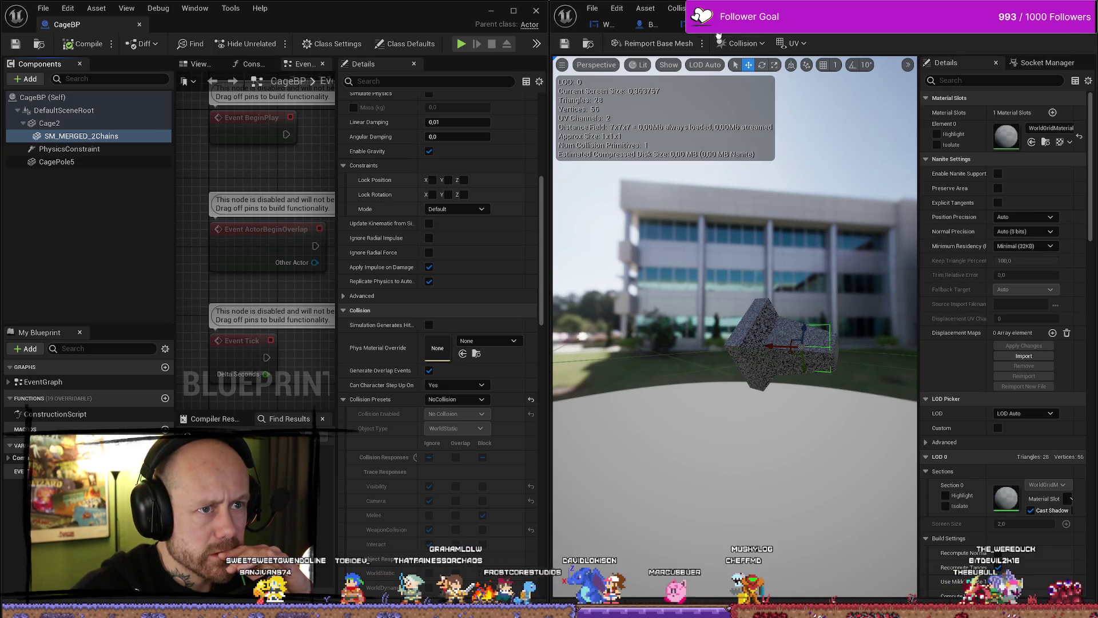
Bring BP_Crossbow alongside CageBP and widen its property list for comparison
left_click(835, 24)
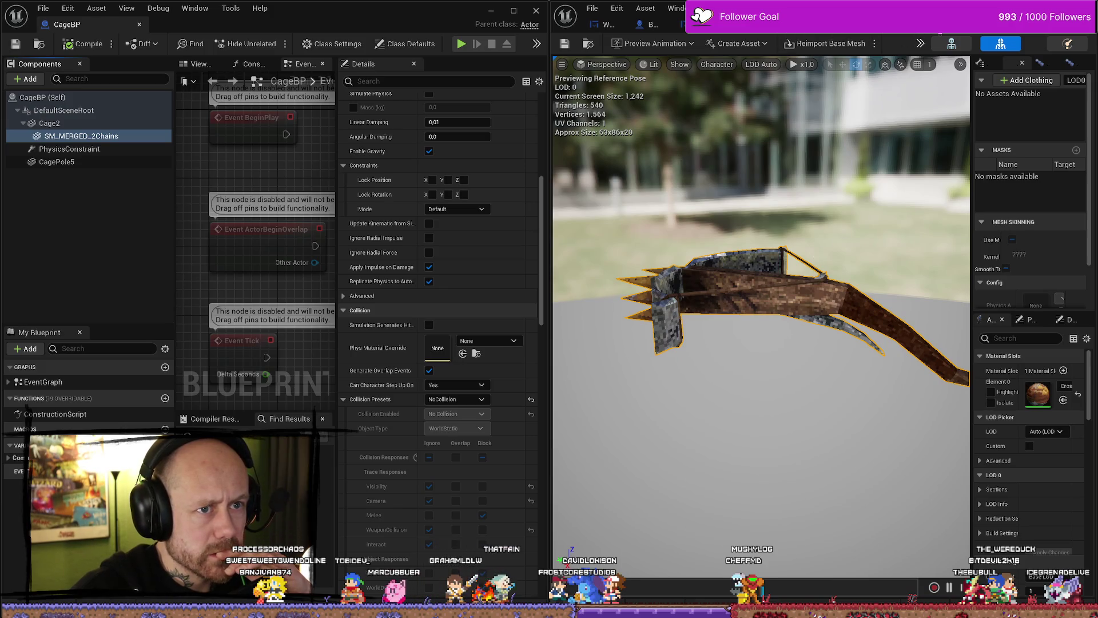
left_click(1047, 24)
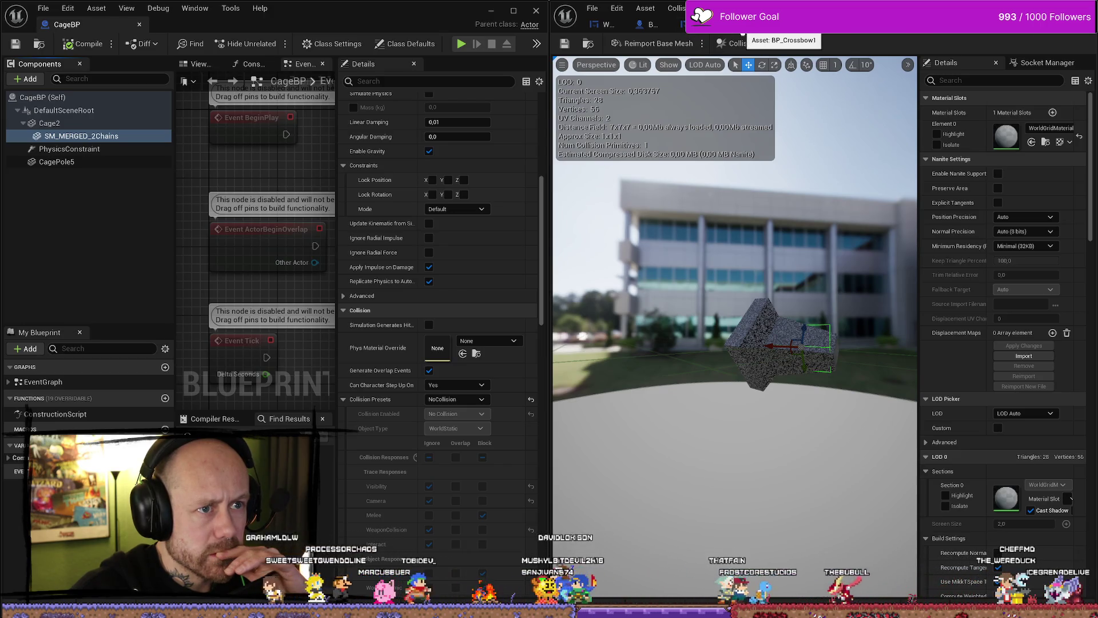
left_click(741, 24)
left_click_drag(982, 320, 856, 330)
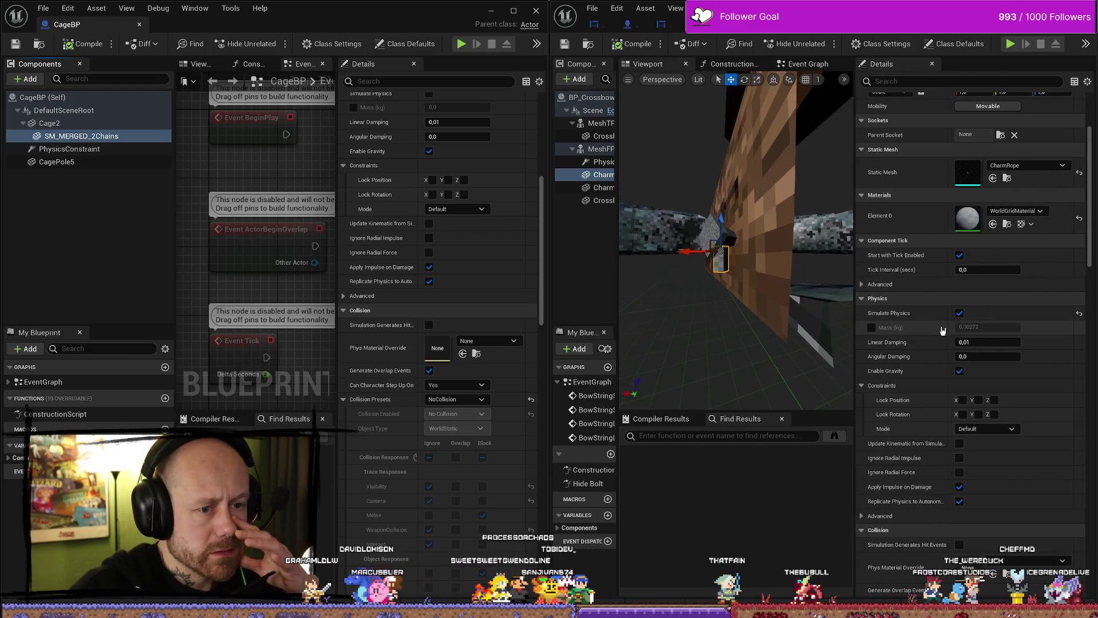
Review the CagePole5 and PhysicsConstraint component settings in CageBP
scroll(425, 290, "up", 3)
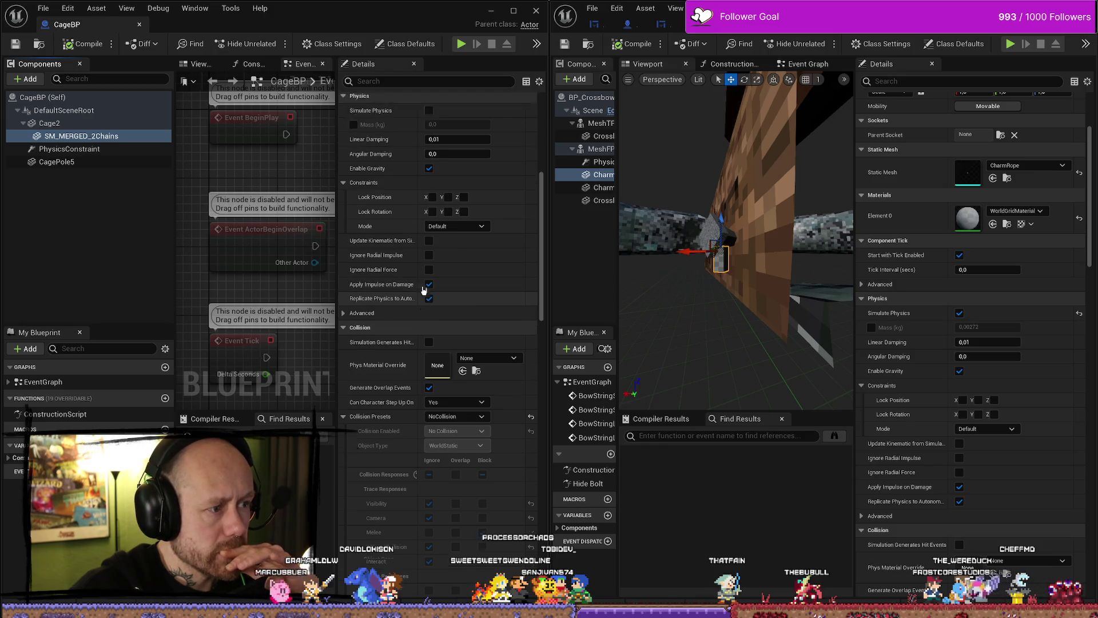
scroll(424, 290, "up", 1)
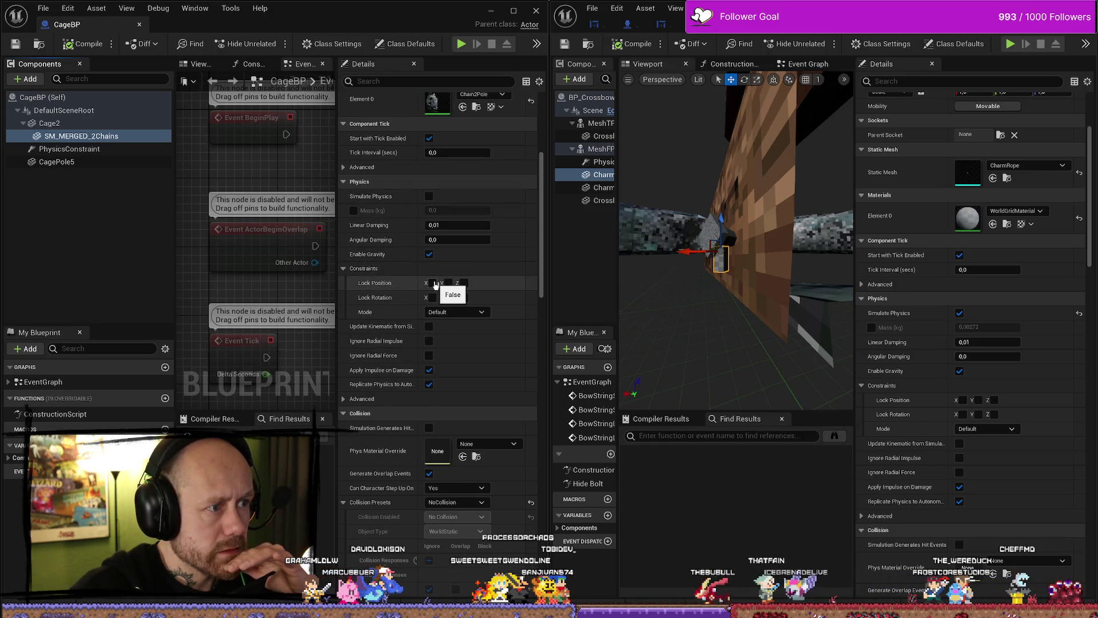
left_click(63, 162)
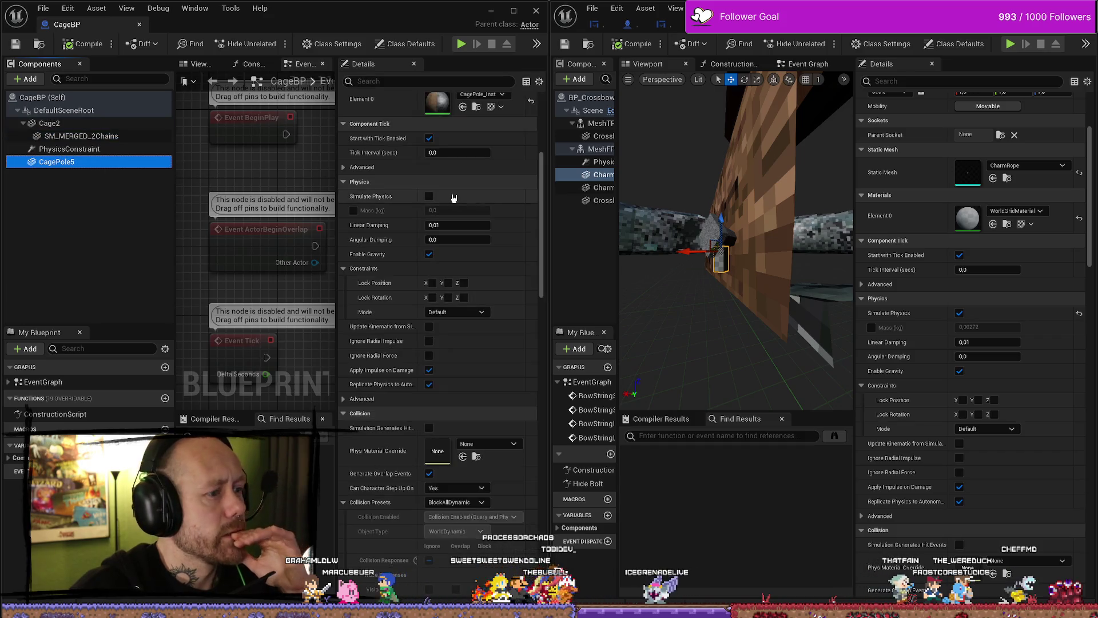
scroll(394, 222, "up", 2)
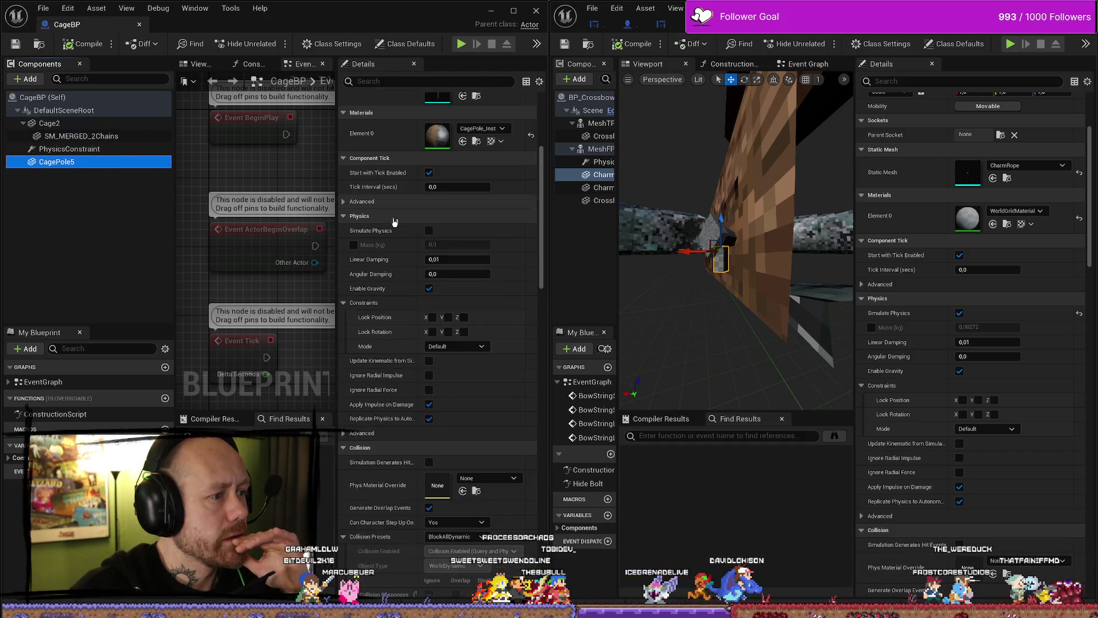
scroll(389, 228, "down", 1)
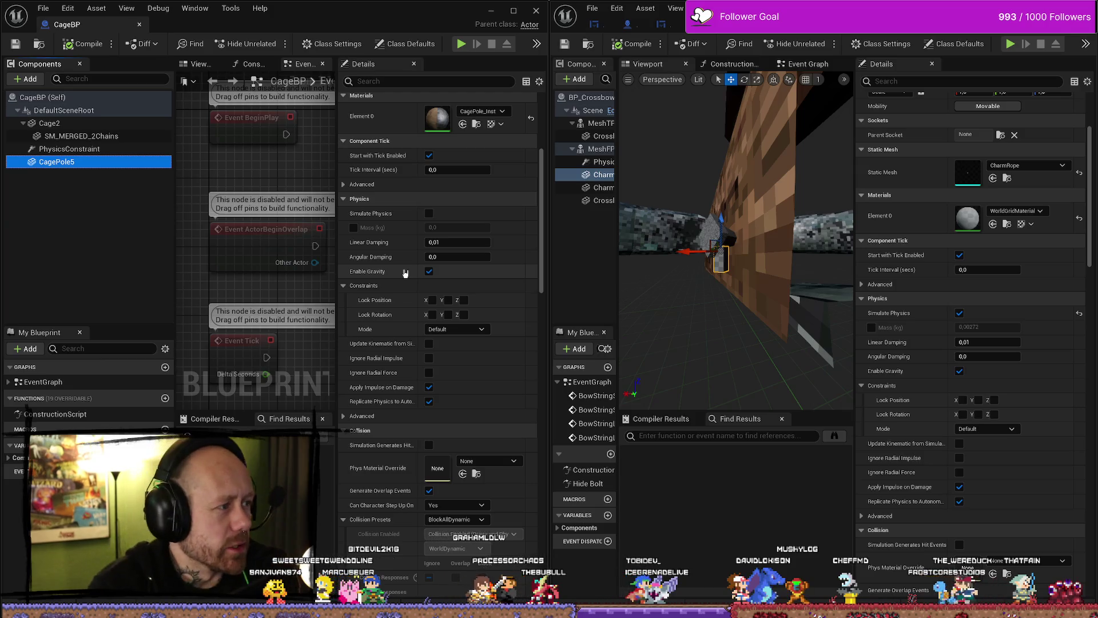
left_click(102, 151)
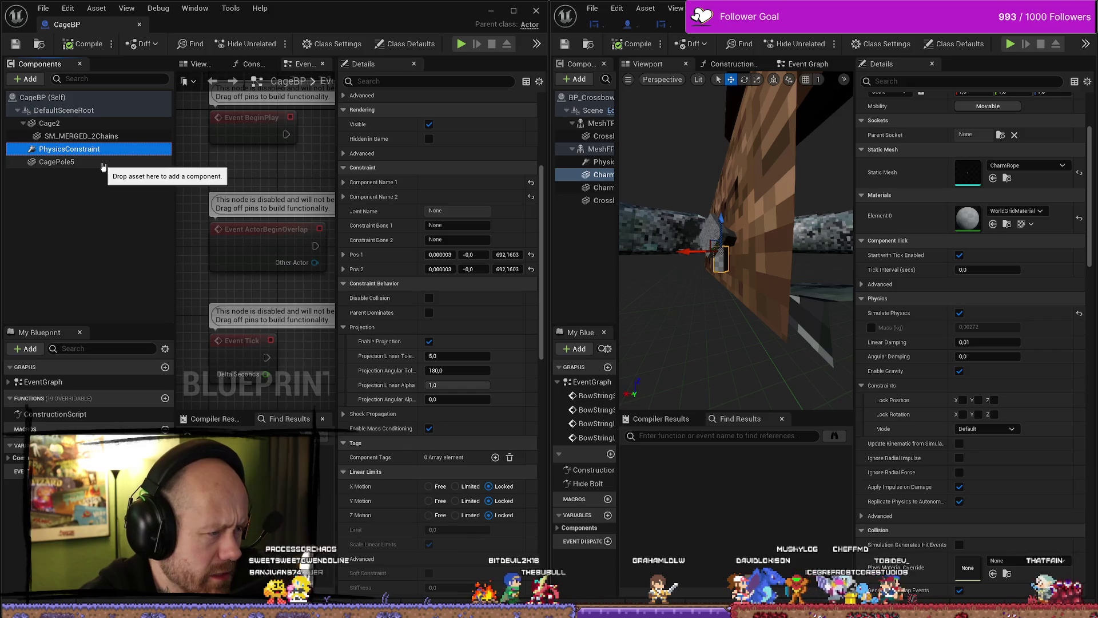
left_click(104, 164)
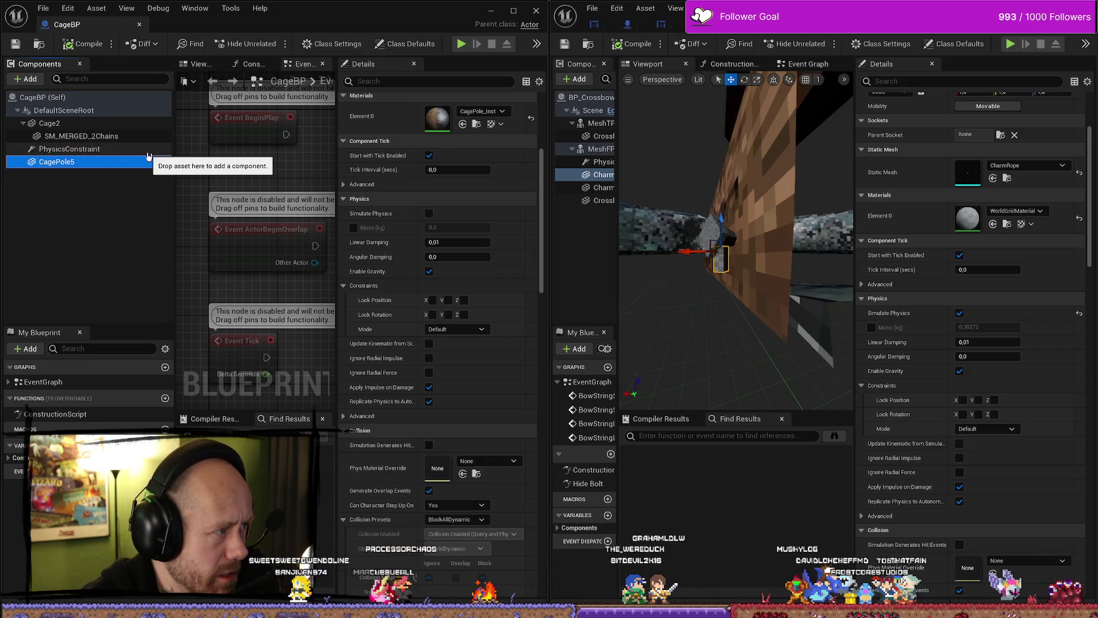
Check Cage2's mass, then enable CharmRope's Mass (kg) override at 100 kg
left_click(90, 124)
scroll(488, 239, "down", 1)
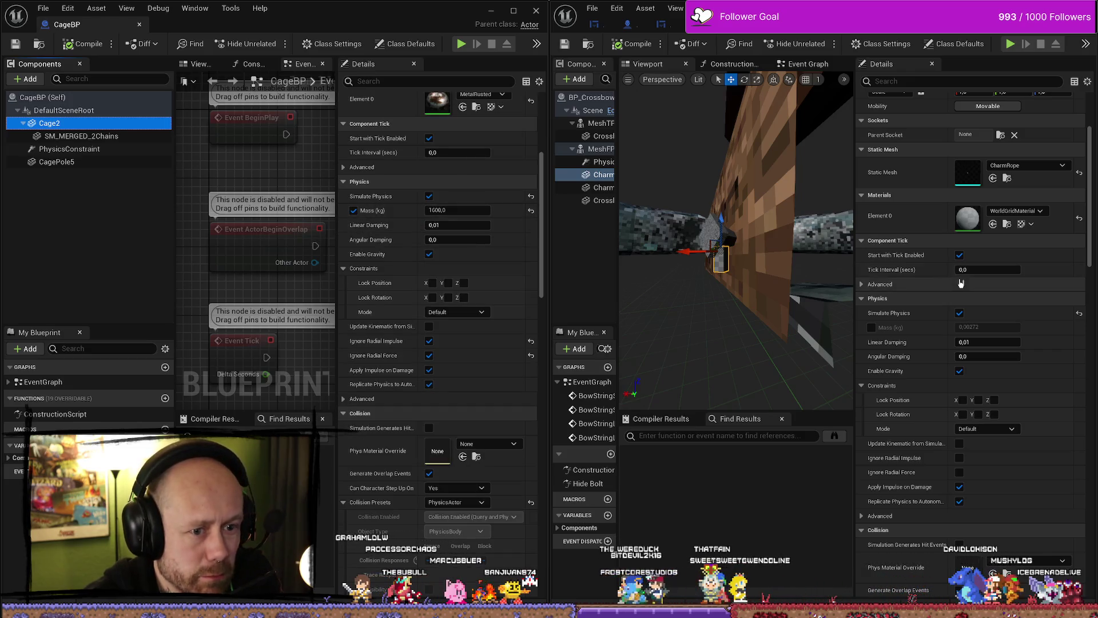
left_click(871, 328)
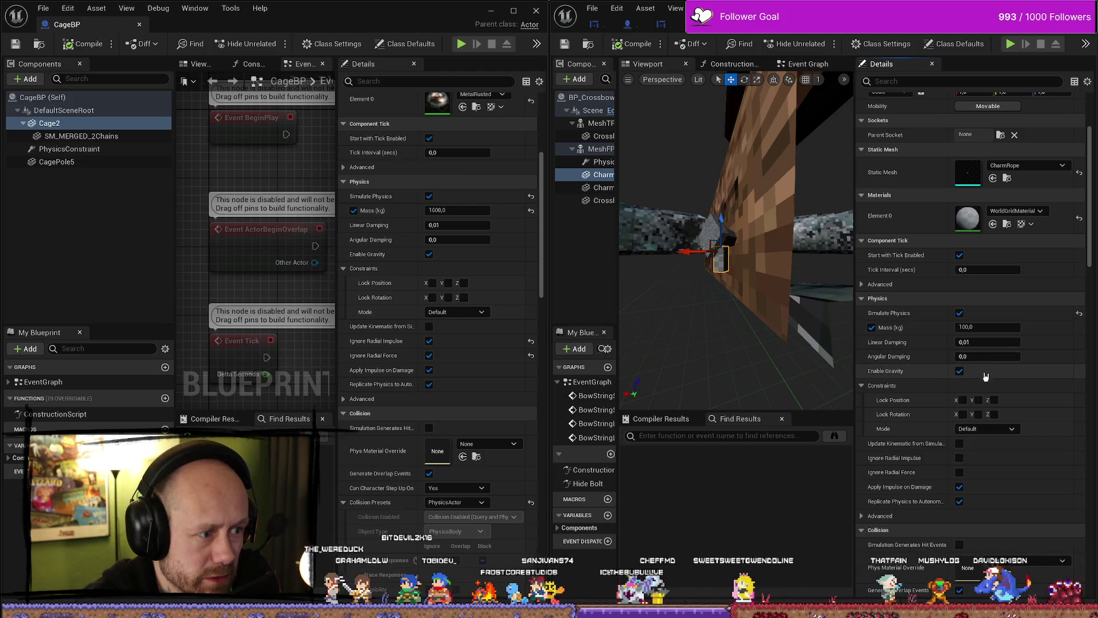
Make CharmRope ignore radial impulse and force and expand its Advanced physics settings
left_click(960, 458)
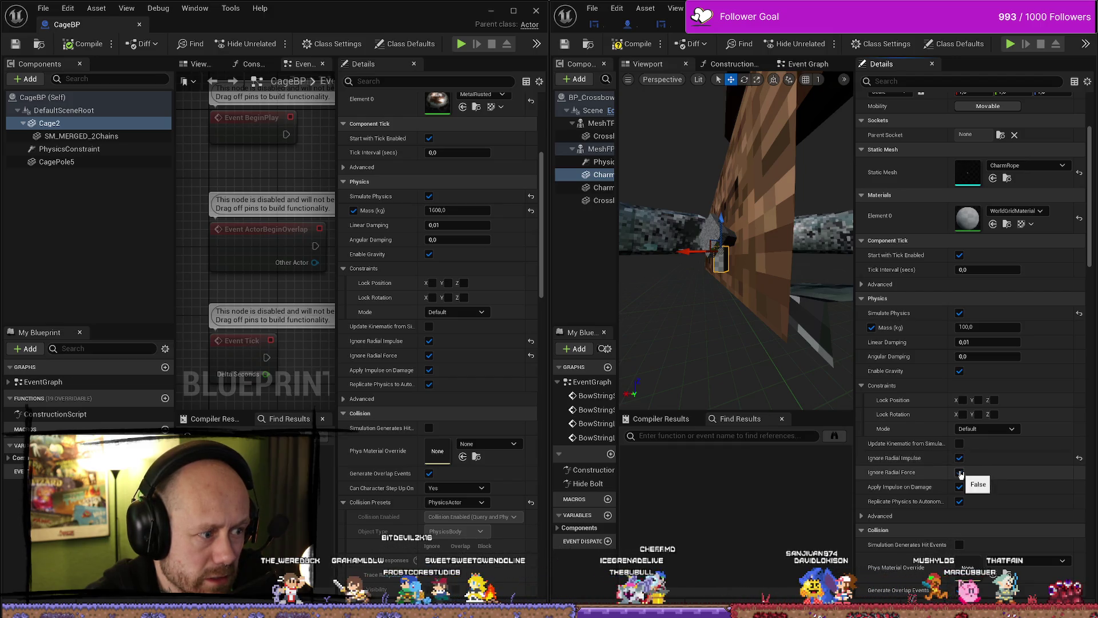
scroll(1002, 481, "down", 2)
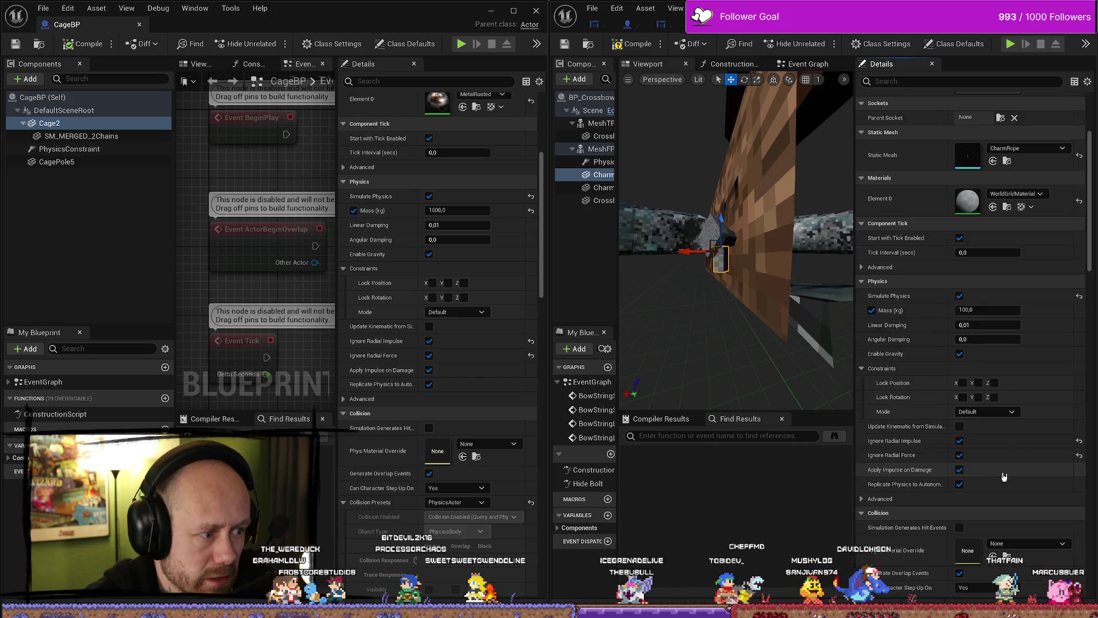
left_click(861, 473)
scroll(974, 468, "down", 2)
scroll(974, 467, "down", 2)
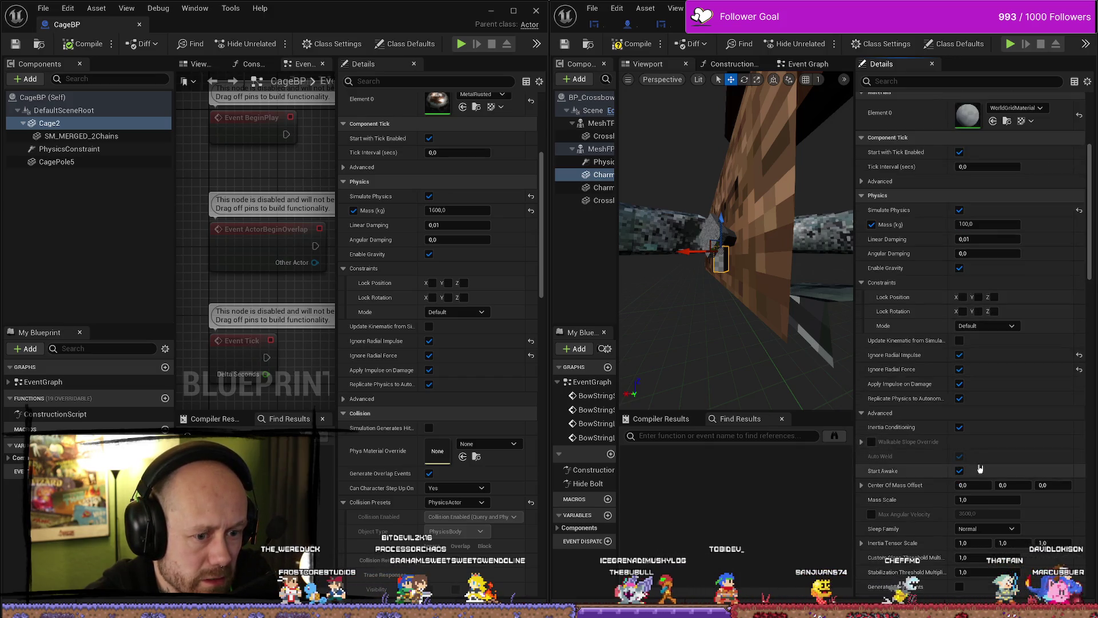
Compare with the cage's Advanced physics, match CharmRope's mass to 1600 kg, and minimize BP_Crossbow
left_click(344, 398)
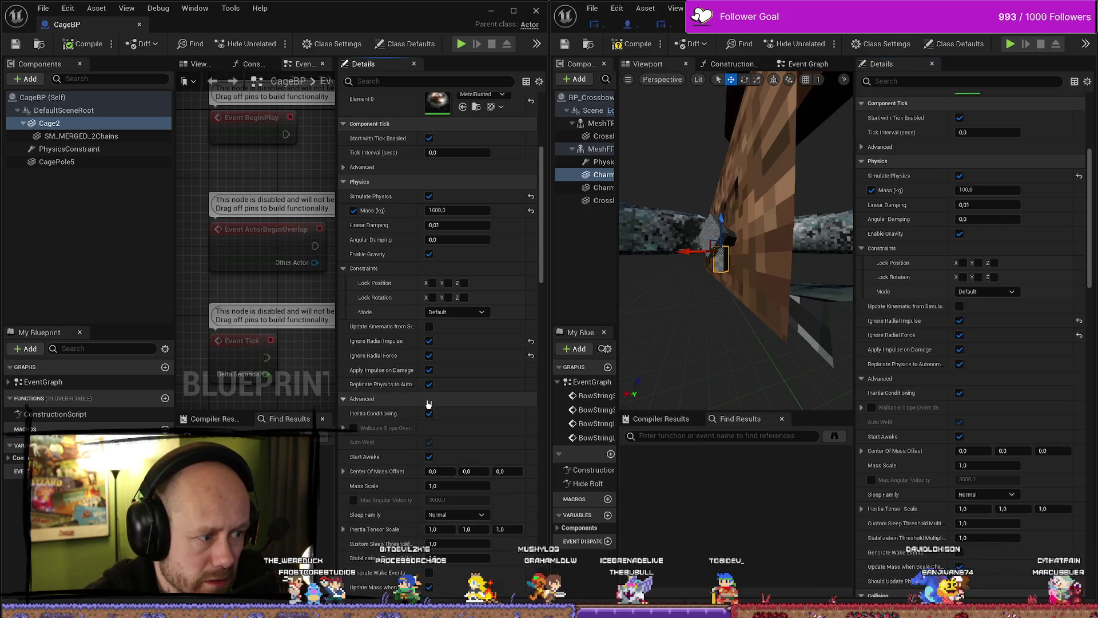
scroll(431, 402, "down", 2)
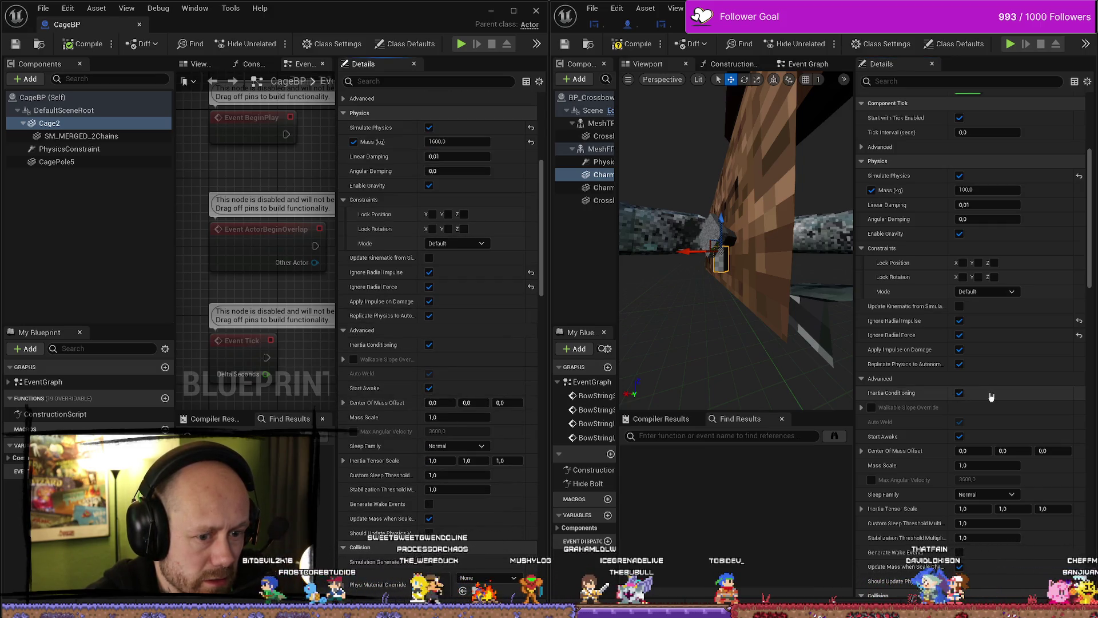
scroll(990, 394, "down", 2)
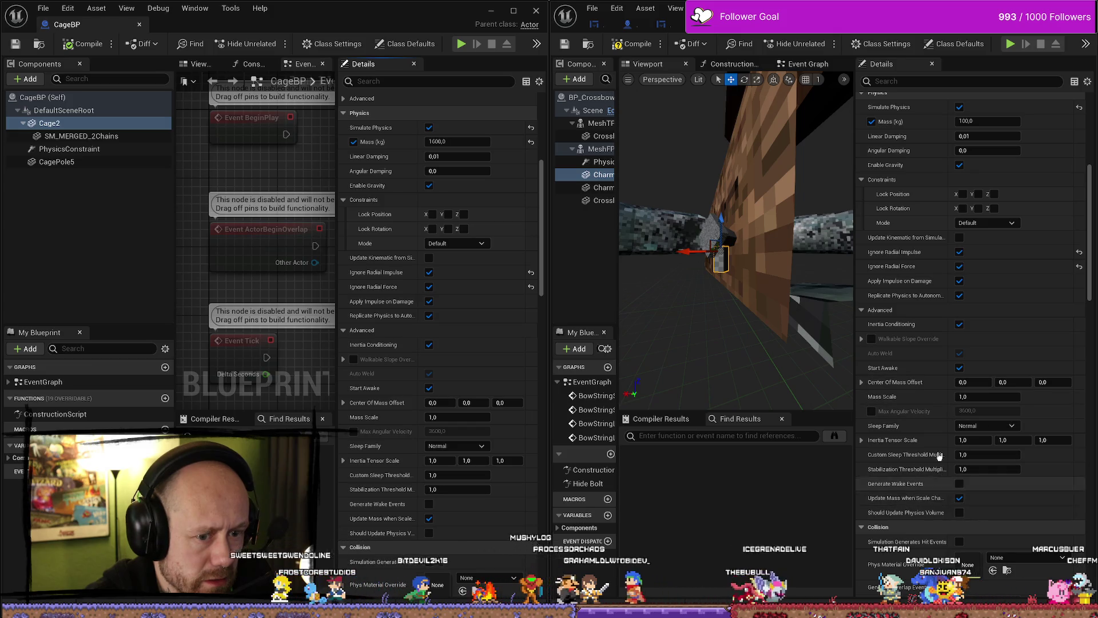
scroll(939, 452, "down", 3)
scroll(434, 443, "down", 1)
scroll(435, 443, "down", 8)
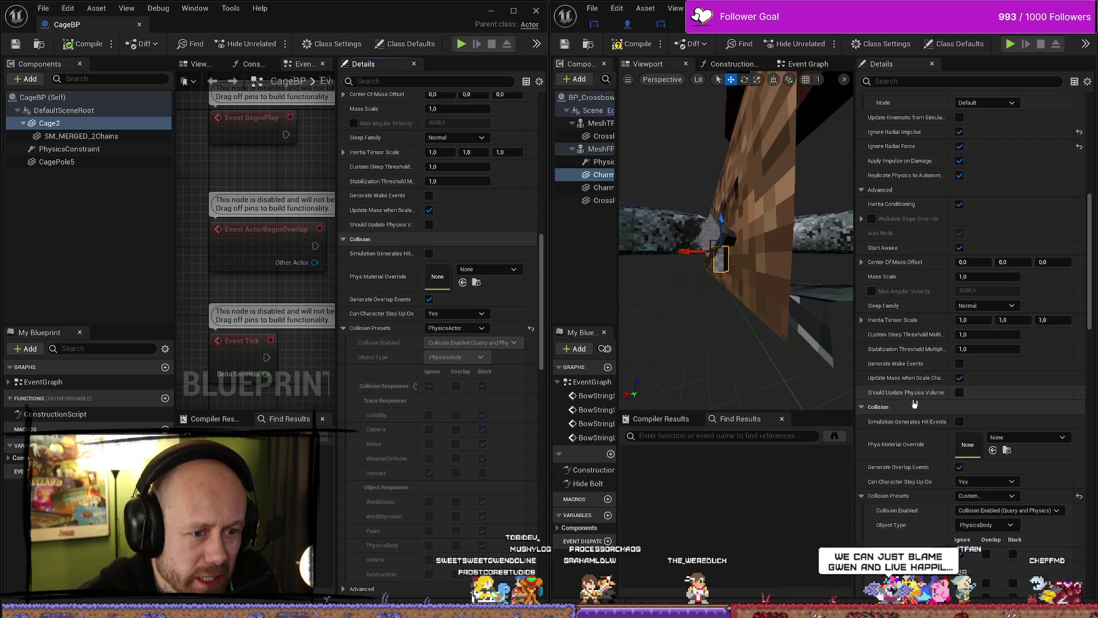
scroll(914, 404, "up", 1)
scroll(916, 404, "up", 5)
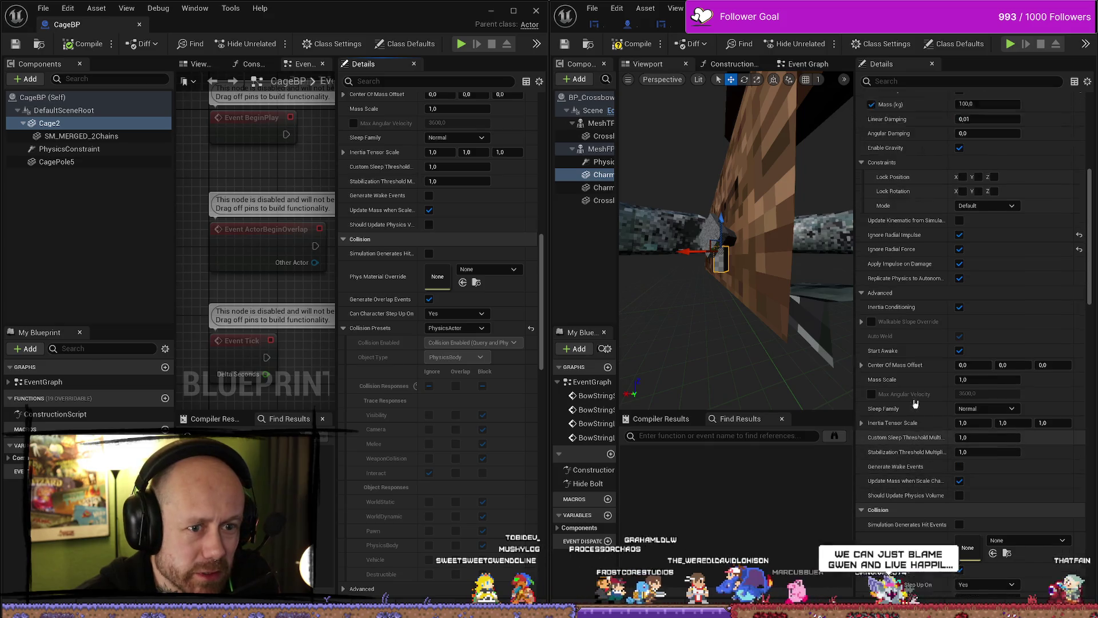
scroll(462, 369, "up", 6)
scroll(462, 369, "up", 8)
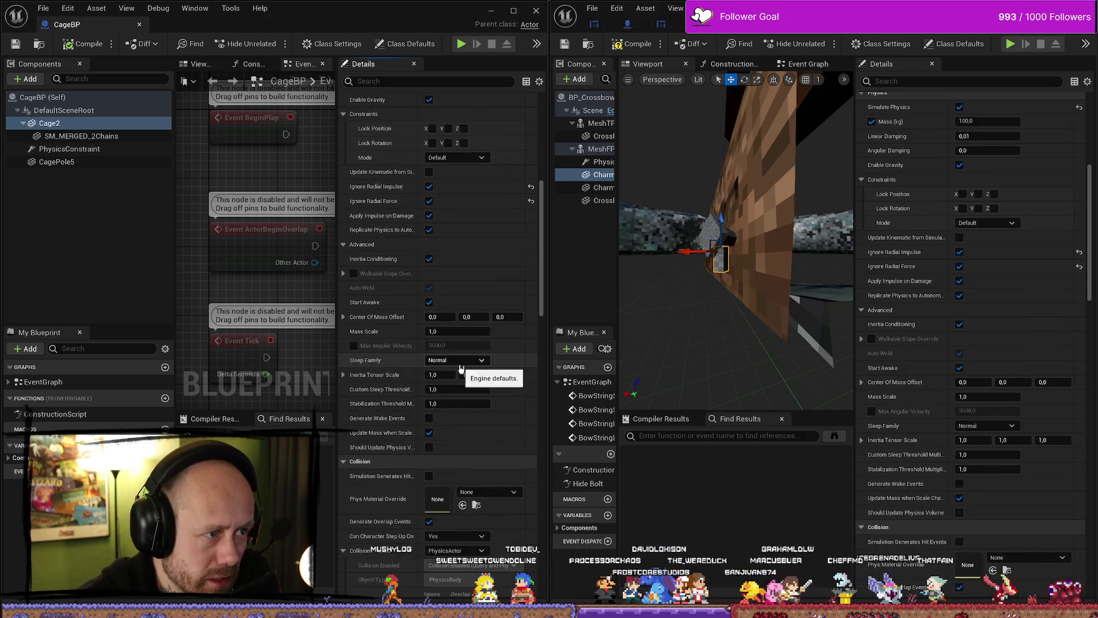
scroll(1039, 378, "up", 2)
scroll(1038, 372, "up", 4)
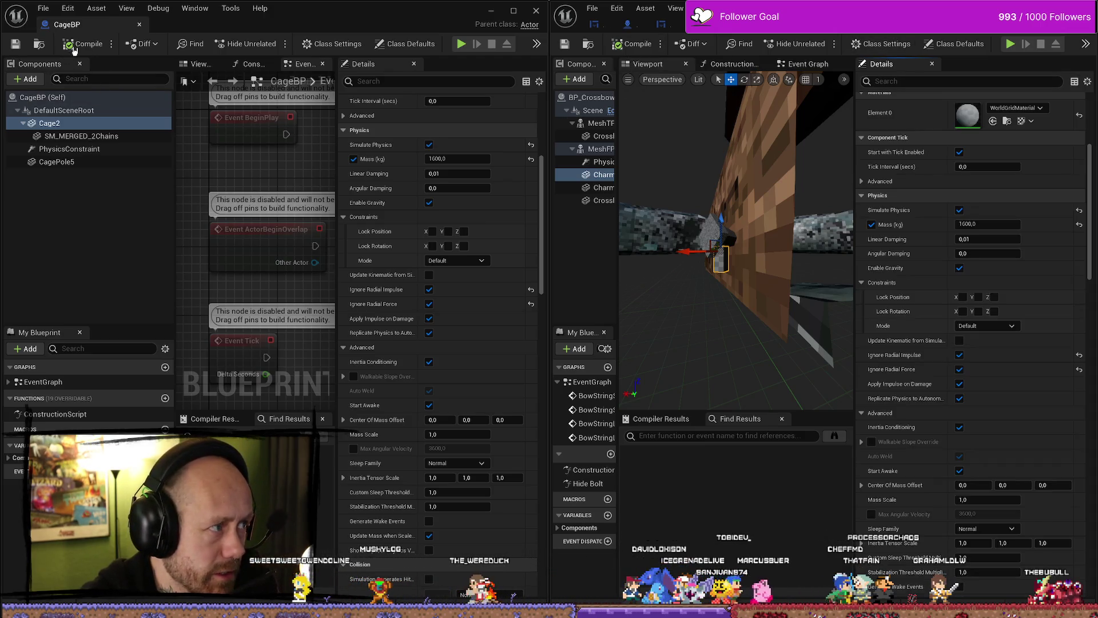
key("super+Down")
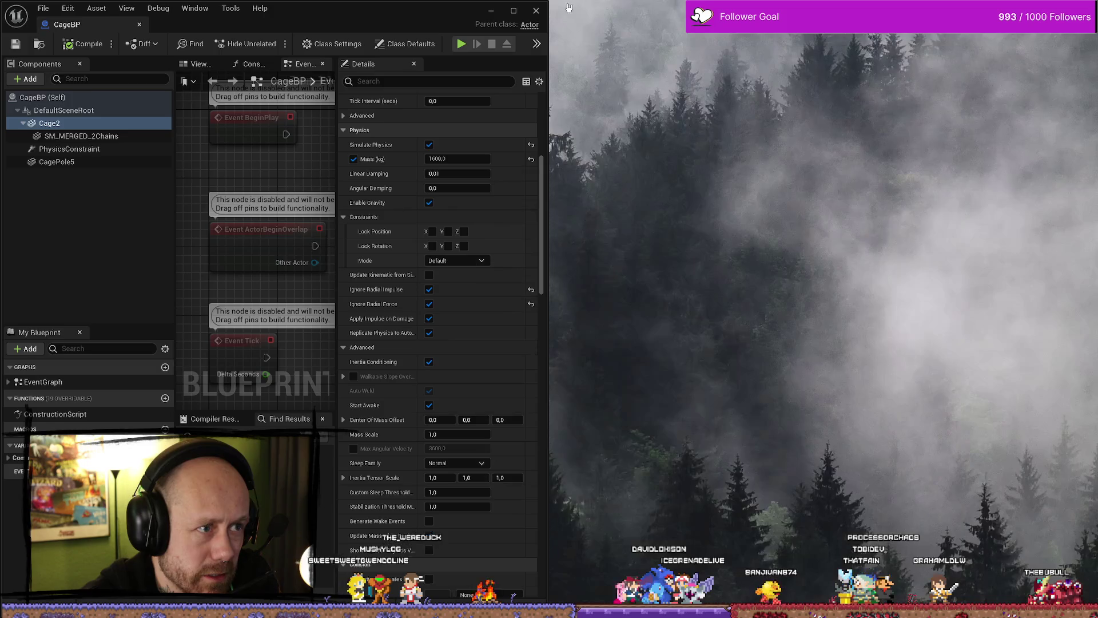
Maximize the level editor and start a Play-in-Editor session in the ruined village
left_click(491, 11)
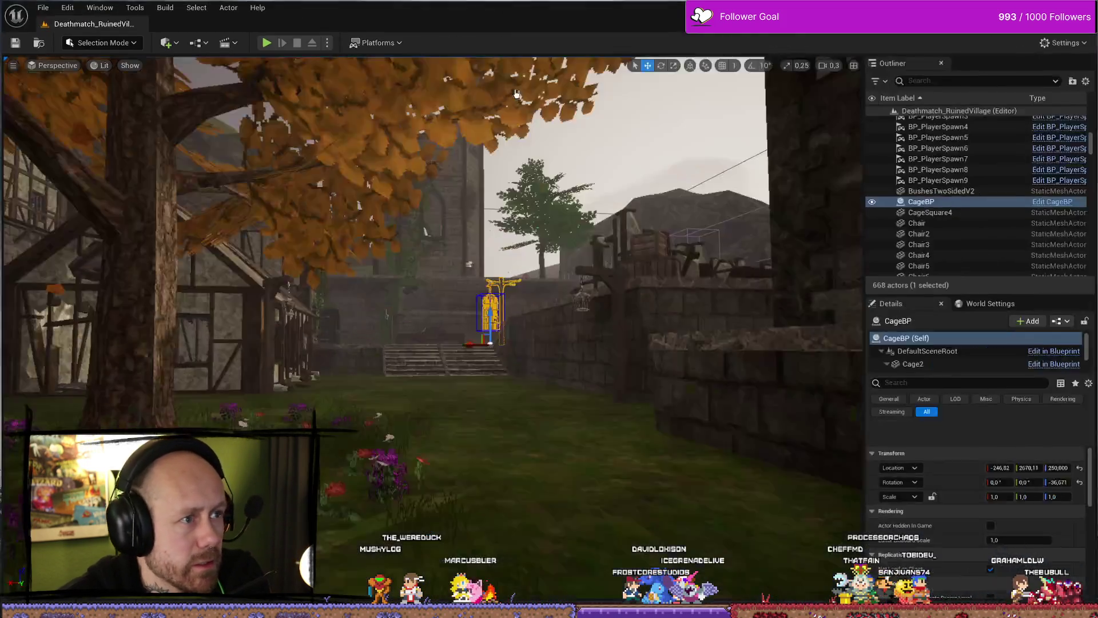
left_click(513, 11)
left_click(265, 41)
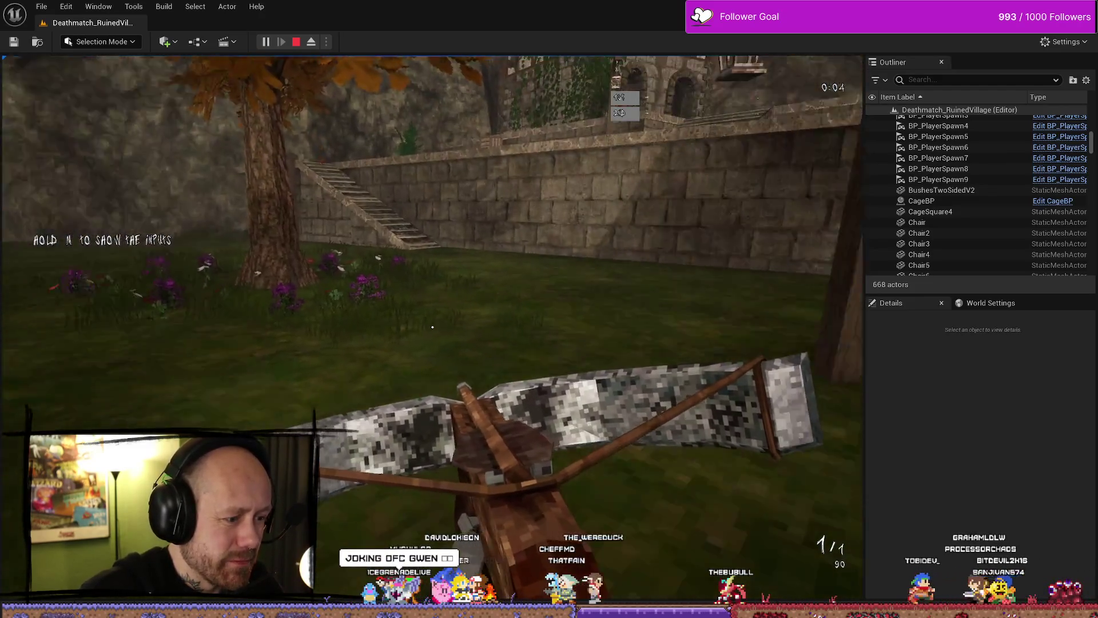
mouse_move(433, 327)
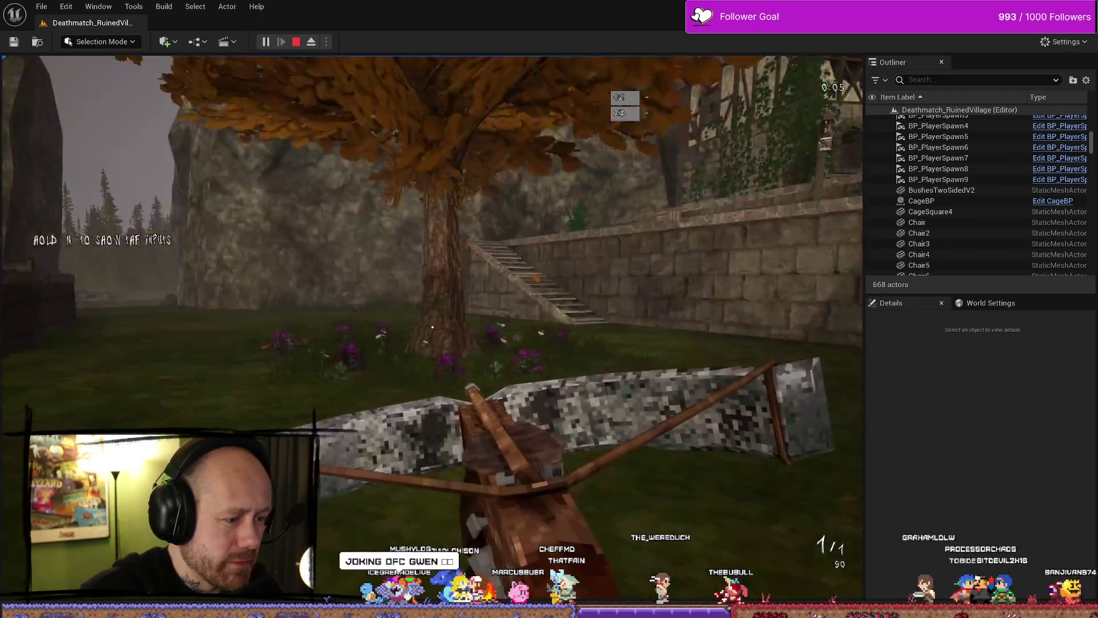
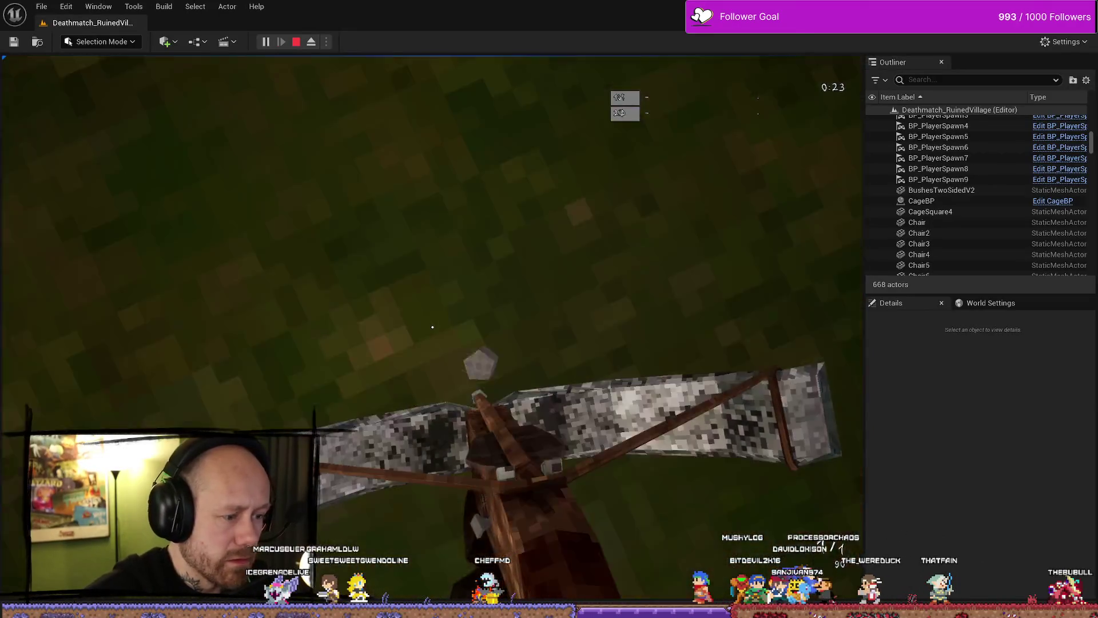
Walk the player toward the village houses, then end the play test
key("w")
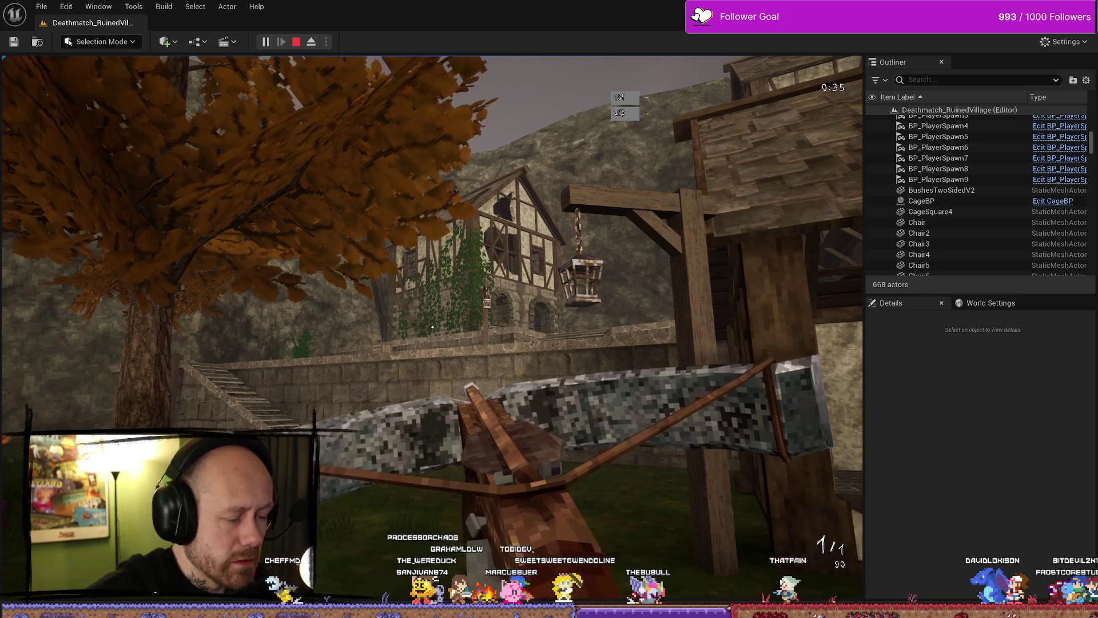
key("Escape")
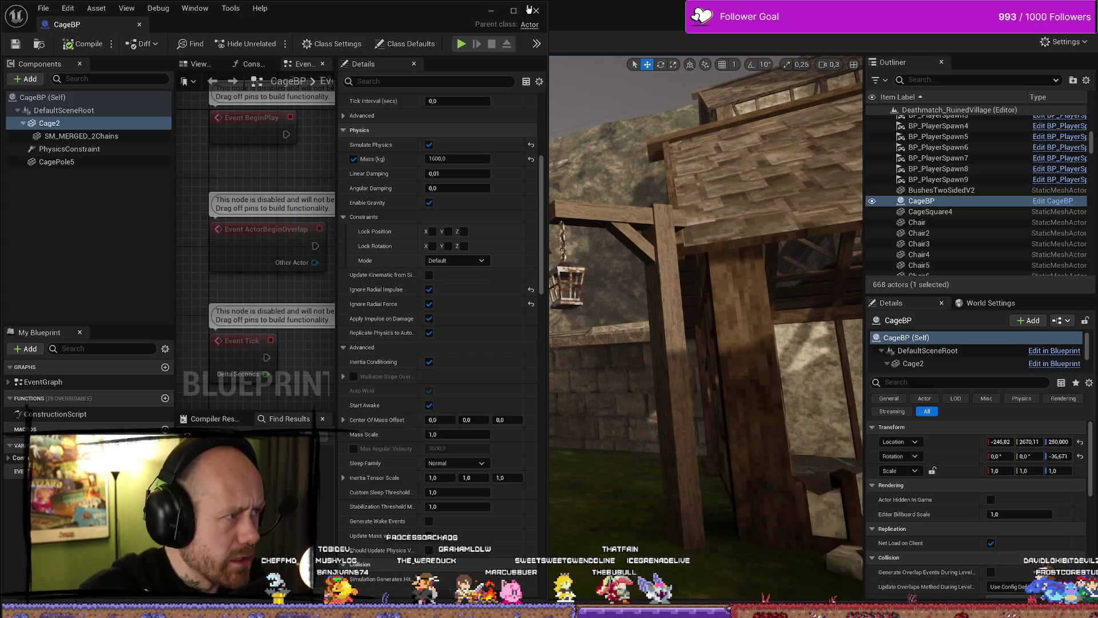
Set CharmRope's Linear Damping to 1.0 in the crossbow blueprint
left_click(514, 10)
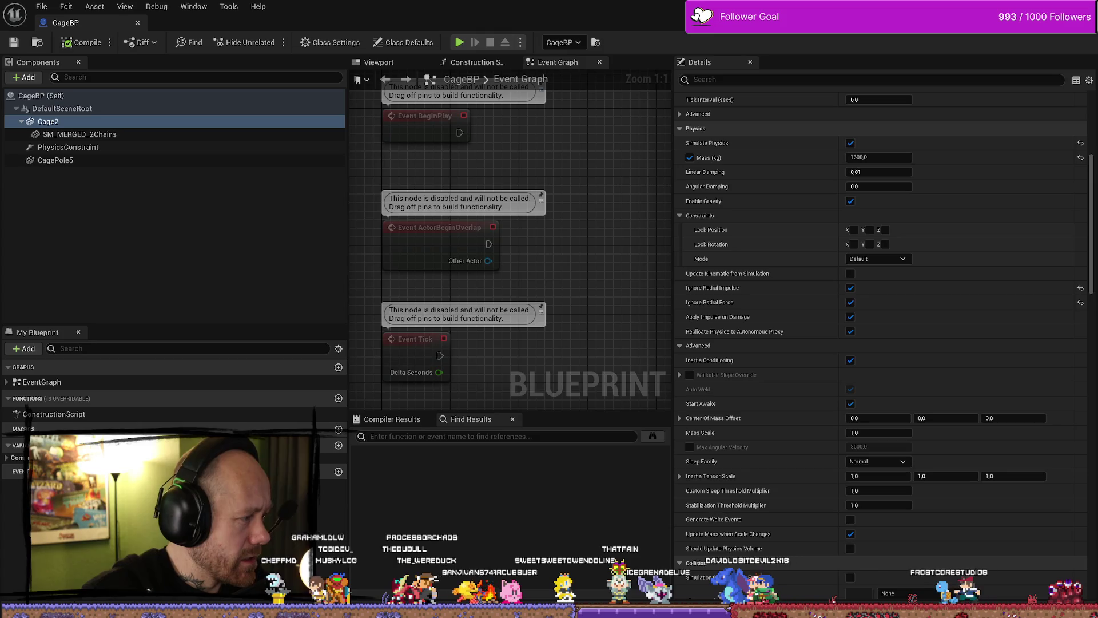
key("alt+Tab")
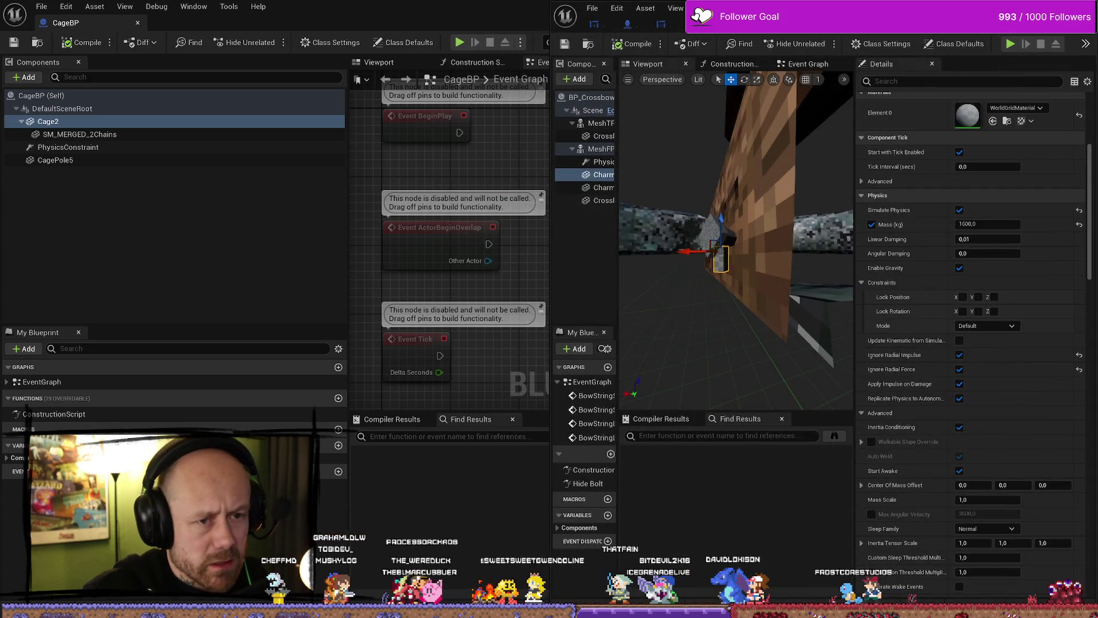
left_click(1065, 10)
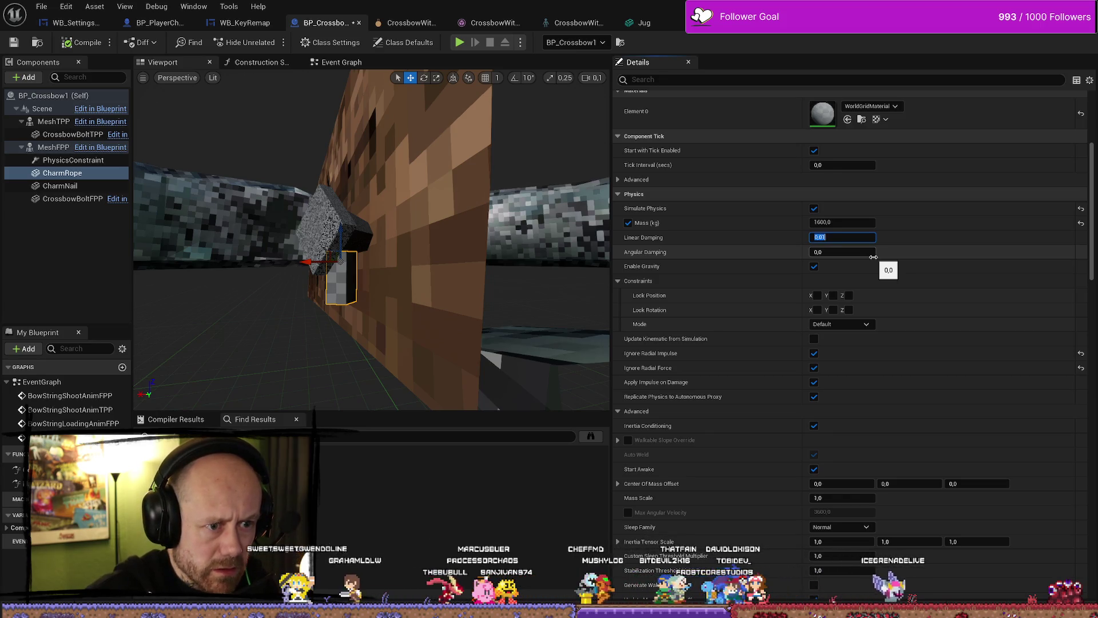
double_click(929, 17)
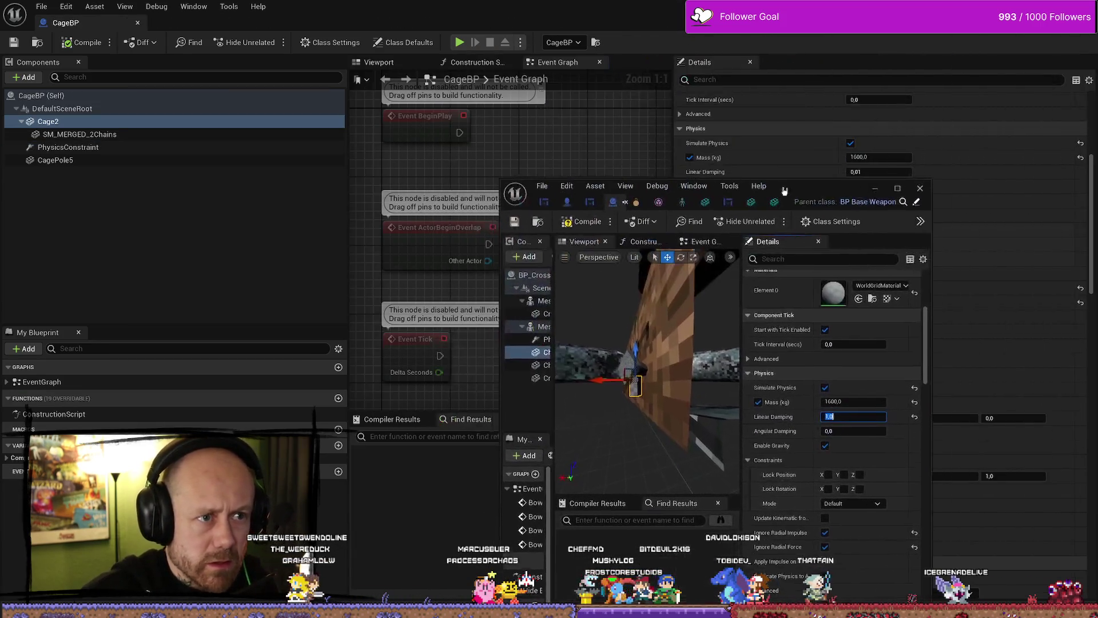
left_click(137, 22)
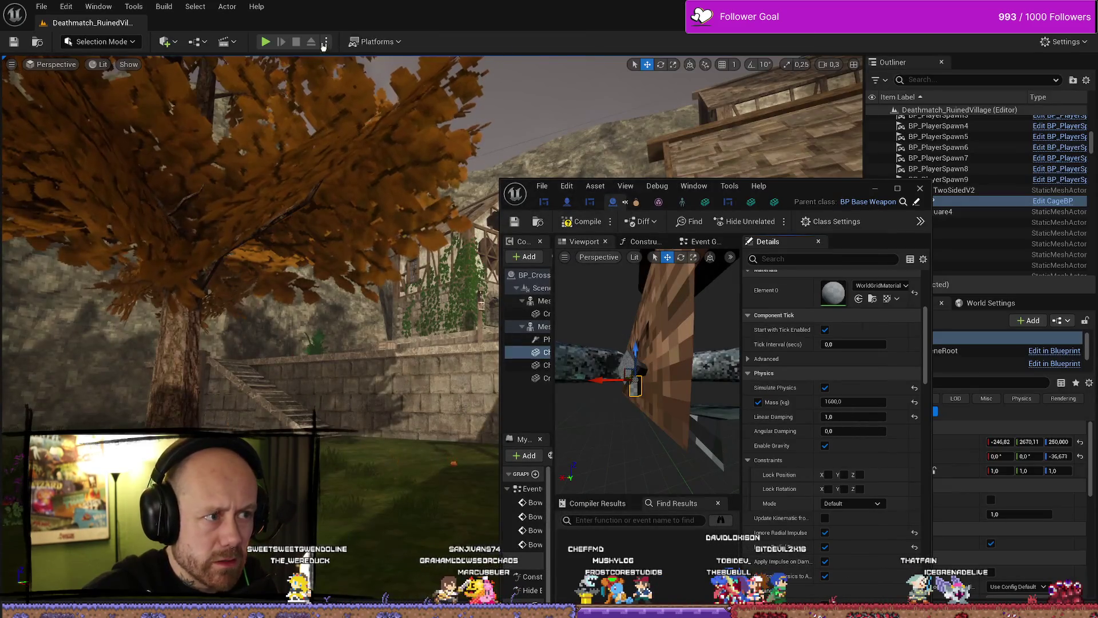
Play-test the level with the new rope damping, then stop and enlarge the BP_Crossbow1 editor
key("alt+p")
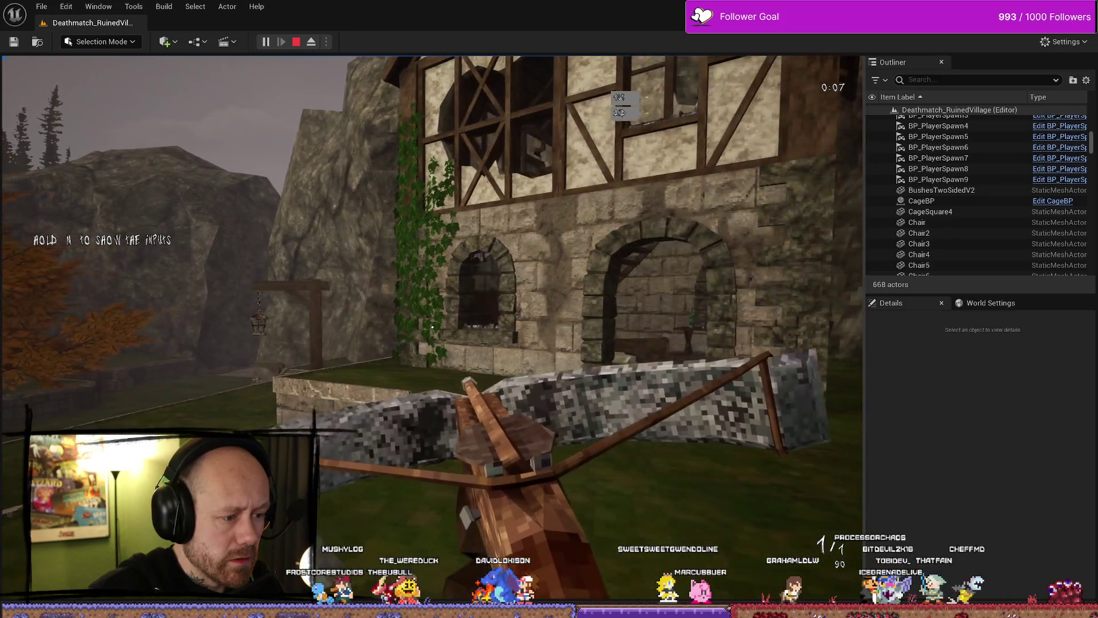
key("Escape")
key("ctrl+space")
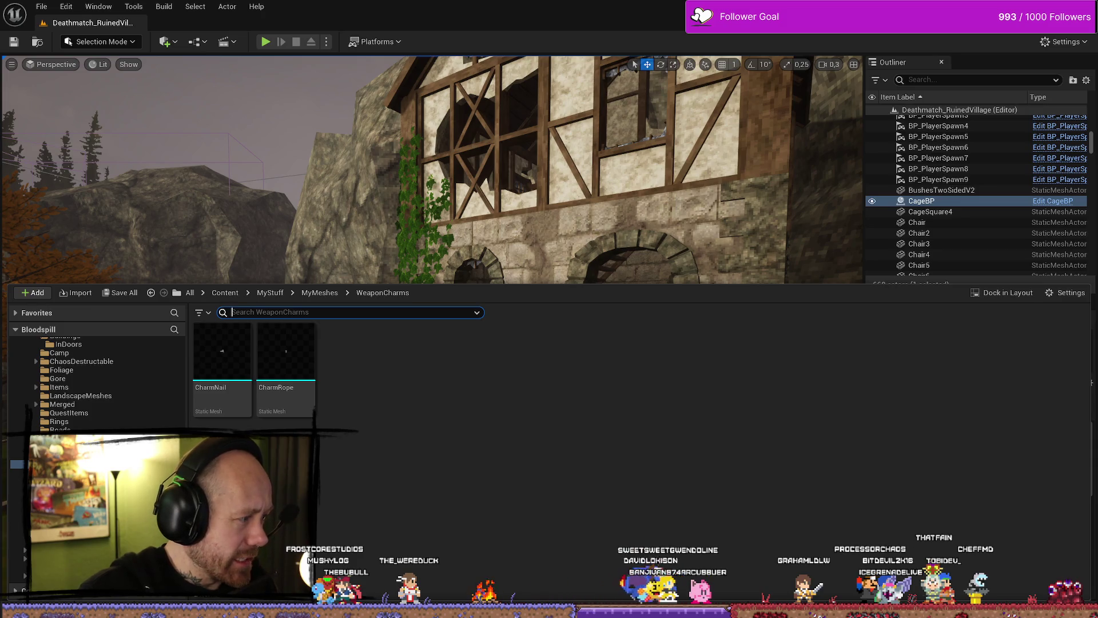
left_click(898, 190)
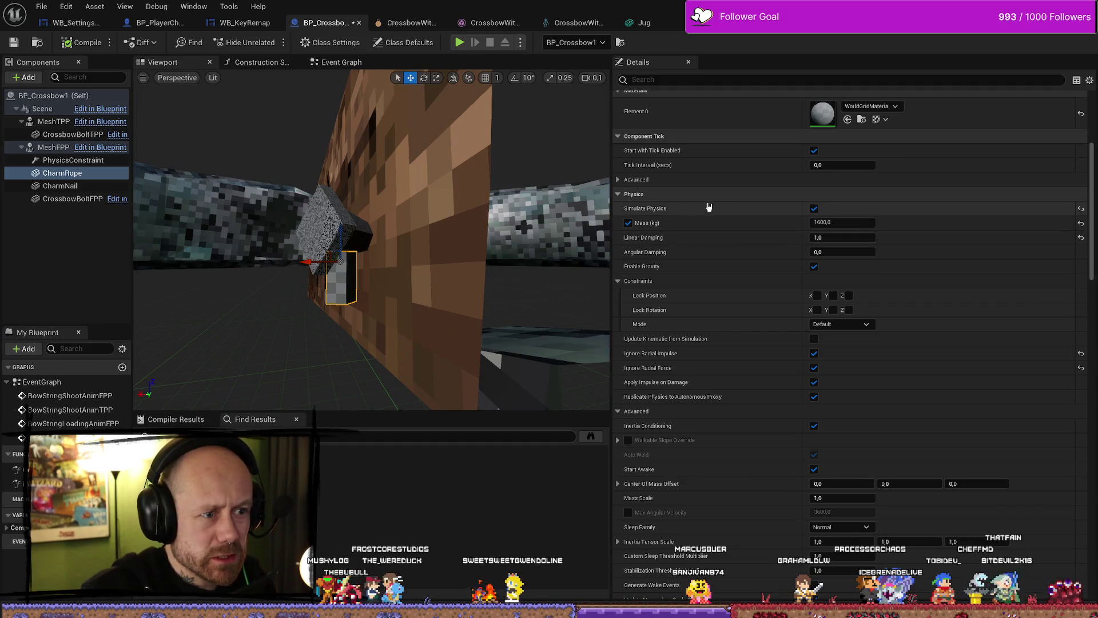
Filter Details by 'col' and set CharmNail's Collision Presets to NoCollision
scroll(712, 209, "up", 3)
scroll(753, 220, "down", 4)
scroll(696, 246, "up", 3)
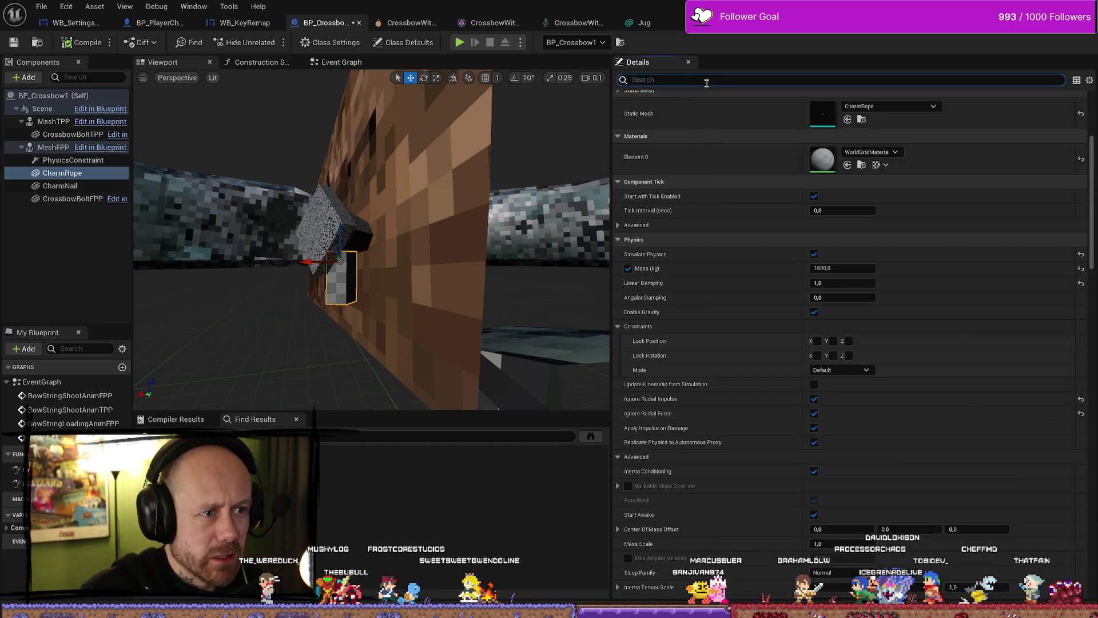
type("colli")
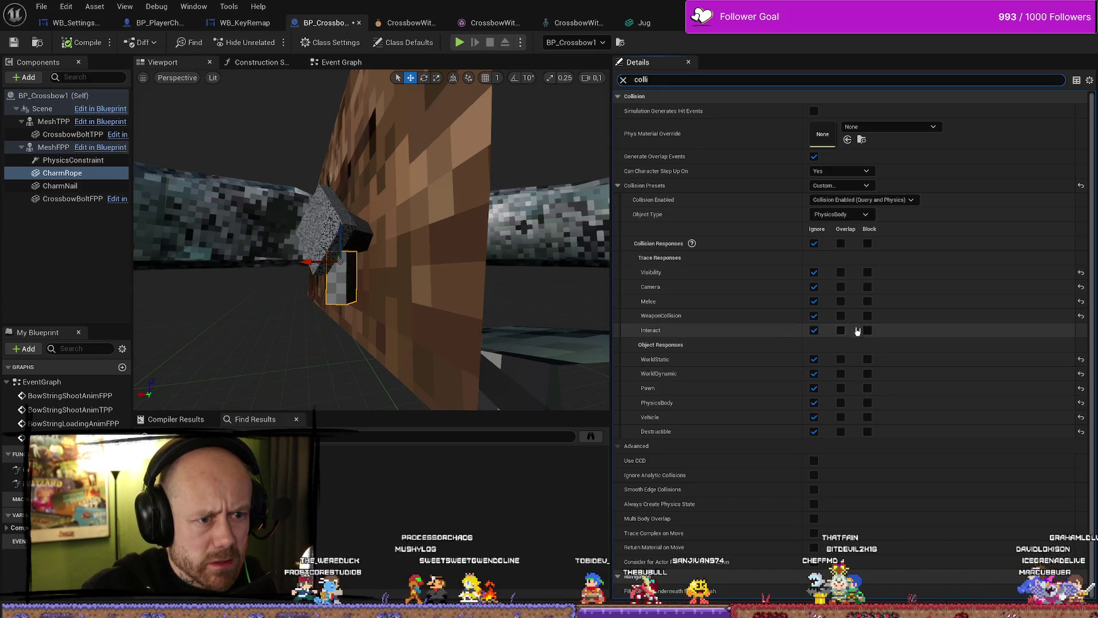
left_click(856, 187)
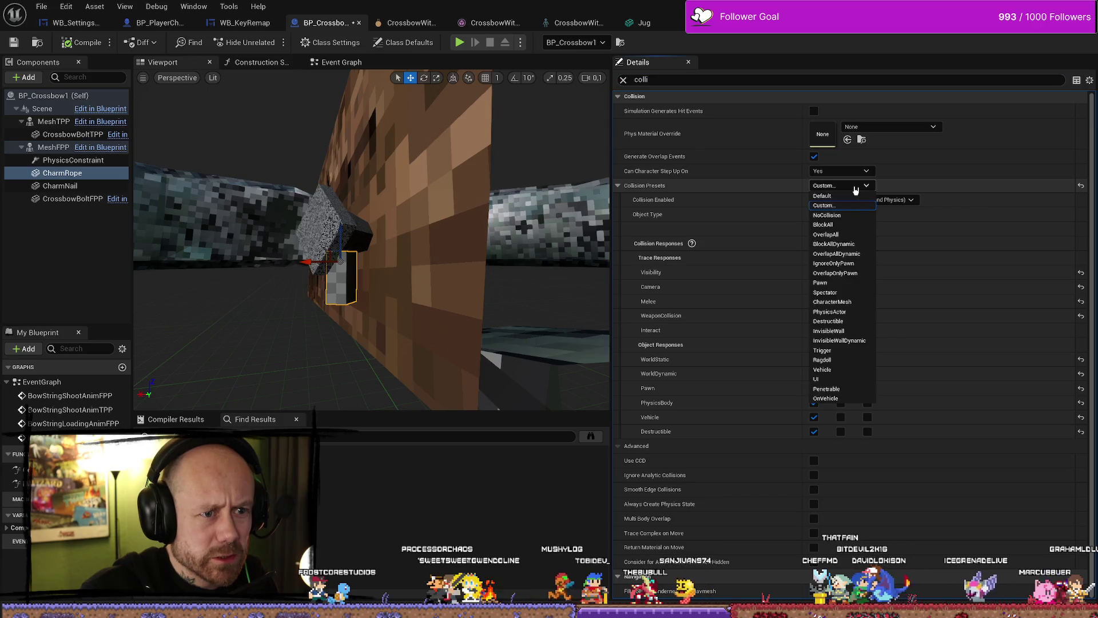
left_click(699, 200)
key("Down")
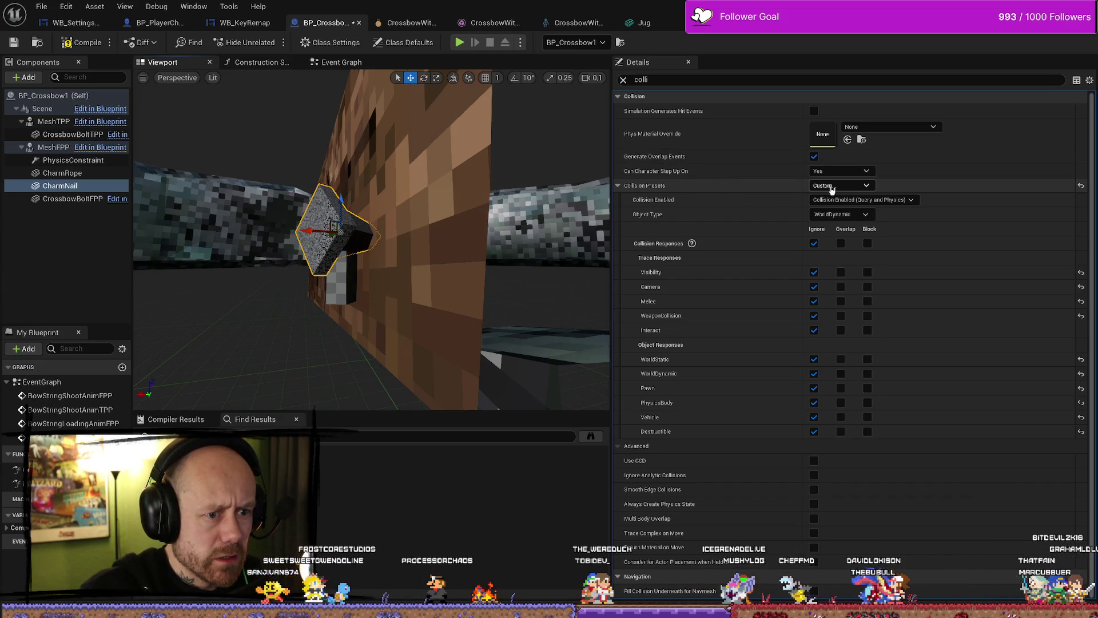
left_click(867, 186)
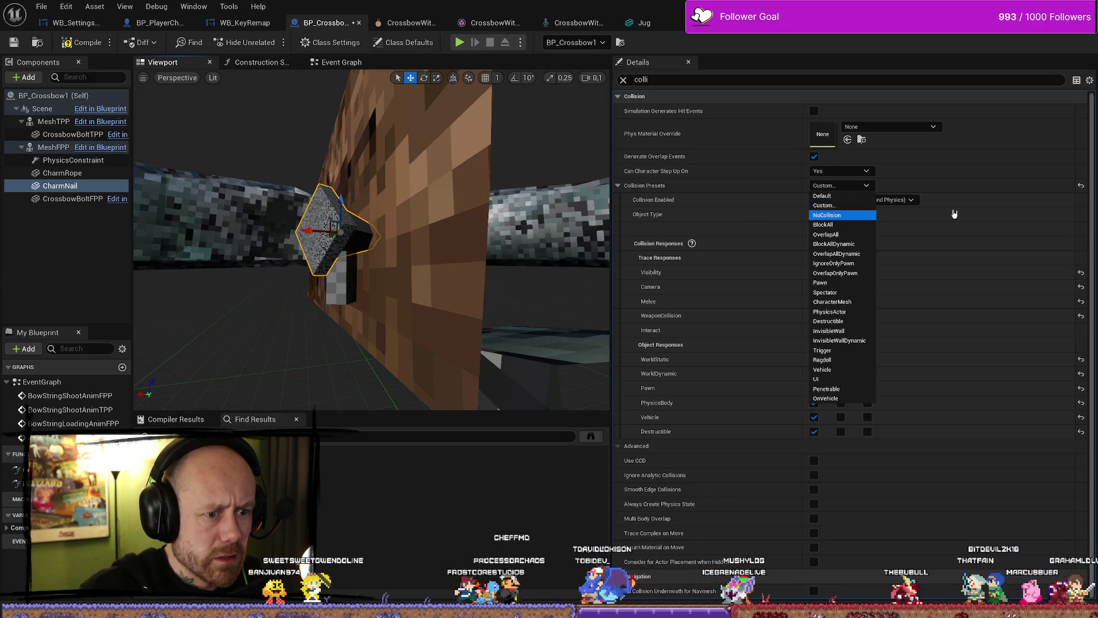
key("Return")
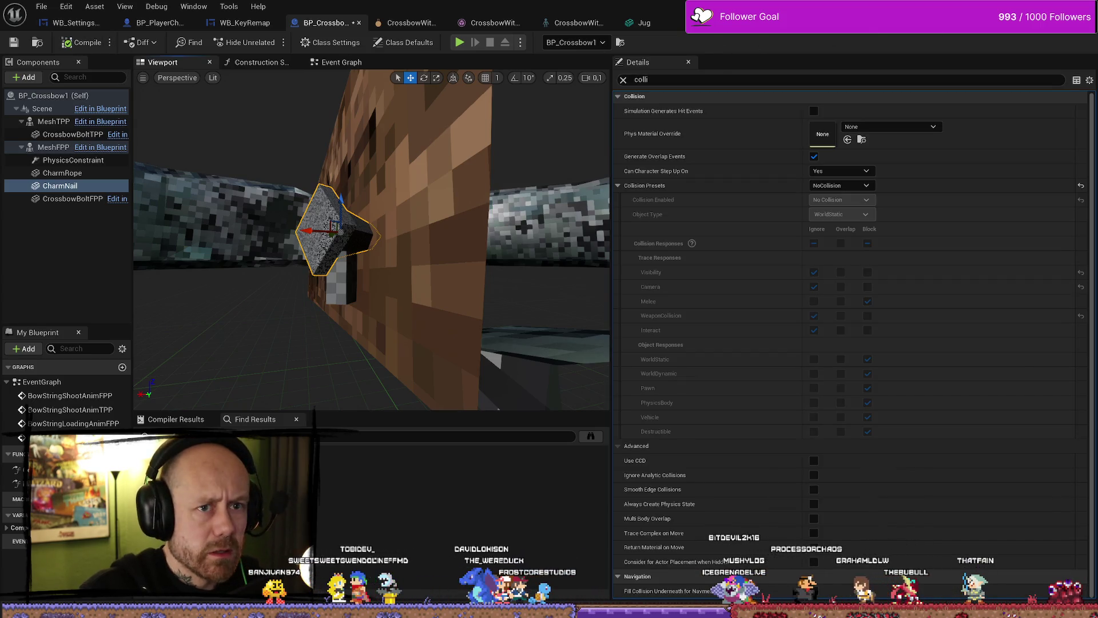
Run a play test of the level and stop it
key("alt+Tab")
left_click(265, 42)
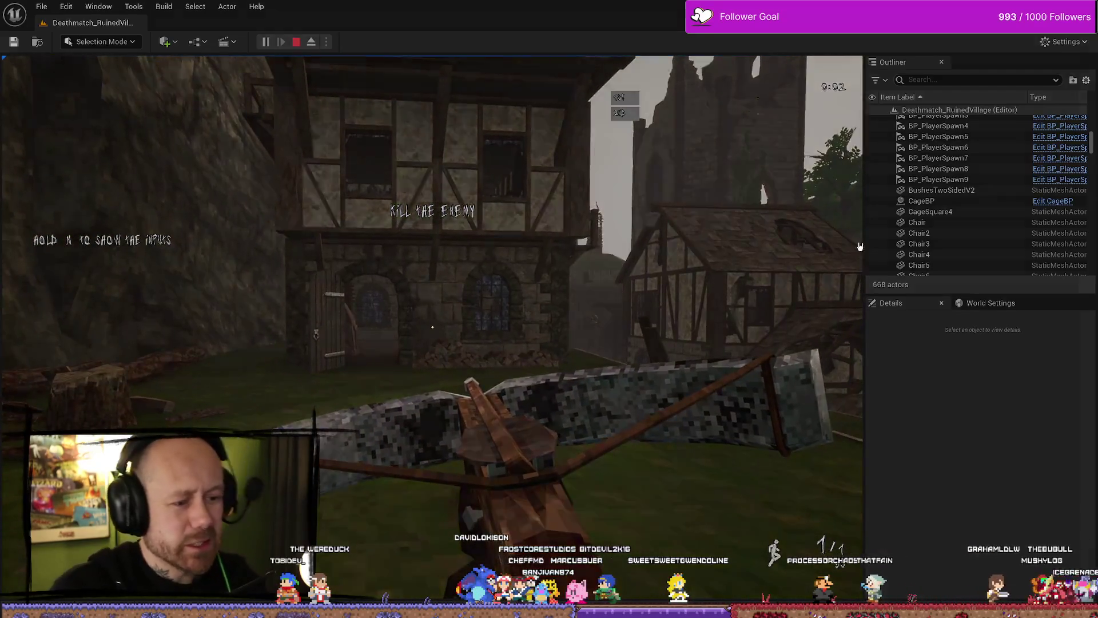
key("Escape")
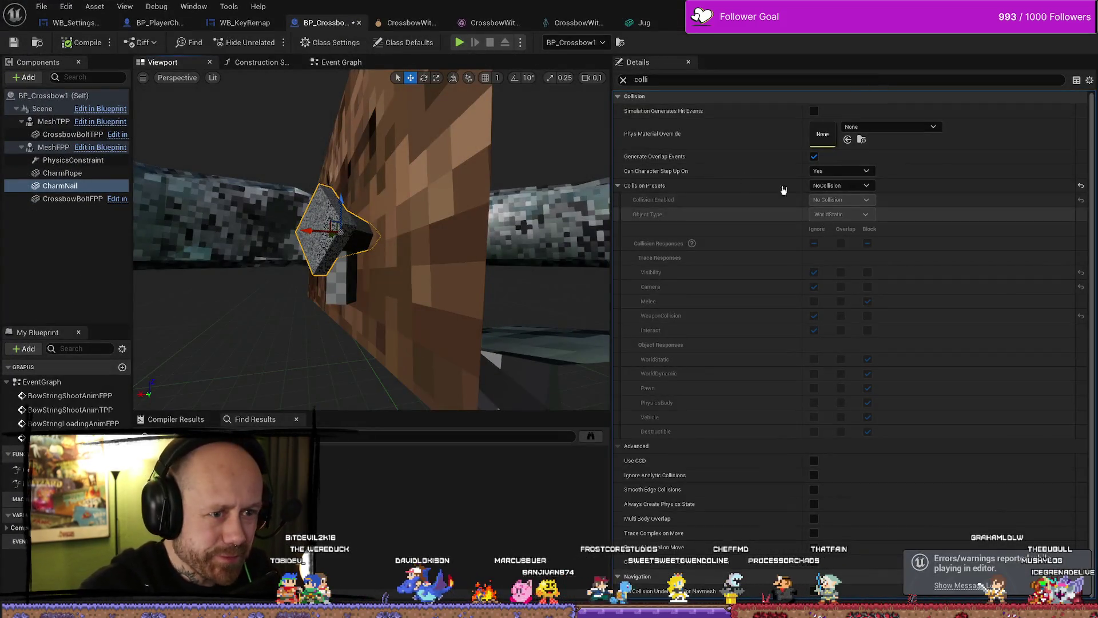
Switch CharmNail to a Custom collision preset ignoring Melee, WorldStatic, WorldDynamic, Pawn, PhysicsBody, Vehicle, Destructible
left_click(853, 185)
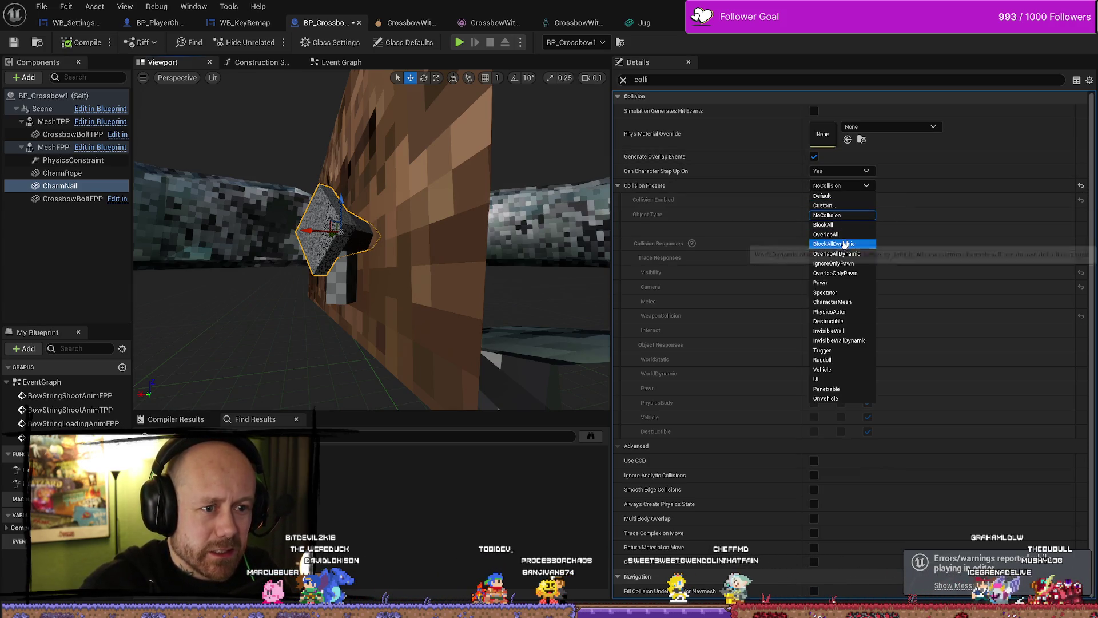
left_click(841, 205)
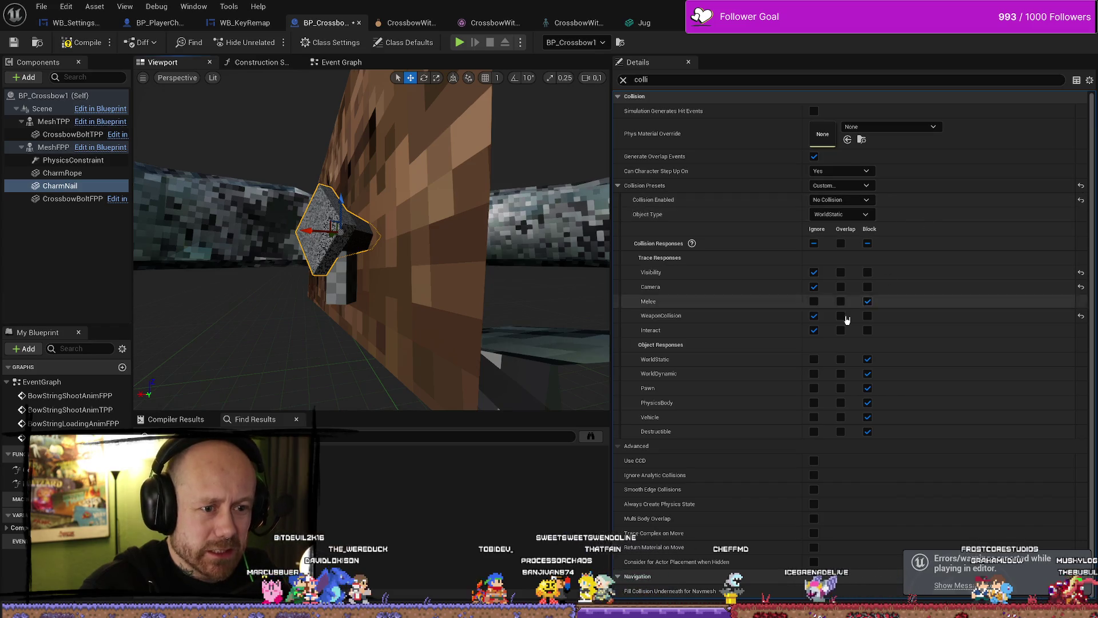
left_click(814, 302)
left_click(815, 359)
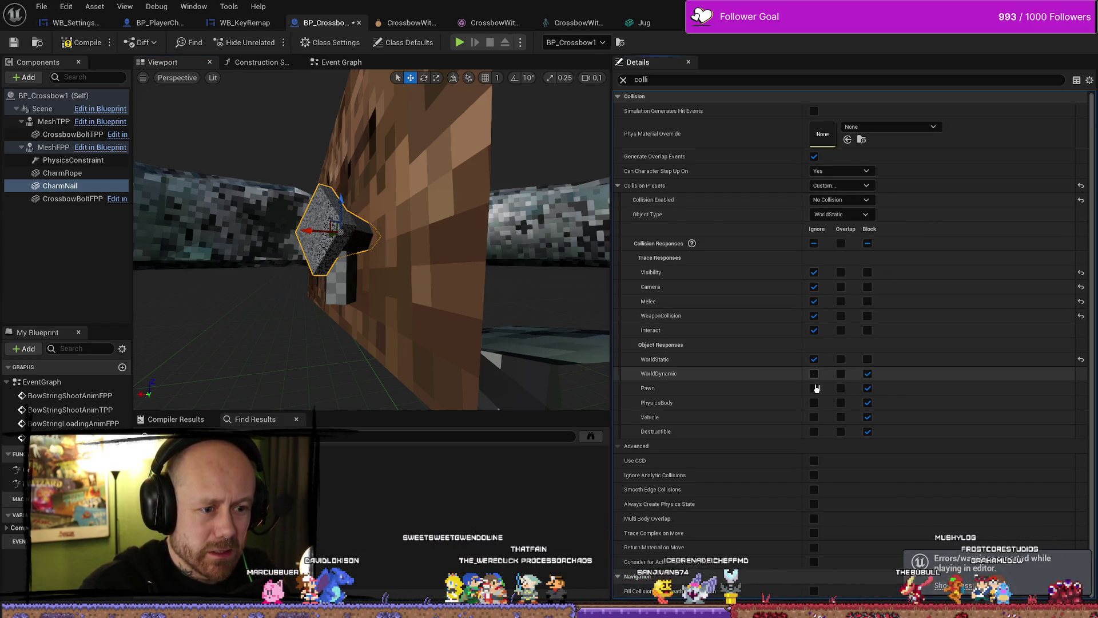
left_click(814, 374)
left_click(815, 388)
left_click(814, 403)
left_click(815, 432)
left_click(814, 417)
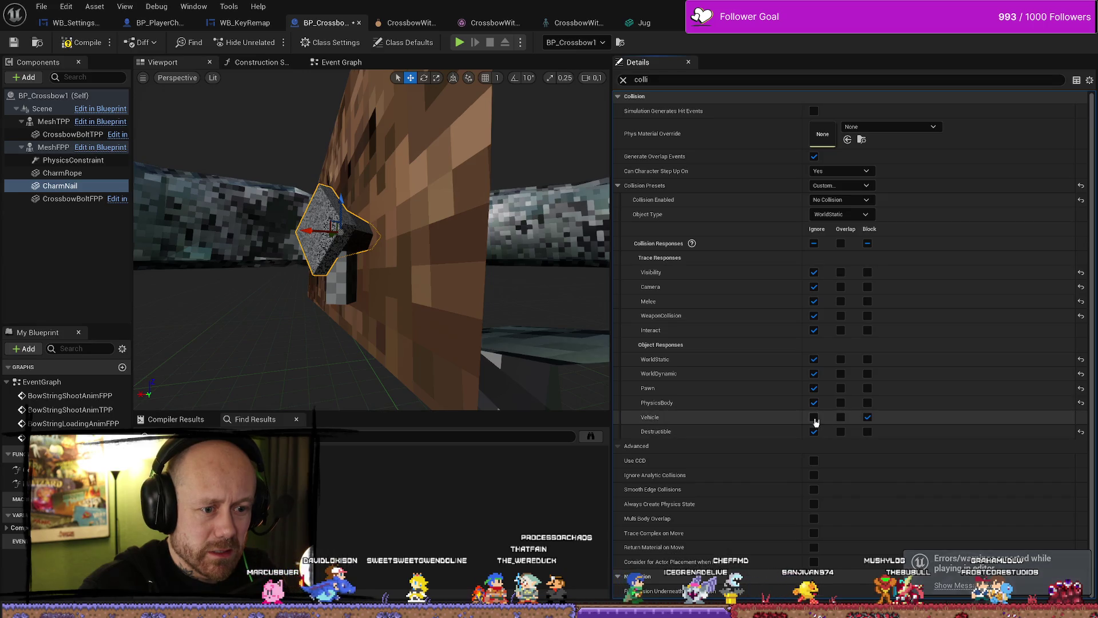
Compile, review the rope's invalid simulate options warning, and run a quick play test
left_click(80, 46)
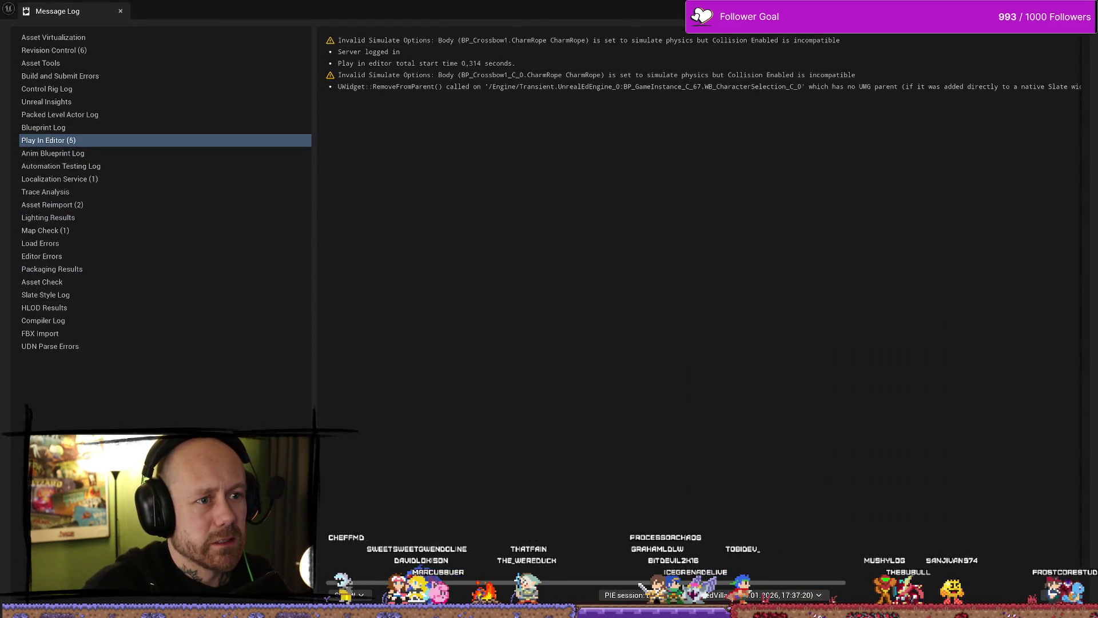
left_click(428, 77)
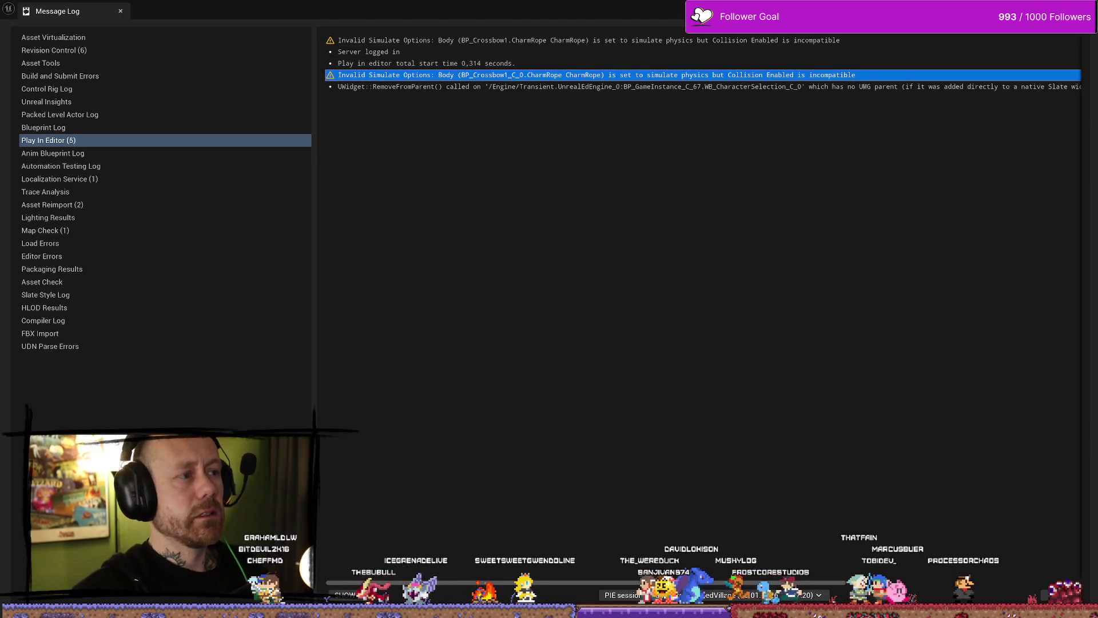
key("alt+Tab")
left_click(275, 43)
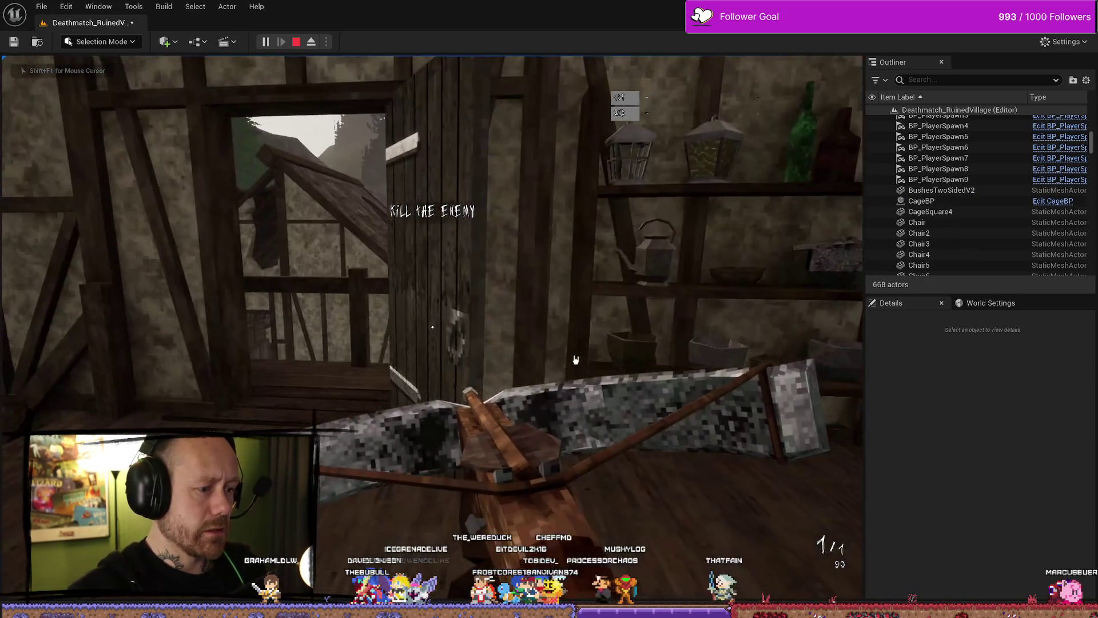
key("Escape")
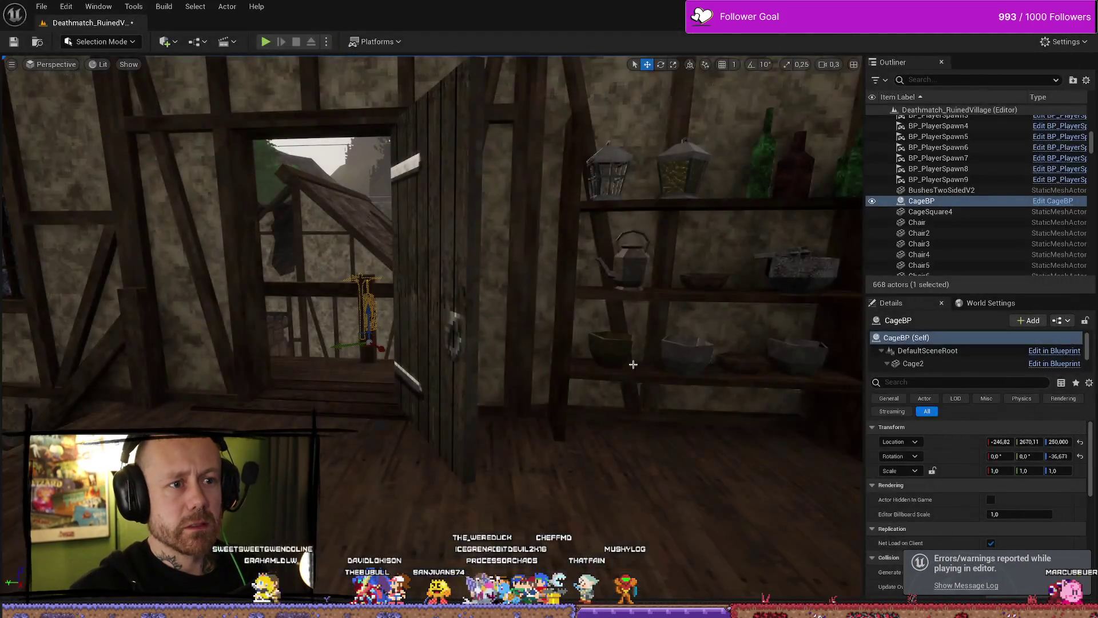
key("ctrl+space")
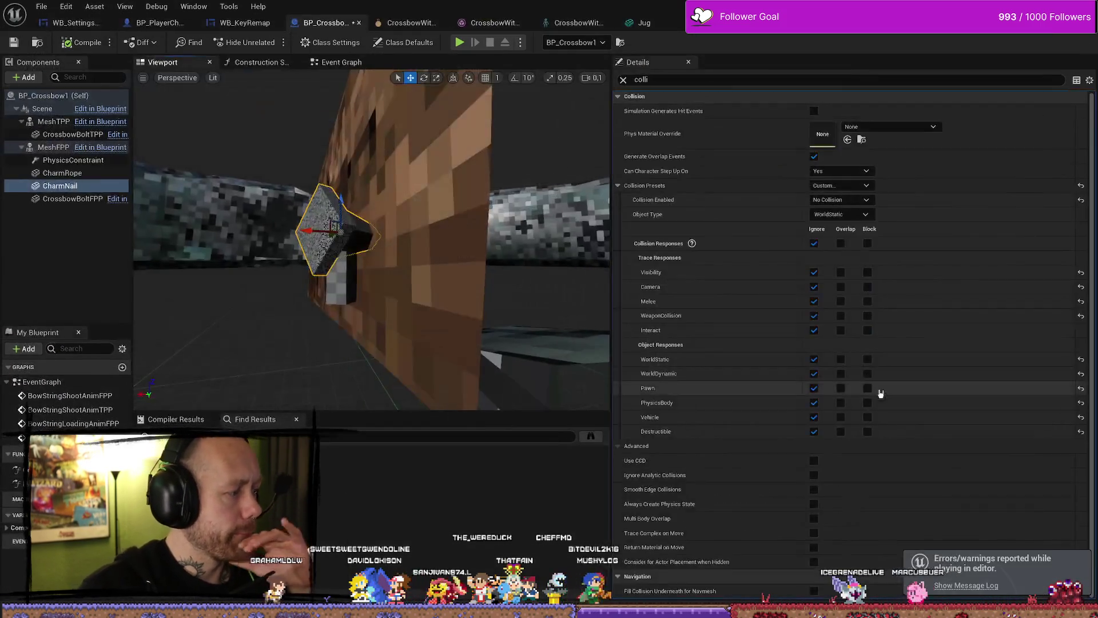
Give CharmRope a Custom collision preset ignoring WorldStatic, WorldDynamic, Pawn, PhysicsBody, Vehicle and Destructible
left_click(512, 218)
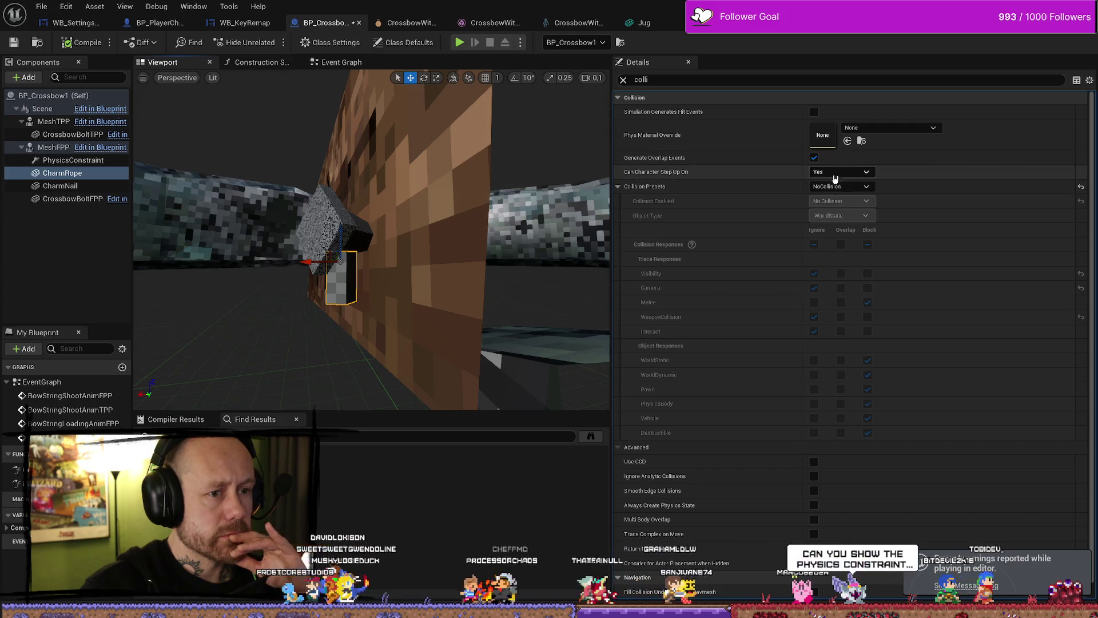
left_click(858, 186)
left_click(851, 207)
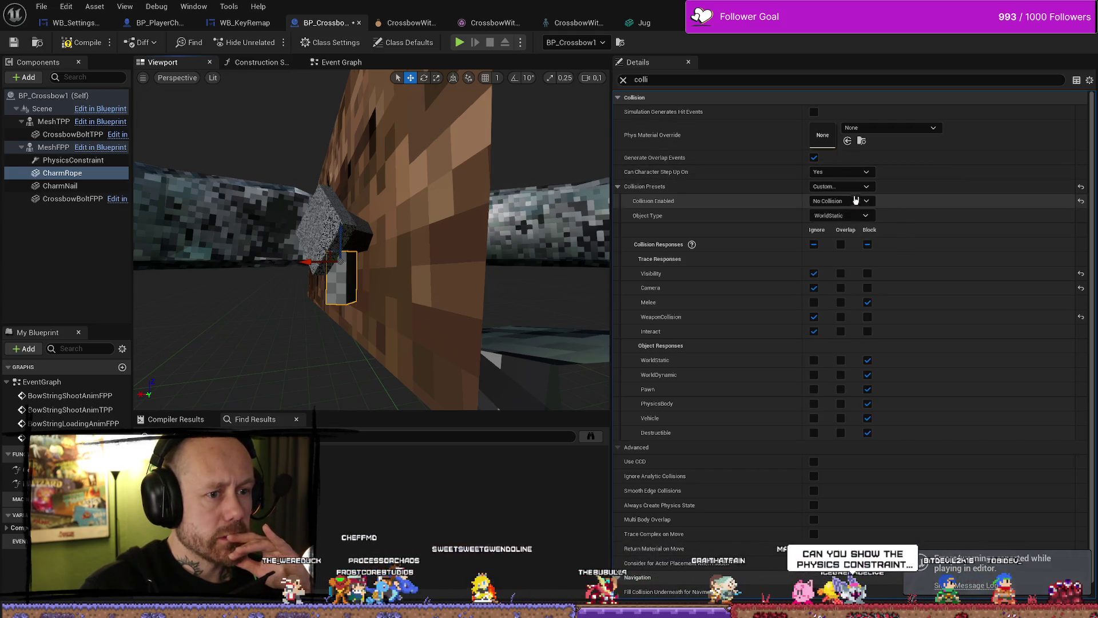
left_click(815, 360)
left_click(814, 374)
left_click(814, 389)
left_click(814, 403)
left_click(814, 418)
left_click(815, 433)
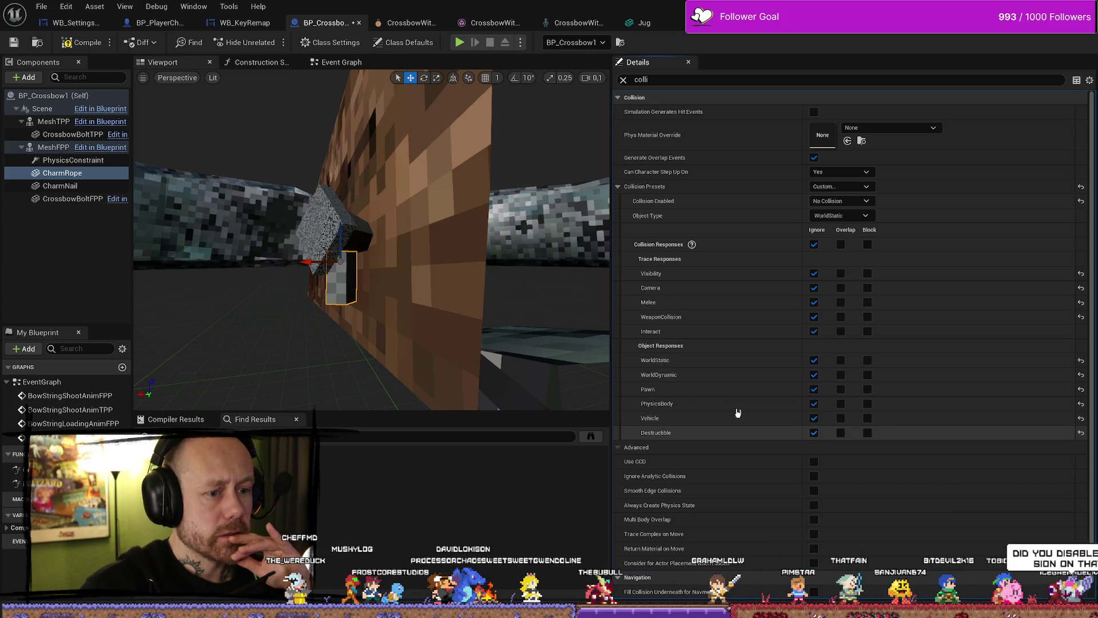
Compile and save, checking the rope keeps the Custom preset with No Collision enabled
left_click(14, 44)
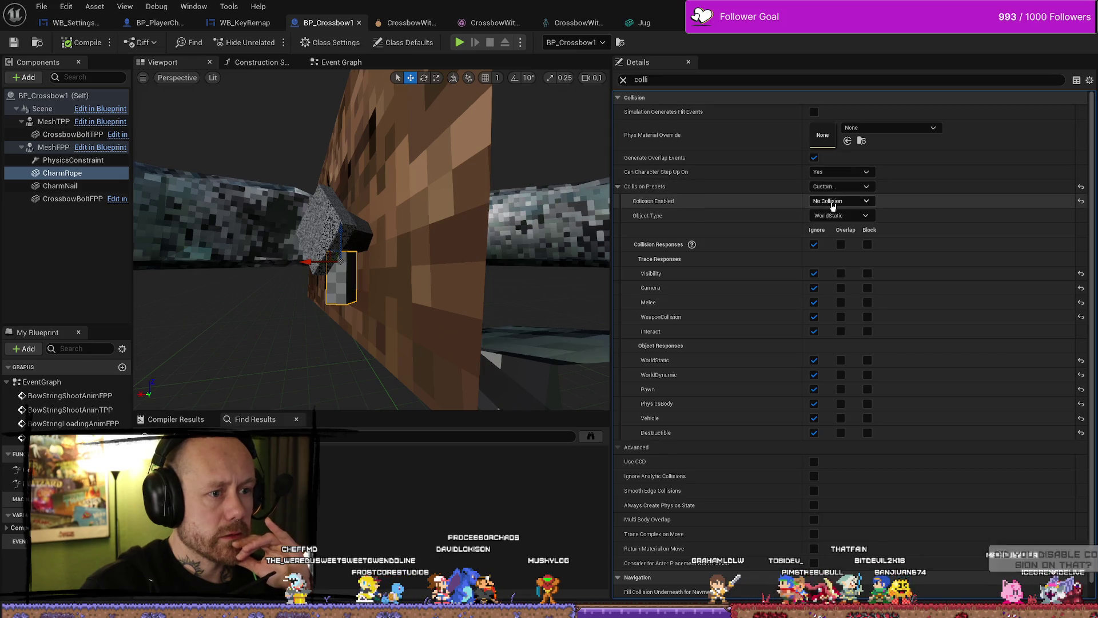
left_click(870, 201)
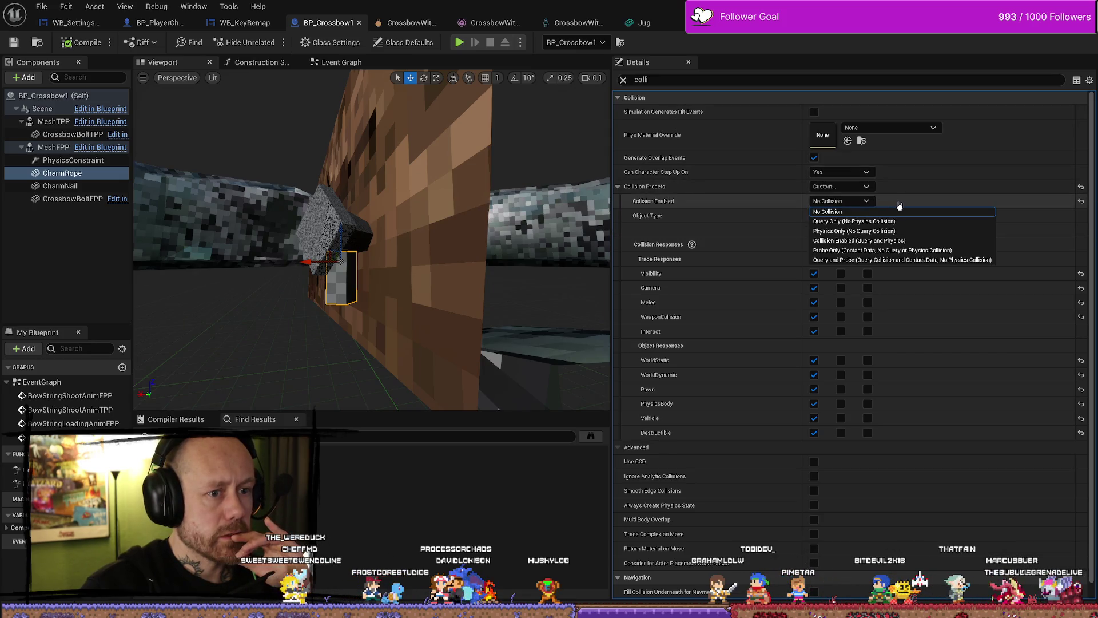
left_click(858, 204)
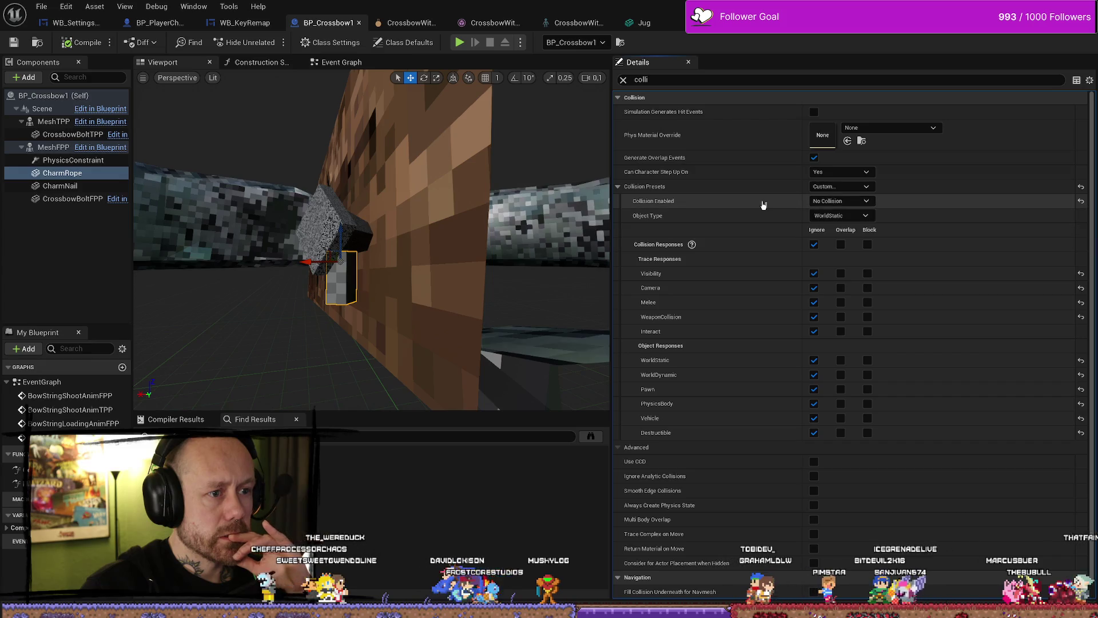
left_click(843, 188)
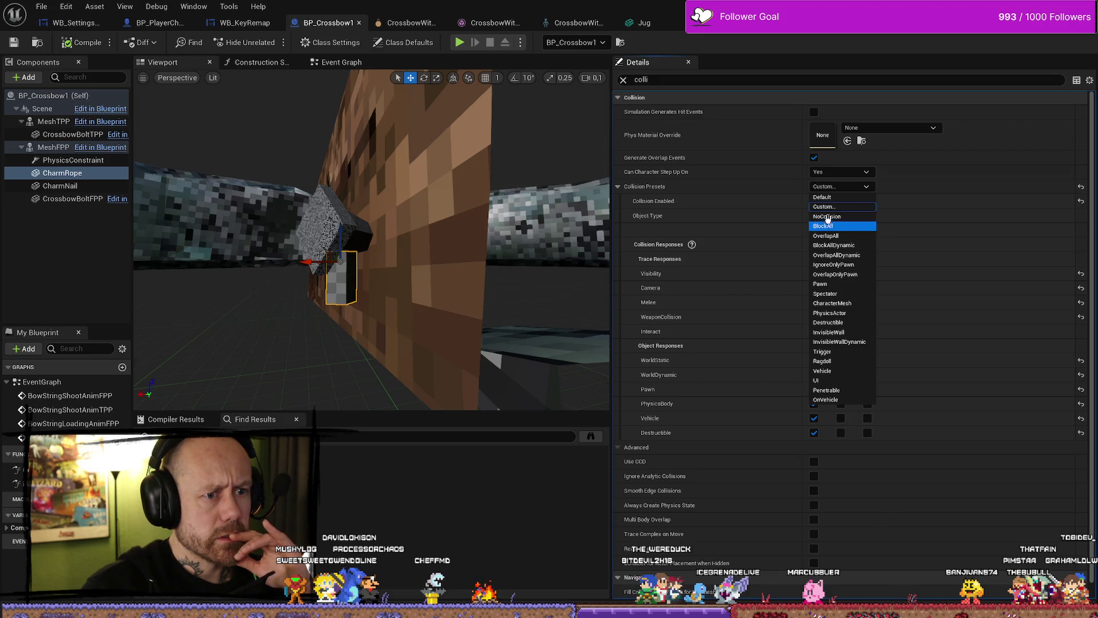
left_click(834, 208)
left_click(865, 202)
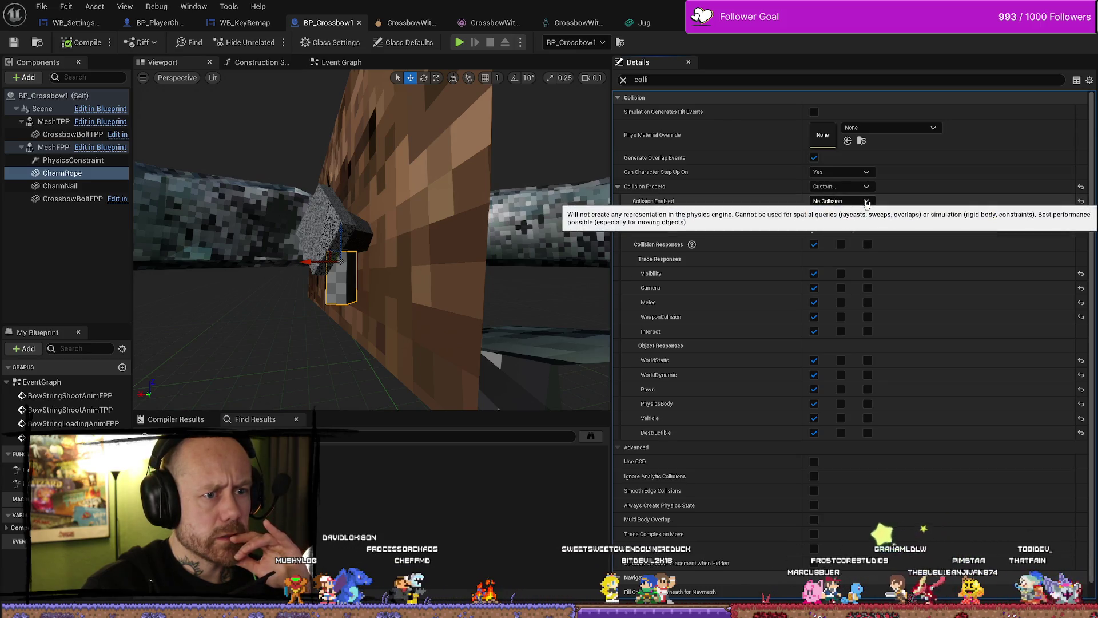
left_click(868, 204)
key("alt+Tab")
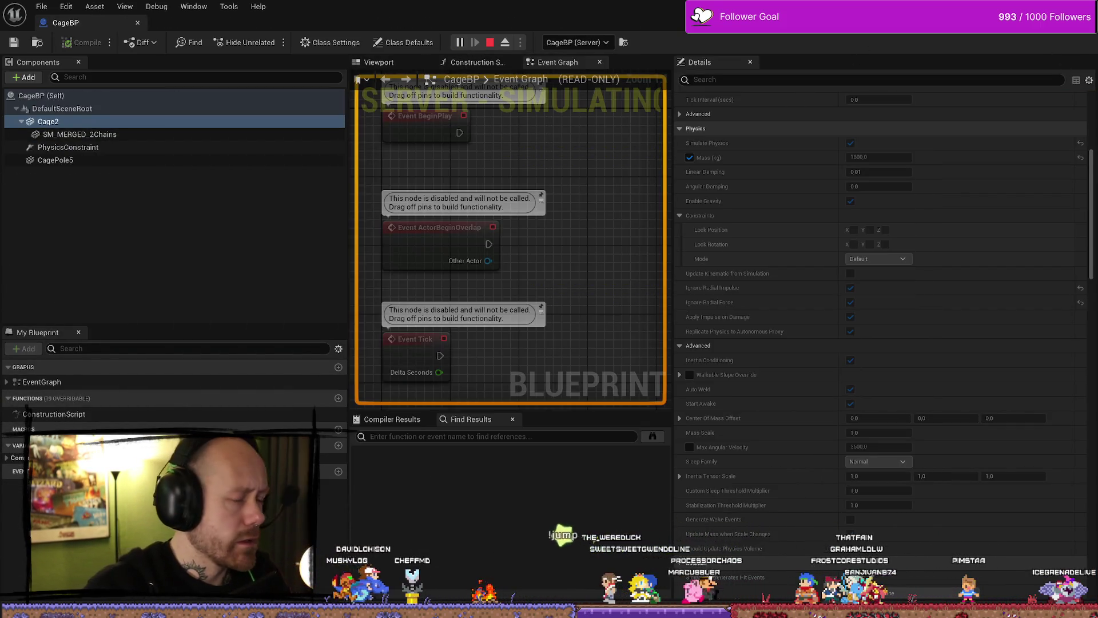
Stop the play test, review the CharmRope collision warnings, and return to BP_Crossbow1
key("alt+Tab")
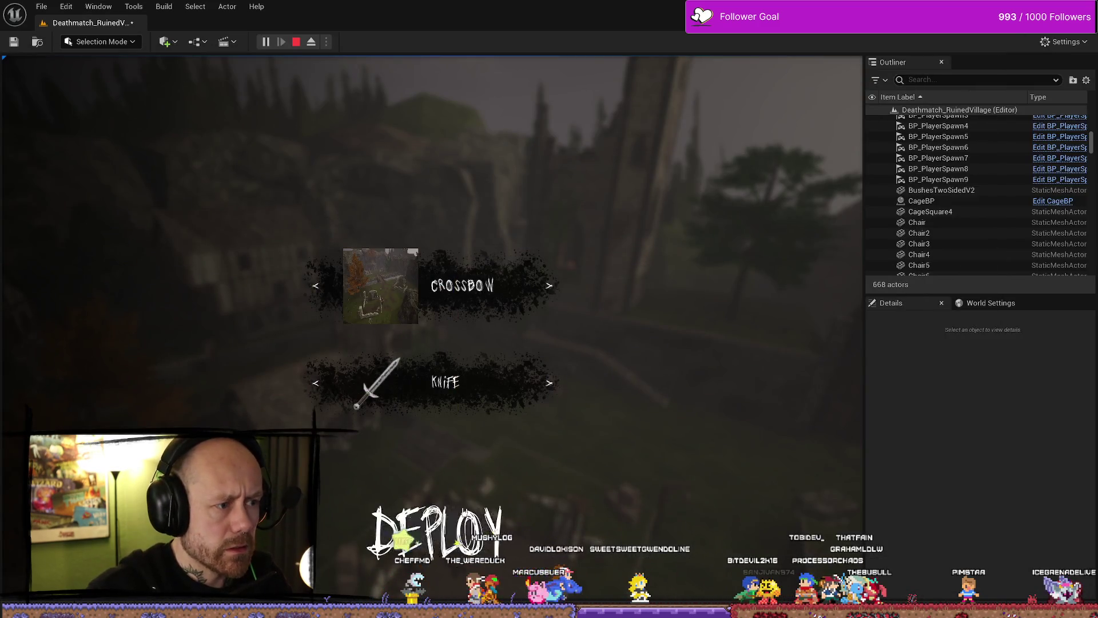
key("Escape")
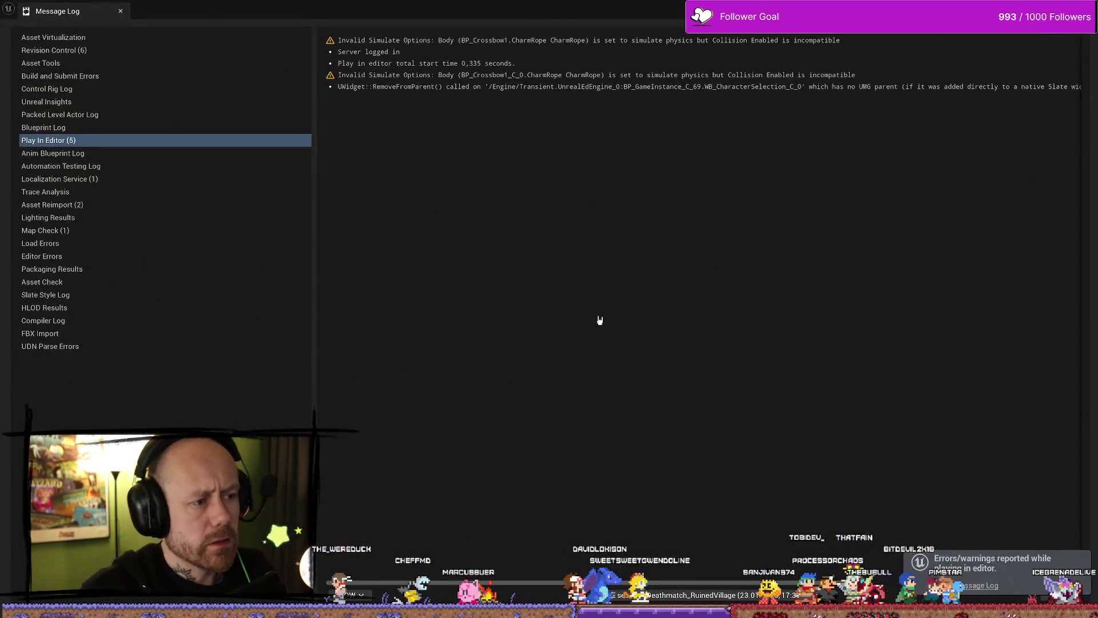
key("alt+Tab")
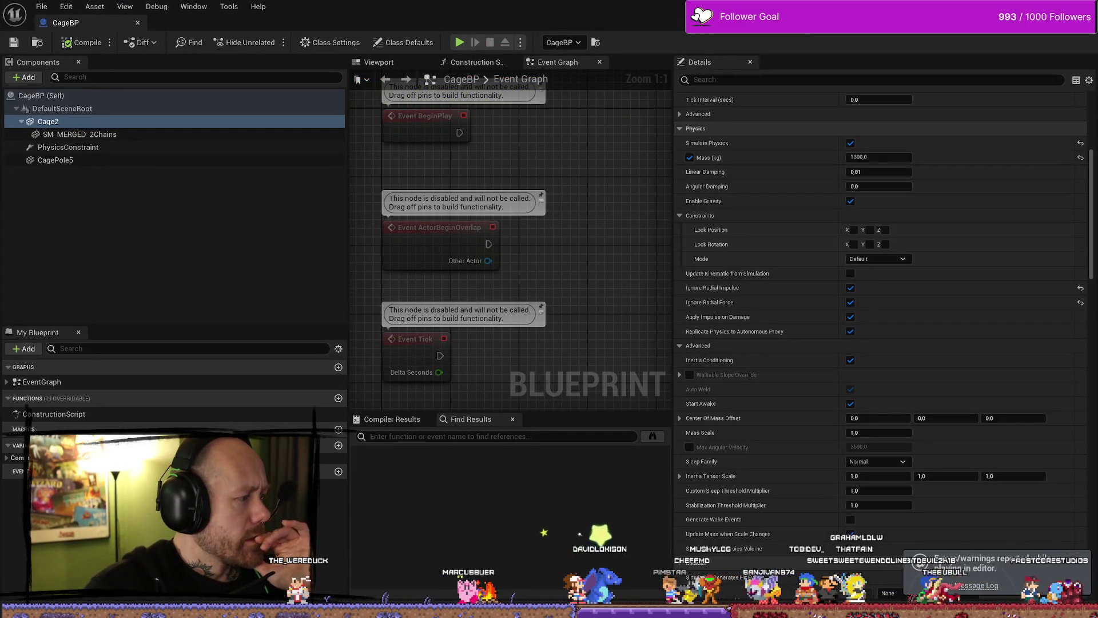
key("alt+Tab")
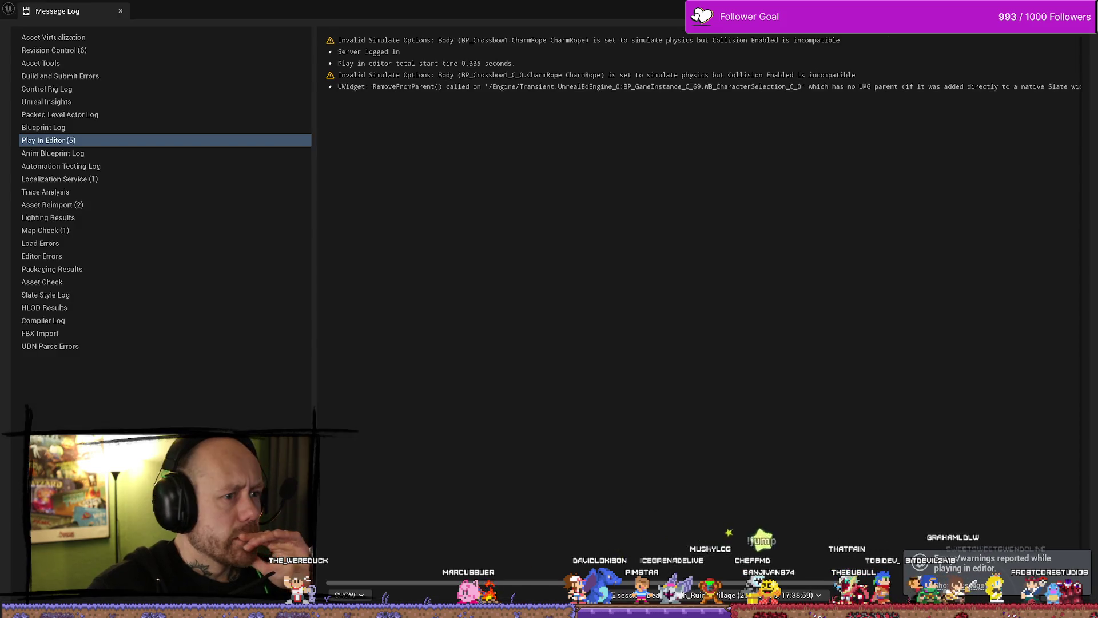
key("alt+Tab")
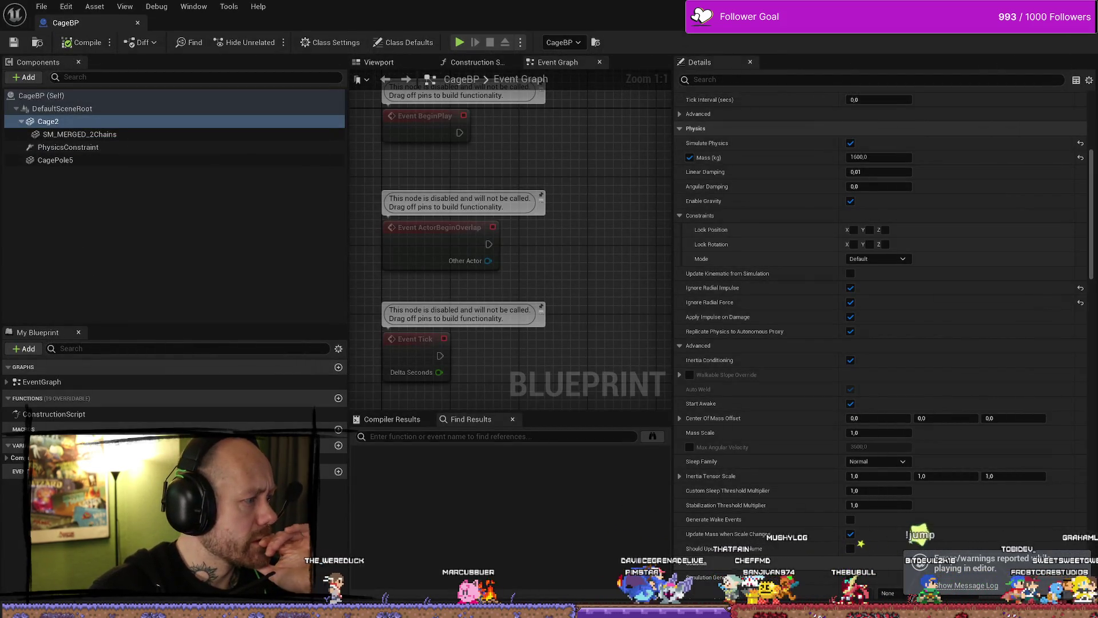
key("alt+Tab")
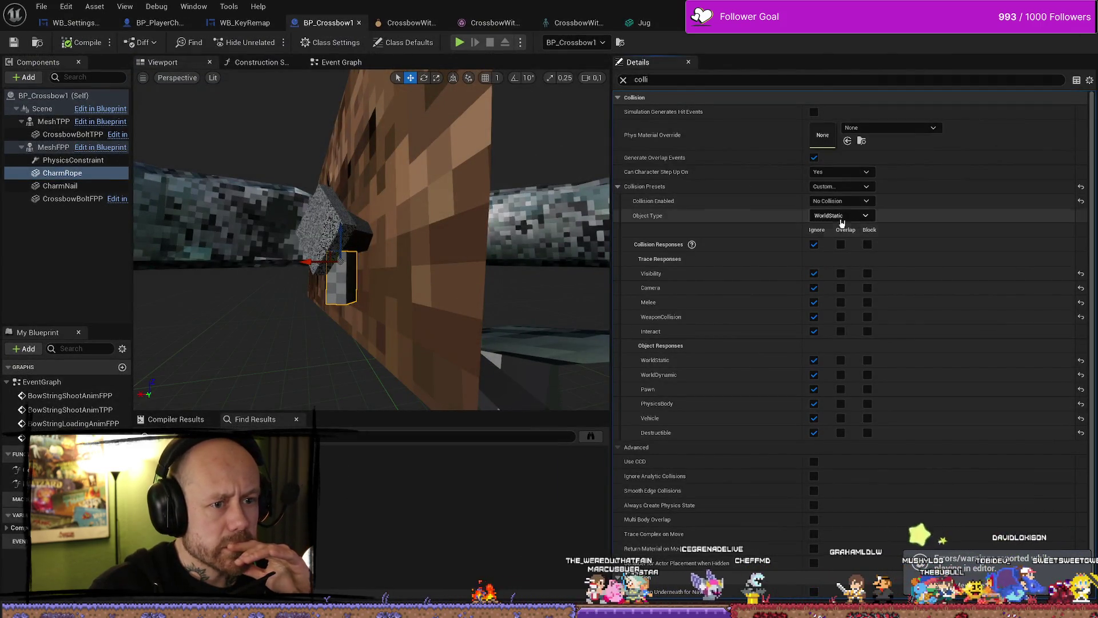
Set CharmRope's Collision Enabled to Physics Only (No Query Collision), compile with F7, and play-test
left_click(862, 216)
left_click(859, 217)
left_click(865, 201)
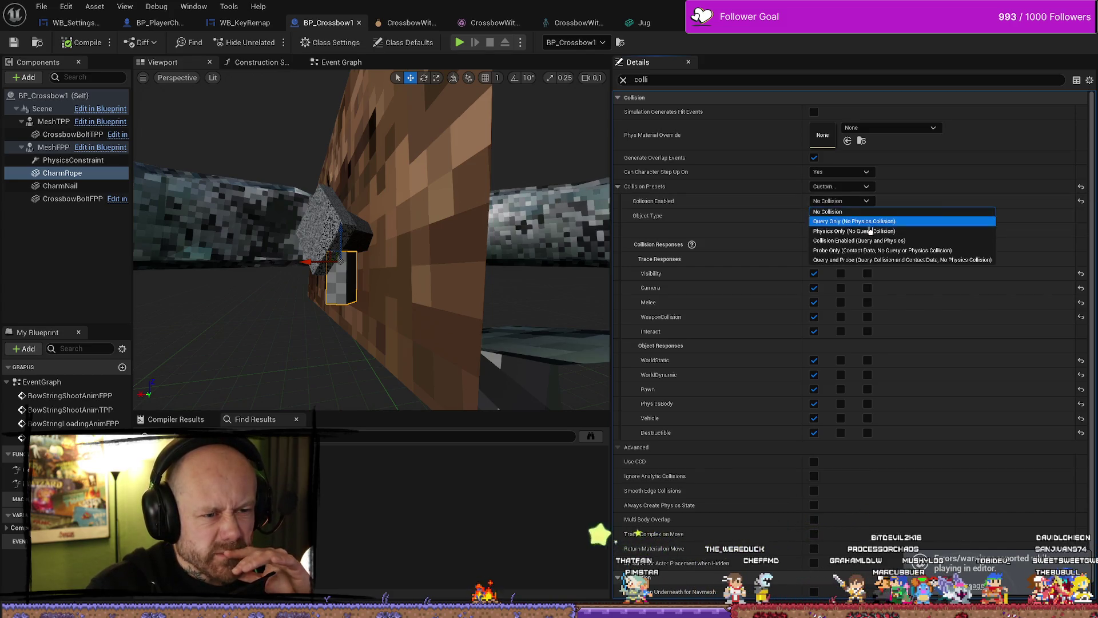
left_click(888, 231)
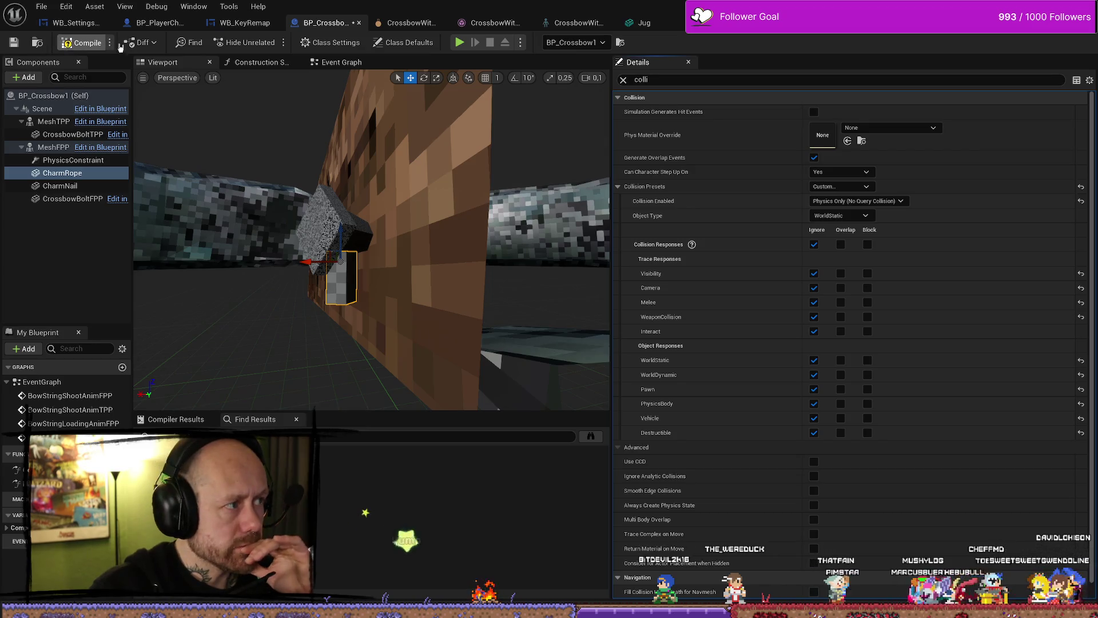
key("F7")
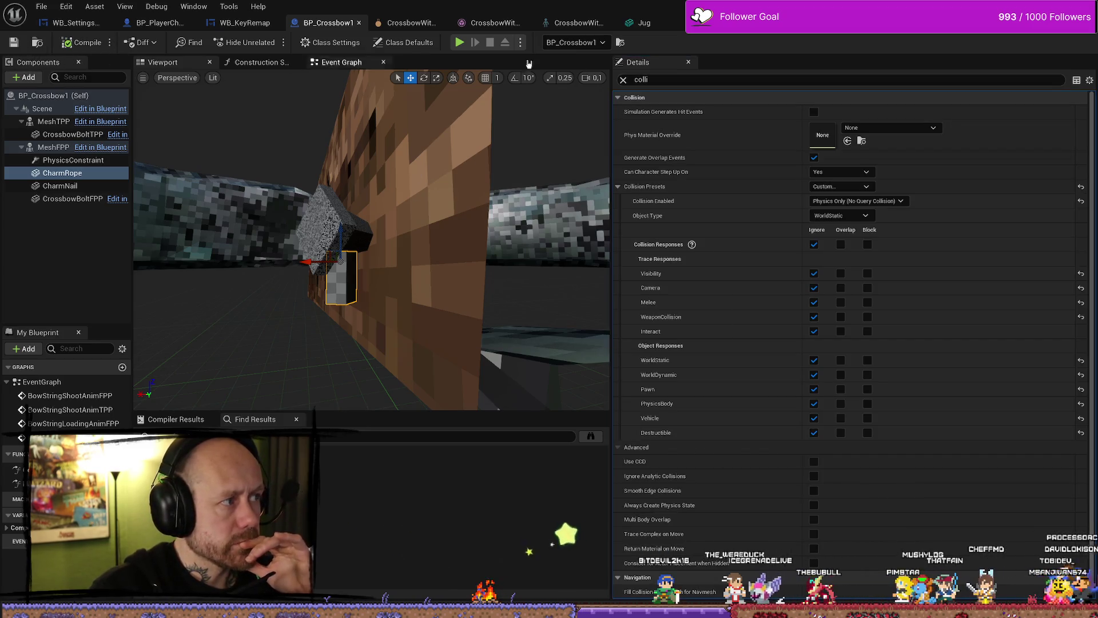
key("alt+p")
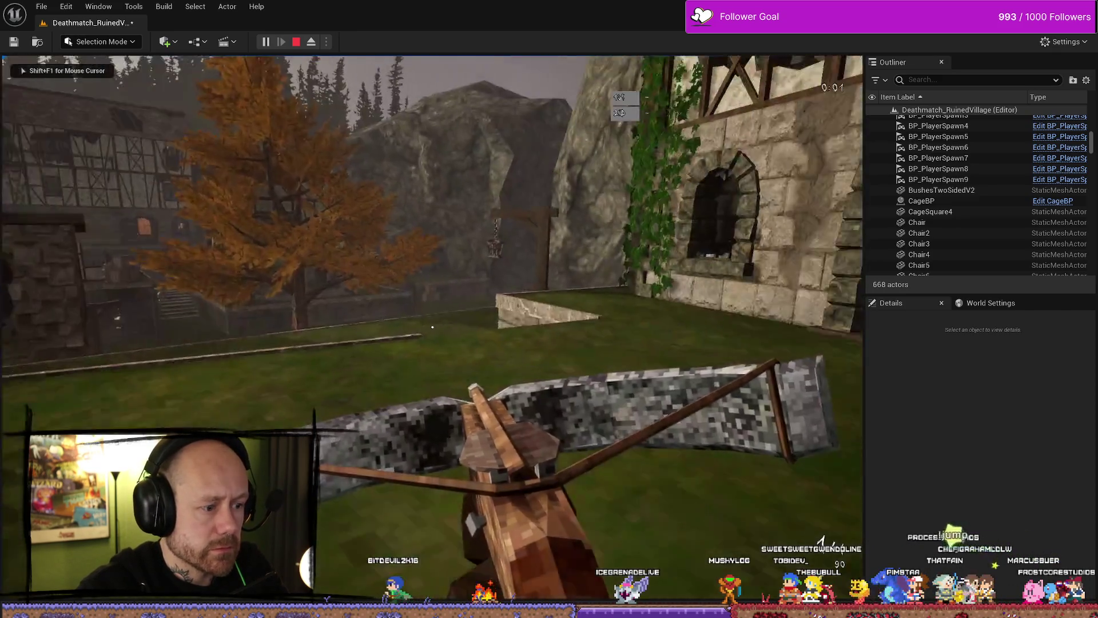
Stop the play test and go back to the BP_Crossbow1 editor
key("Escape")
key("ctrl+space")
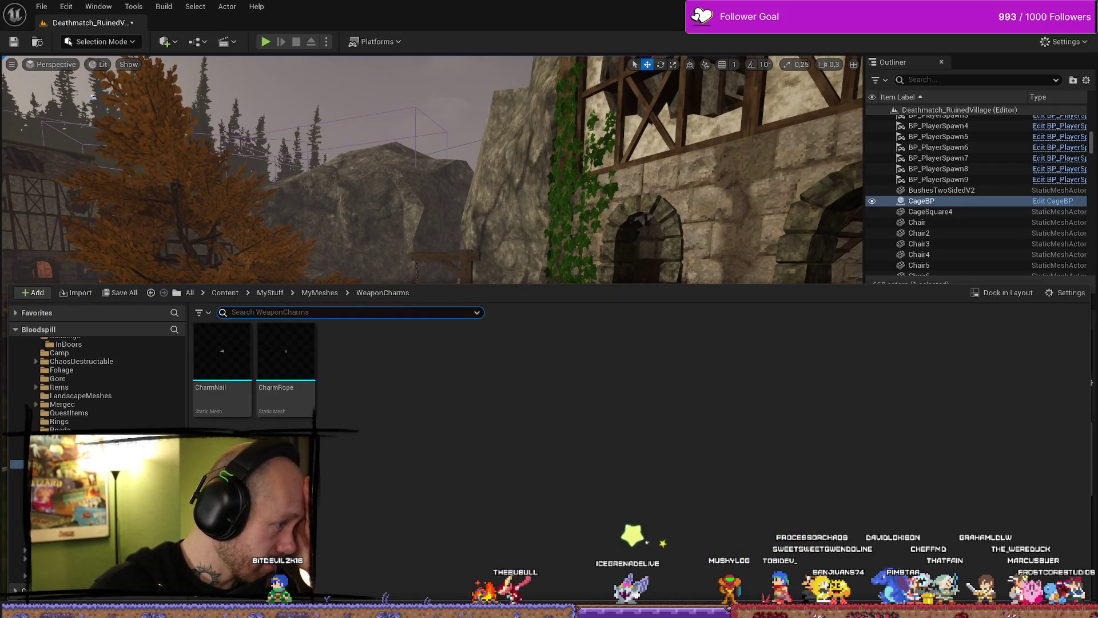
key("alt+Tab")
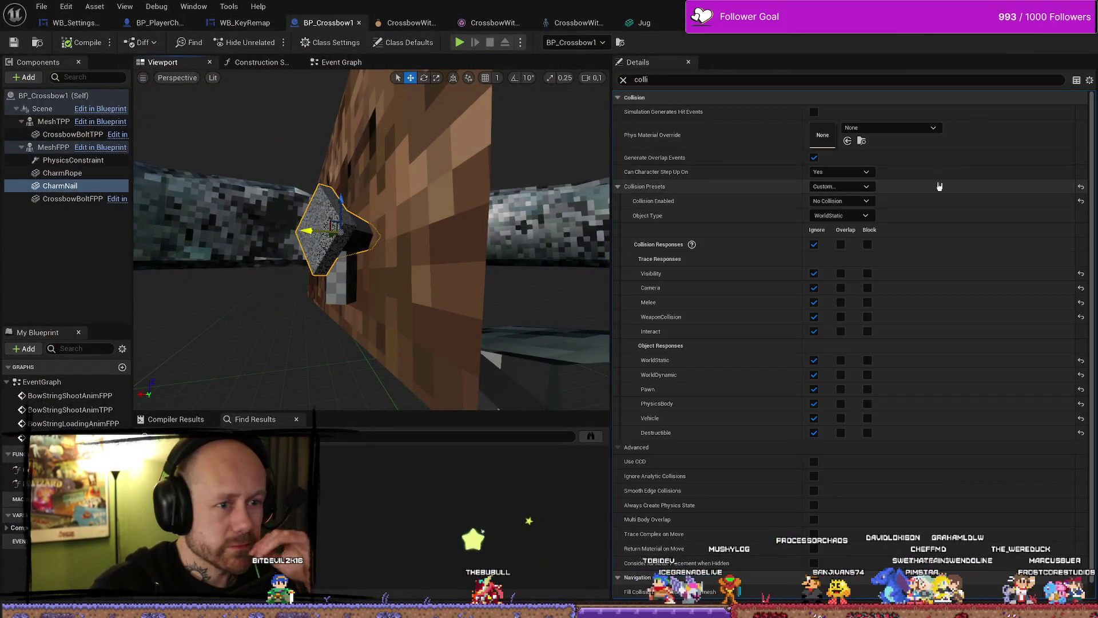
Set CharmNail's Collision Enabled to Physics Only (No Query Collision), save, and play-test
left_click(865, 189)
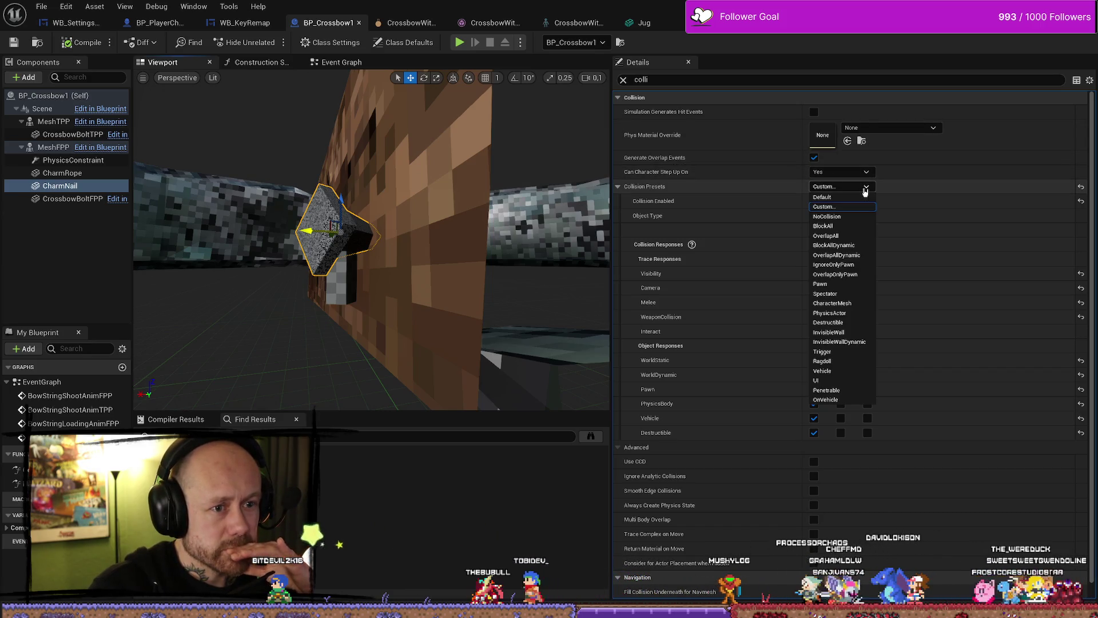
left_click(865, 188)
left_click(840, 201)
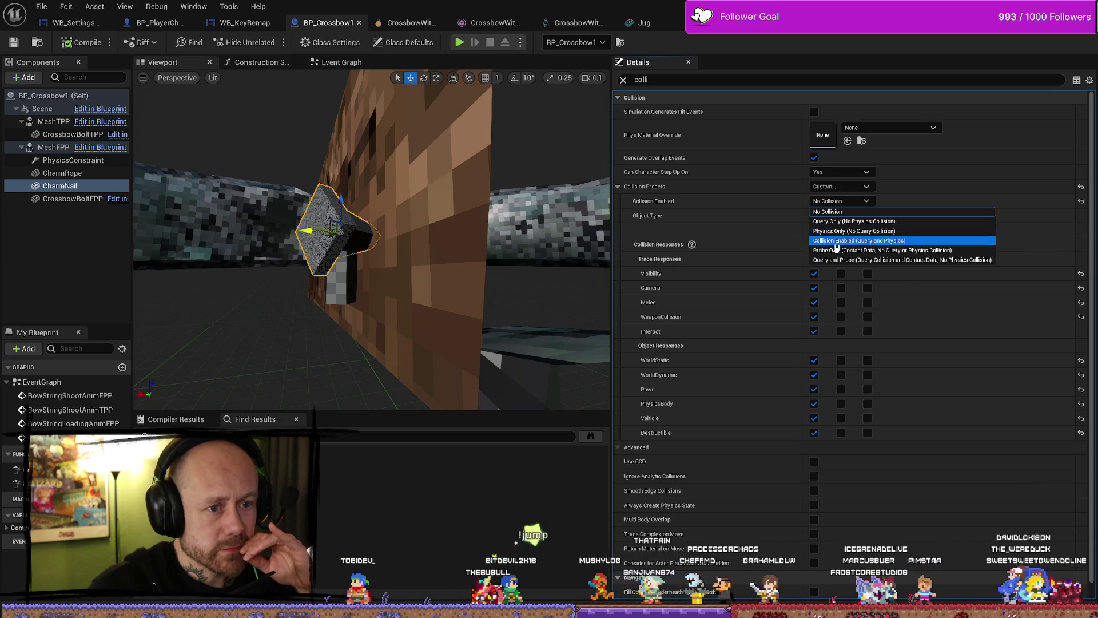
left_click(841, 230)
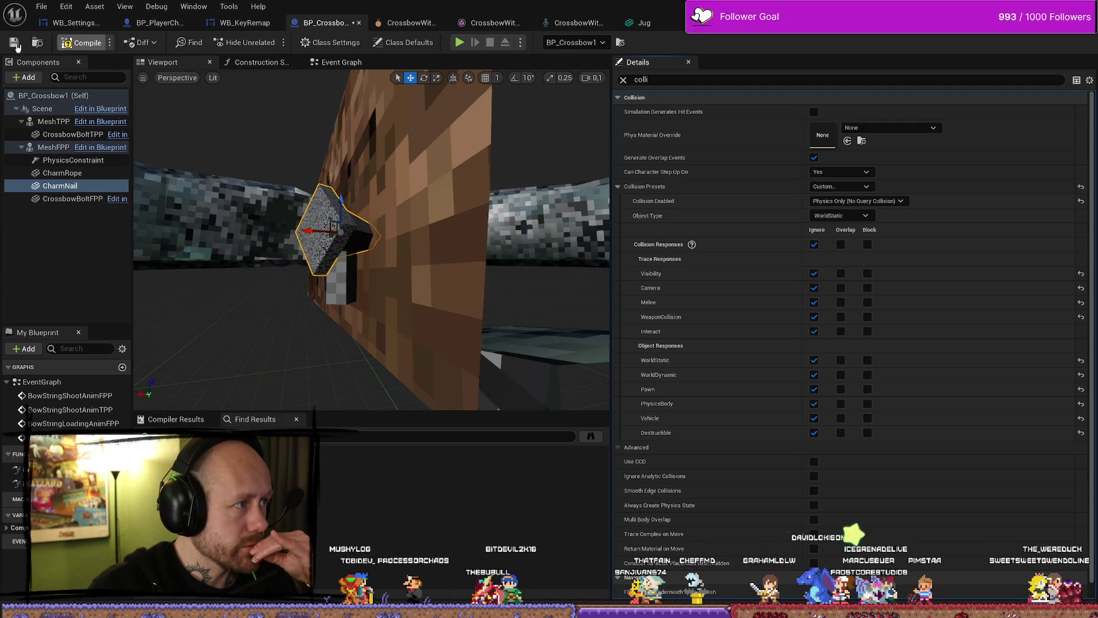
left_click(16, 43)
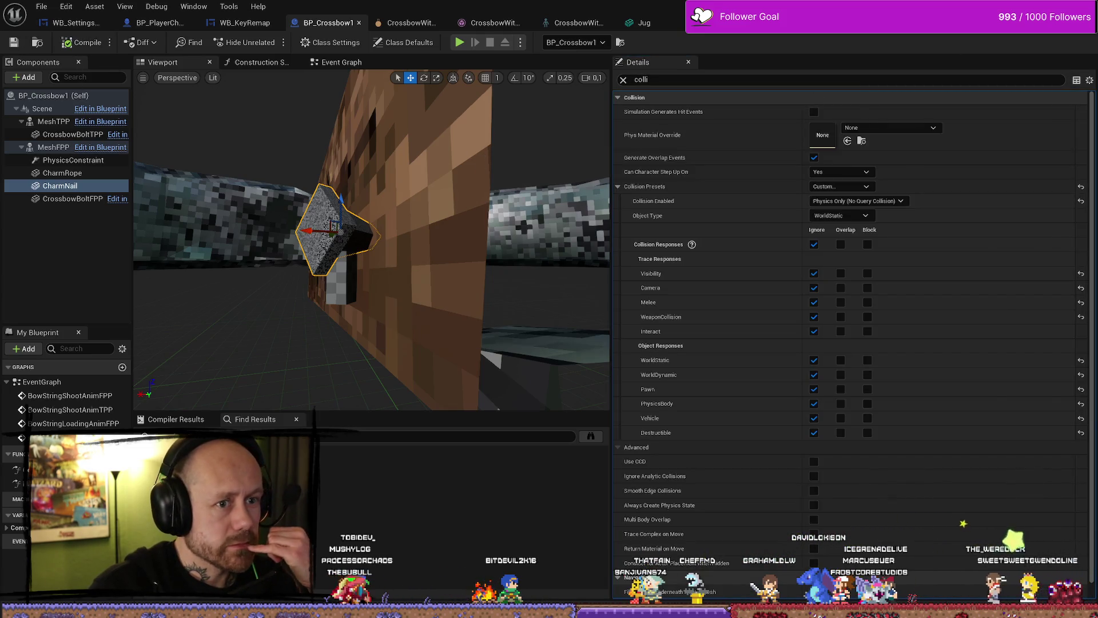
key("alt+Tab")
left_click(267, 41)
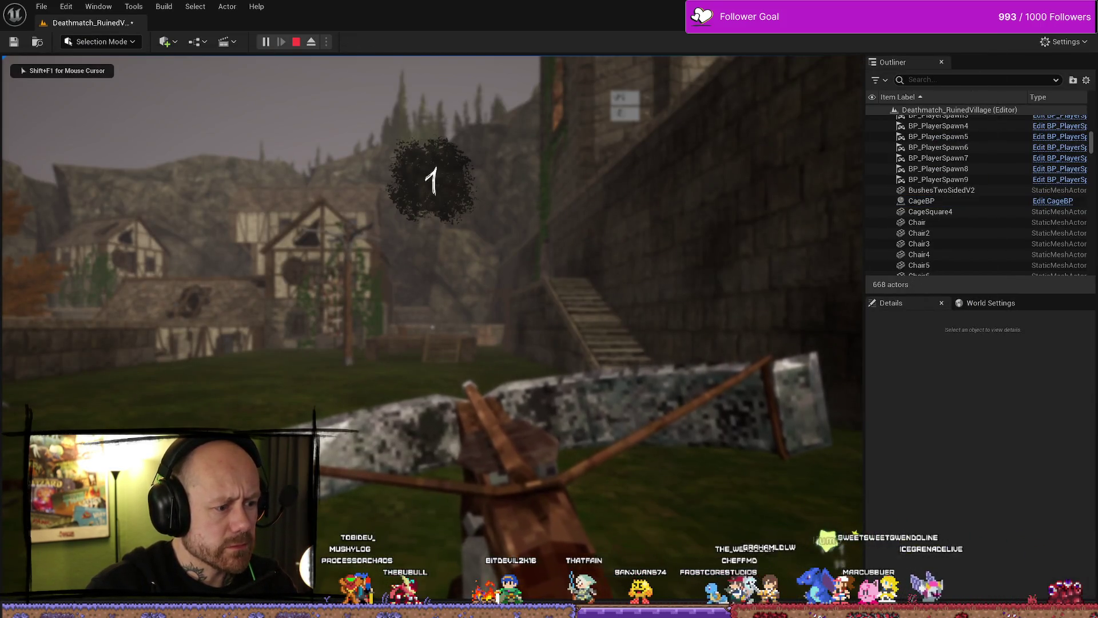
Walk toward the stairs, stop the play test, and reopen the blueprint
key("w")
key("w")
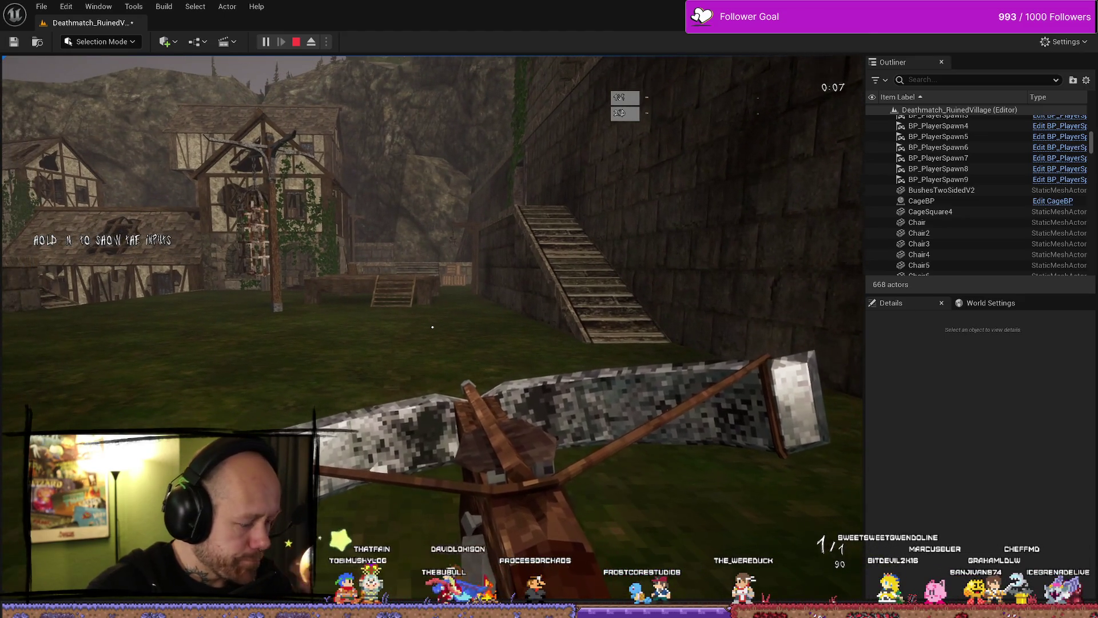
key("Escape")
key("ctrl+space")
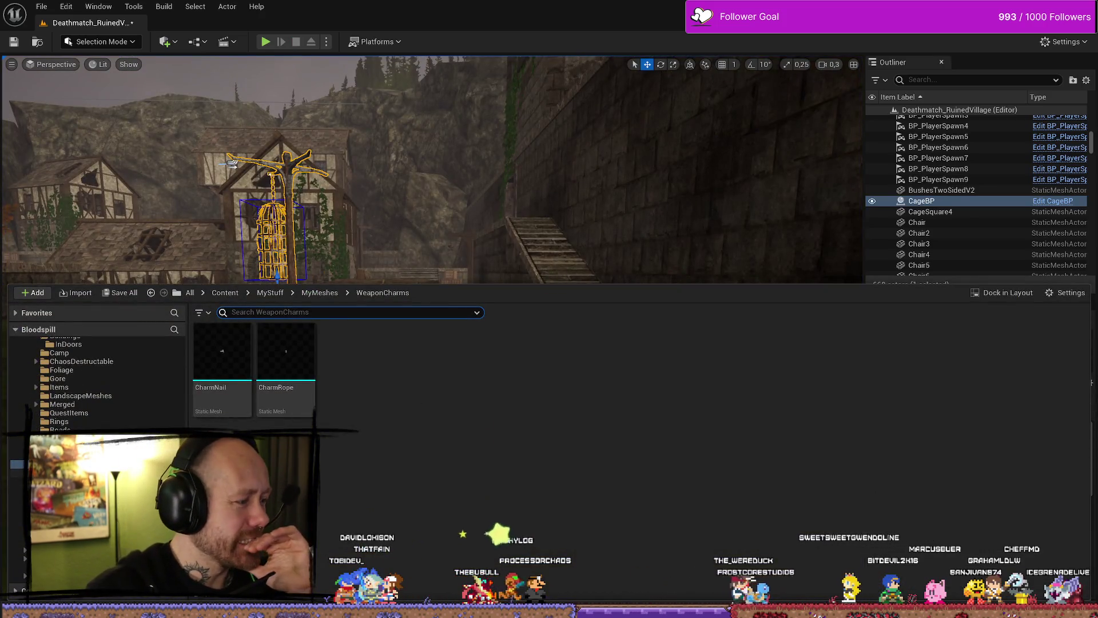
key("ctrl+e")
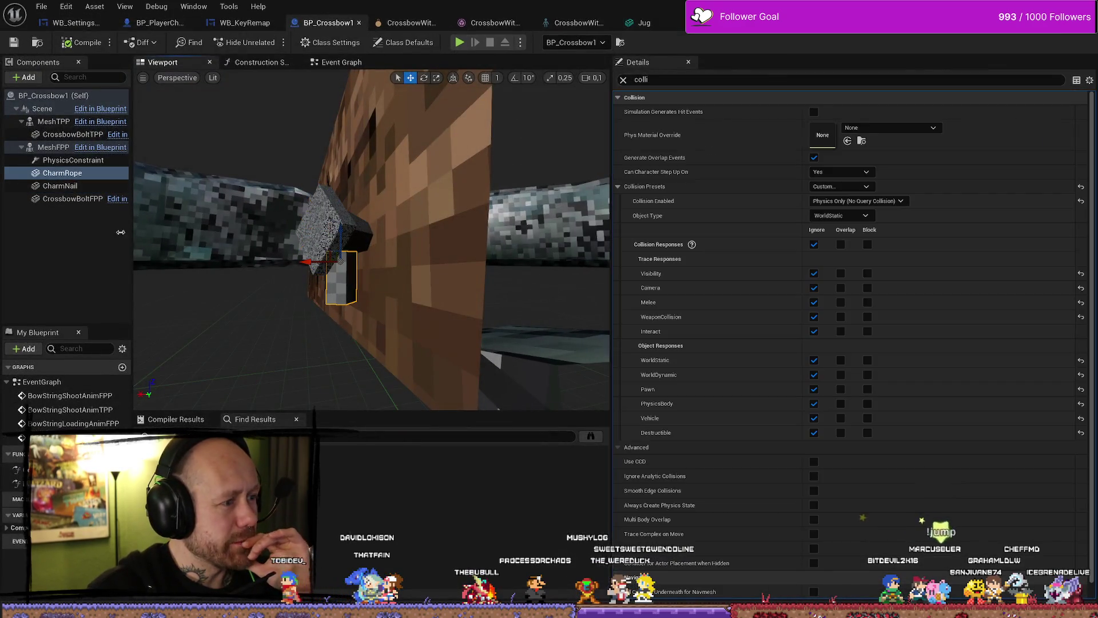
Scale the PhysicsConstraint to 0,1 on X, Y and Z, compile and save, then play-test
left_click(73, 160)
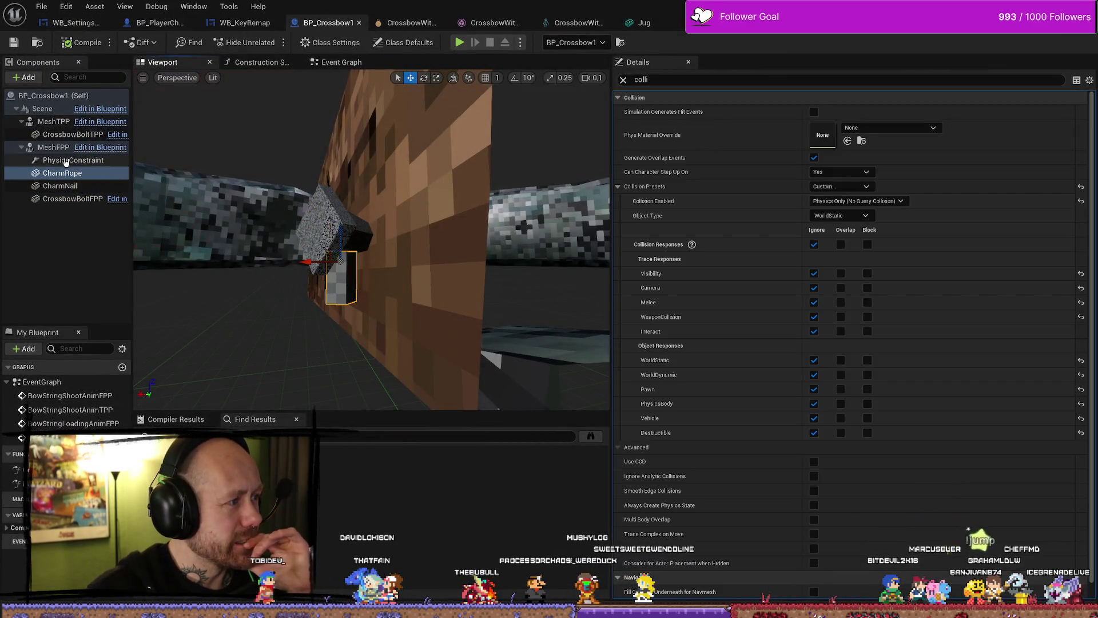
left_click(624, 80)
left_click(841, 214)
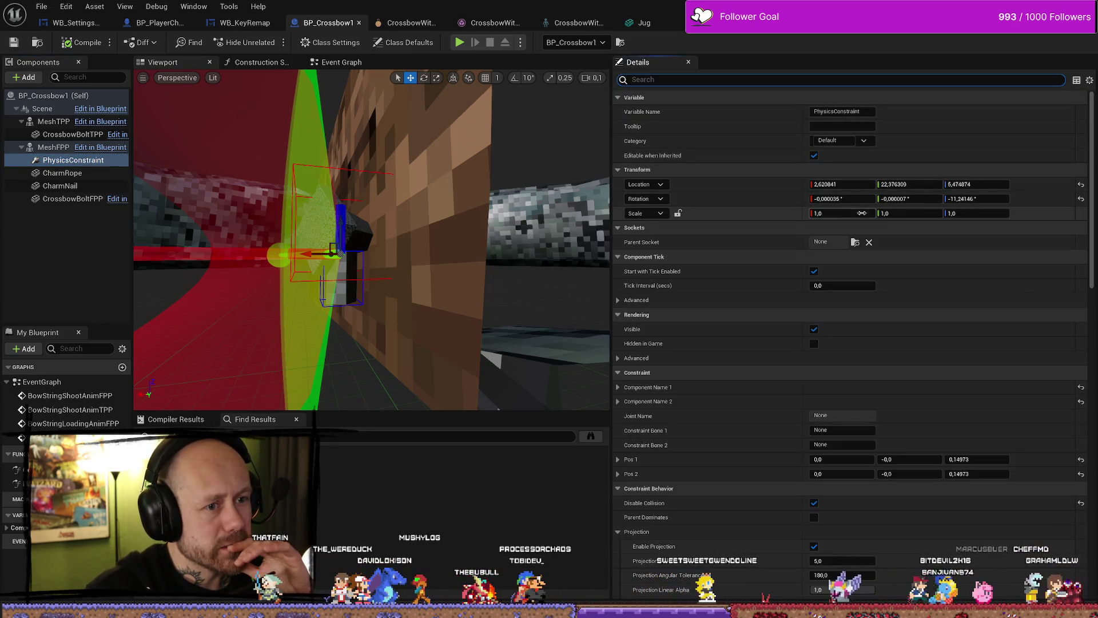
type("0,1")
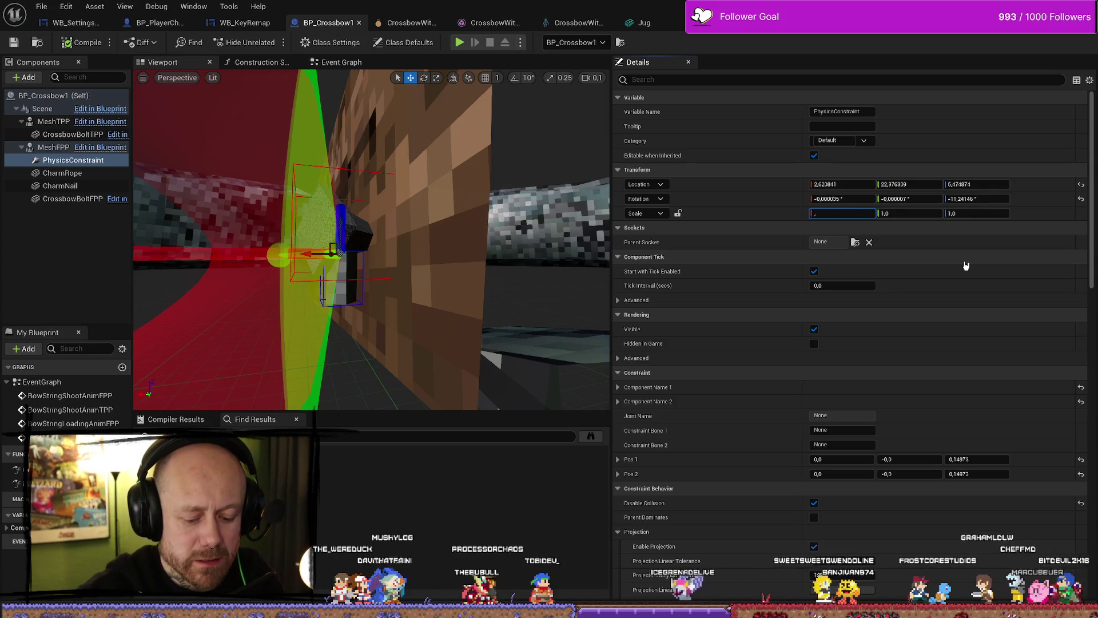
key("Tab")
type("0,1")
key("Tab")
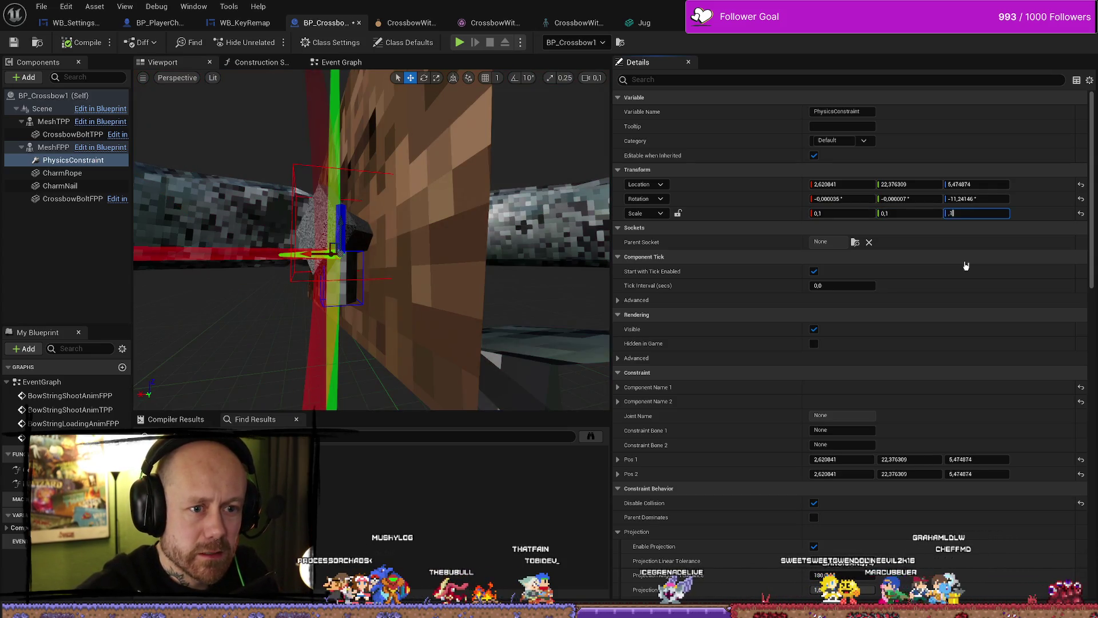
type("0,1")
key("Return")
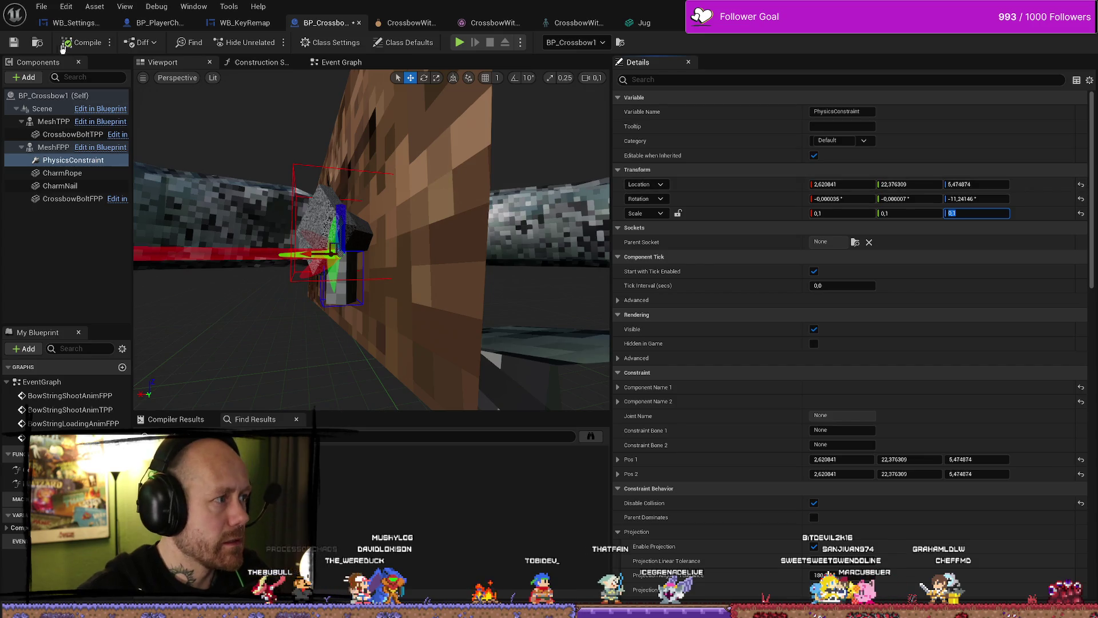
left_click(14, 42)
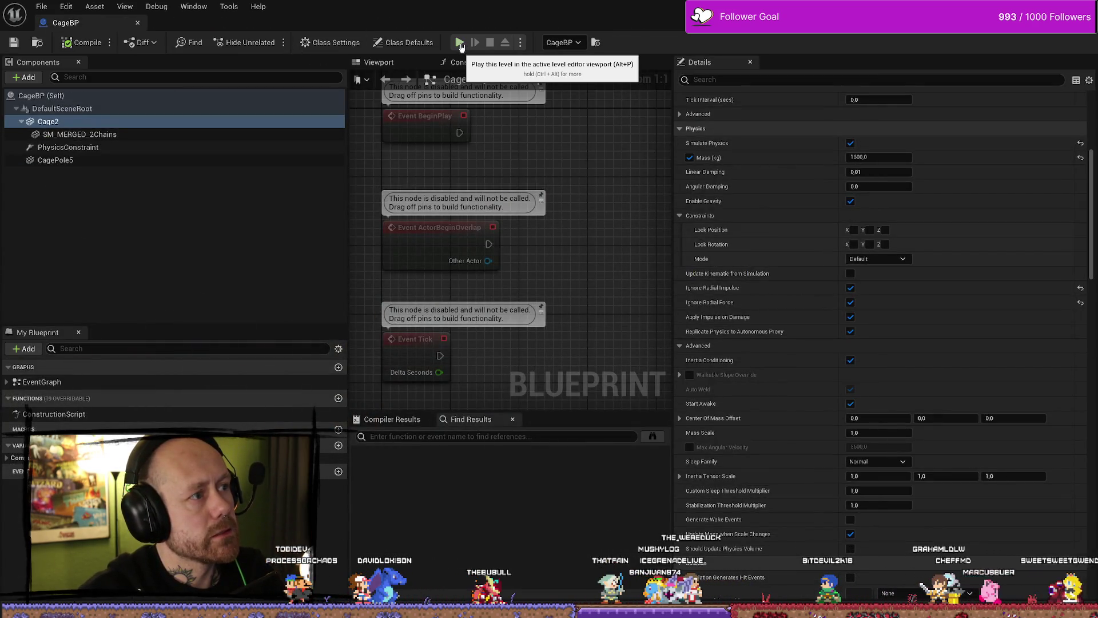
key("alt+p")
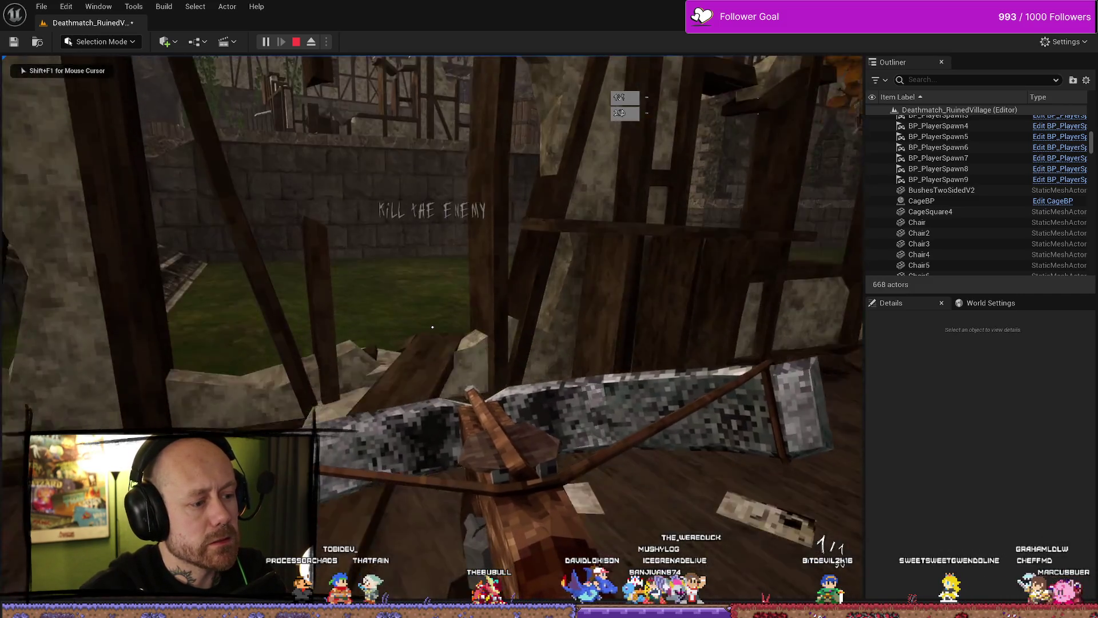
Walk toward the tree, hanging lantern and house with WASD, then stop the play session
key("w")
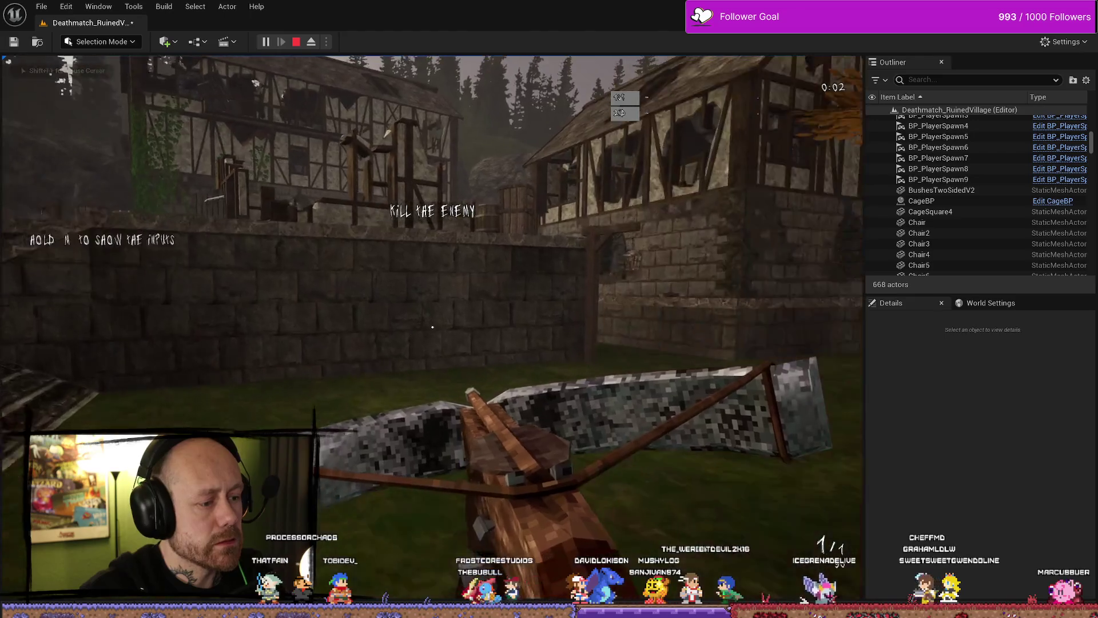
key("w")
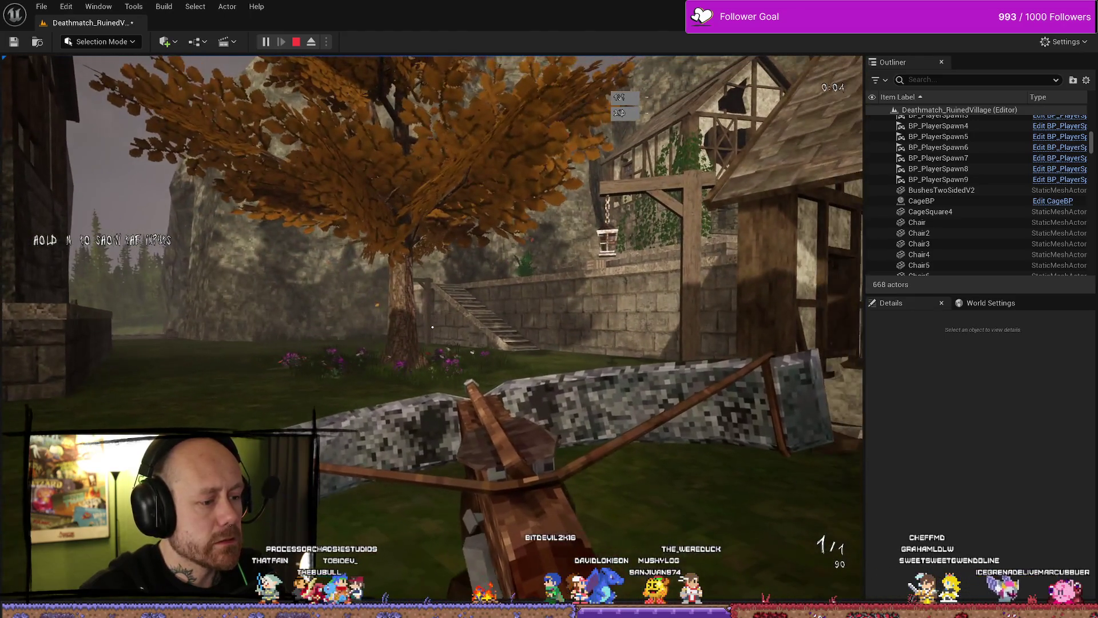
key("w")
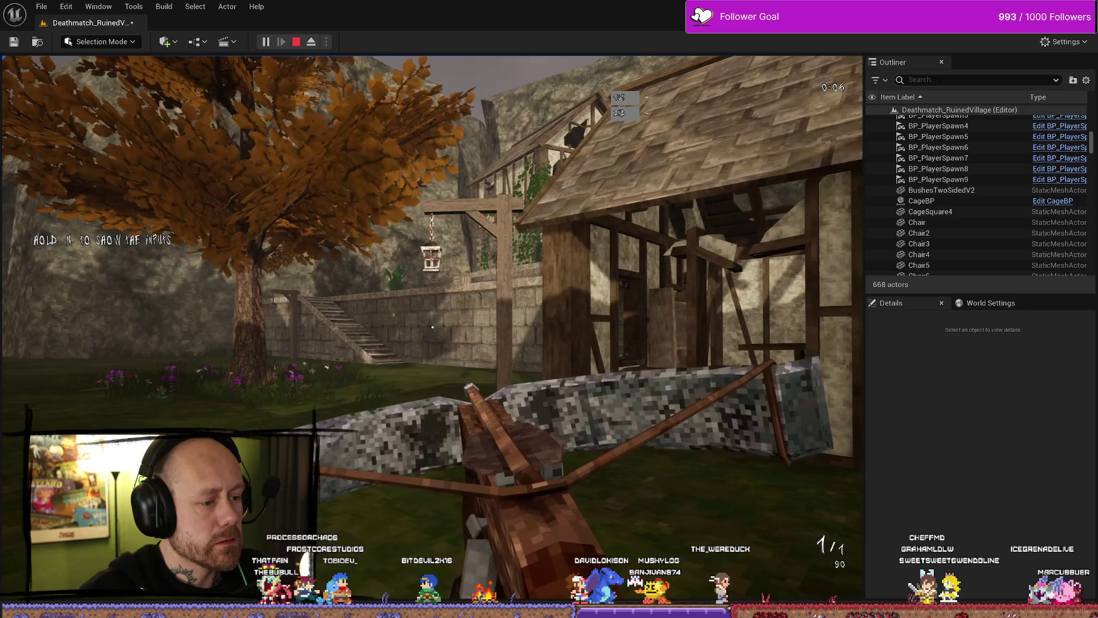
key("w")
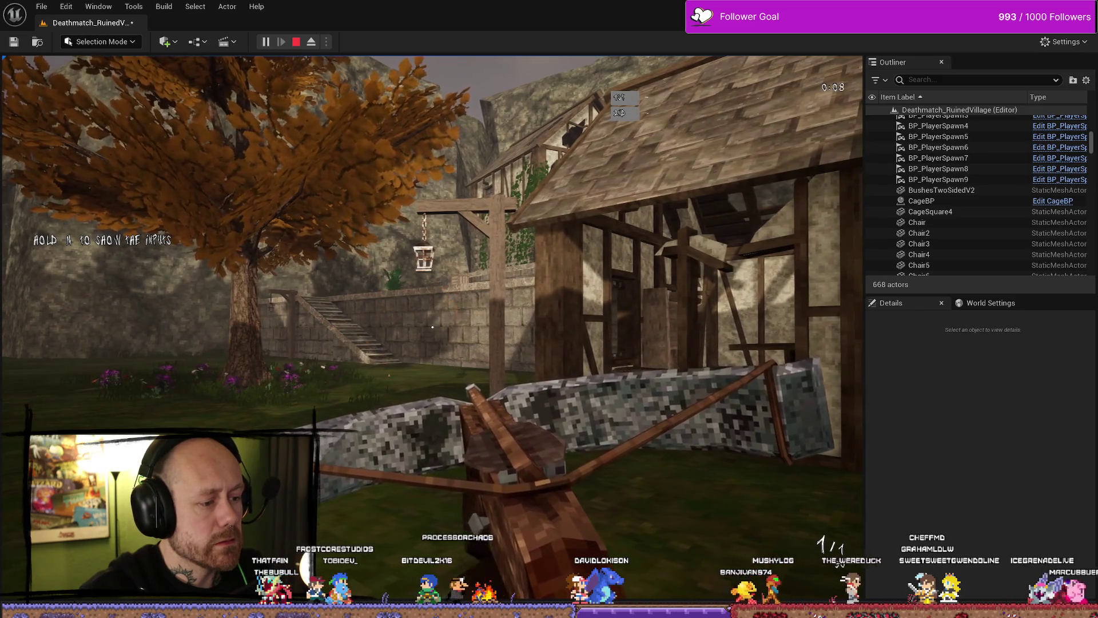
key("a")
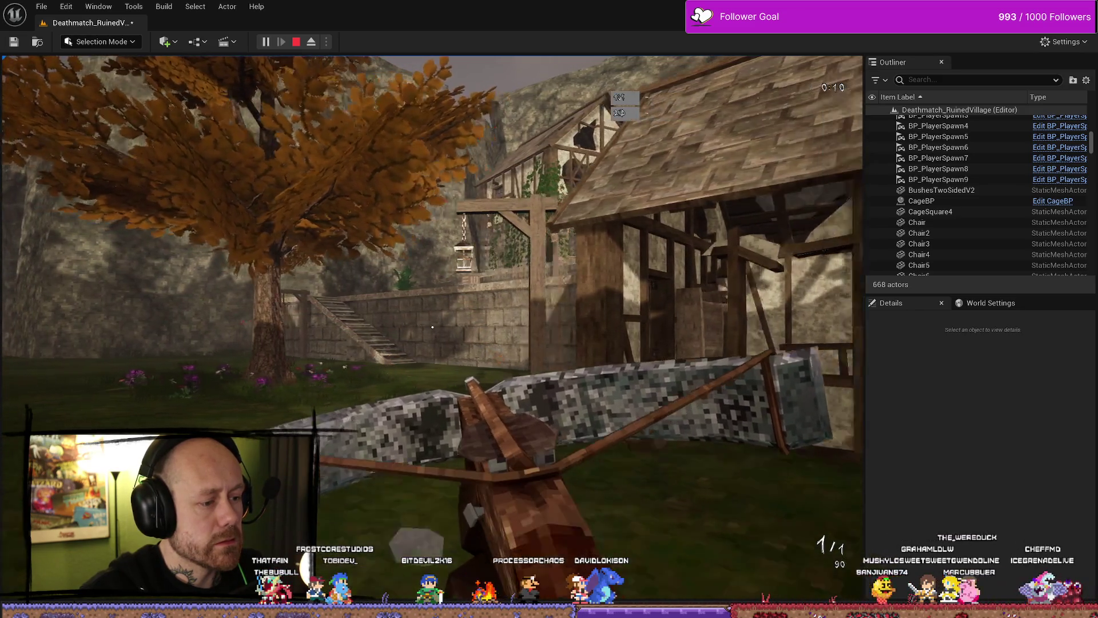
key("Escape")
Return to the BP_Crossbow1 blueprint and select the CharmRope component
key("ctrl+space")
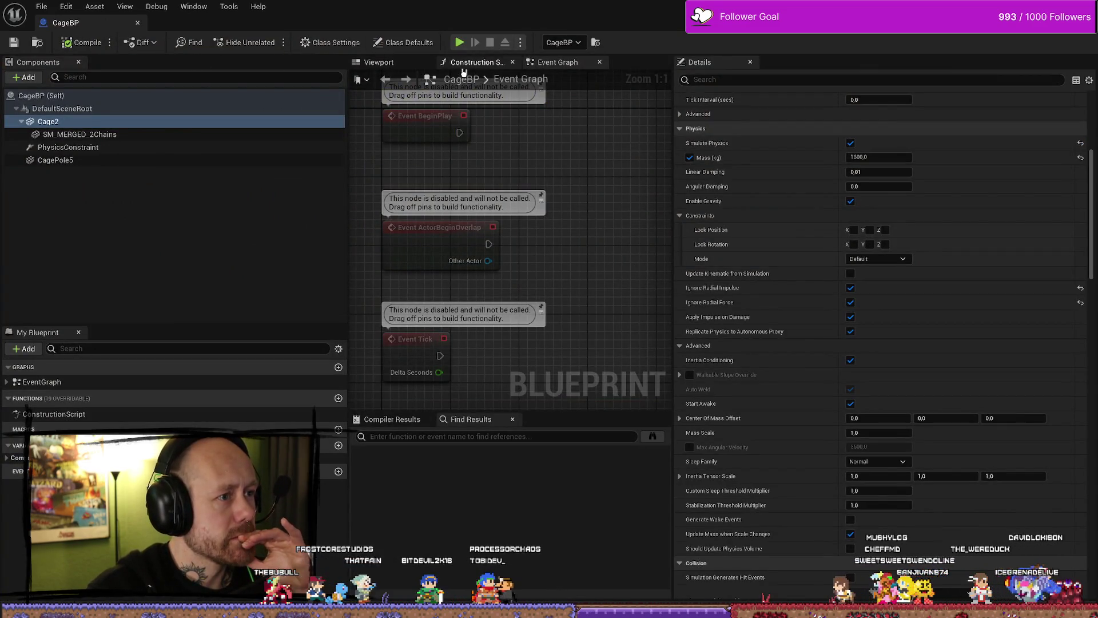
key("alt+Tab")
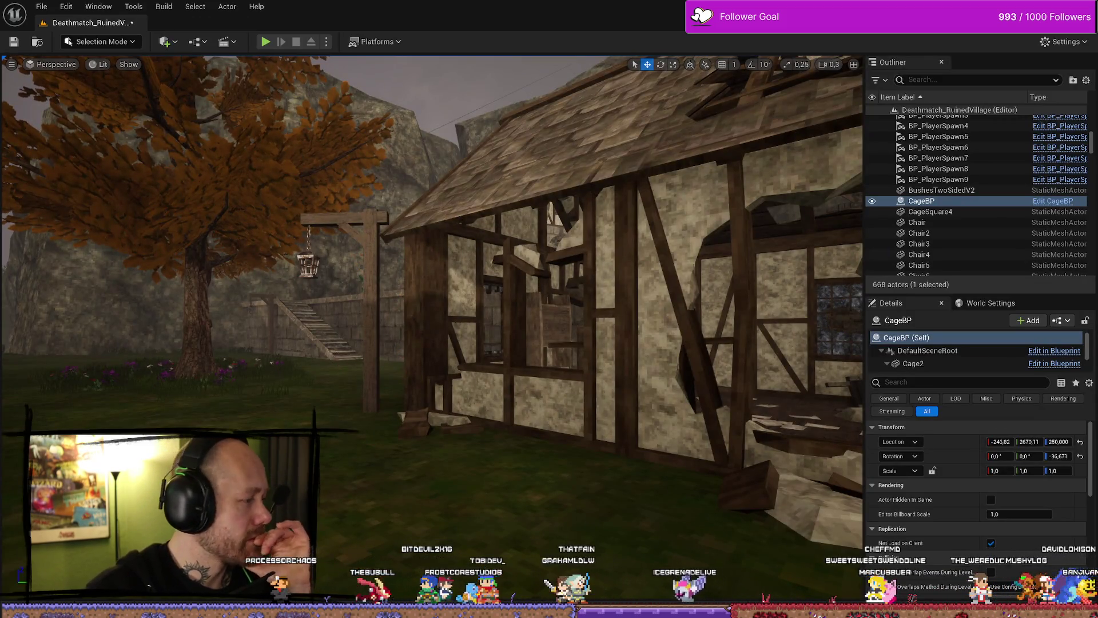
key("alt+Tab")
left_click(334, 237)
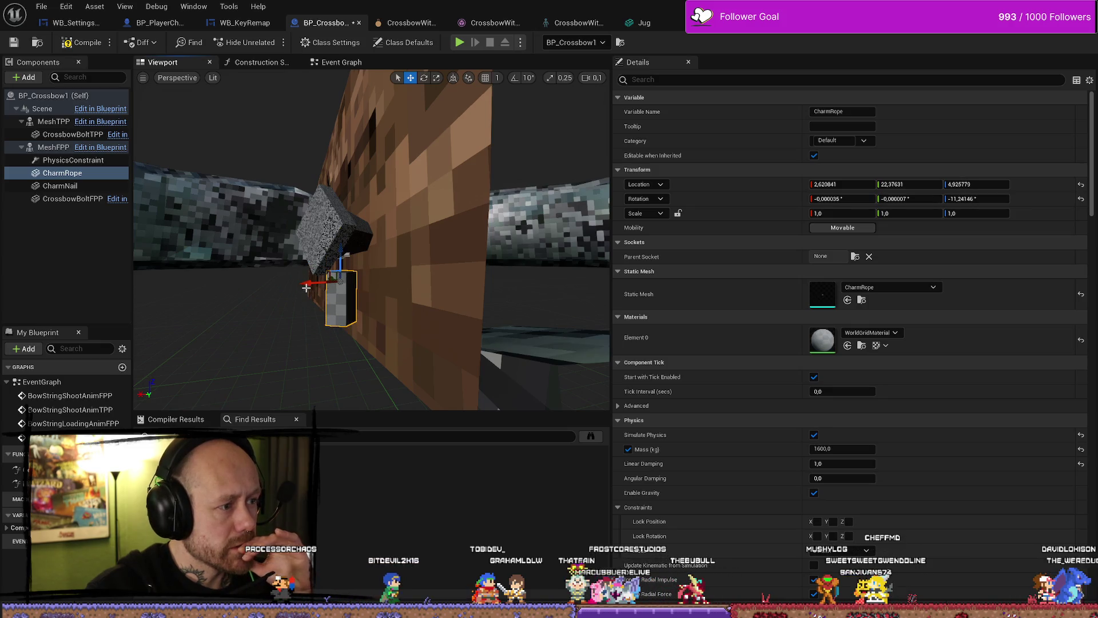
Shift the charm slightly along X and recompile BP_Crossbow1
left_click(354, 221)
left_click_drag(304, 229, 299, 229)
left_click(350, 275)
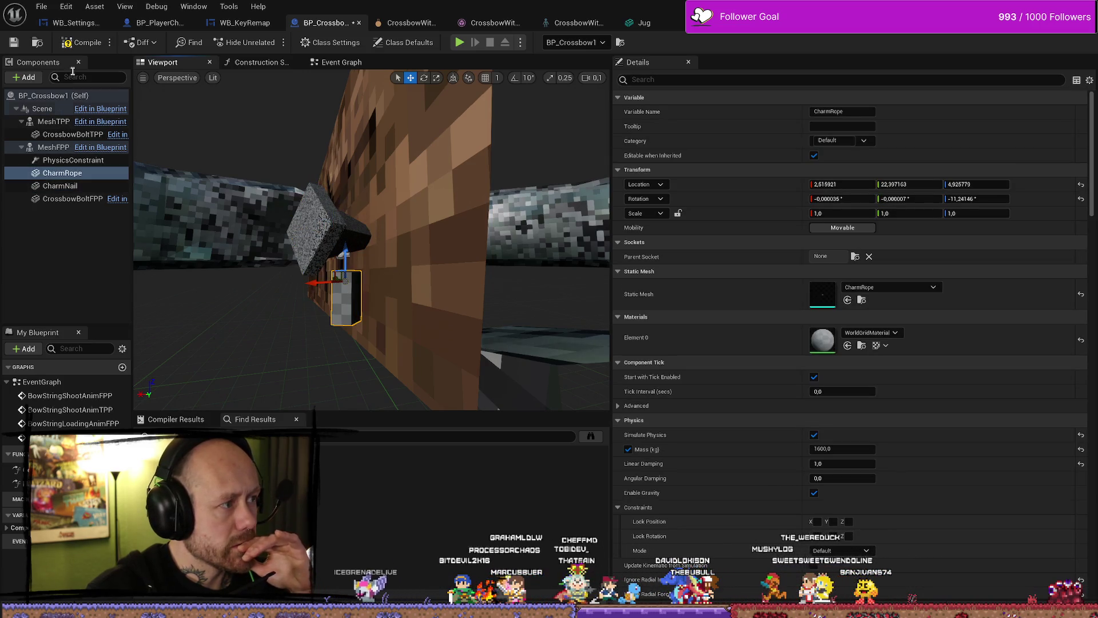
key("F7")
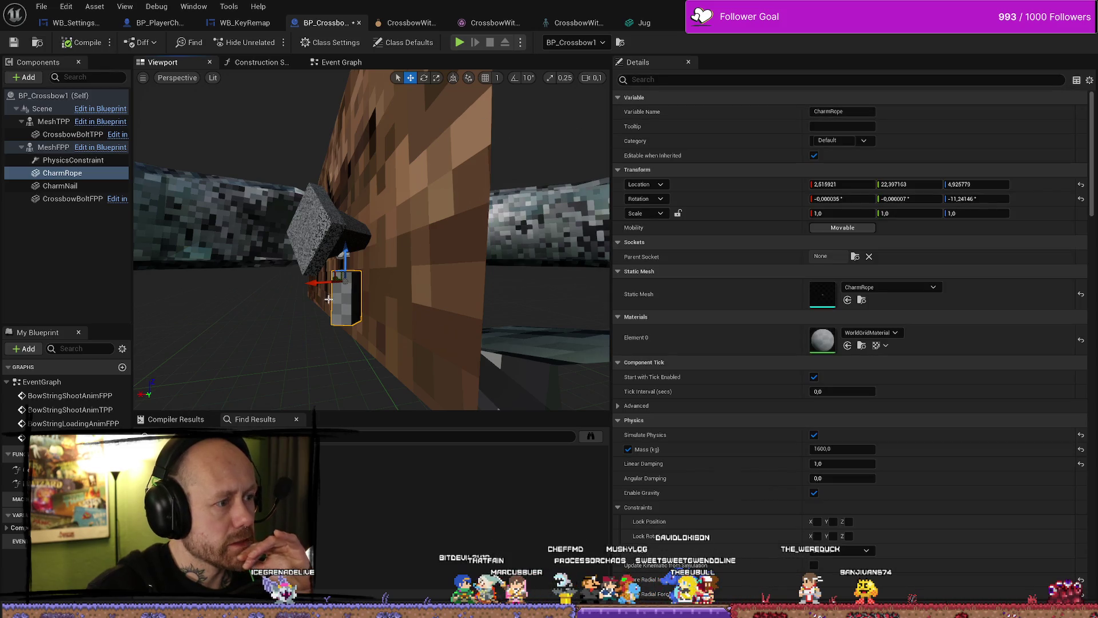
Play-test the level, walking toward the window and courtyard, then stop and return to BP_Crossbow1
key("alt+Tab")
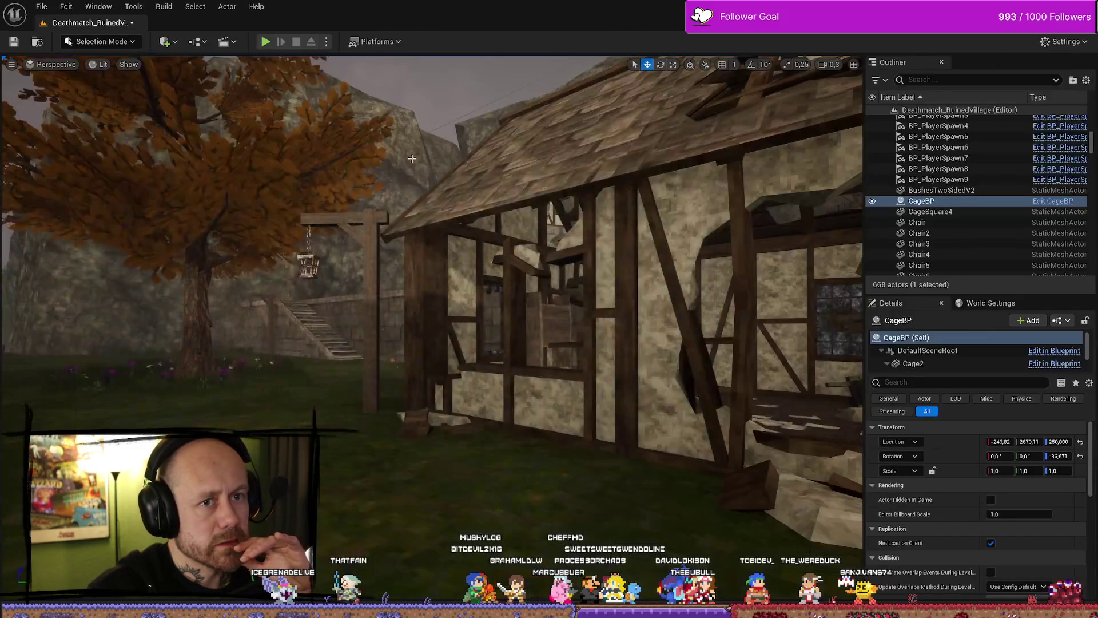
left_click(267, 42)
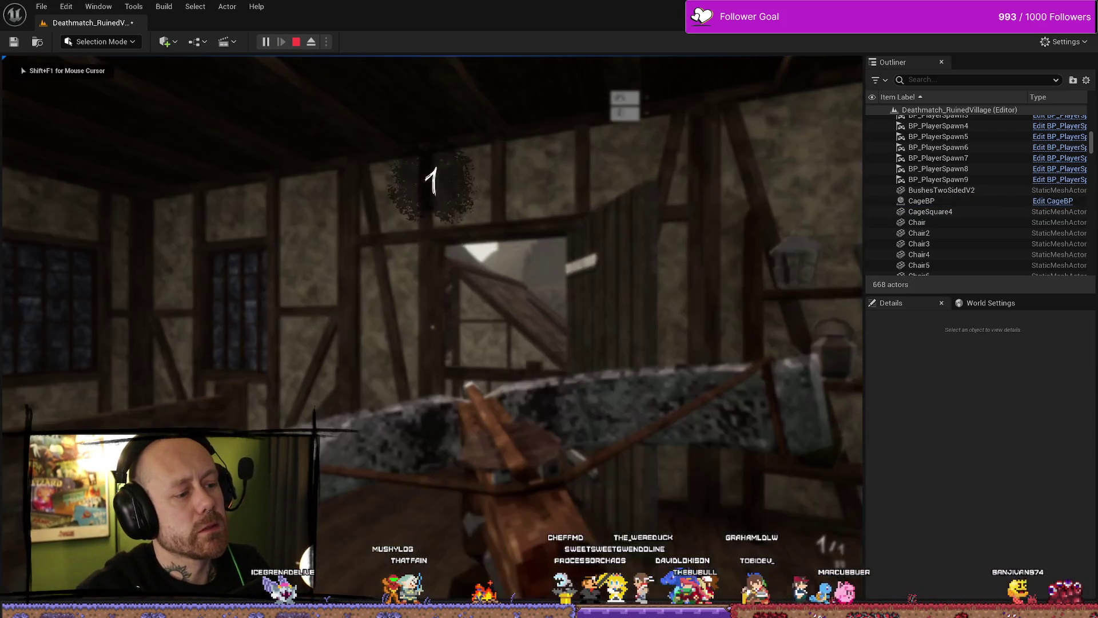
key("w")
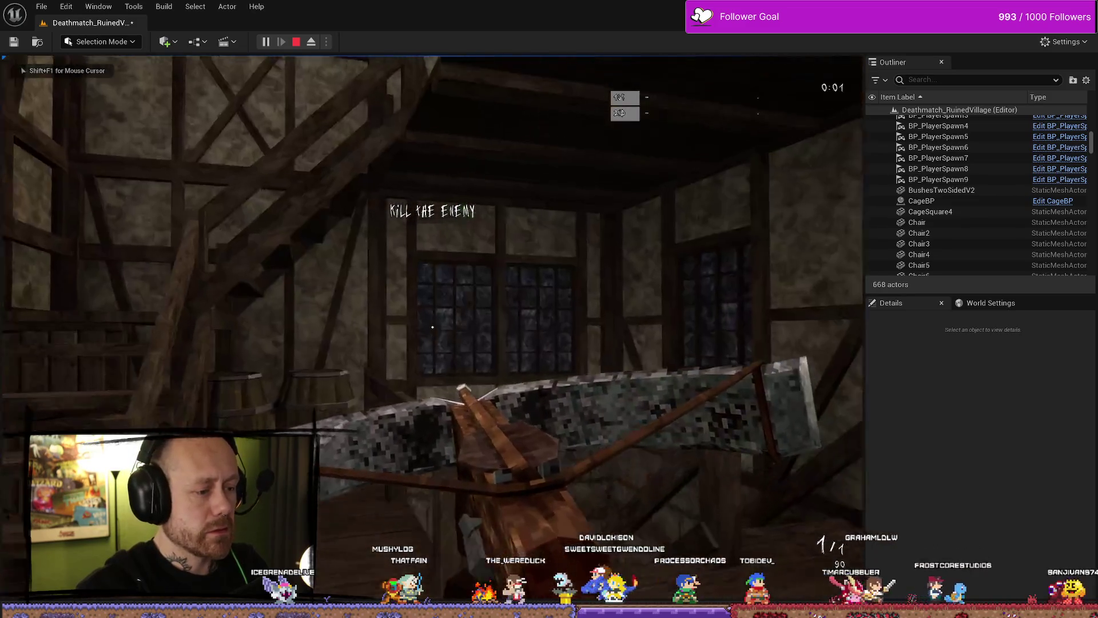
key("w")
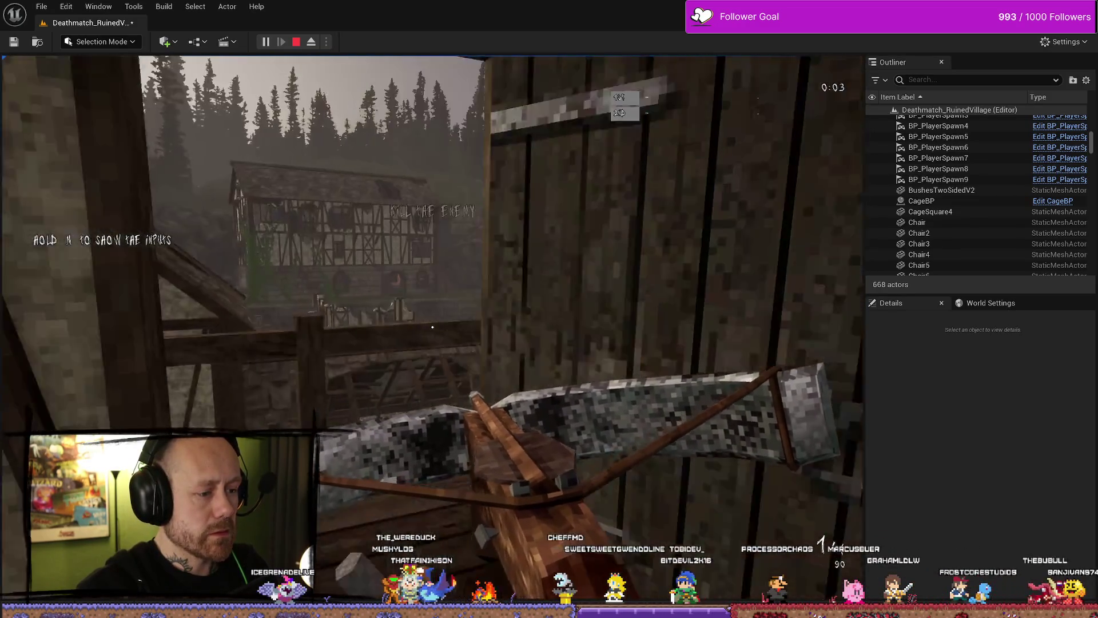
key("a")
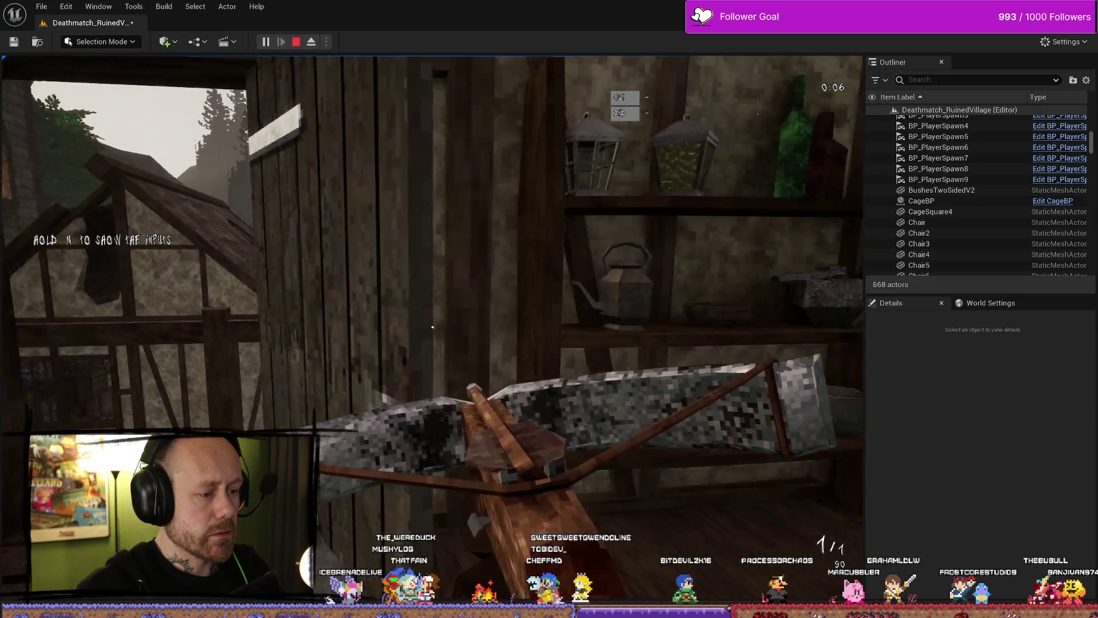
key("a")
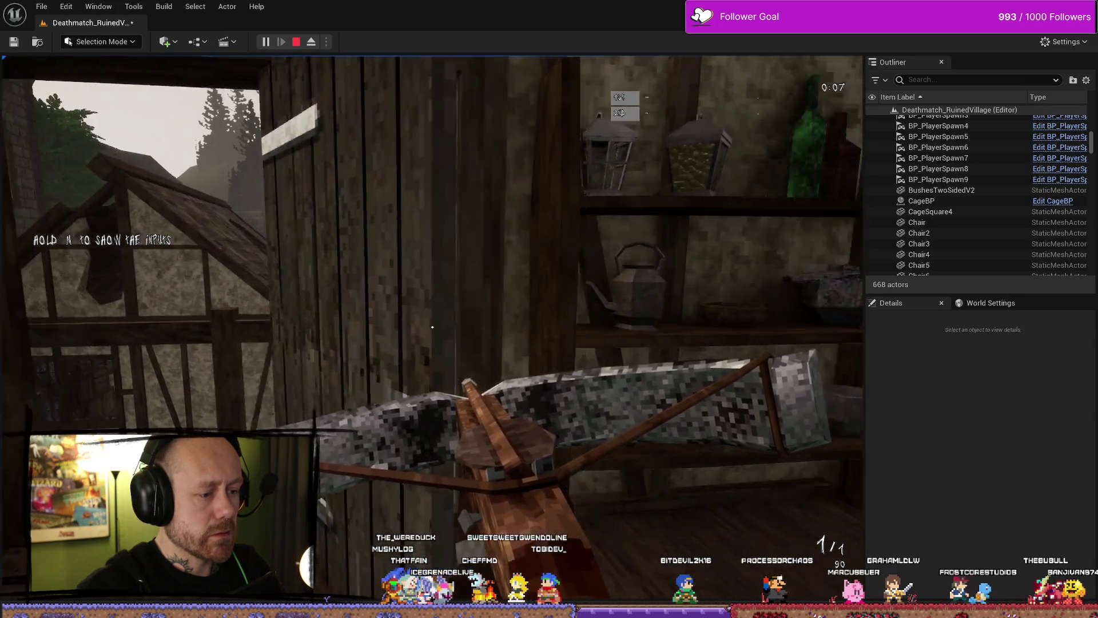
key("w")
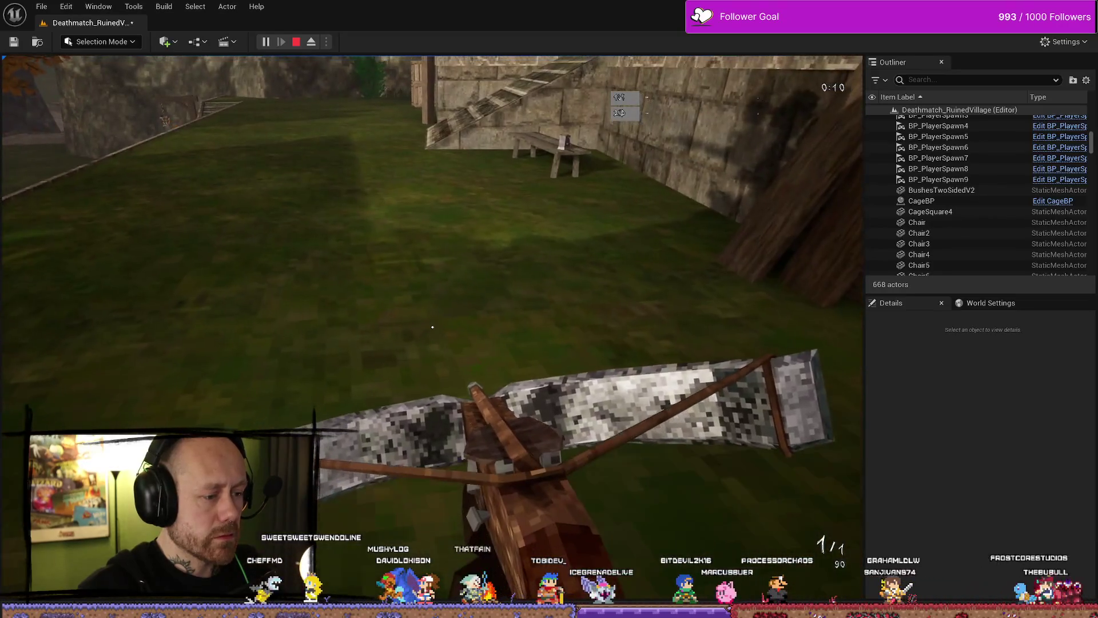
mouse_move(432, 327)
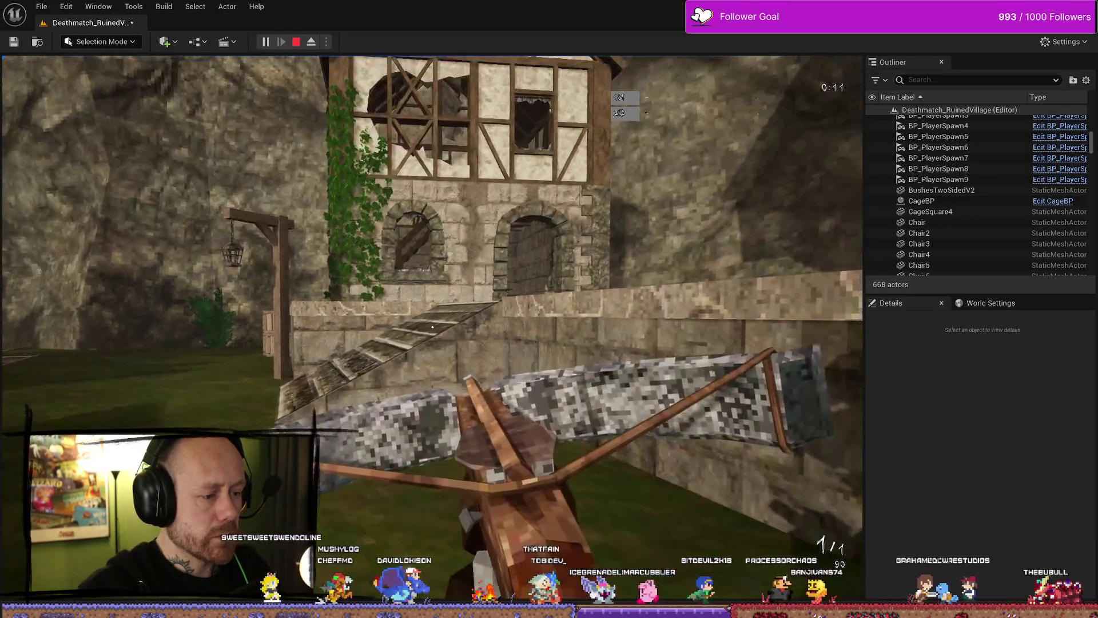
key("Escape")
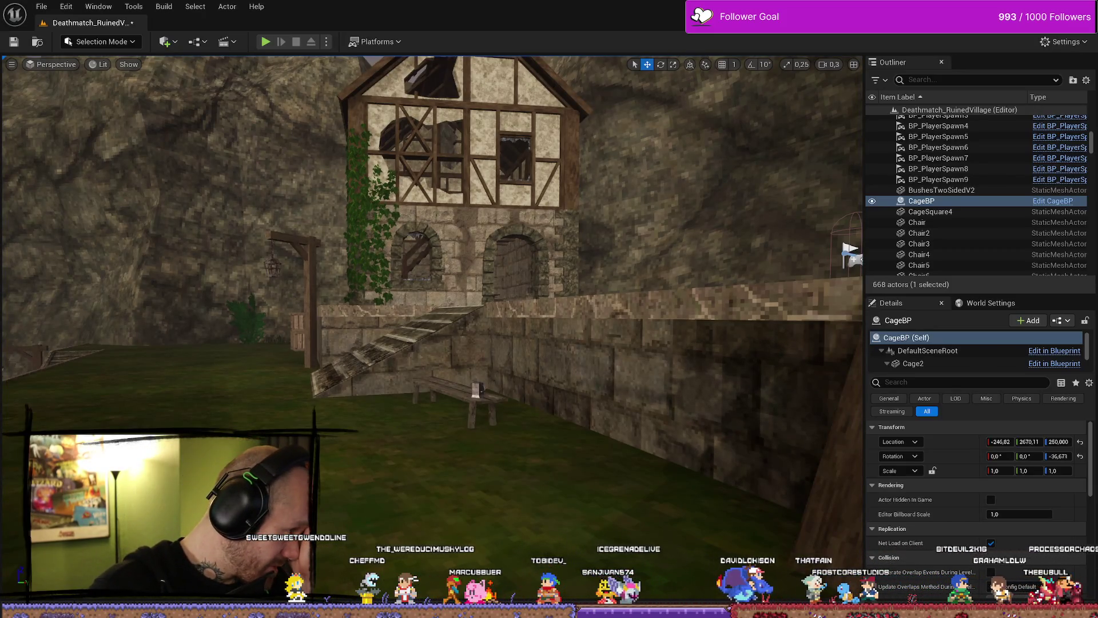
key("alt+Tab")
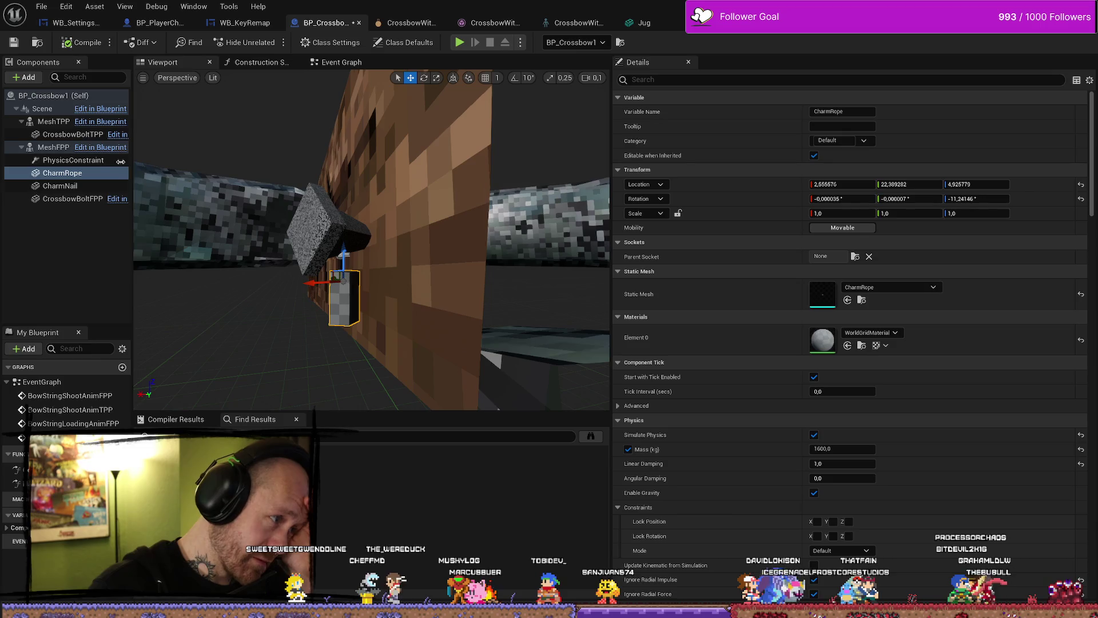
Raise PhysicsConstraint slightly and move CharmRope to about 3.024, 22.206, 3.805
left_click(74, 160)
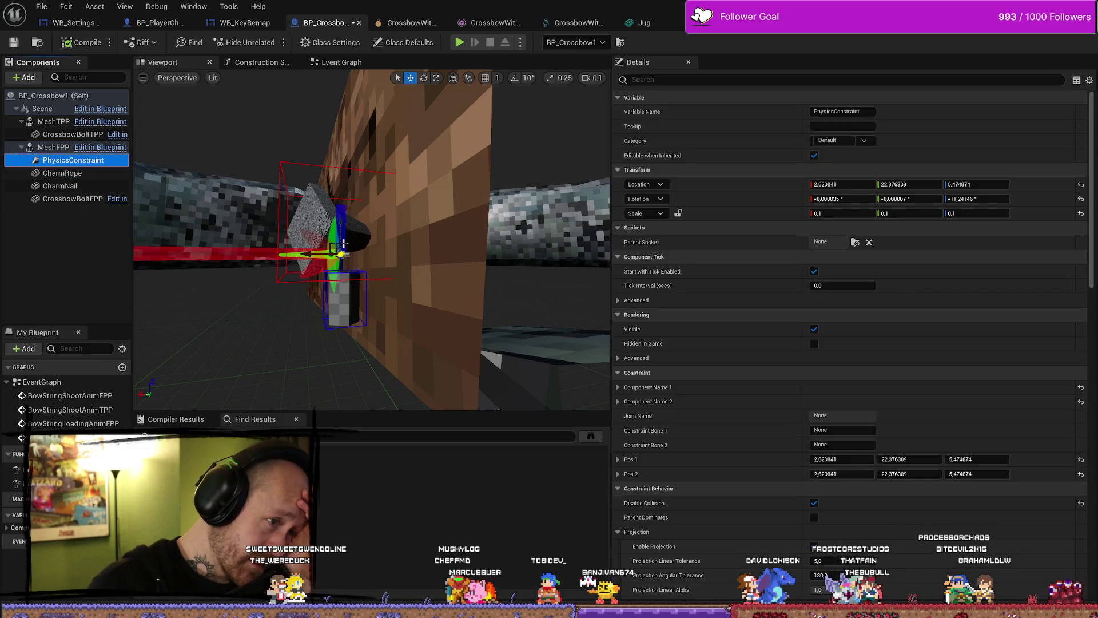
left_click_drag(344, 229, 341, 201)
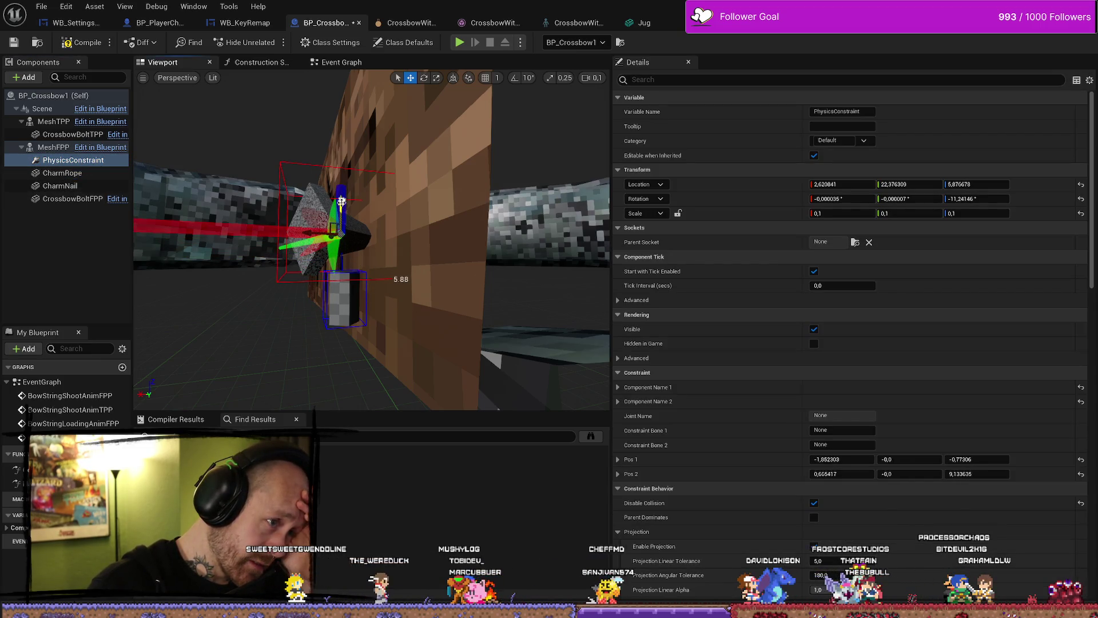
left_click(351, 296)
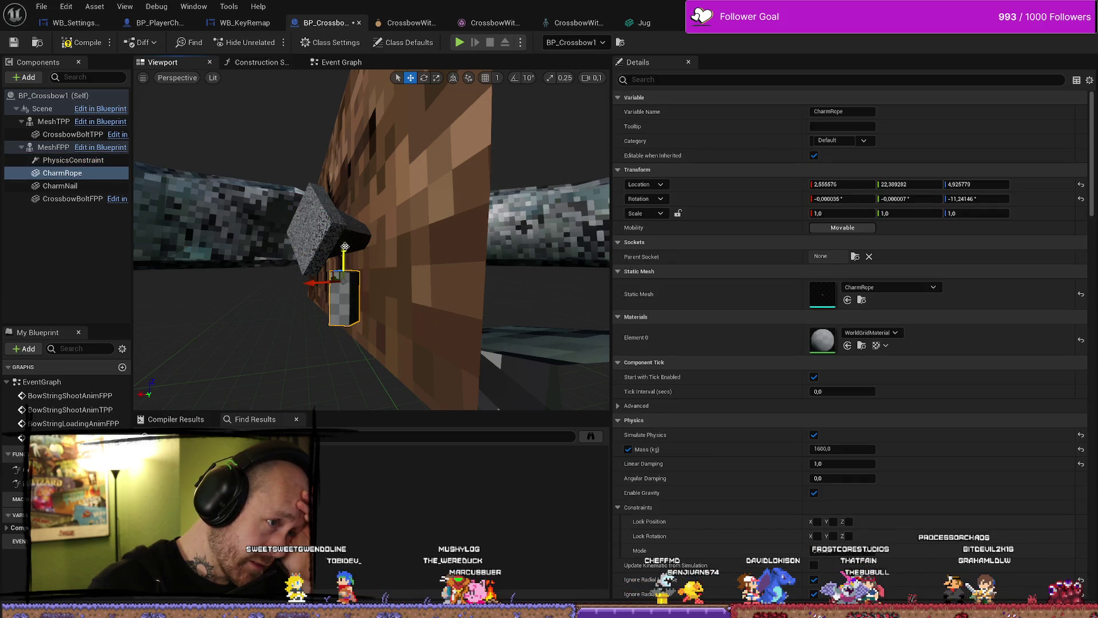
mouse_move(346, 252)
left_mouse_down()
mouse_move(344, 321)
mouse_move(314, 336)
mouse_move(299, 327)
left_mouse_up()
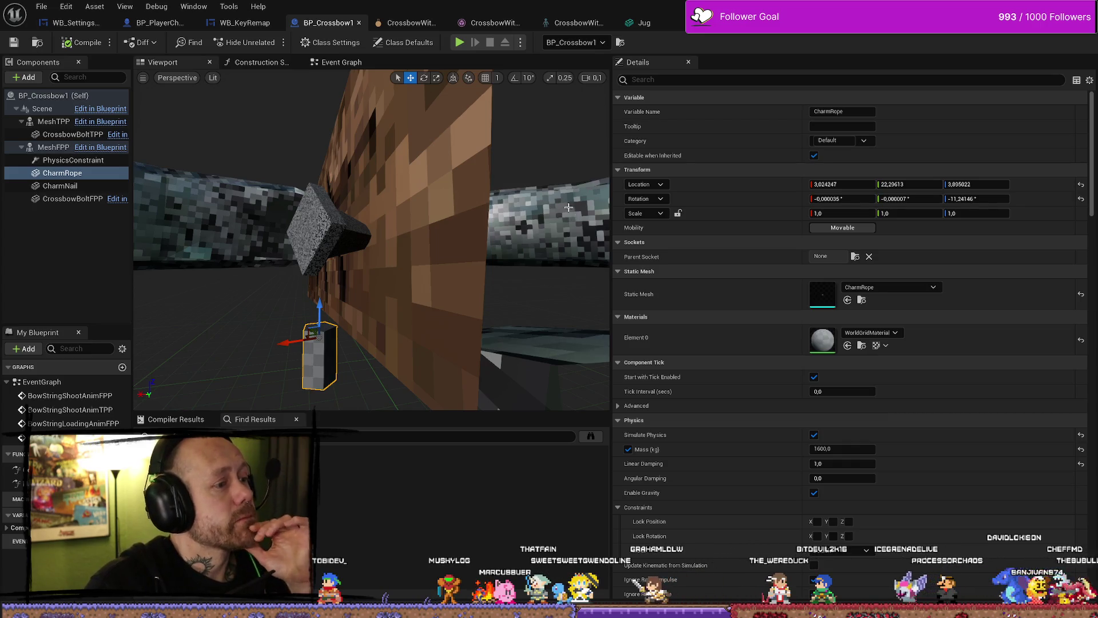
key("alt+Tab")
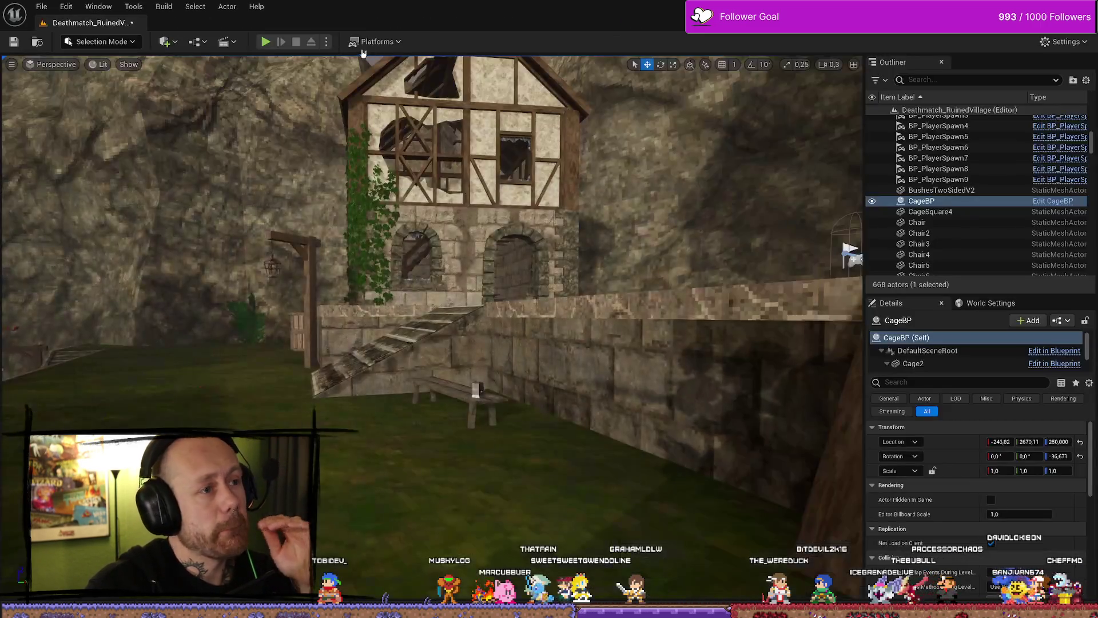
Play-test the level with the crossbow as the chosen weapon
left_click(266, 42)
left_click(553, 288)
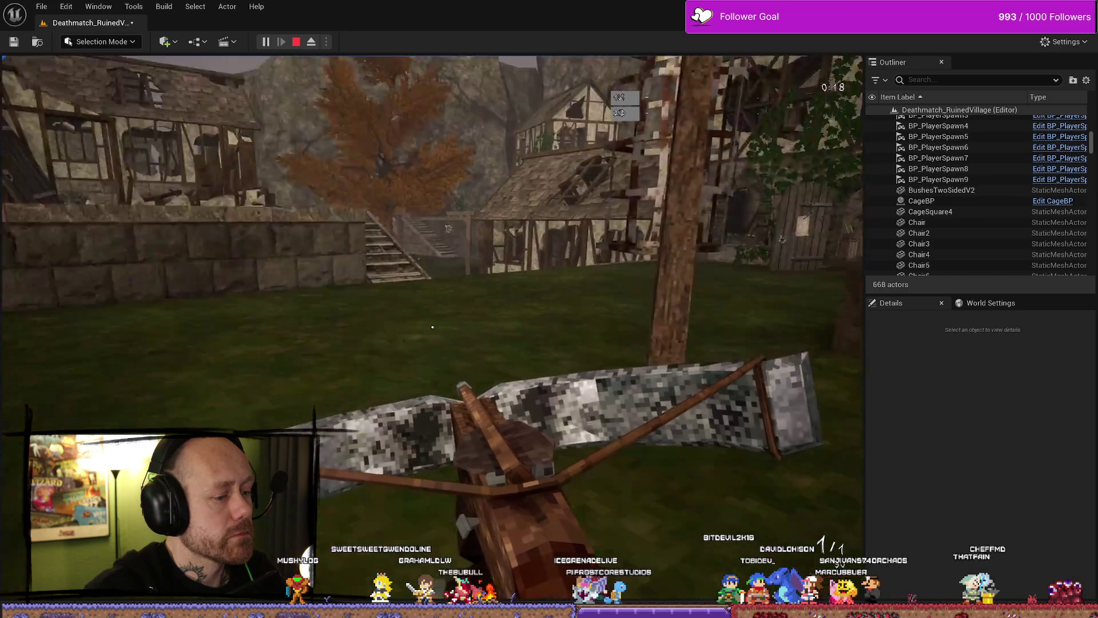
key("Escape")
Open the CharmRope static mesh from the Content Drawer in the mesh editor
key("ctrl+space")
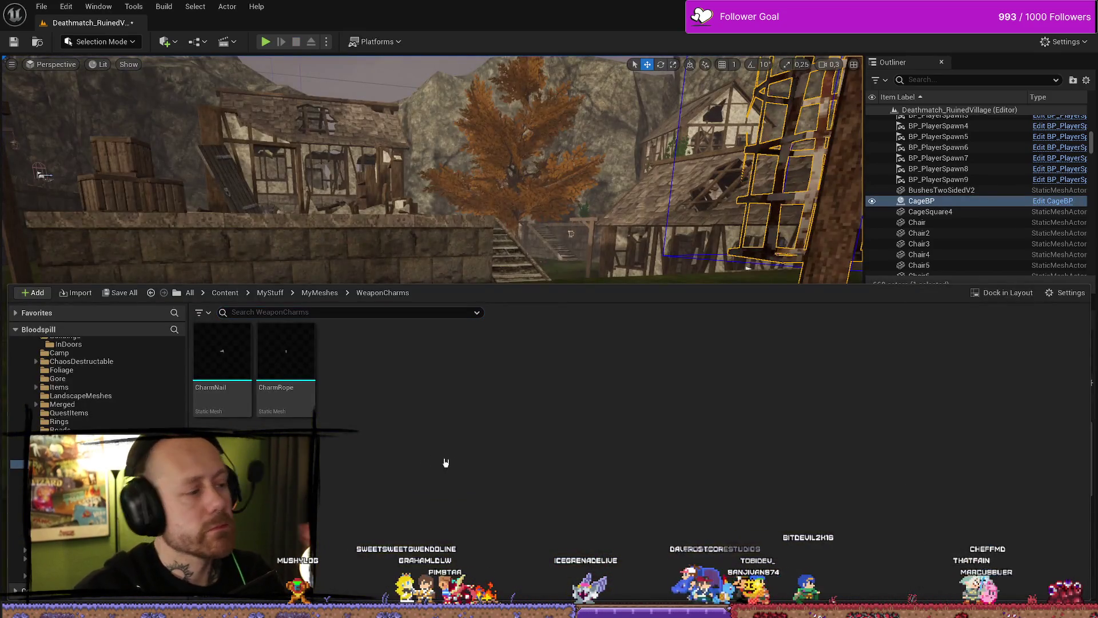
mouse_move(292, 368)
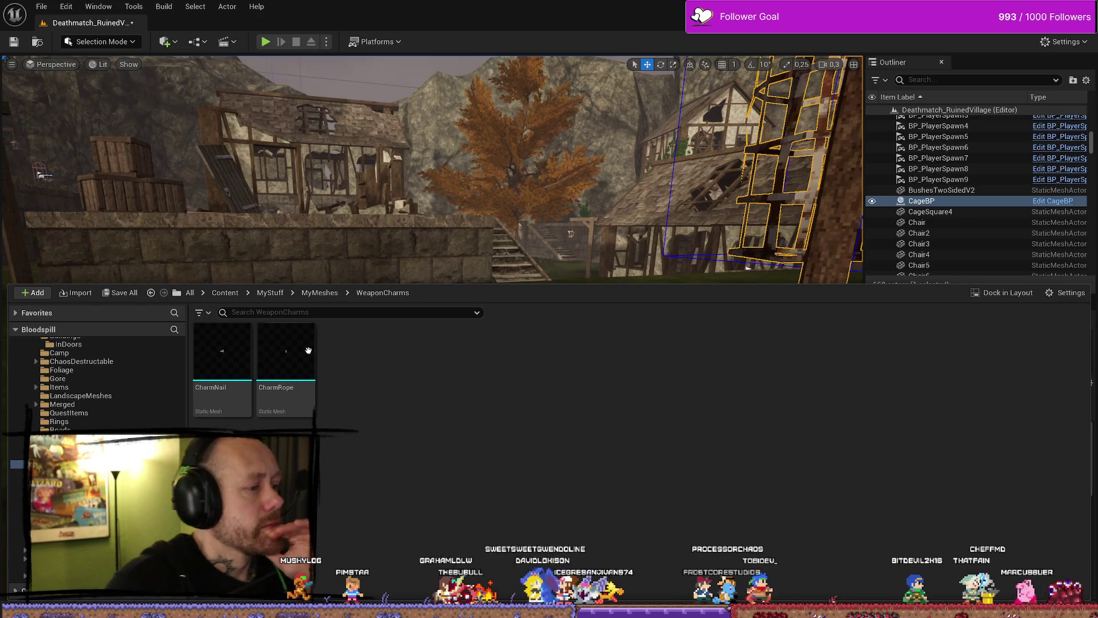
double_click(308, 350)
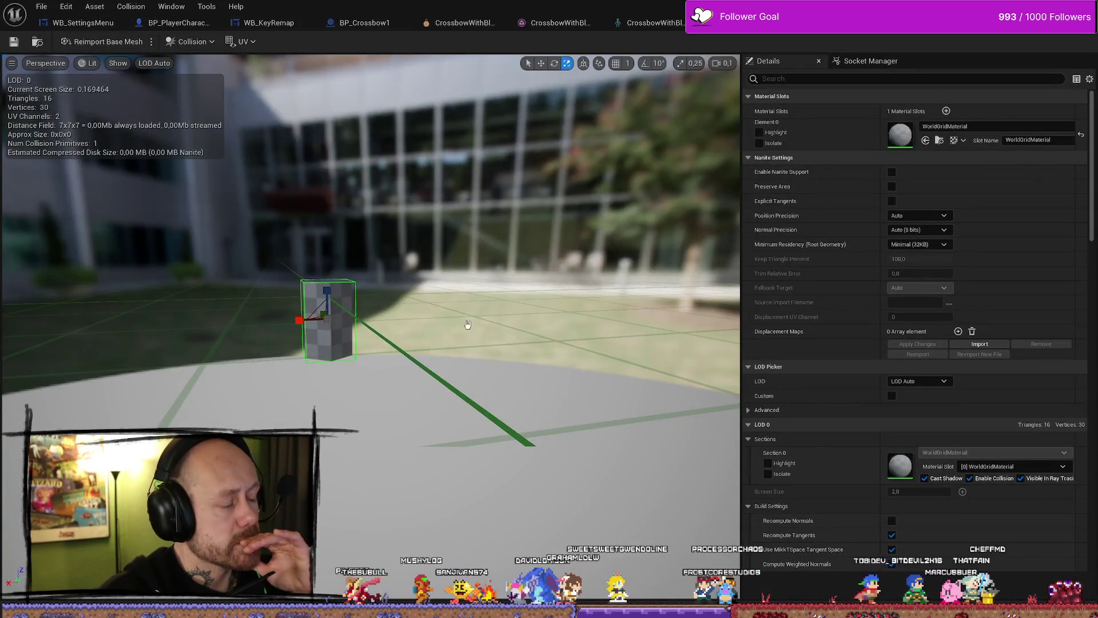
Close the CharmRope mesh editor and cycle through the open asset tabs toward BP_Crossbow1
key("ctrl+w")
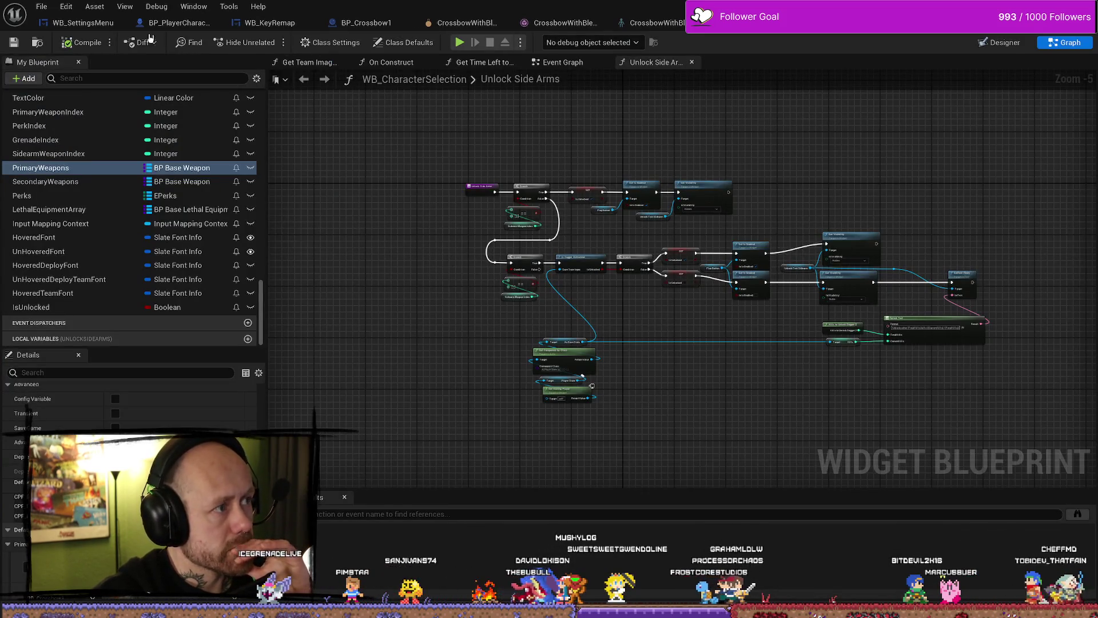
left_click(172, 23)
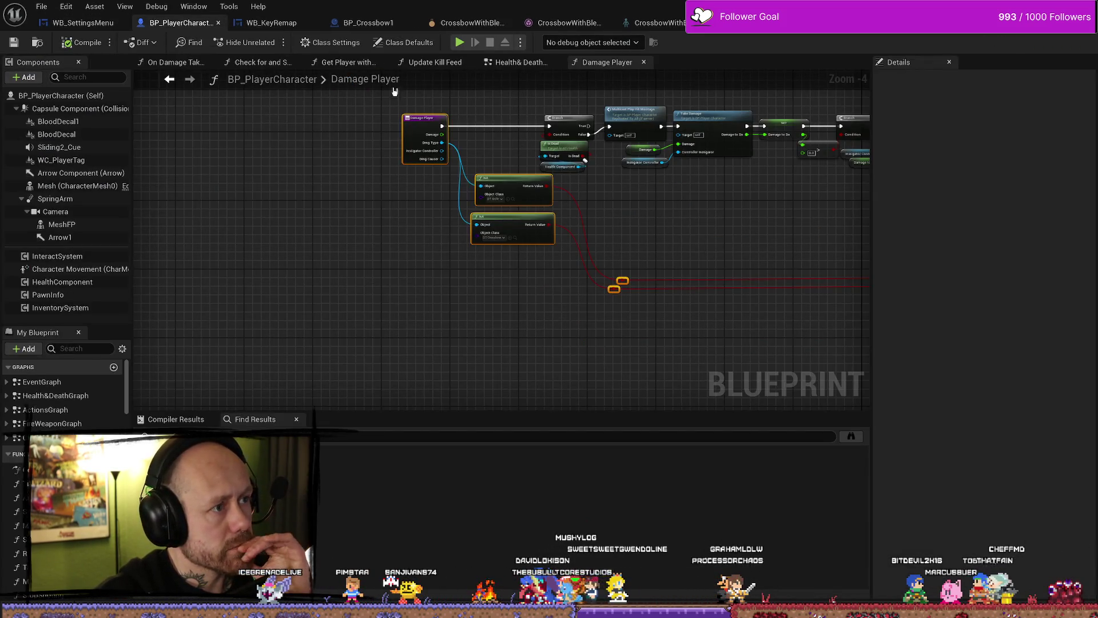
left_click(473, 24)
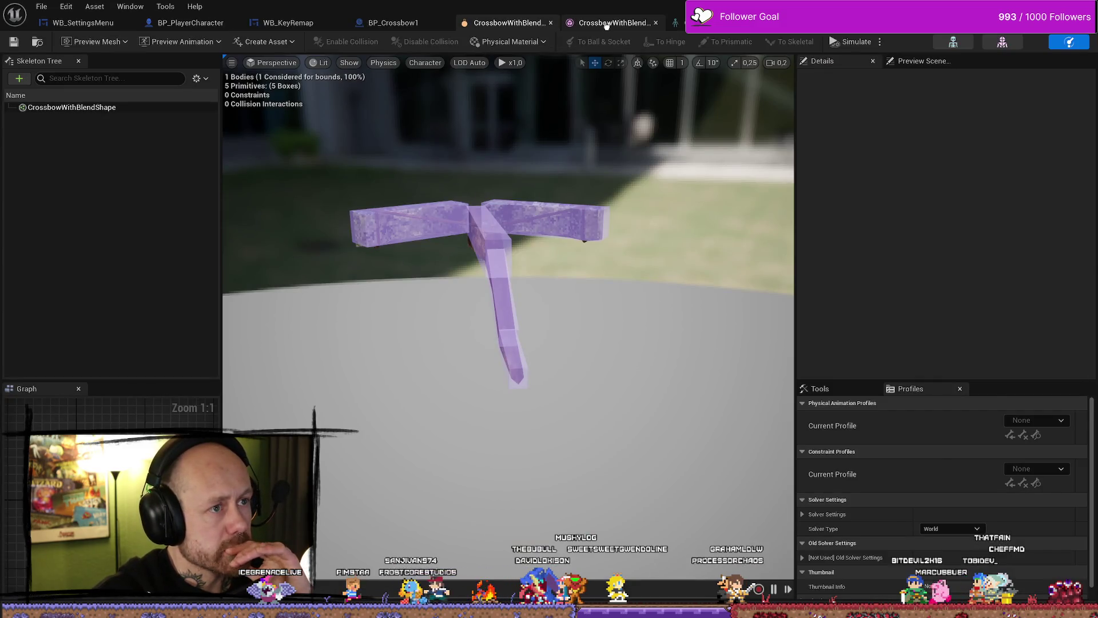
left_click(606, 24)
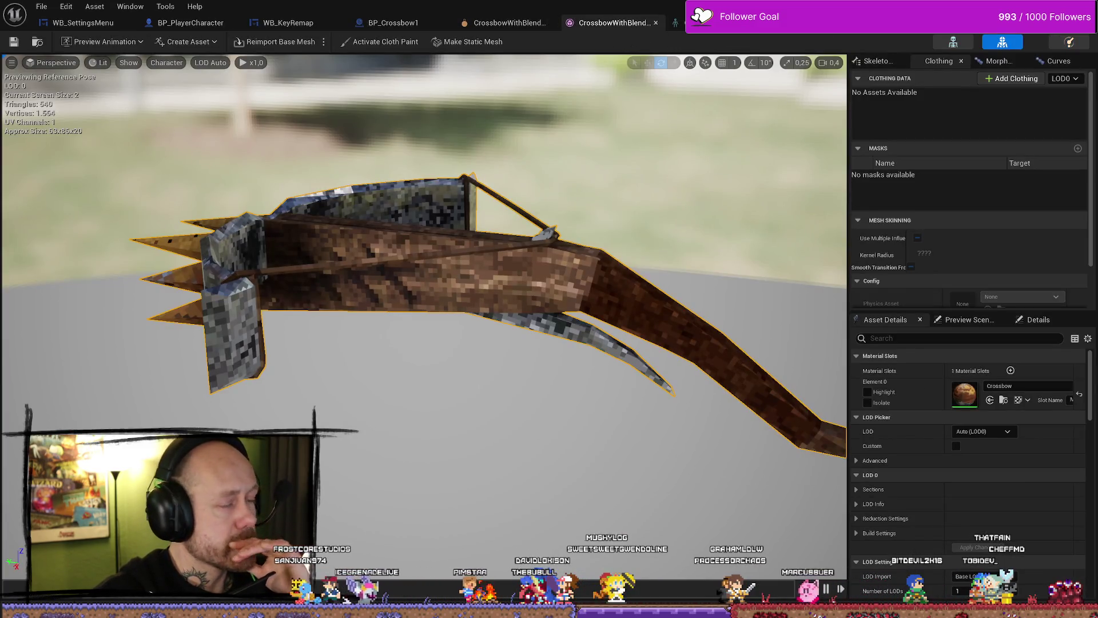
key("ctrl+Tab")
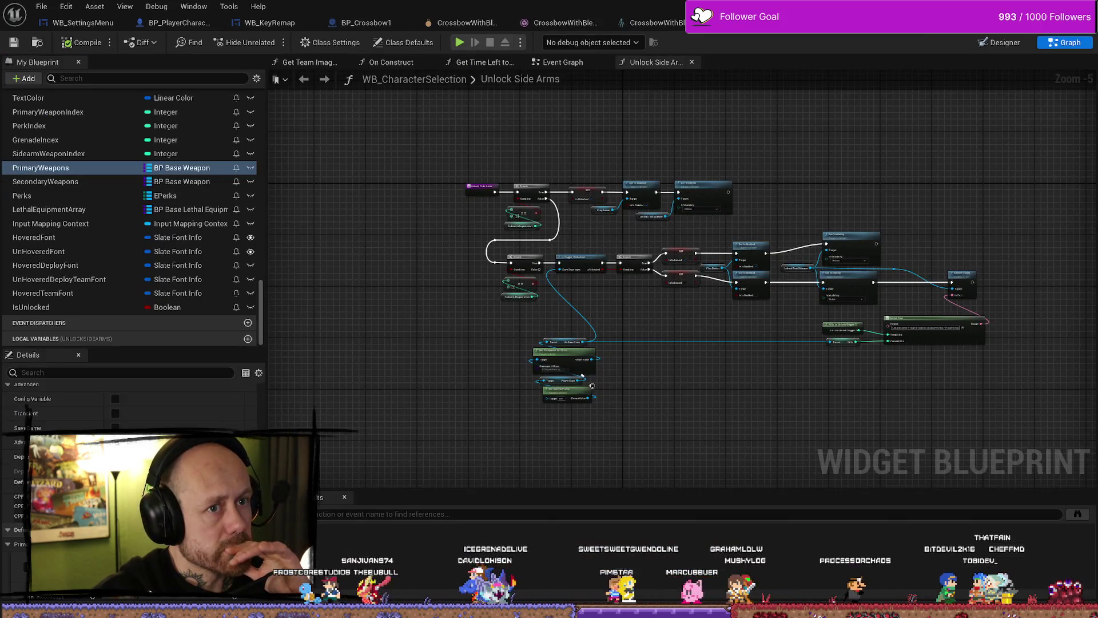
key("ctrl+Tab")
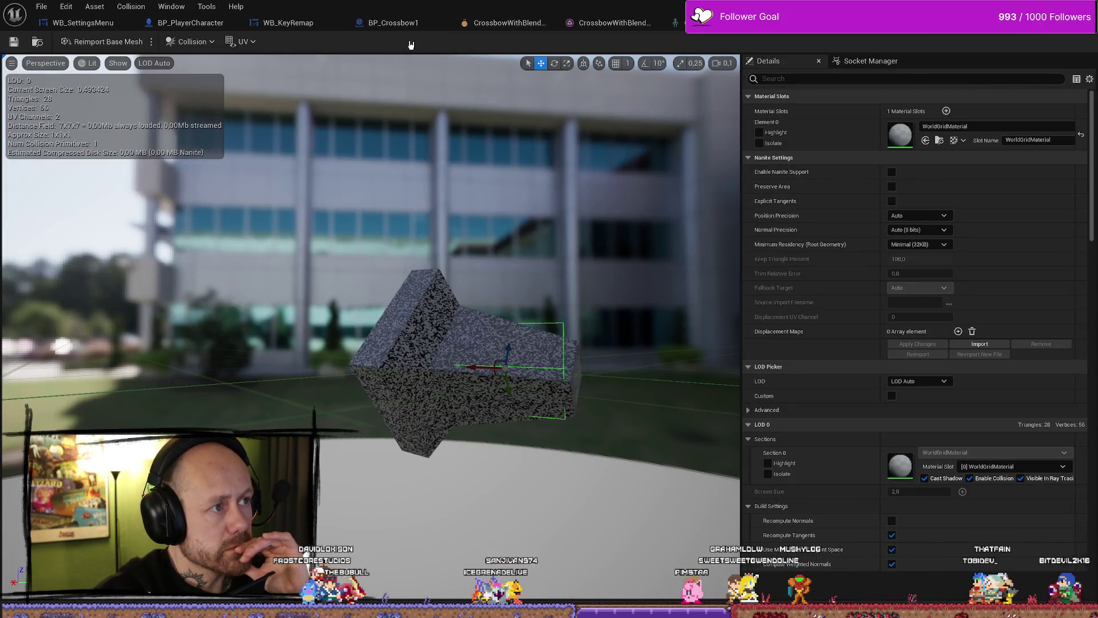
key("ctrl+Tab")
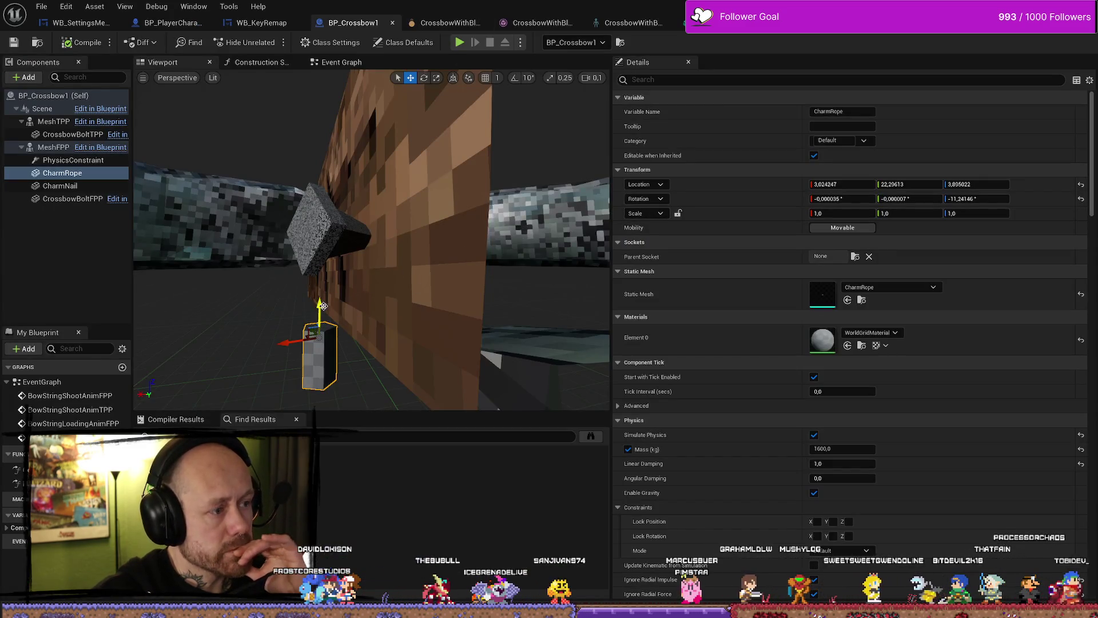
Set PhysicsConstraint at the rope's top near 3.040, 22.253, 4.784, then return to the browser's search results
left_click_drag(319, 306, 318, 247)
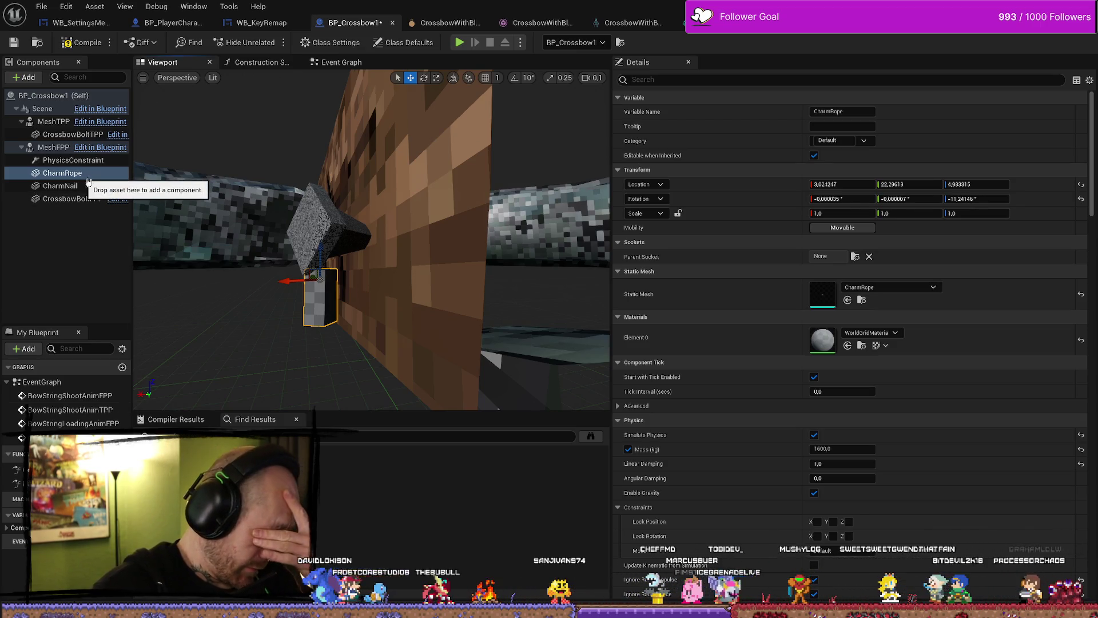
left_click_drag(323, 242, 321, 300)
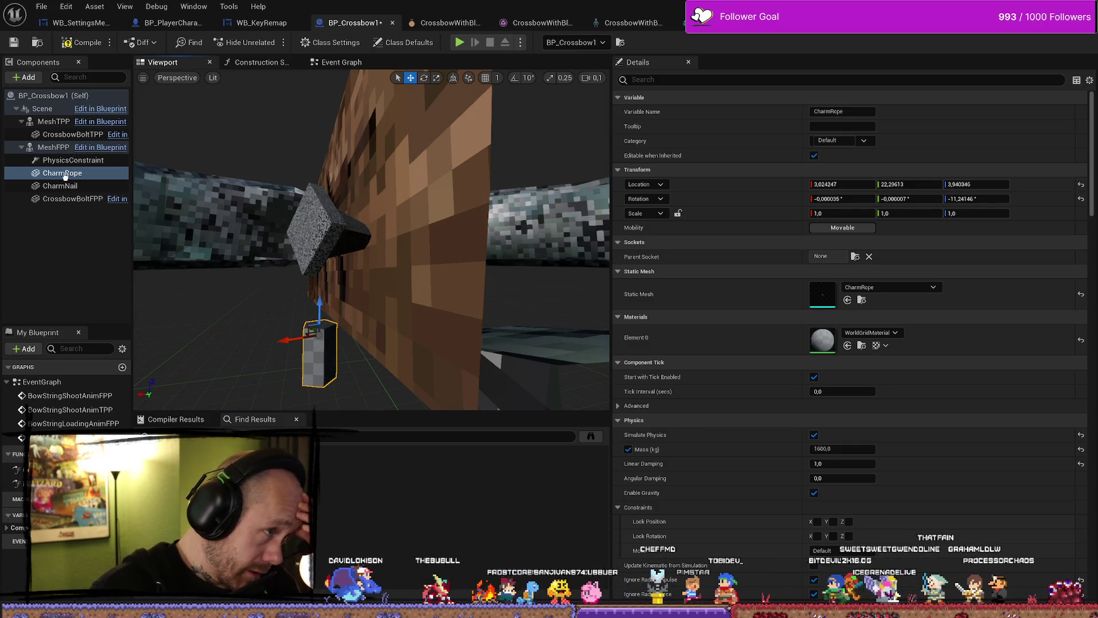
left_click(66, 160)
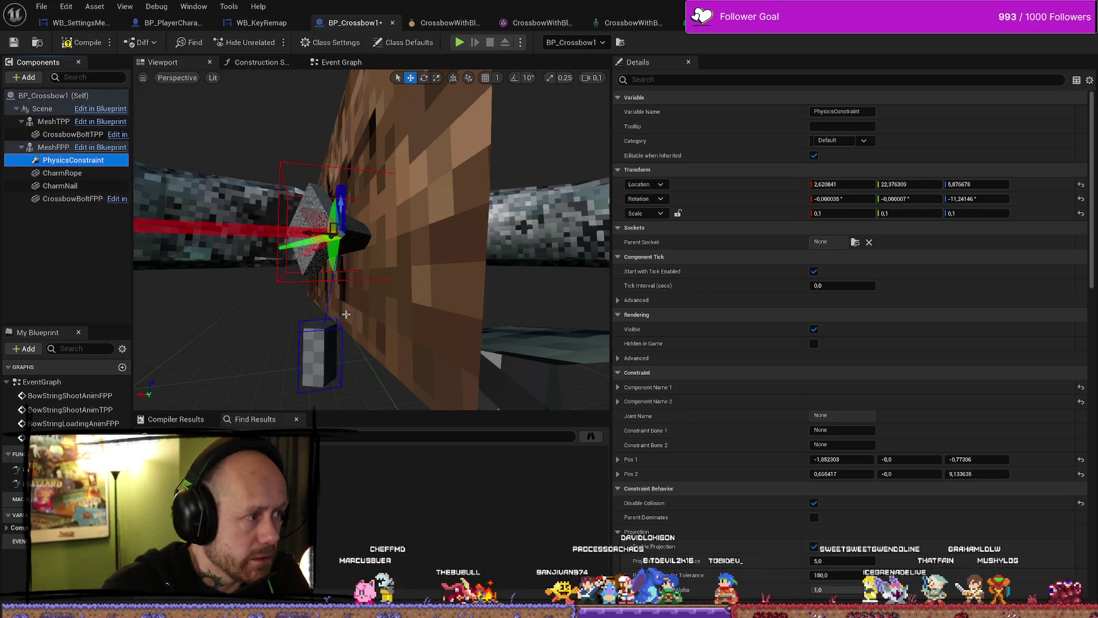
mouse_move(341, 207)
left_mouse_down()
mouse_move(341, 309)
mouse_move(282, 328)
left_mouse_up()
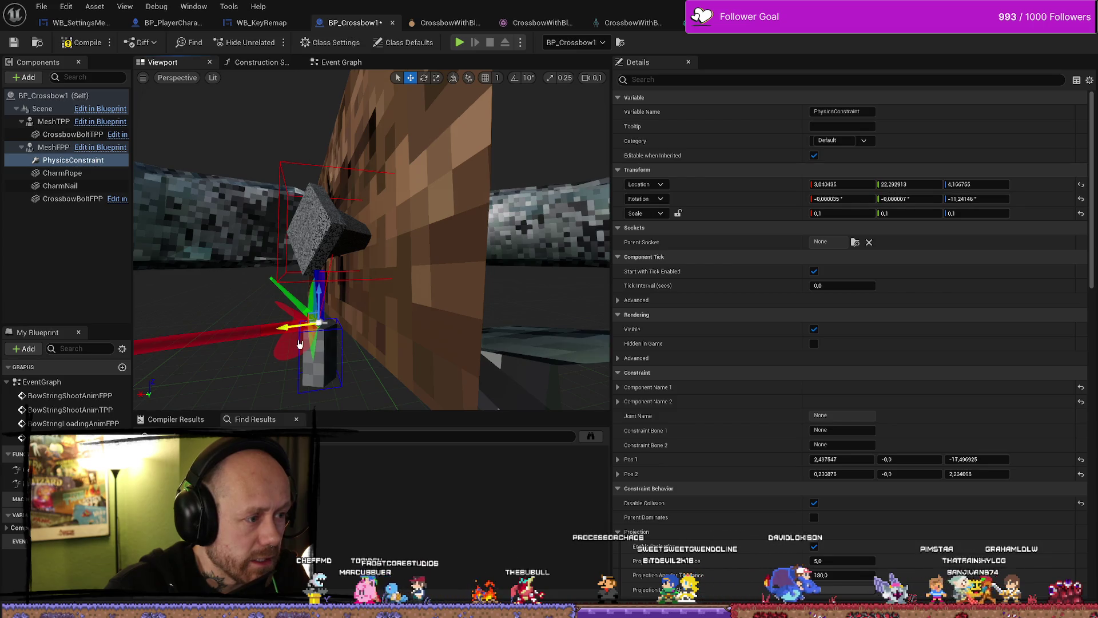
left_click_drag(321, 289, 322, 259)
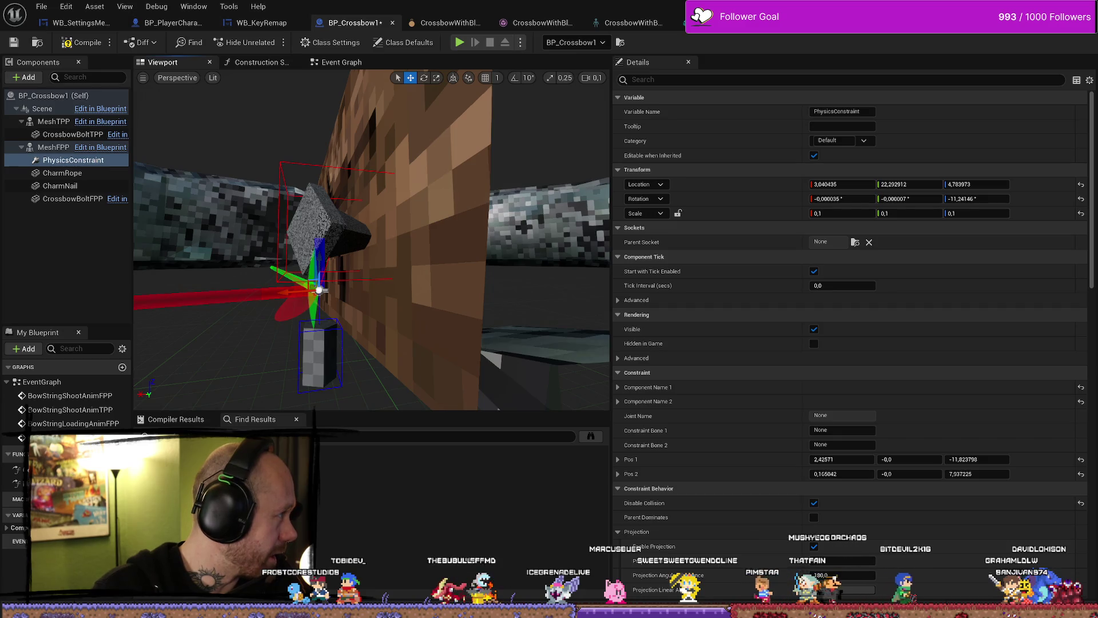
key("alt+Tab")
key("alt+Left")
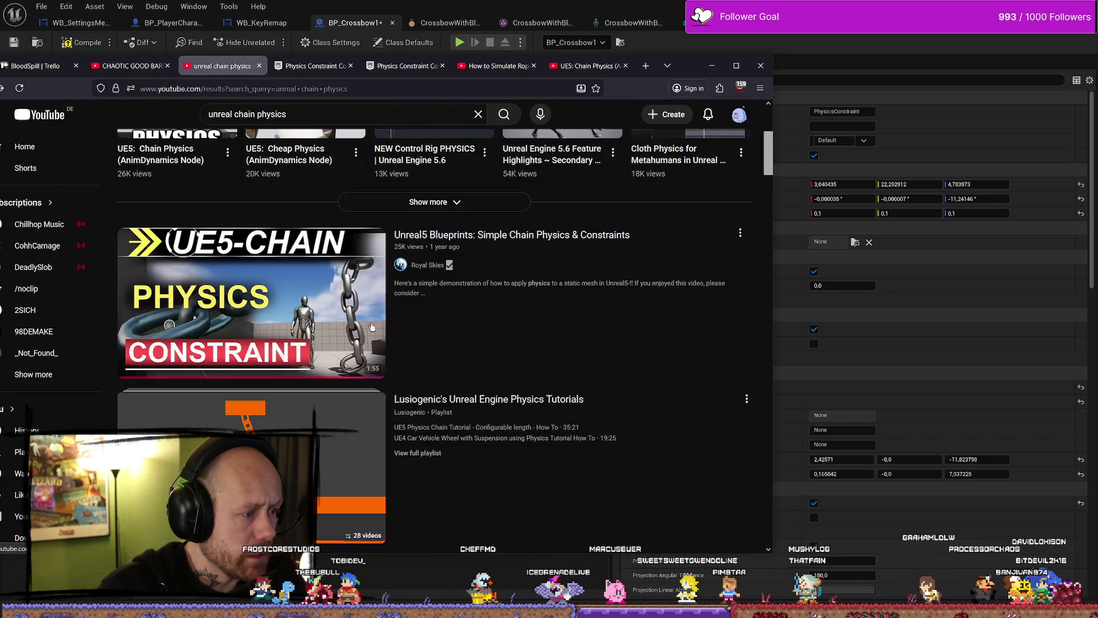
Play the 'UE5 Dynamic Physics Chains - Tutorial' video, skip ahead, and watch it full screen
scroll(593, 294, "down", 5)
scroll(594, 294, "down", 3)
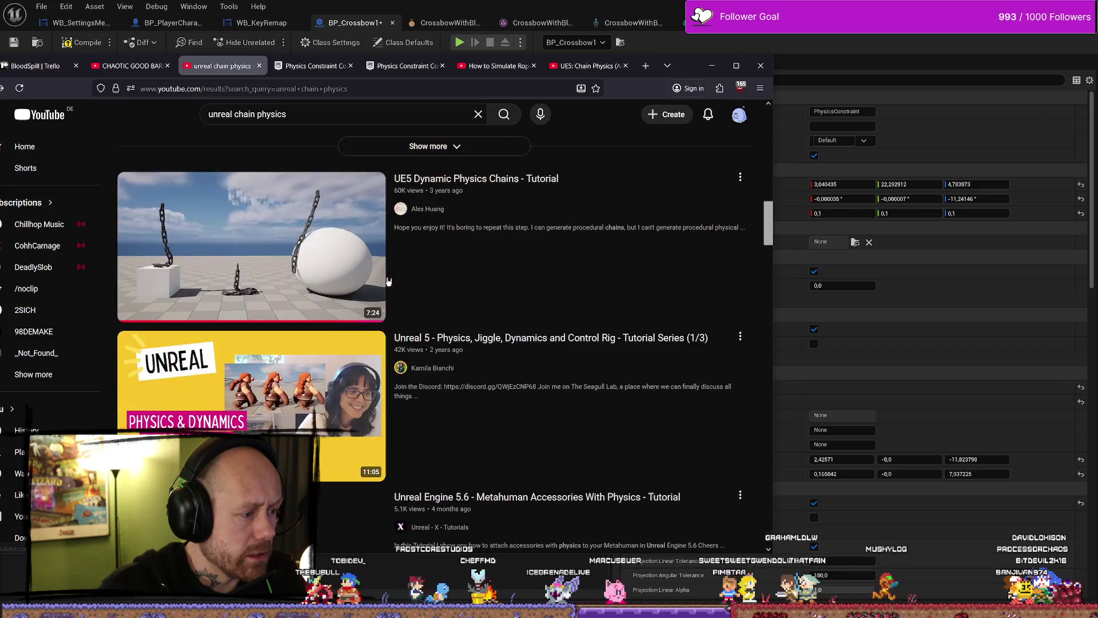
left_click(380, 305)
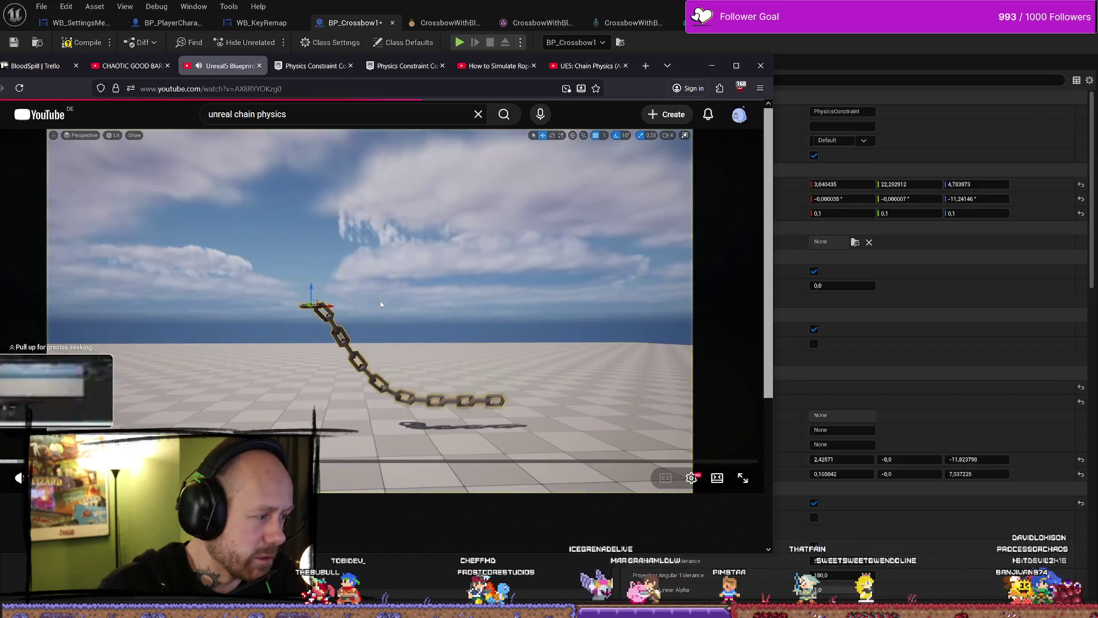
left_click_drag(662, 65, 746, 68)
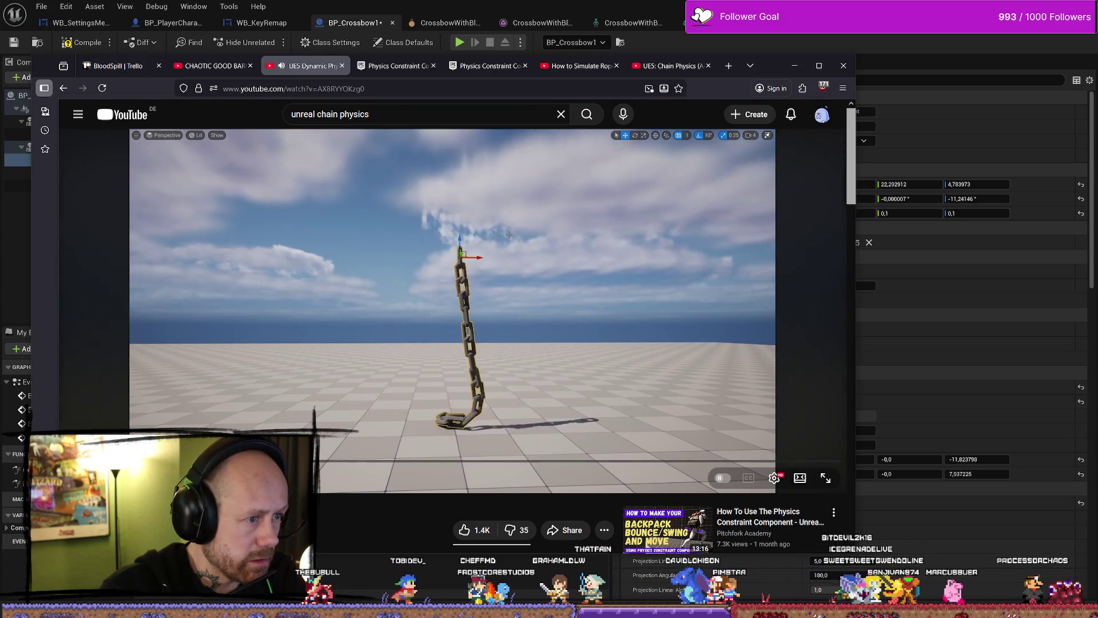
left_click_drag(160, 459, 148, 460)
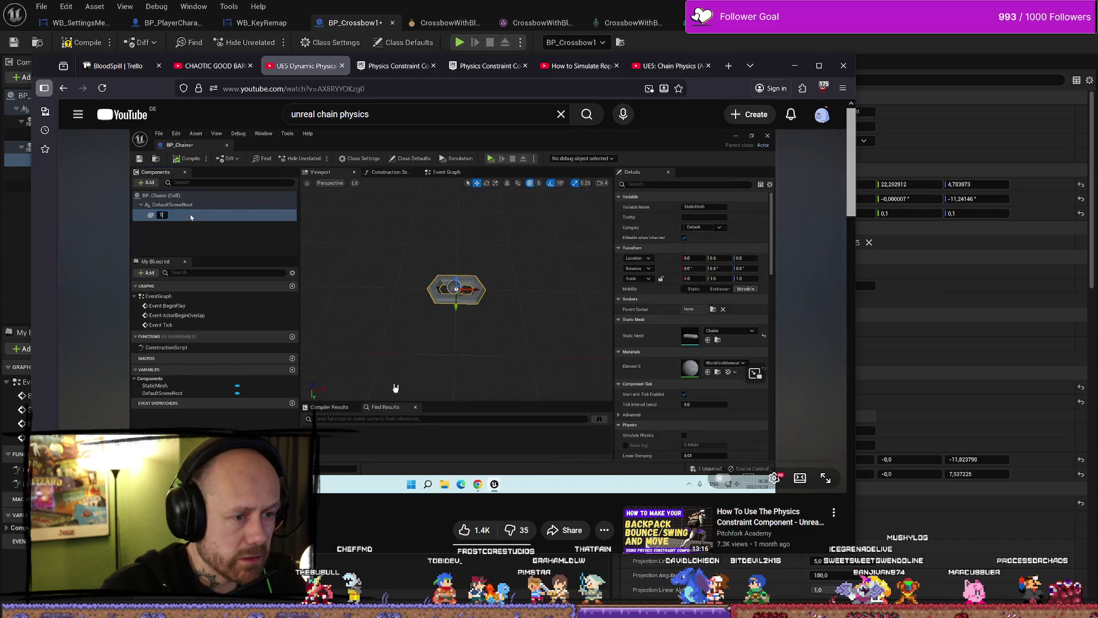
key("f")
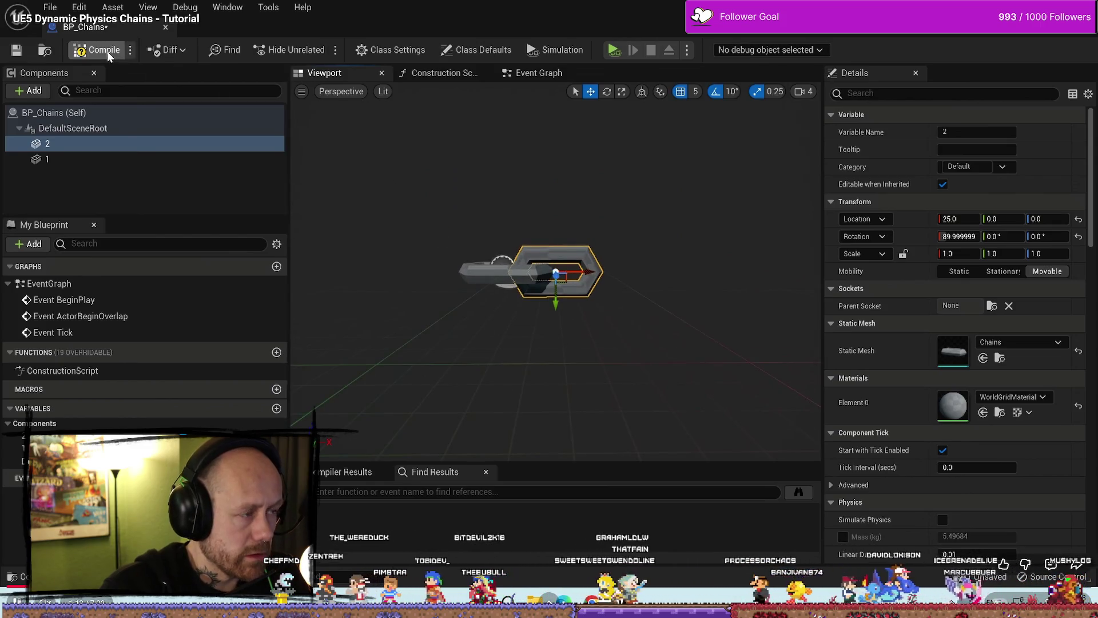
Add a Physics Constraint under DefaultSceneRoot with constrained components named 1 and 2
left_click(35, 87)
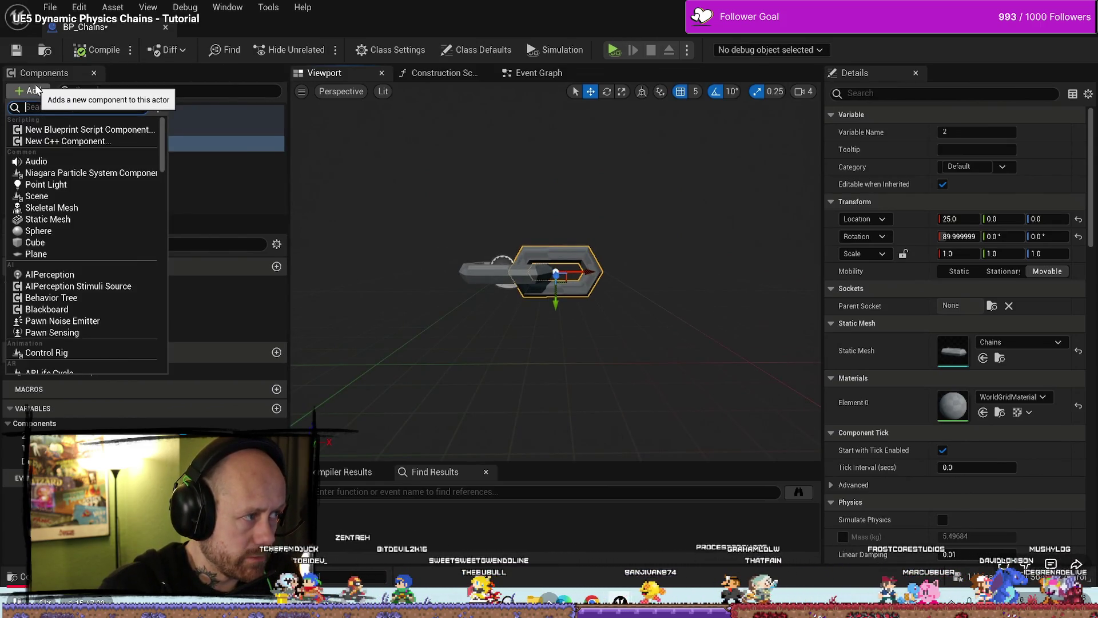
type("phy")
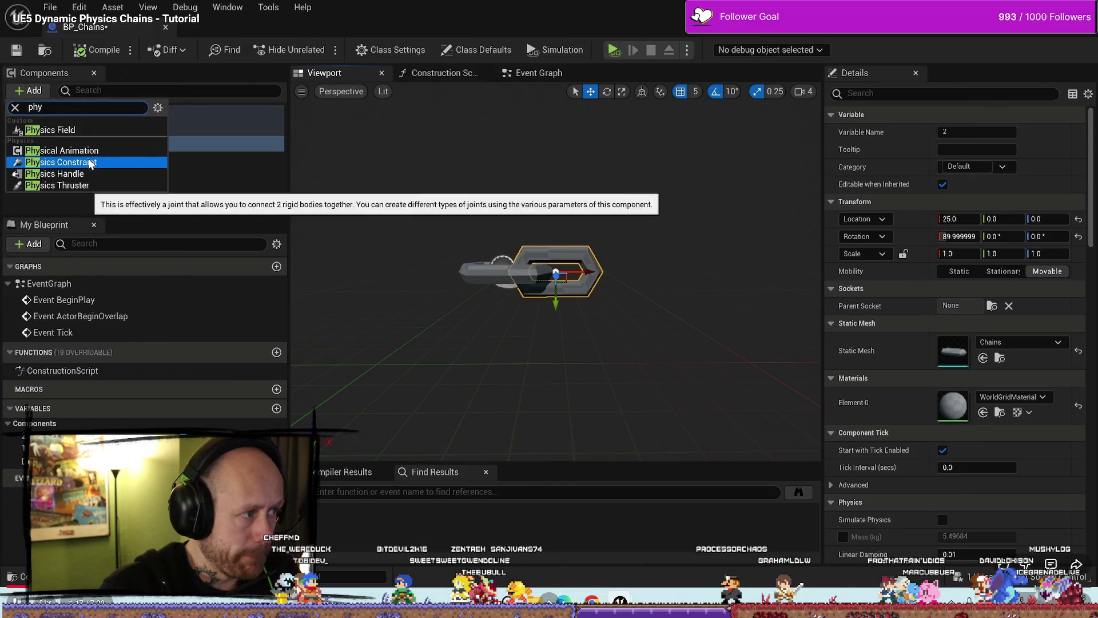
left_click(103, 161)
left_click_drag(143, 160, 115, 130)
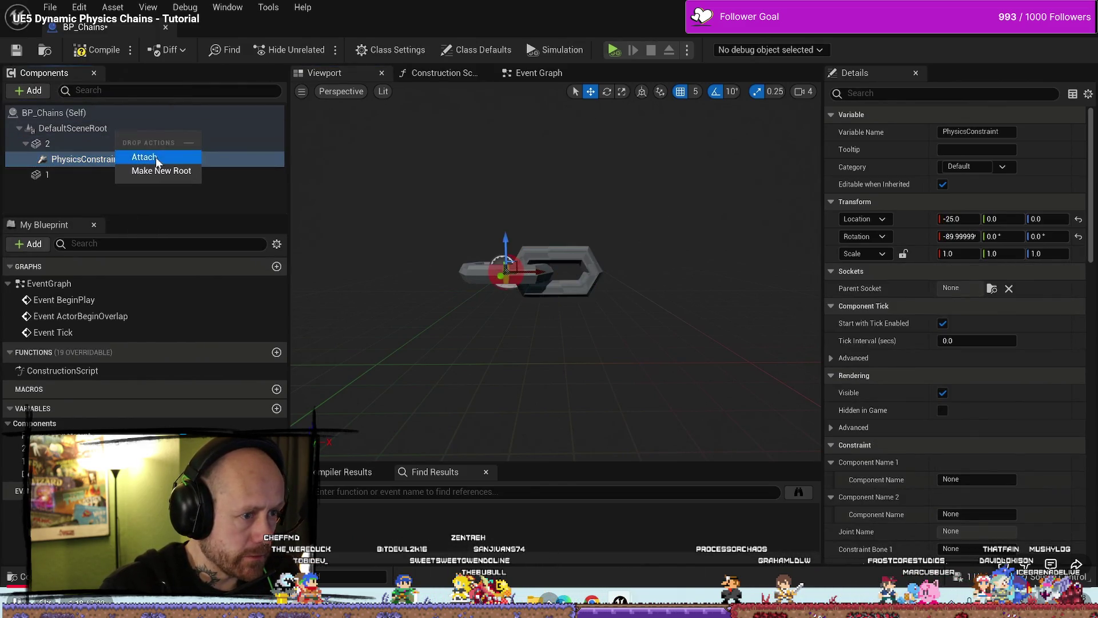
left_click(156, 157)
left_click(977, 479)
type("1")
left_click(977, 513)
type("2")
key("Return")
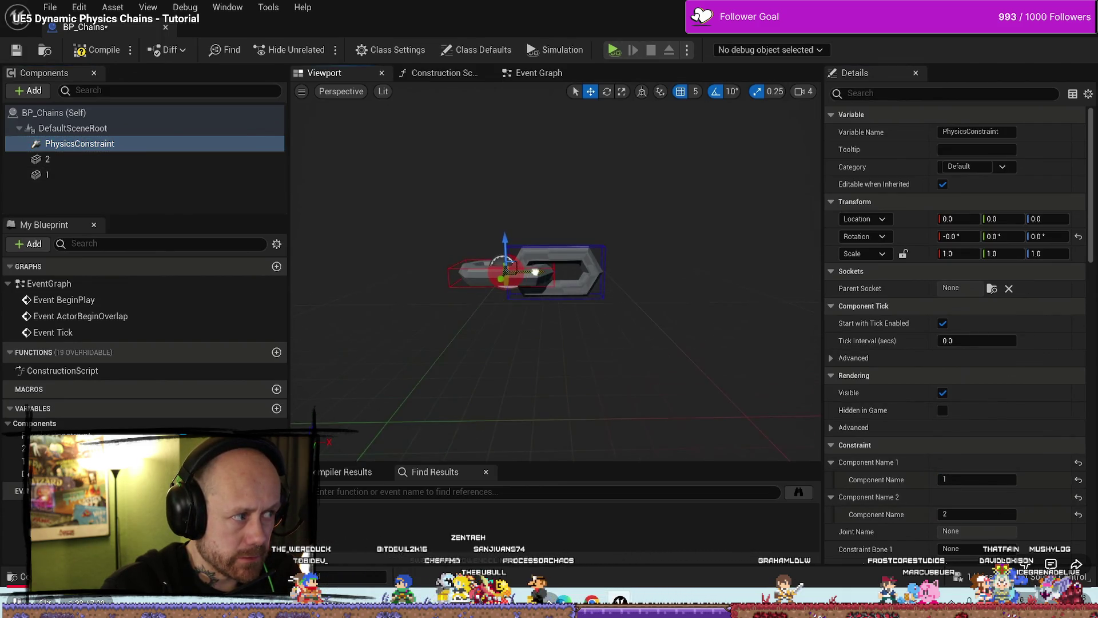
Adjust the viewport and components, then pause the chain tutorial and leave full screen
left_click_drag(562, 273, 553, 273)
scroll(956, 343, "down", 10)
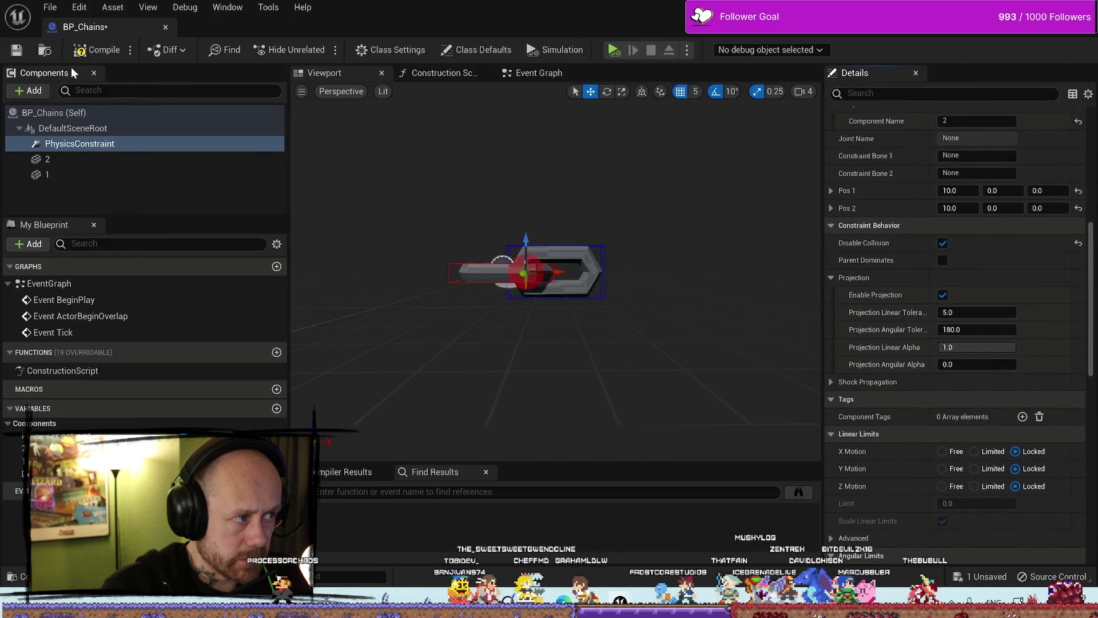
left_click(166, 27)
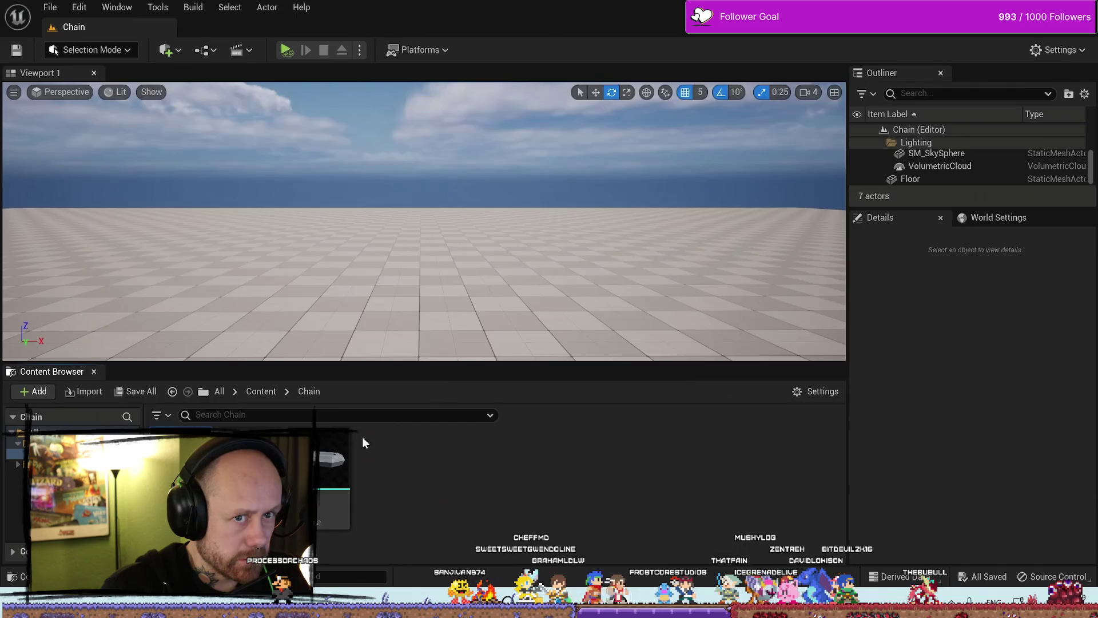
left_click_drag(337, 331, 337, 195)
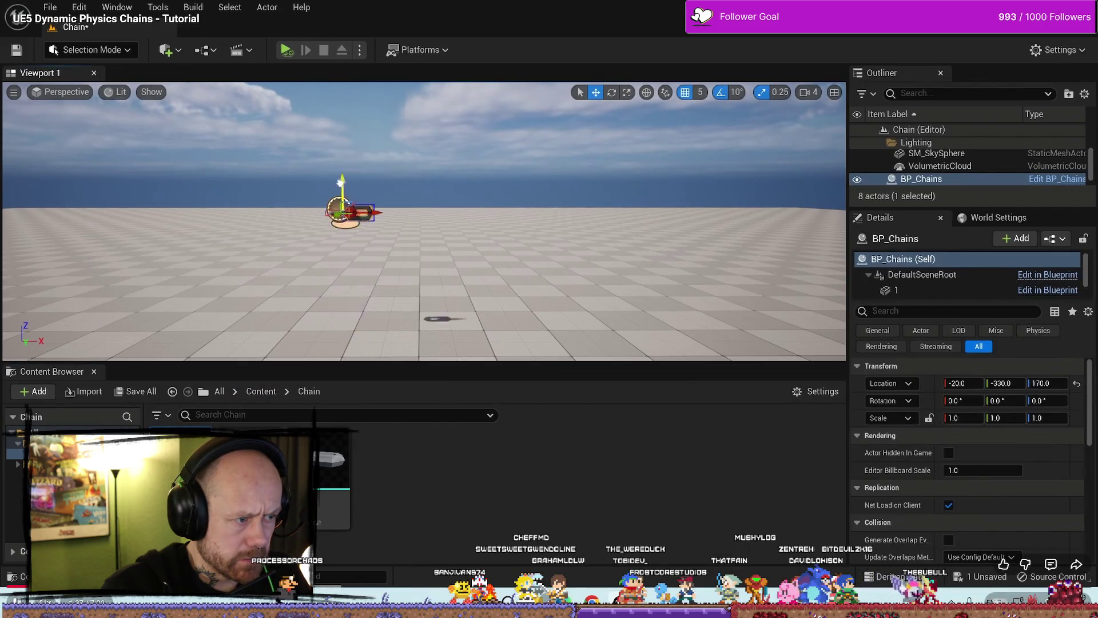
key("f")
left_click_drag(456, 172, 456, 201)
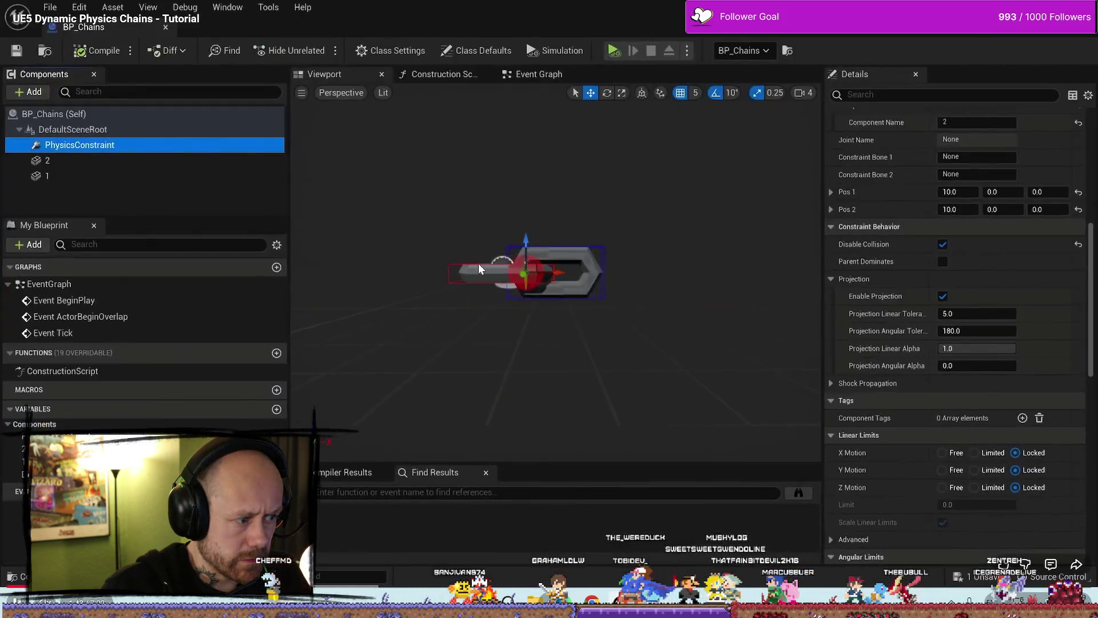
scroll(1094, 287, "up", 10)
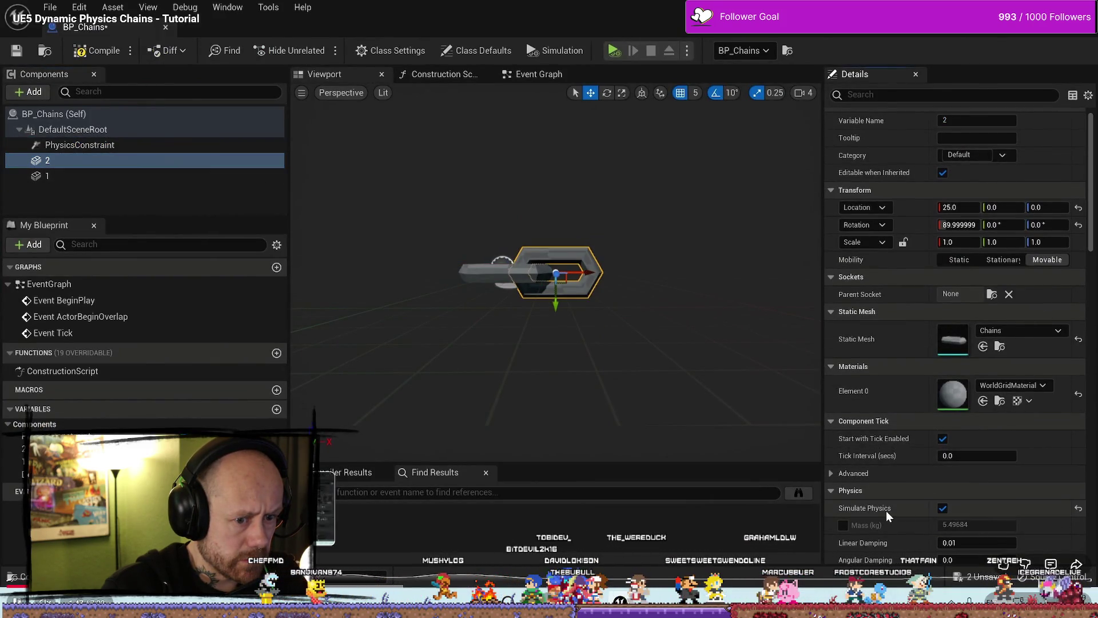
left_click(96, 50)
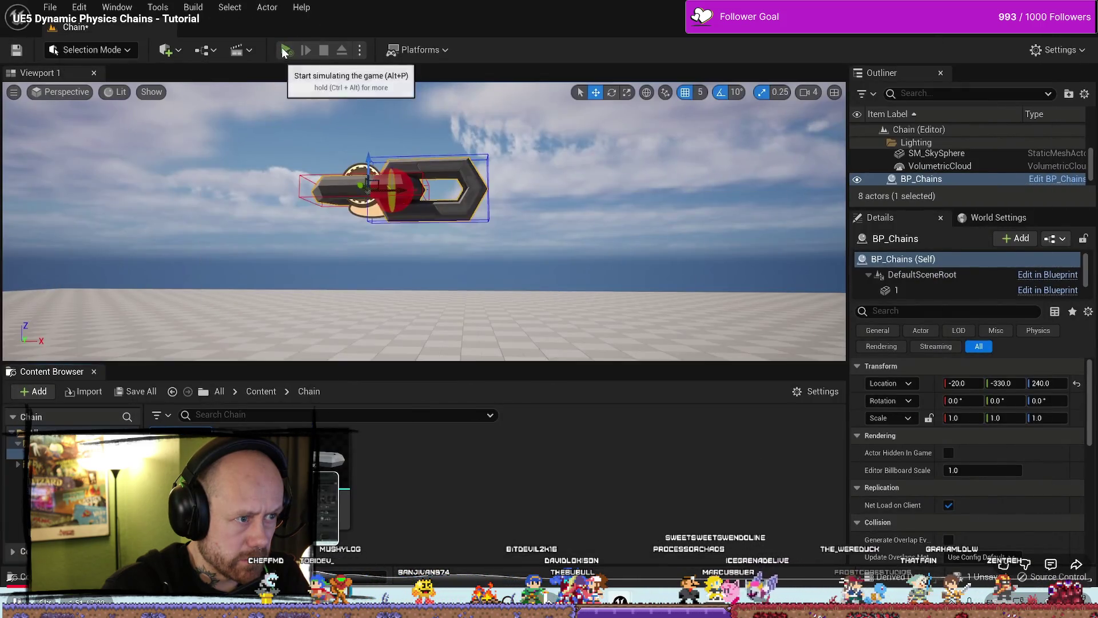
left_click(287, 50)
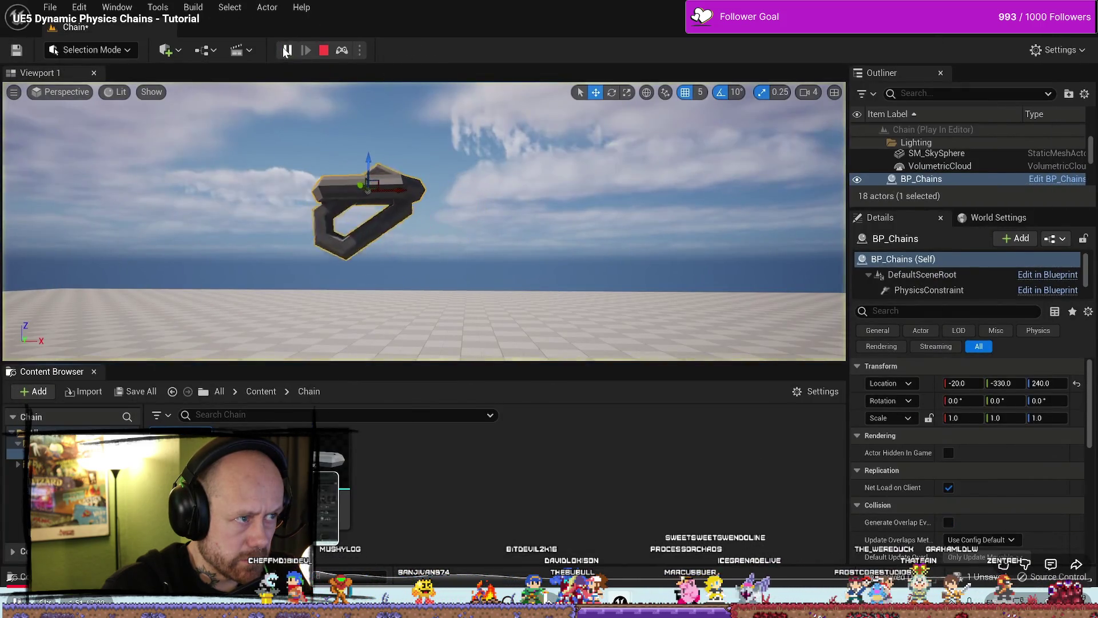
mouse_move(401, 188)
left_mouse_down()
mouse_move(473, 167)
mouse_move(476, 193)
left_mouse_up()
key("e")
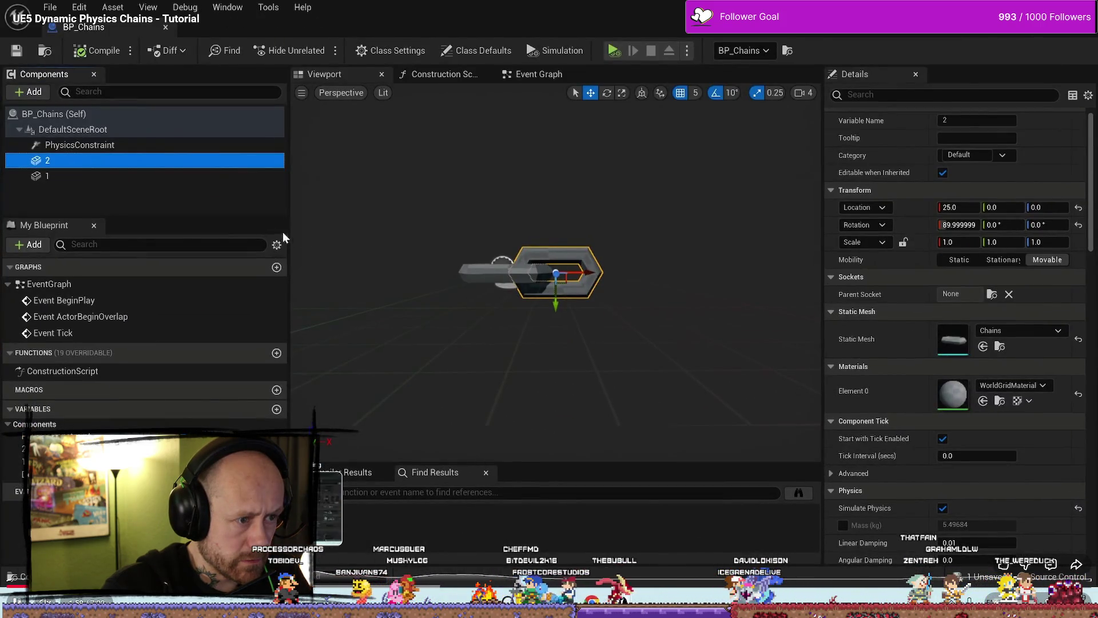
left_click(195, 146)
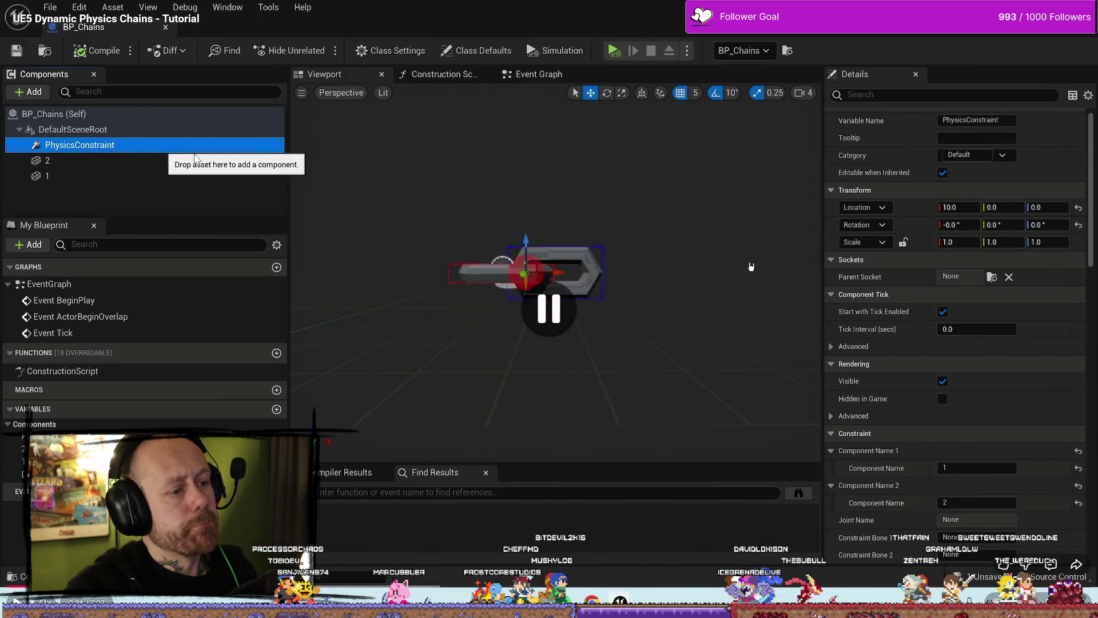
key("Escape")
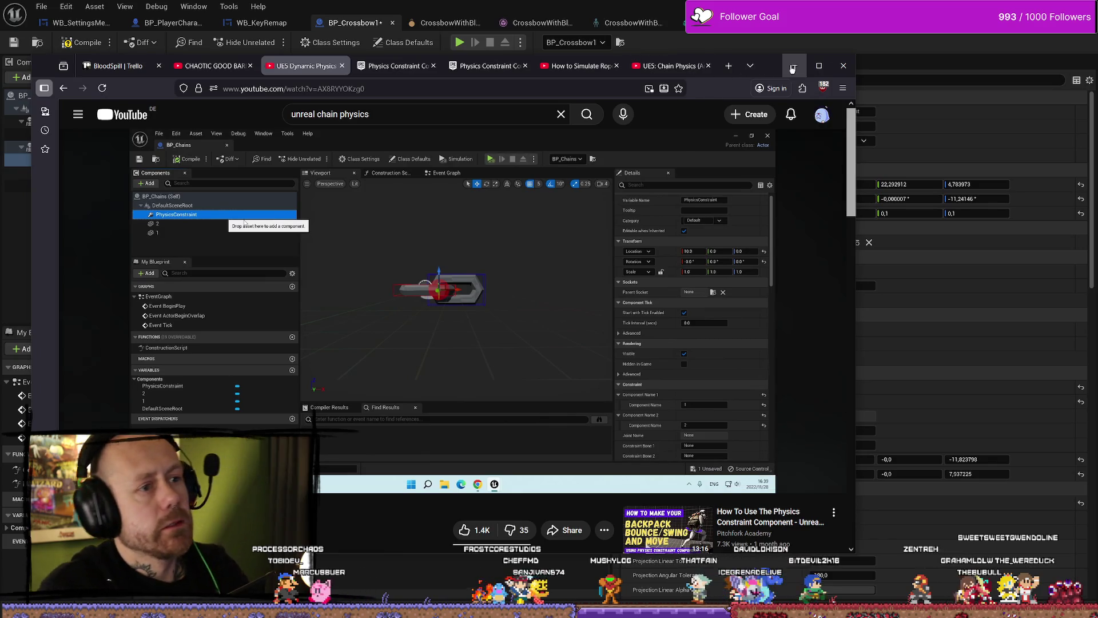
Create a new Actor blueprint class named Charmtest in WeaponCharms
left_click(792, 68)
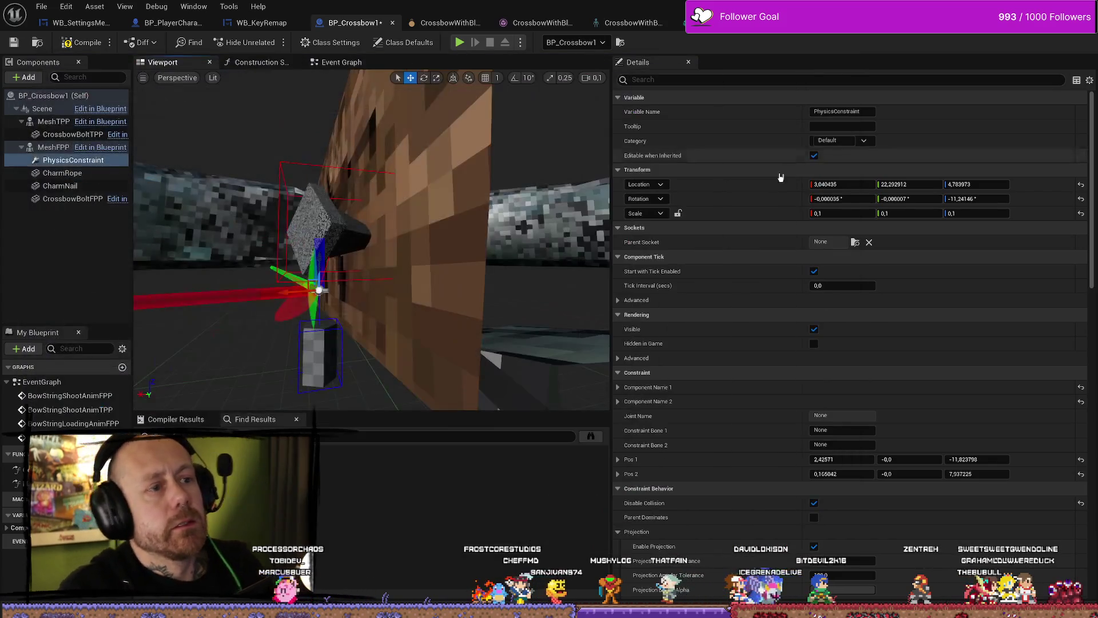
left_click_drag(255, 238, 366, 240)
key("ctrl+space")
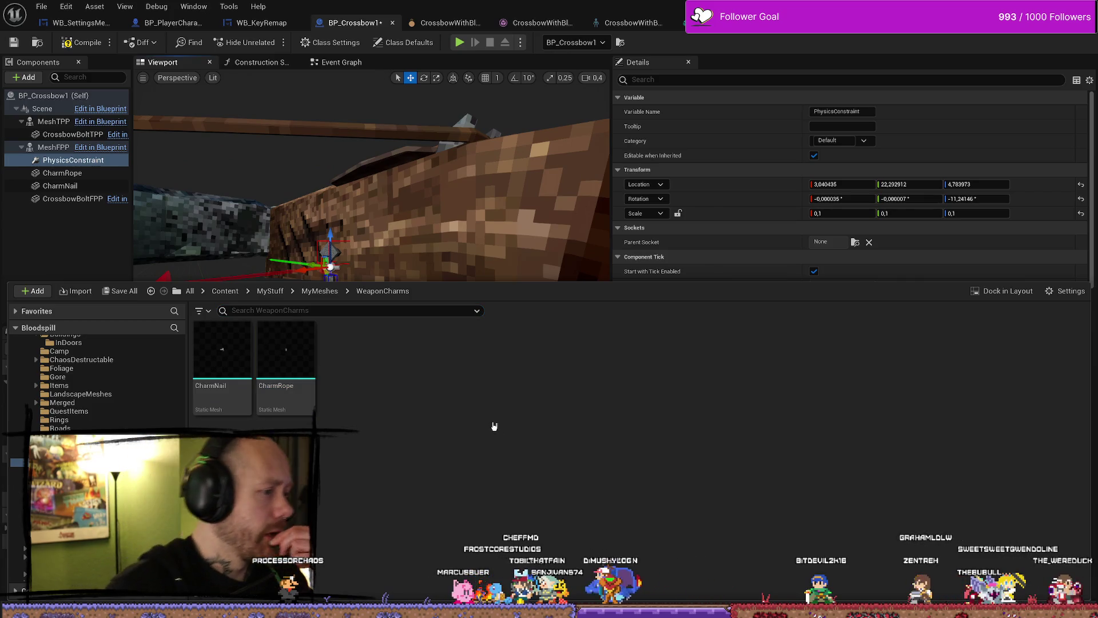
right_click(494, 426)
left_click(567, 111)
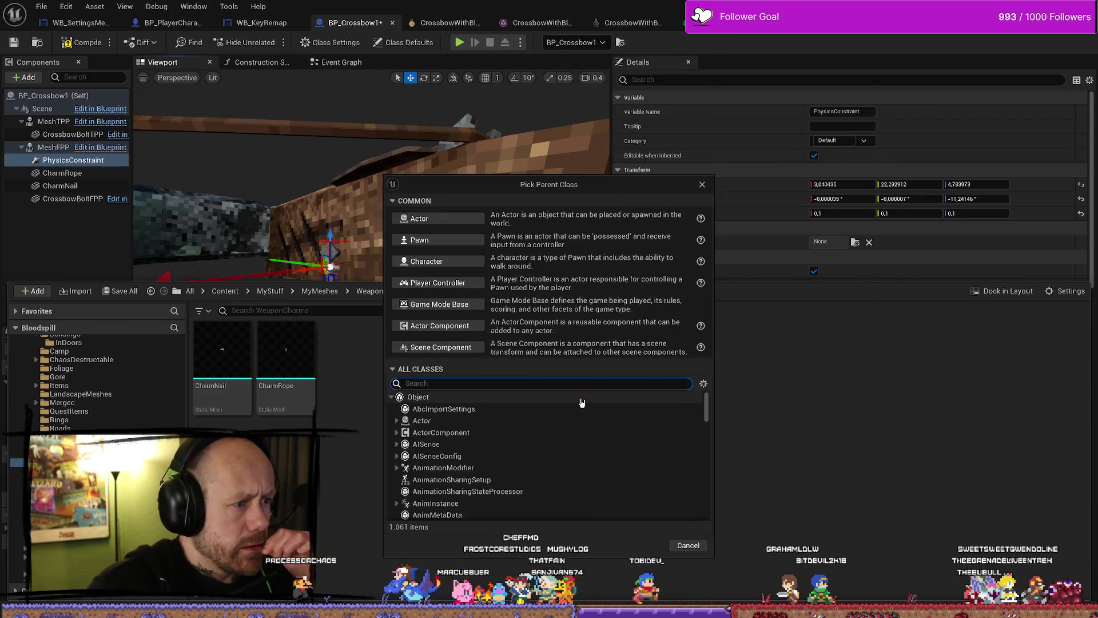
left_click(458, 219)
type("Charmtest")
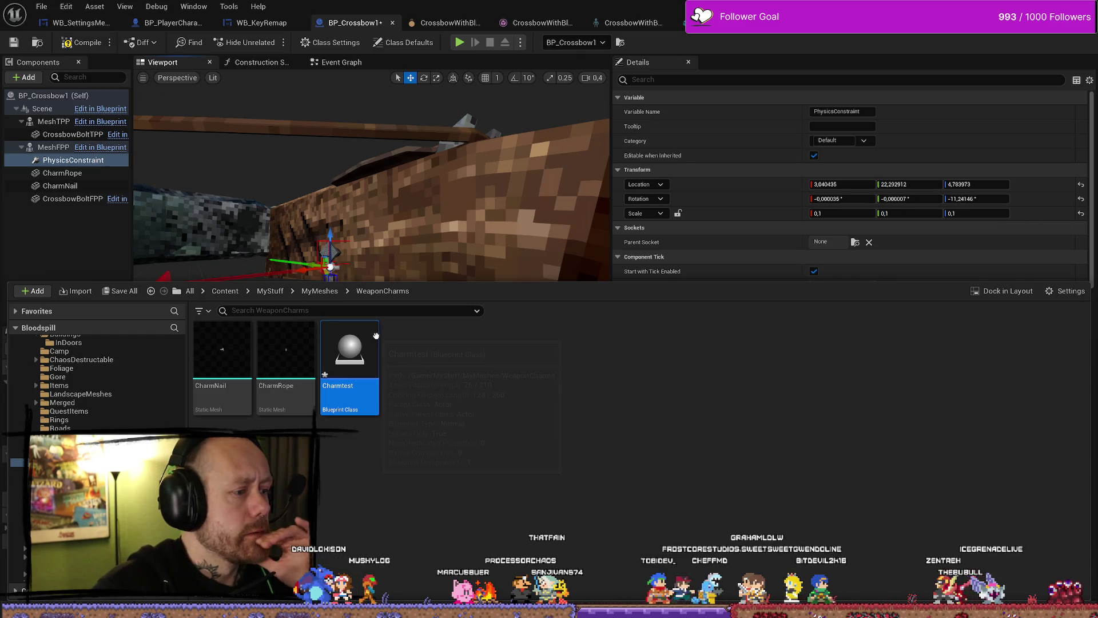
Open Charmtest and add the CharmNail mesh as a component
double_click(376, 336)
key("ctrl+space")
mouse_move(222, 352)
left_mouse_down()
mouse_move(229, 257)
mouse_move(191, 152)
left_mouse_up()
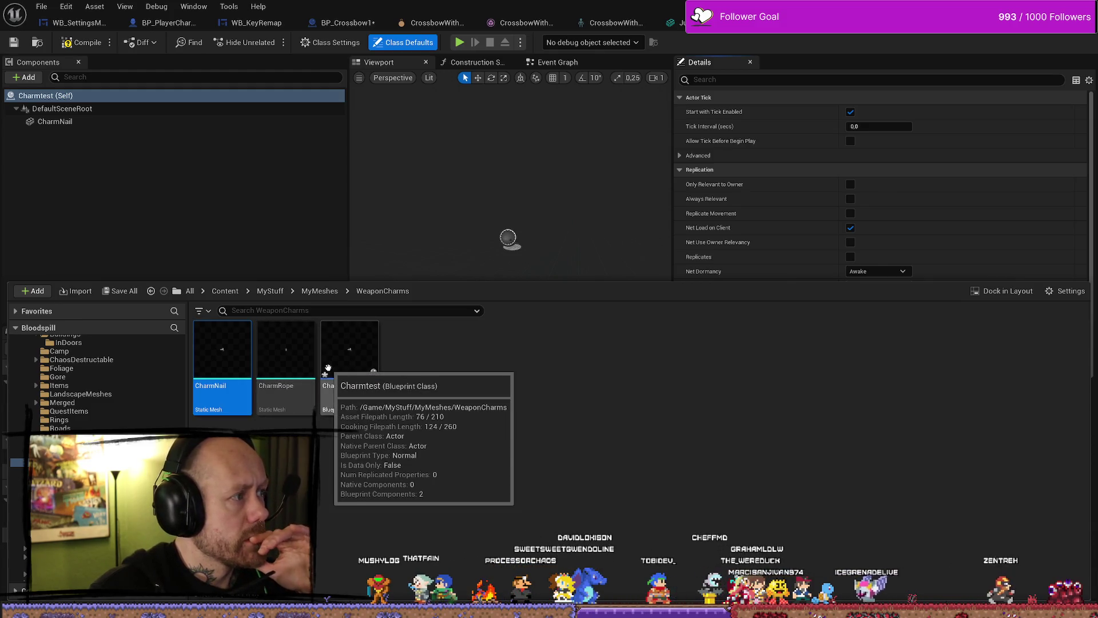
Add CharmRope as a component of Charmtest and select it
left_click(313, 403)
mouse_move(313, 404)
left_mouse_down()
mouse_move(229, 245)
mouse_move(289, 274)
mouse_move(226, 201)
left_mouse_up()
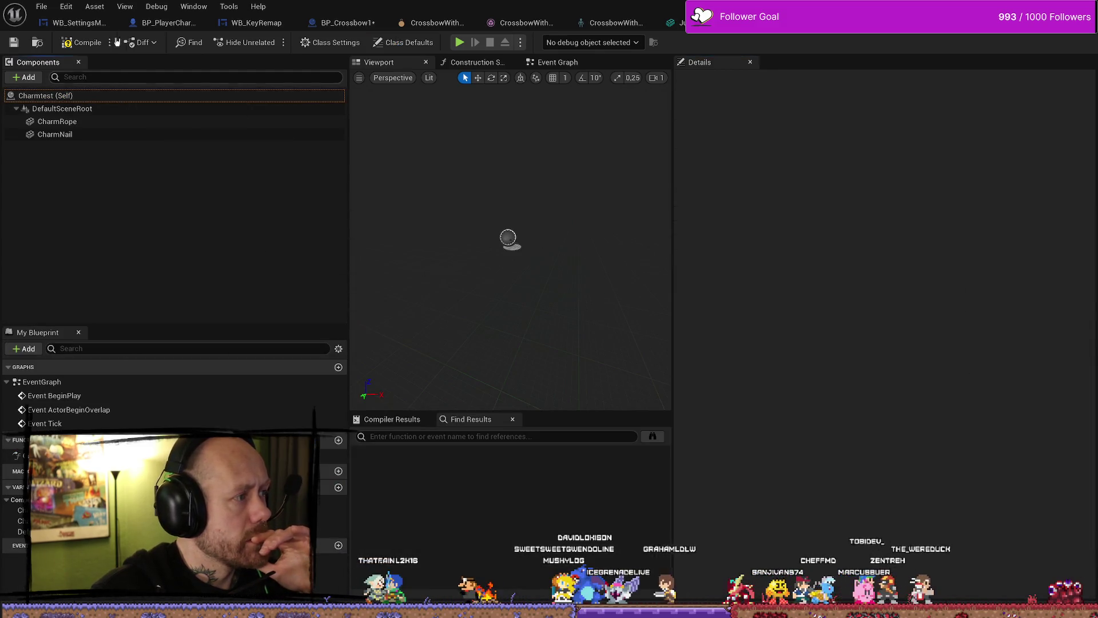
left_click(58, 121)
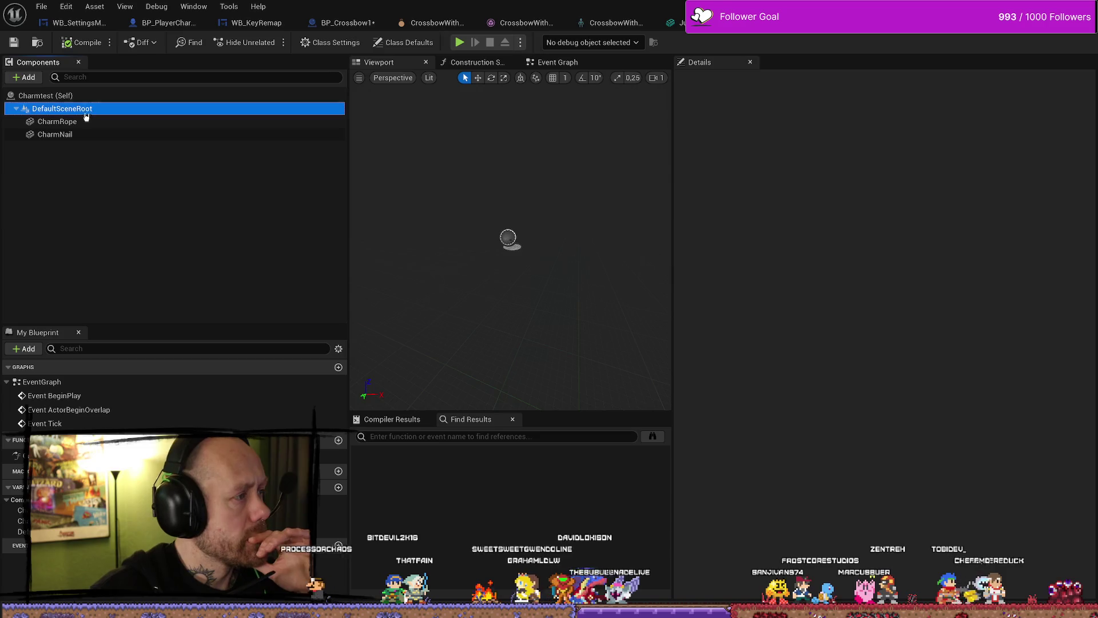
Enlarge the viewport and fly in to frame CharmRope in view
right_click(431, 193)
scroll(431, 193, "down", 2)
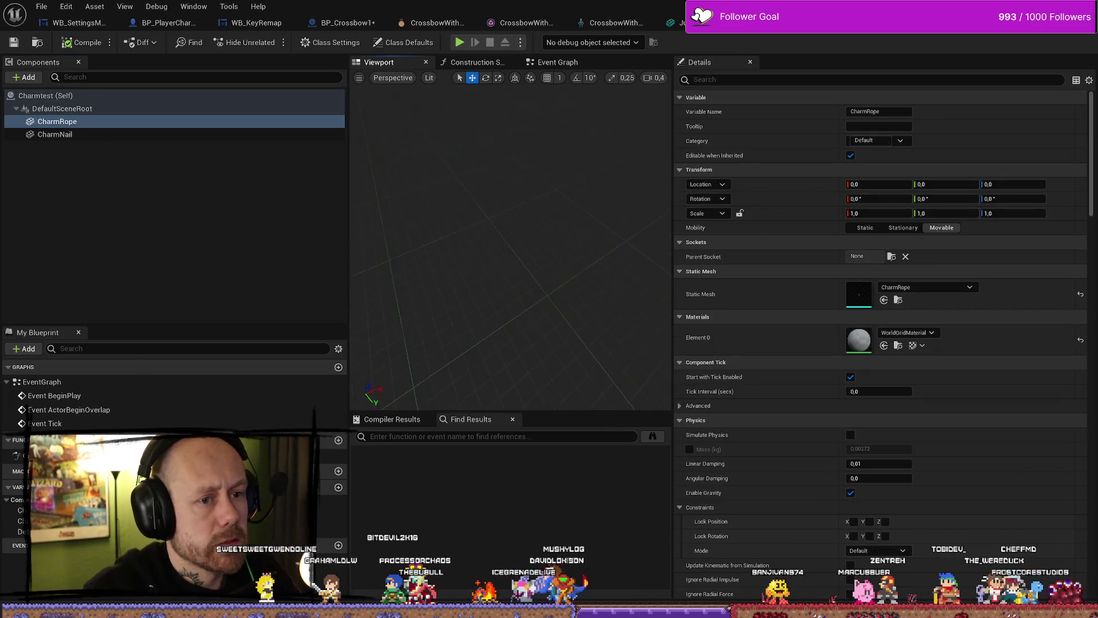
scroll(509, 246, "down", 2)
key("w")
key("s")
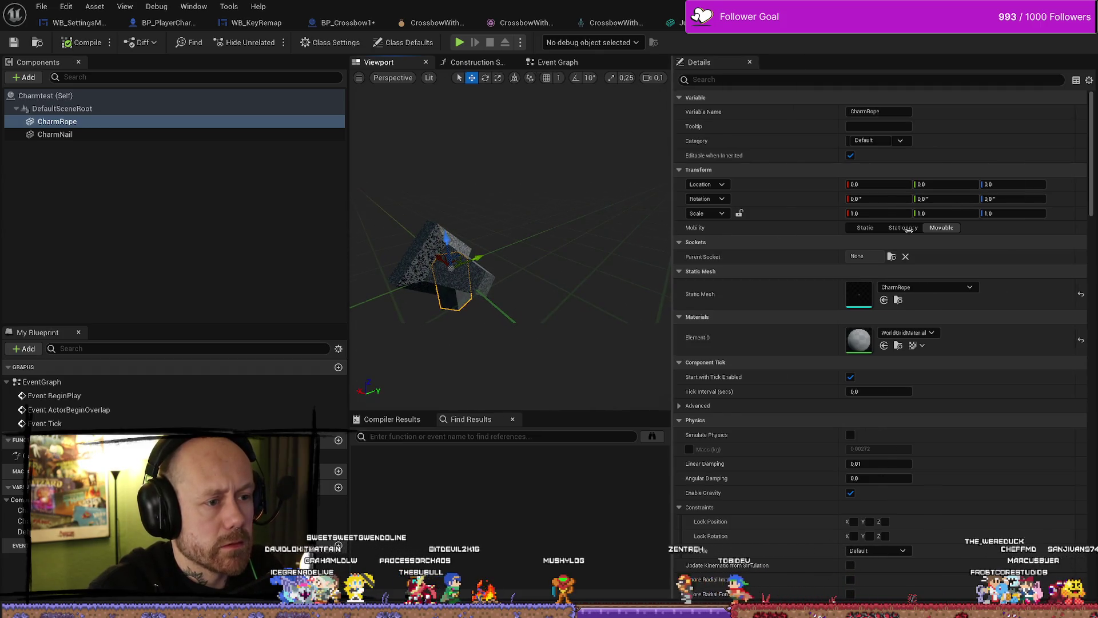
left_click_drag(672, 229, 1041, 221)
scroll(900, 282, "down", 3)
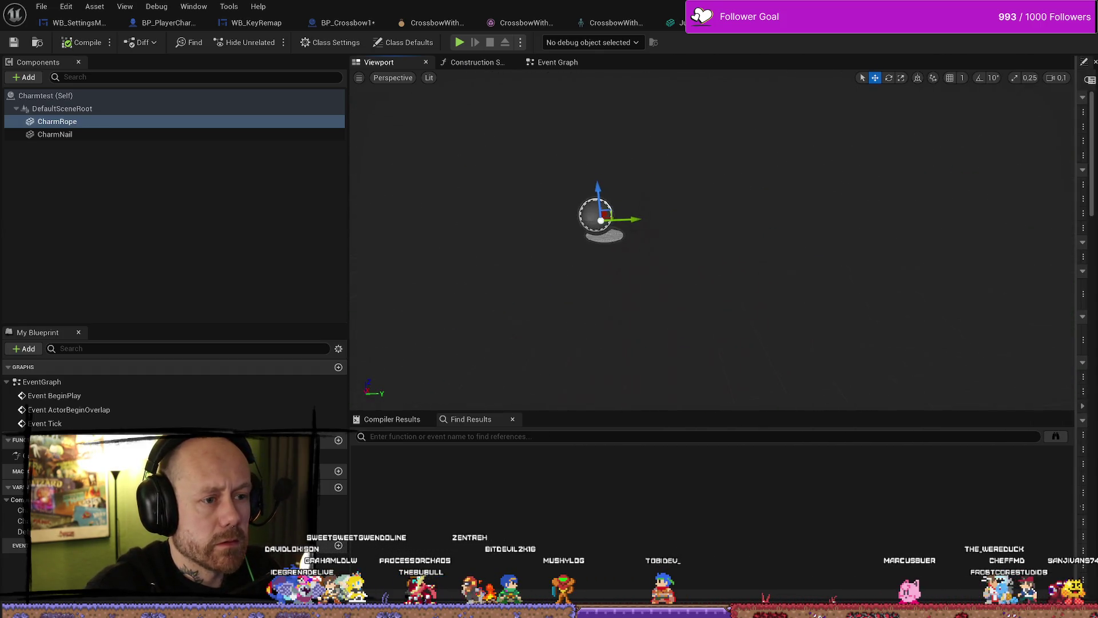
scroll(784, 262, "up", 2)
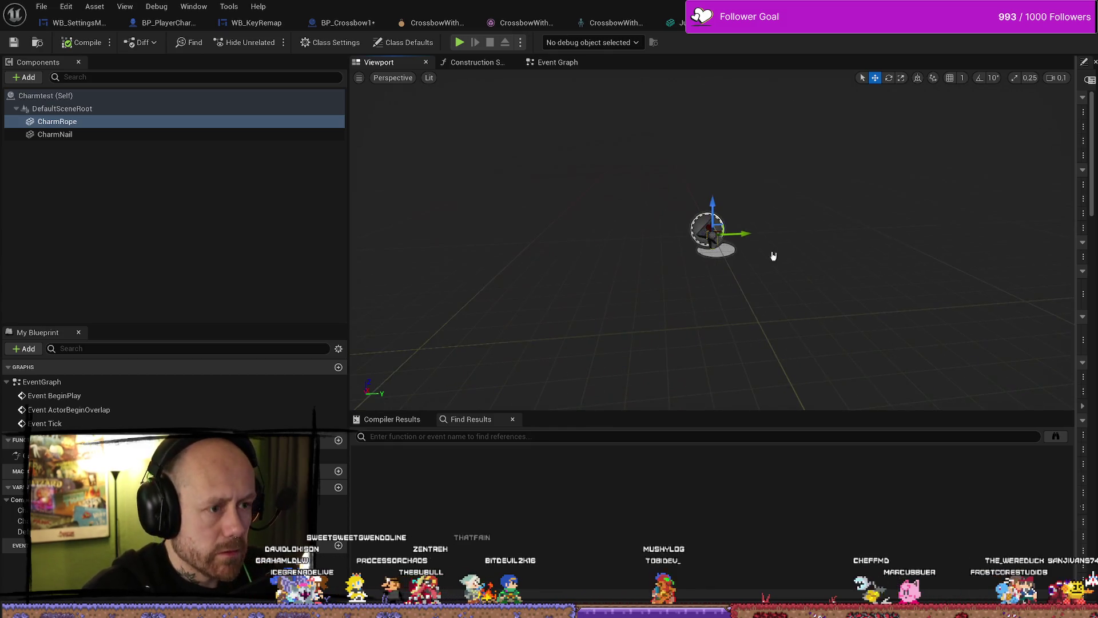
key("w")
scroll(712, 240, "down", 1)
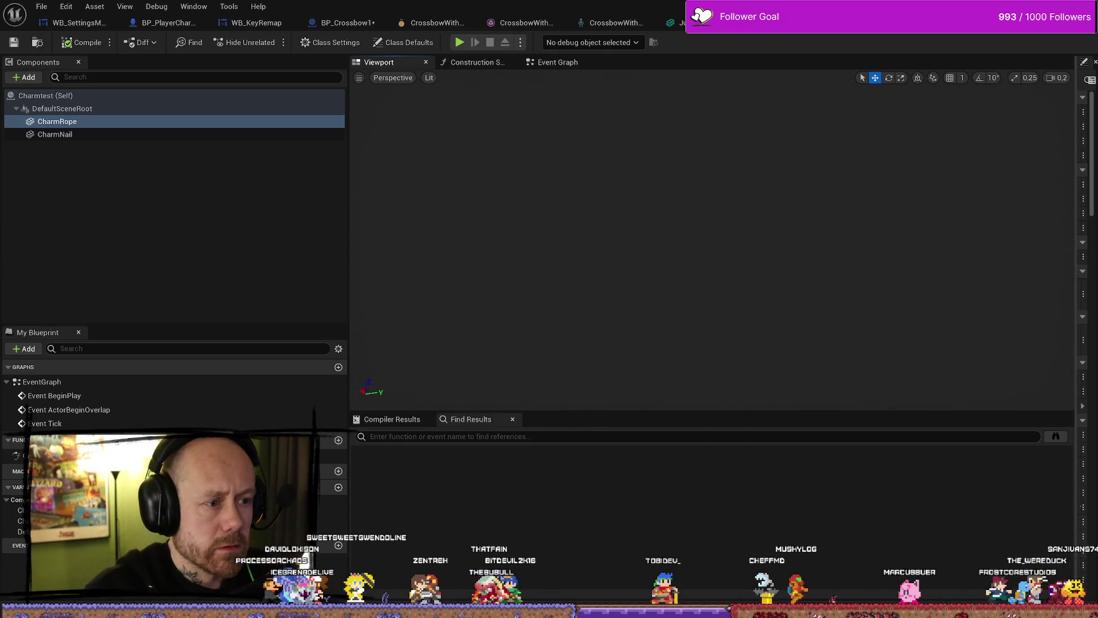
key("f")
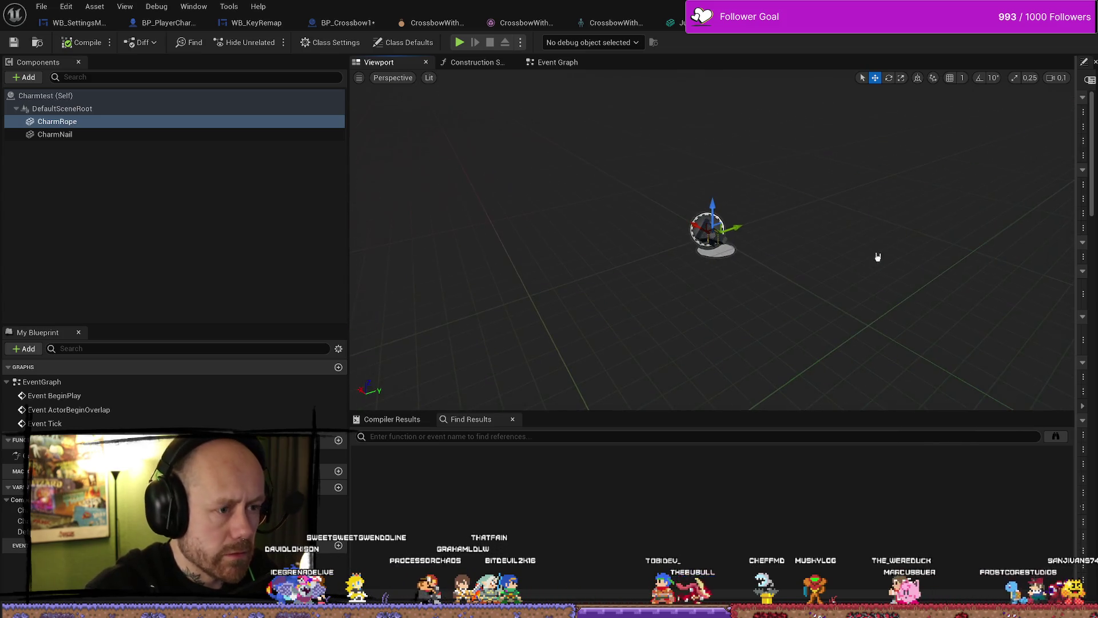
left_click_drag(1069, 216, 952, 217)
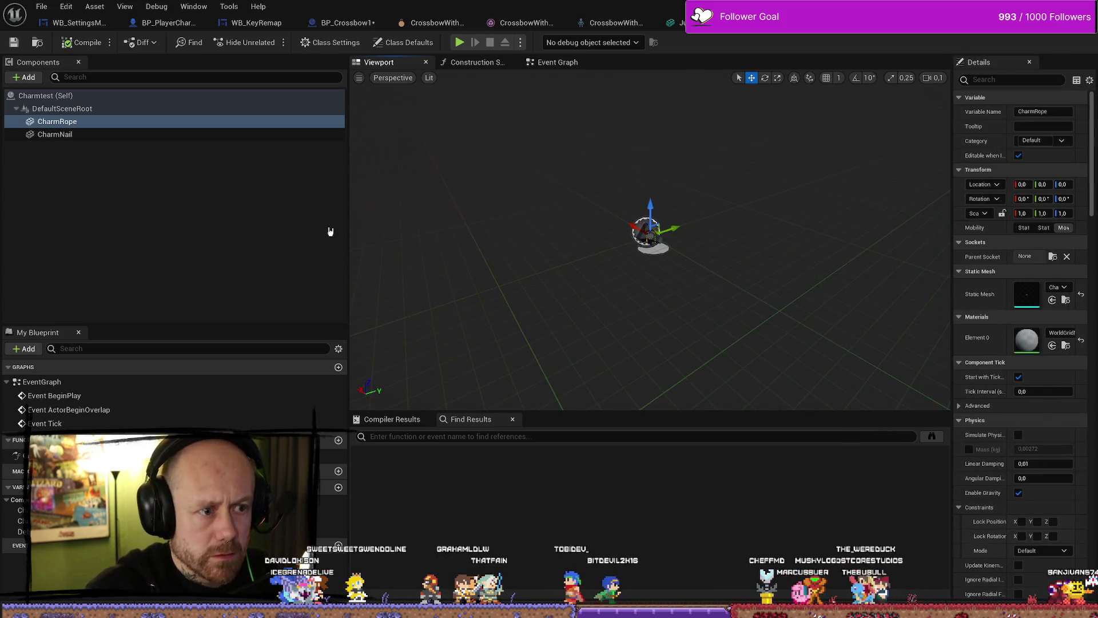
Raise CharmNail to about 0, 0, 3.79 above the rope
left_click_drag(348, 218, 273, 218)
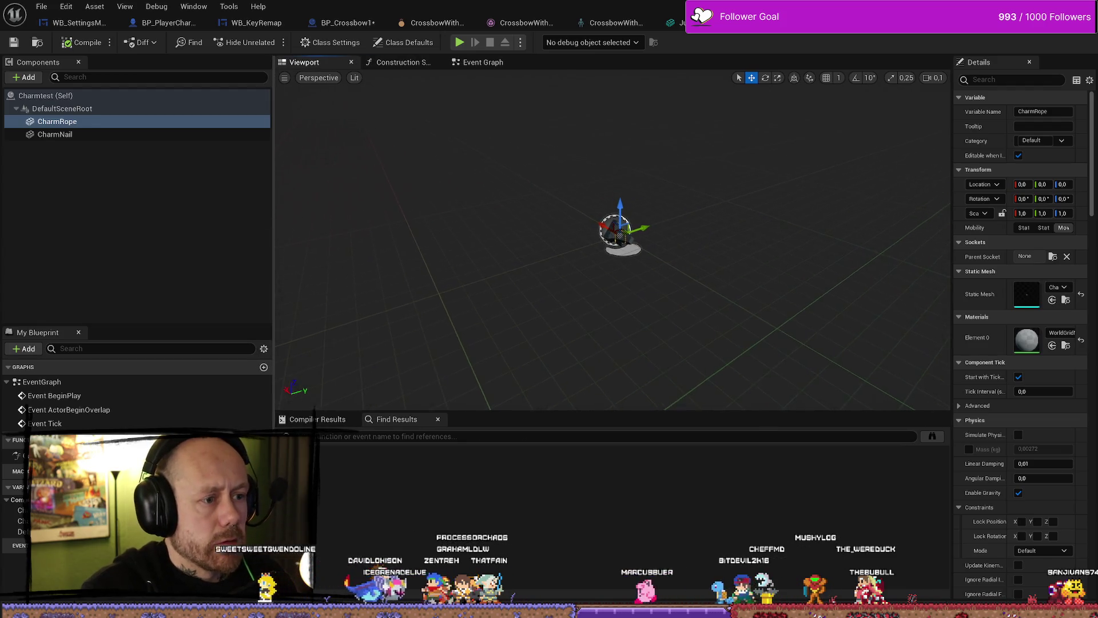
left_click(620, 231)
key("f")
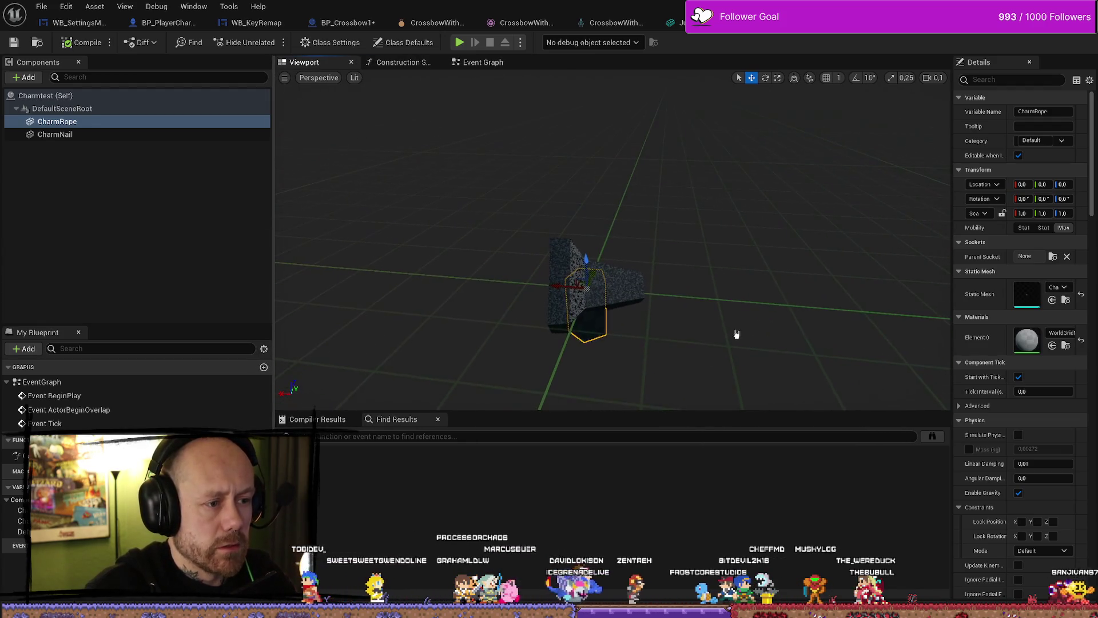
left_click_drag(586, 261, 585, 114)
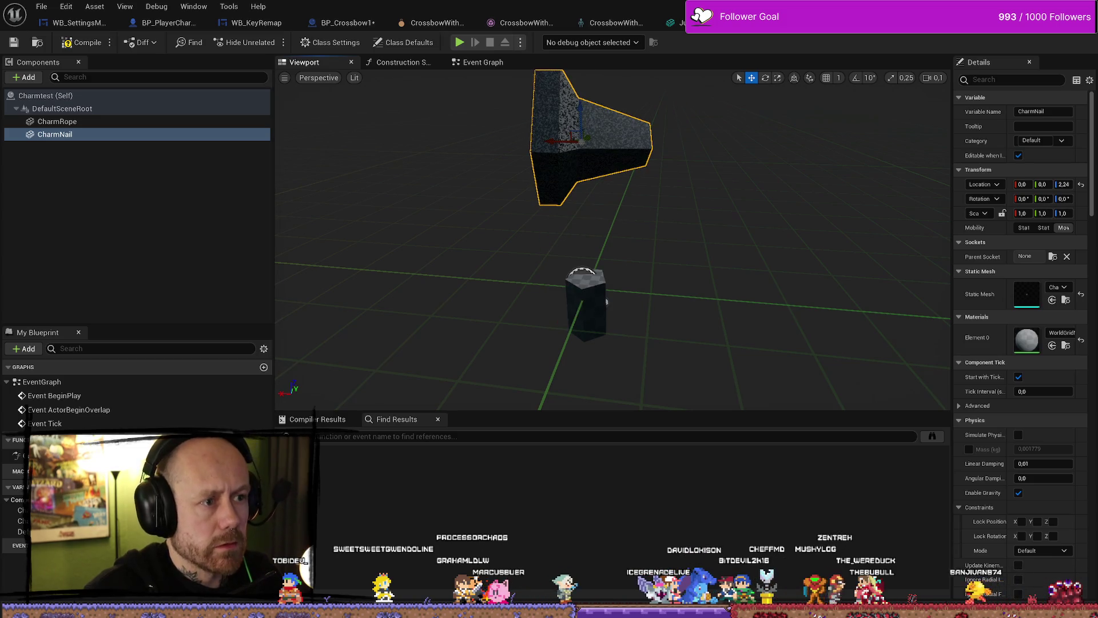
scroll(608, 265, "down", 2)
left_click_drag(562, 199, 483, 163)
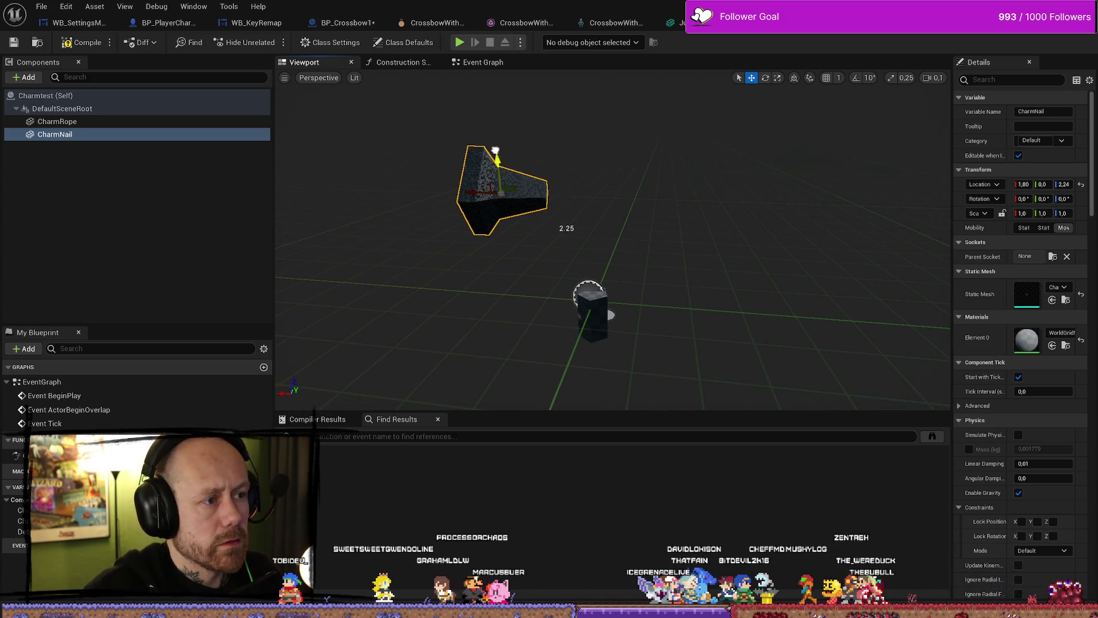
left_click_drag(564, 235, 535, 196)
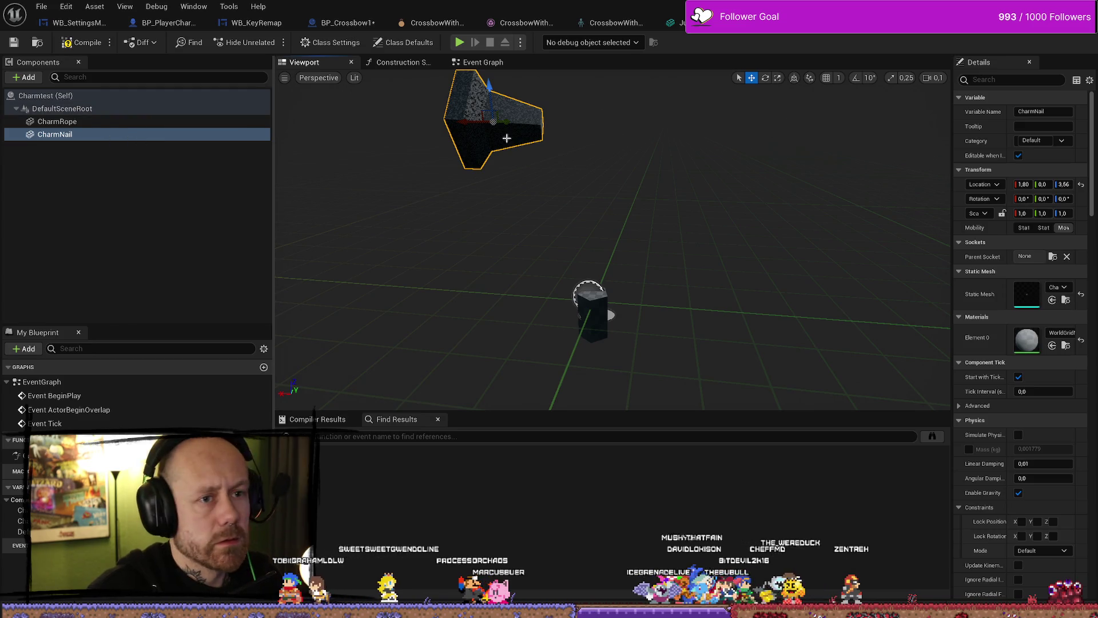
left_click_drag(952, 169, 903, 170)
type("0")
key("Return")
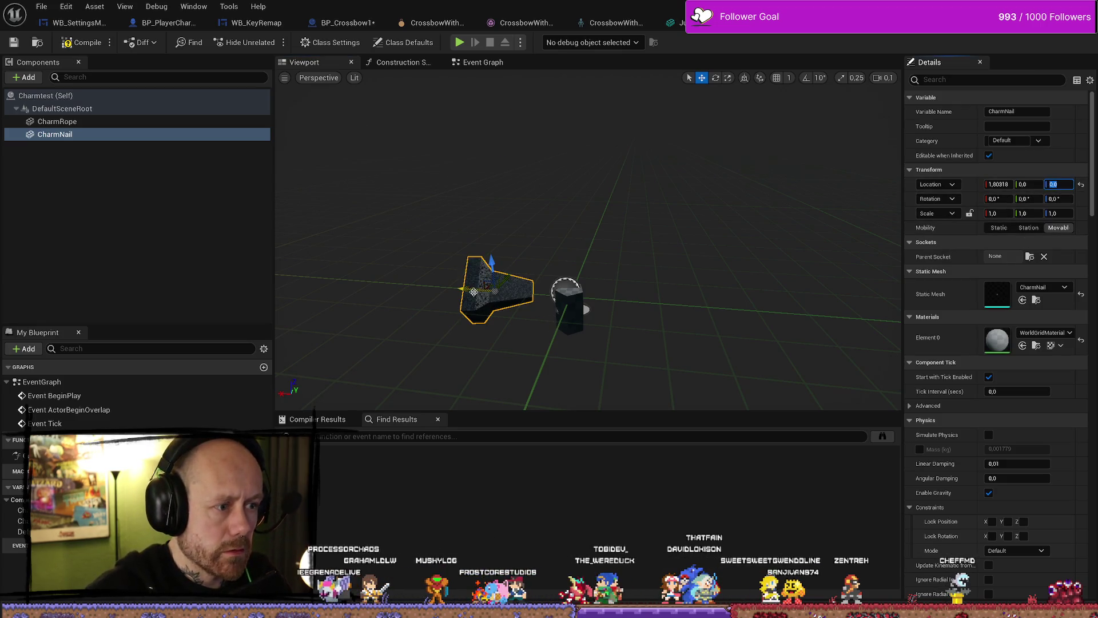
left_click_drag(474, 292, 523, 300)
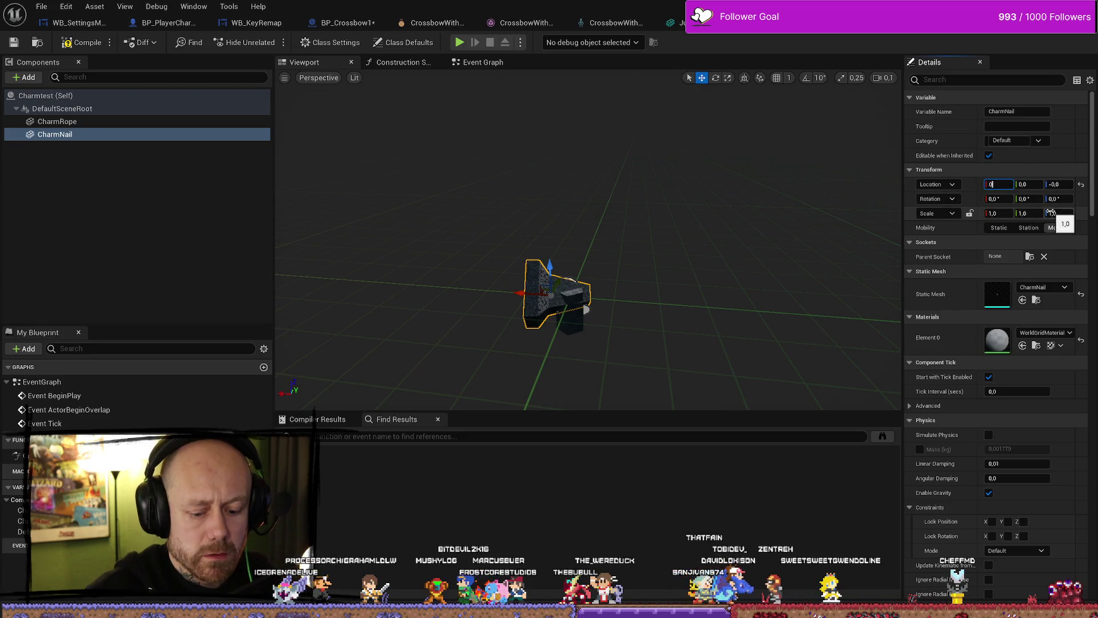
left_click(1056, 185)
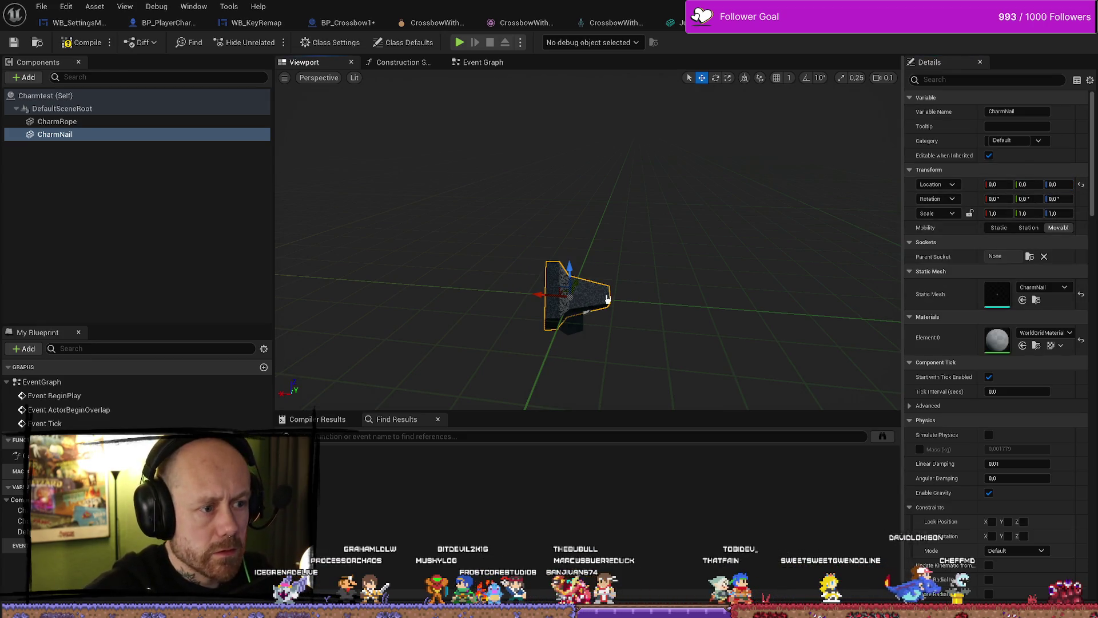
left_click_drag(575, 275, 575, 94)
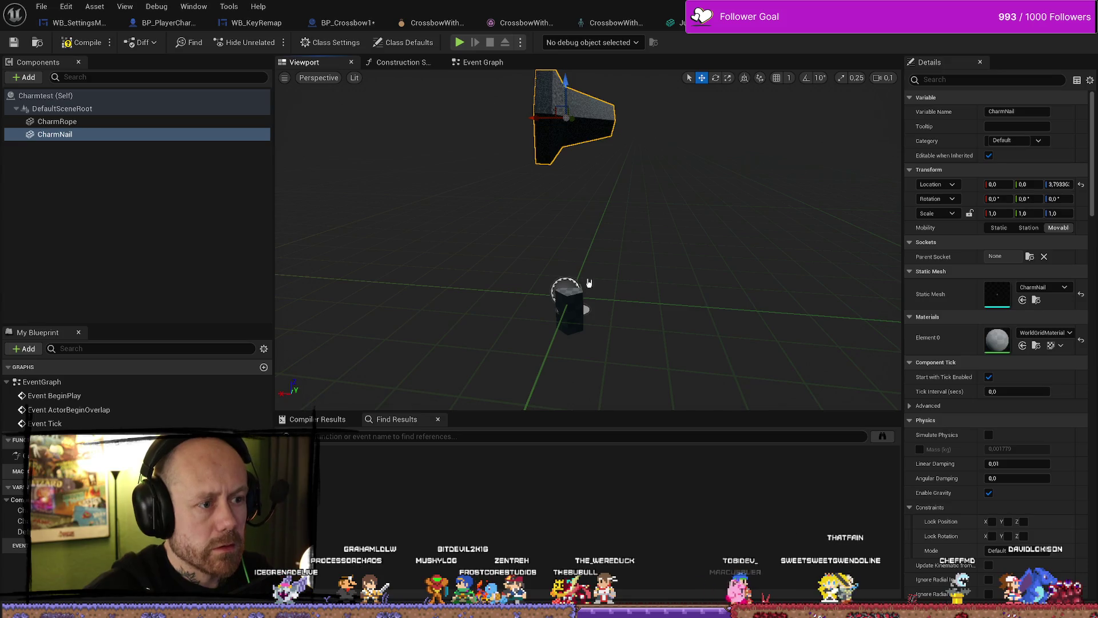
Move CharmRope up to about -0.448, 0, 3.27 so it hangs just below the nail
left_click(558, 344)
left_click_drag(556, 284, 558, 136)
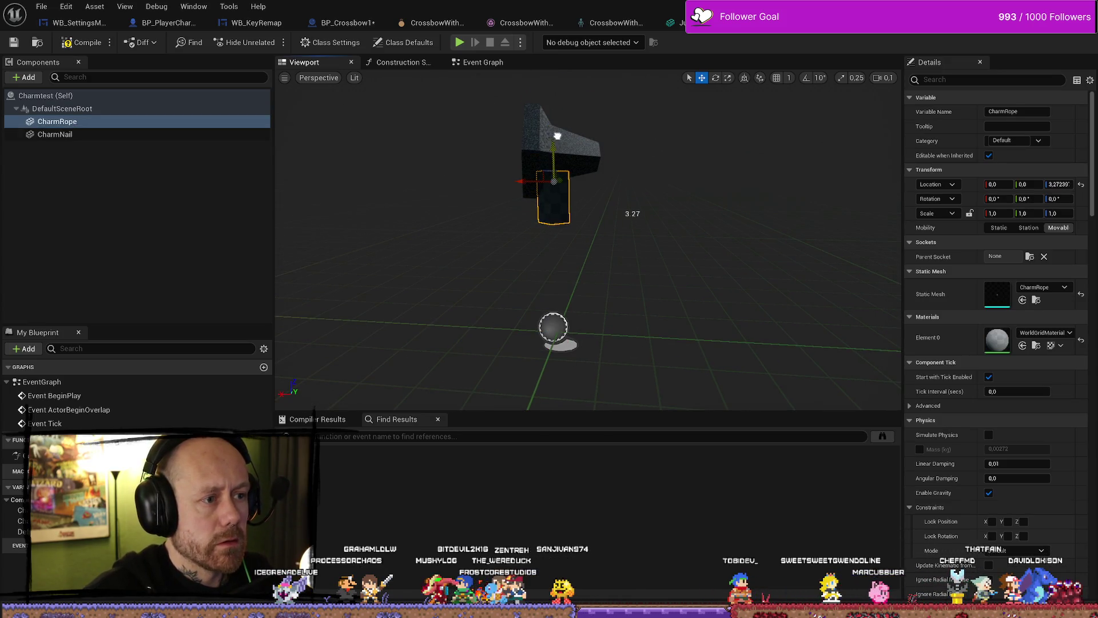
scroll(686, 173, "up", 2)
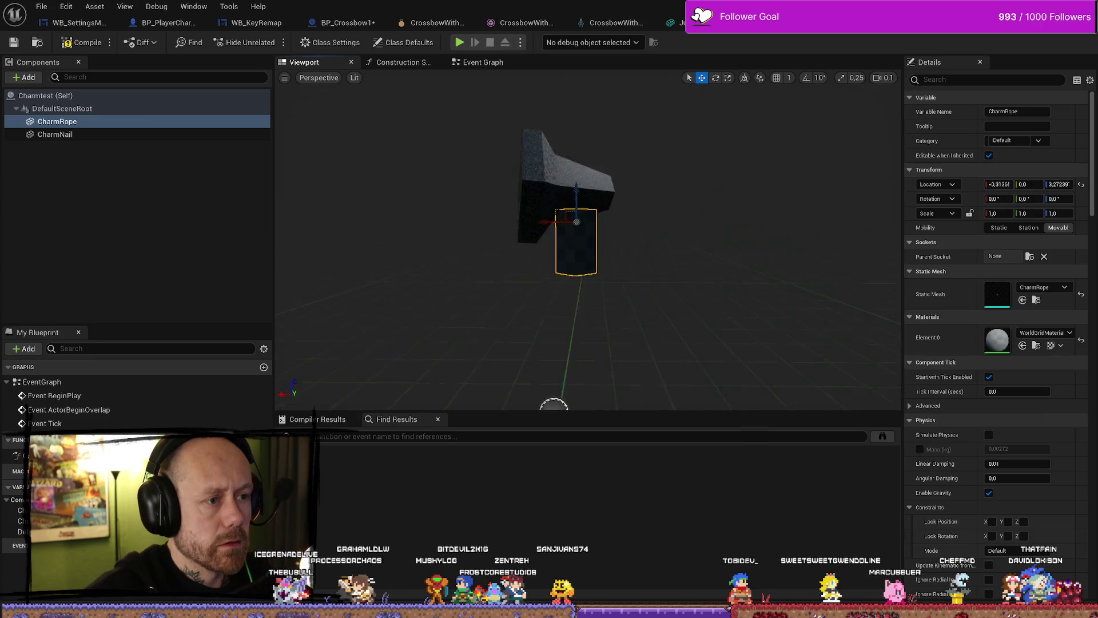
key("f")
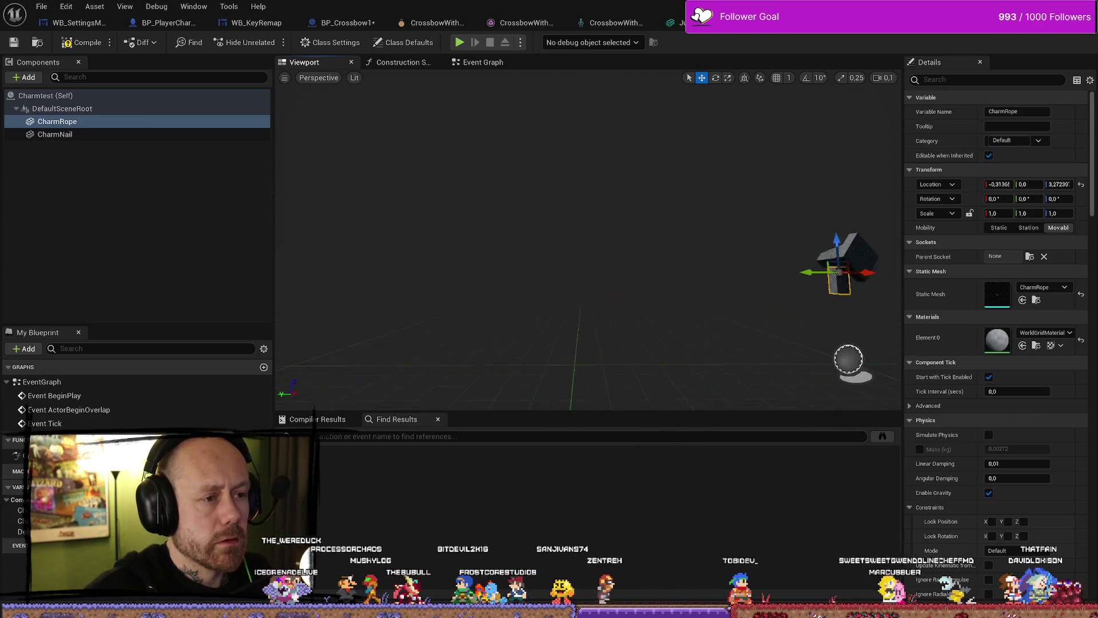
scroll(542, 228, "up", 3)
left_click_drag(515, 229, 542, 228)
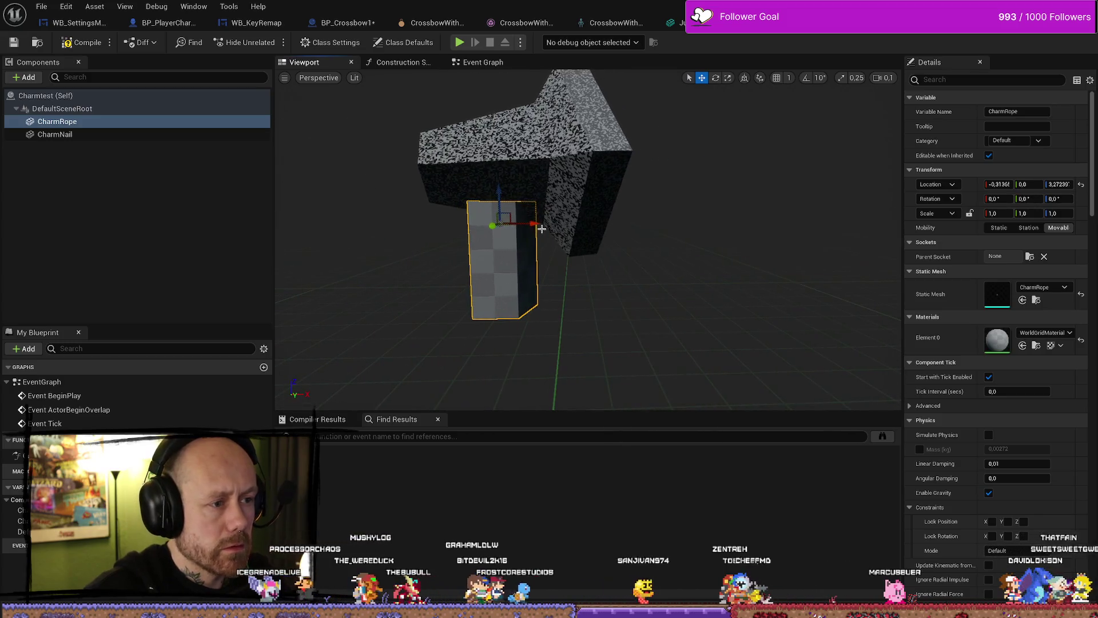
left_click_drag(569, 262, 515, 209)
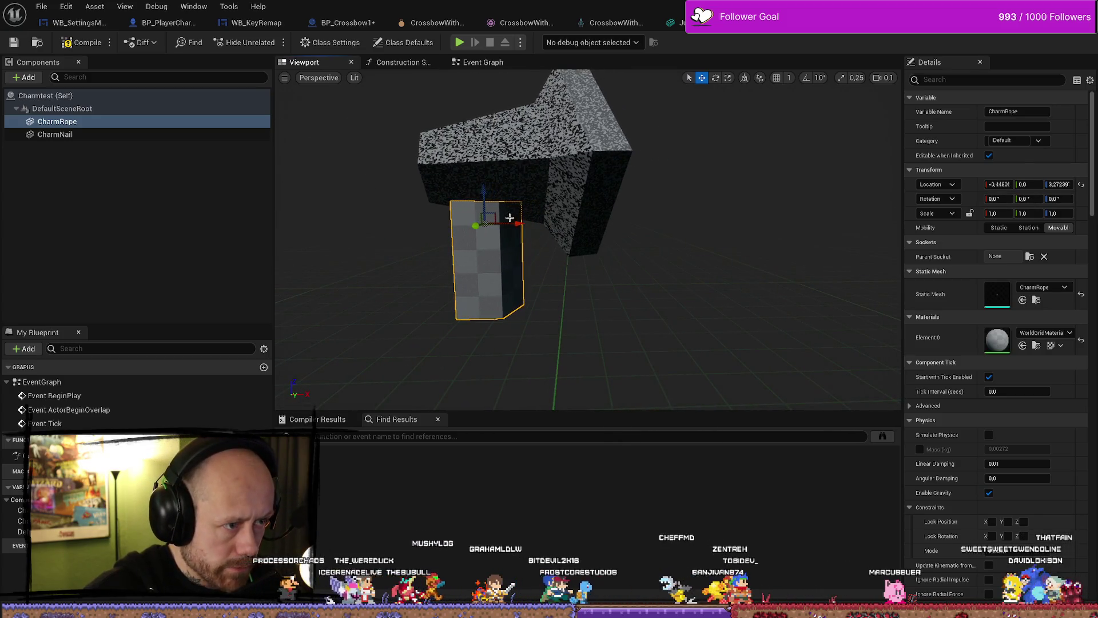
Check CharmRope's and CharmNail's settings, leaving CharmNail selected as the new component's parent
left_click(520, 164)
scroll(386, 284, "down", 4)
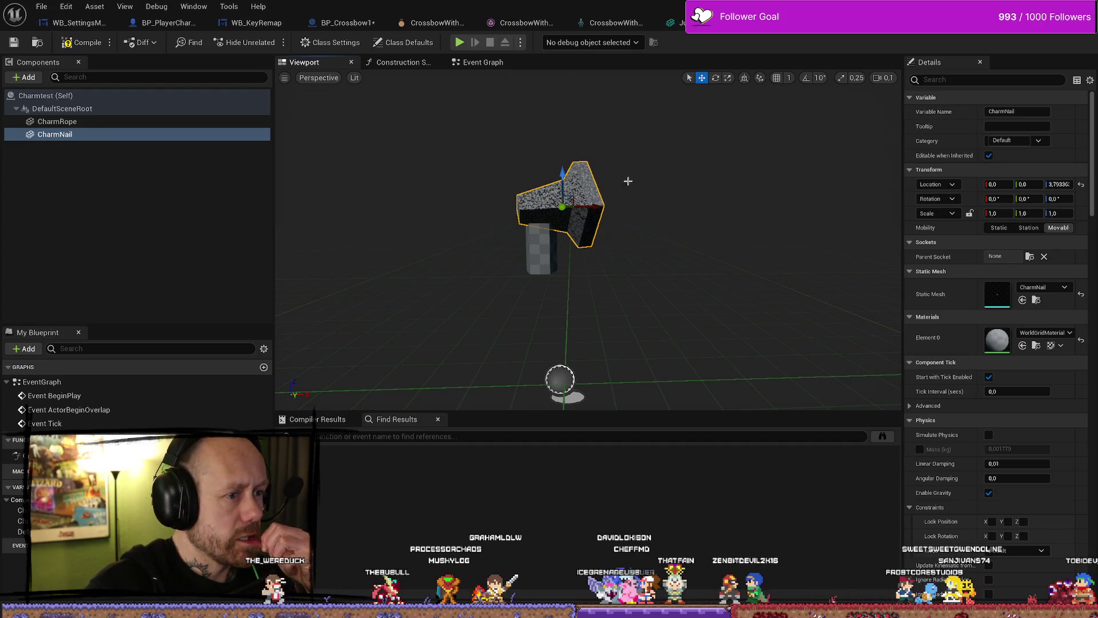
left_click(540, 247)
left_click(584, 195)
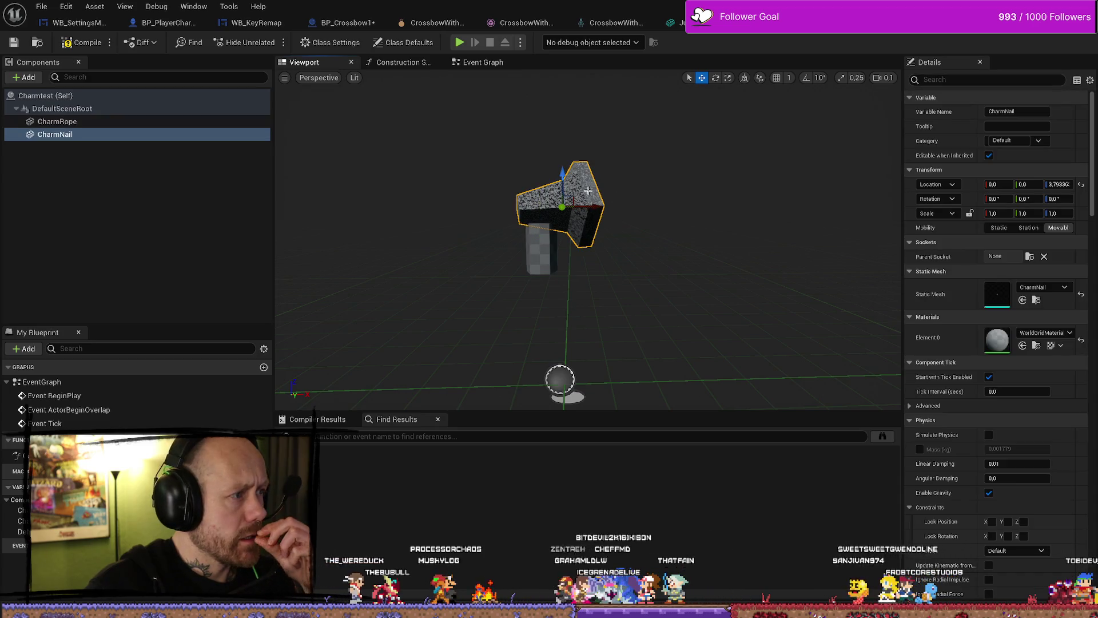
left_click(103, 124)
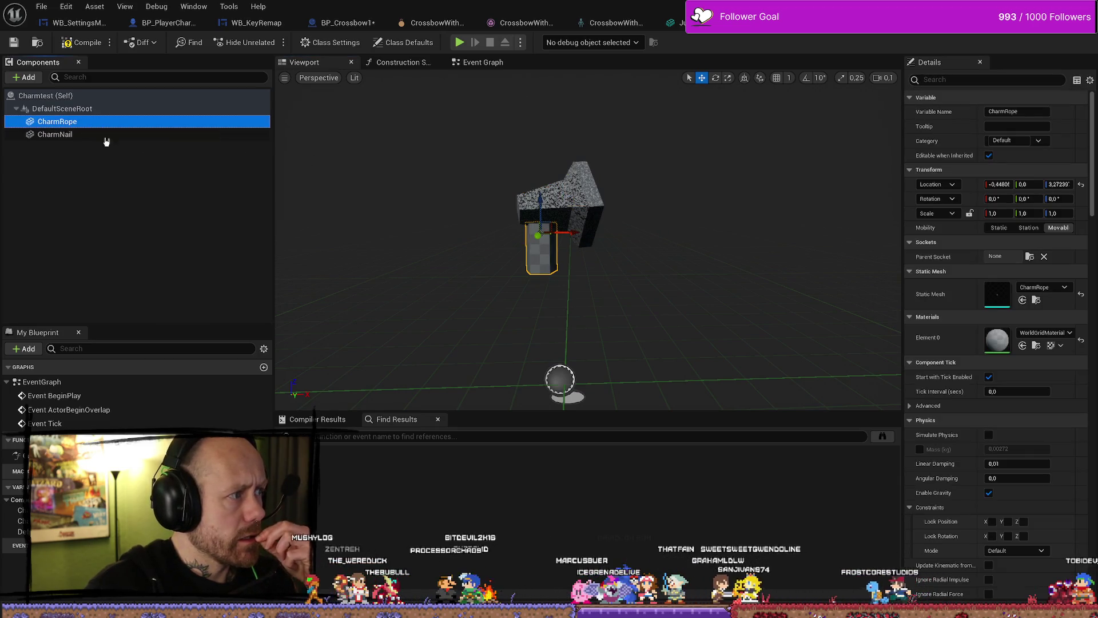
left_click(96, 136)
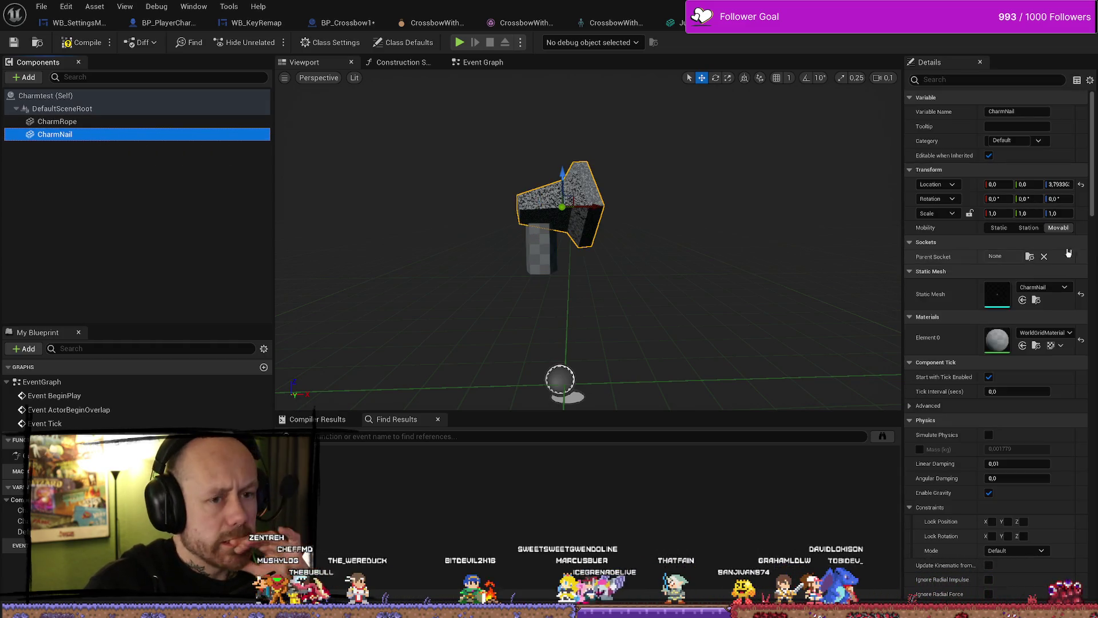
left_click(32, 84)
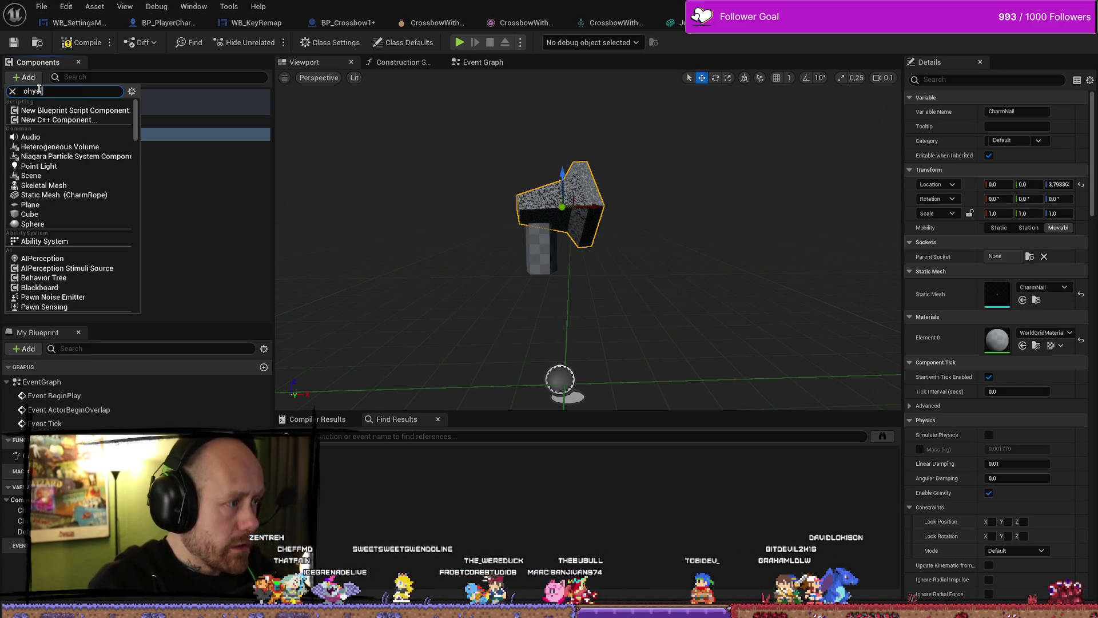
Add a Physics Constraint component from the 'phys' search, keeping the default name PhysicsConstraint
type("ics")
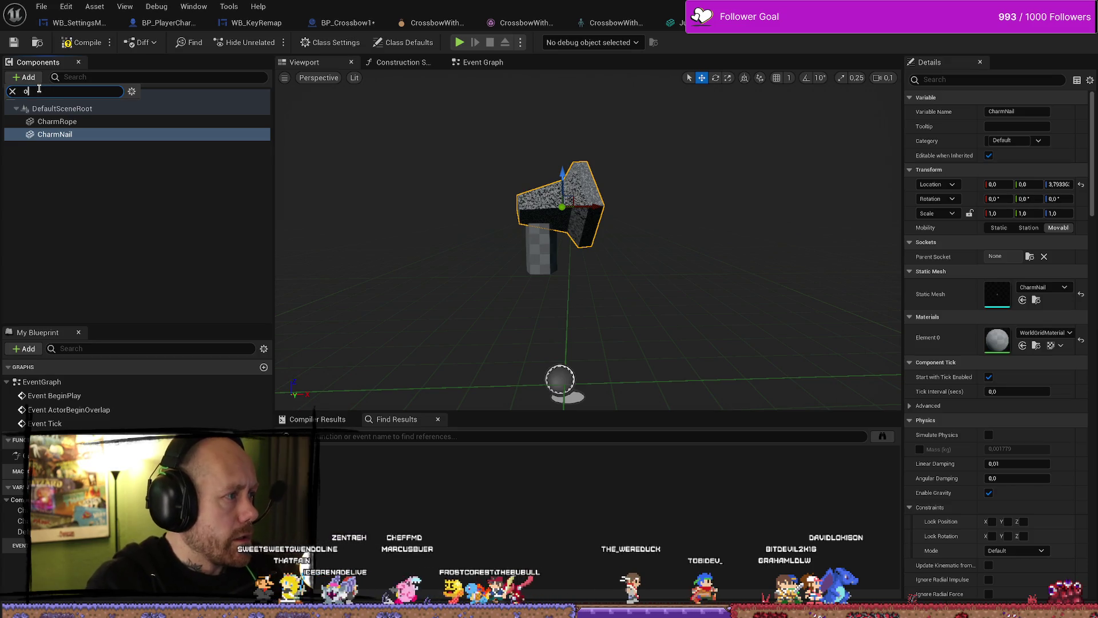
key("BackSpace")
type("phys")
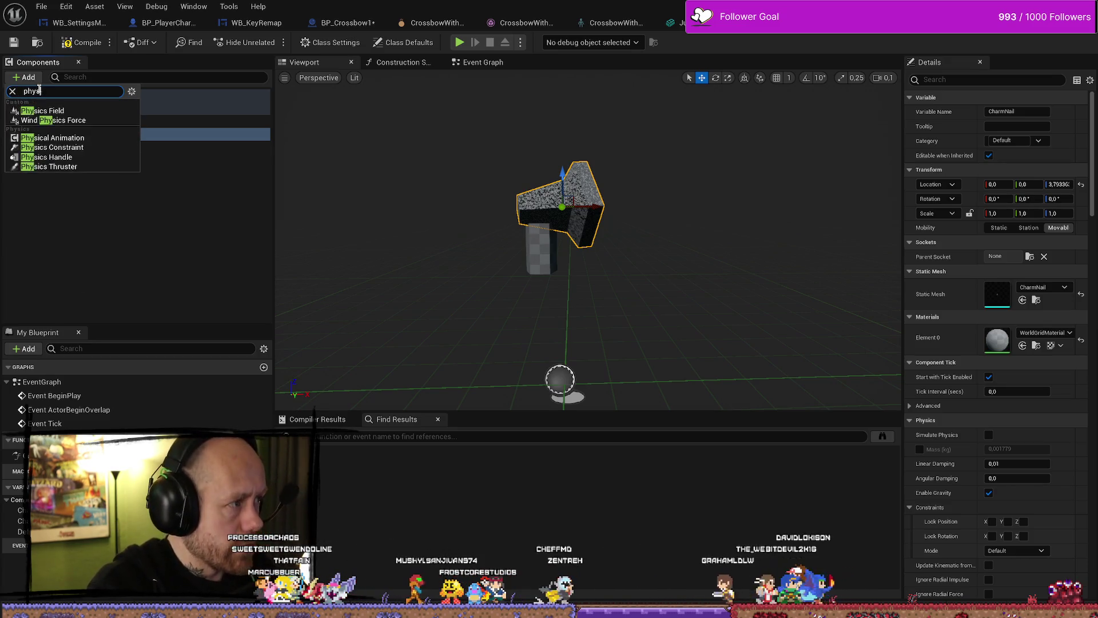
key("Down")
key("Down")
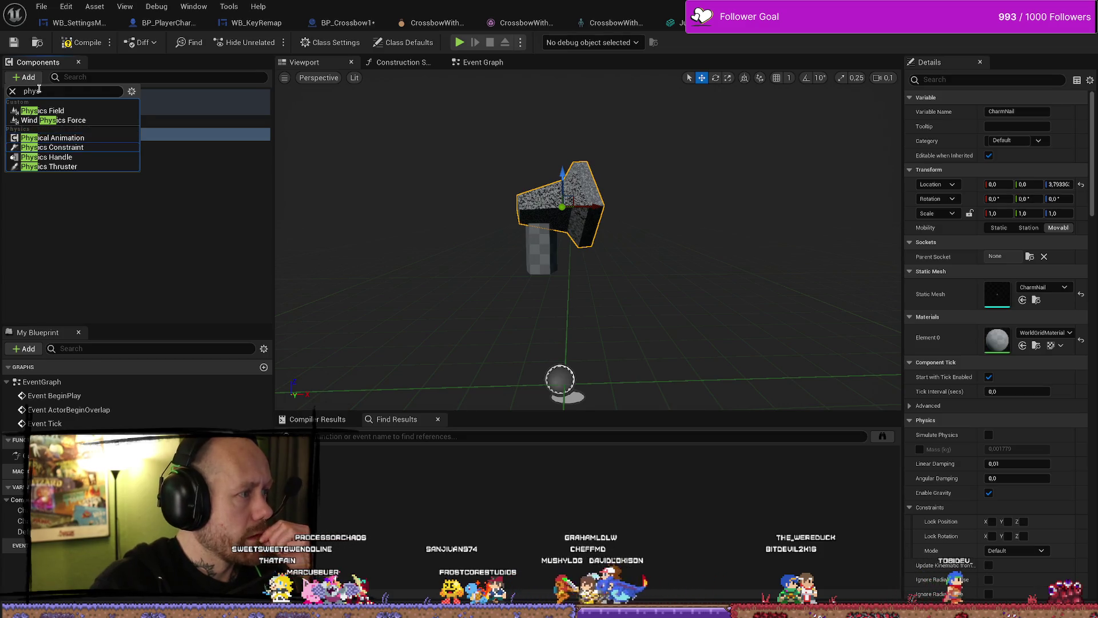
key("Return")
left_click(86, 265)
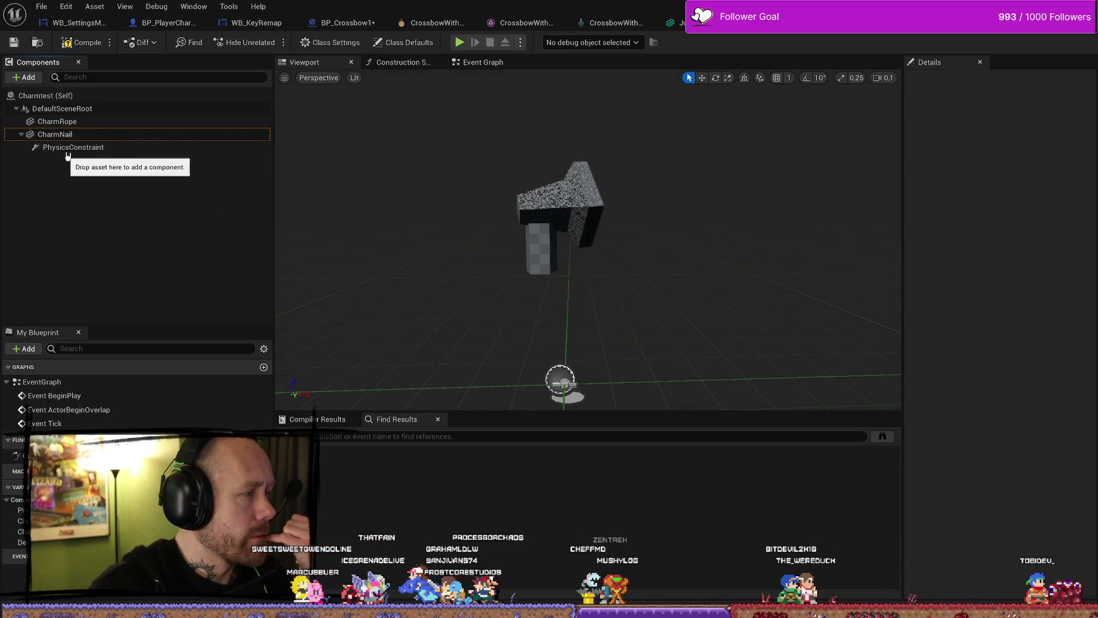
Attach the PhysicsConstraint under CharmRope in the component hierarchy
left_click(93, 147)
left_click(95, 162)
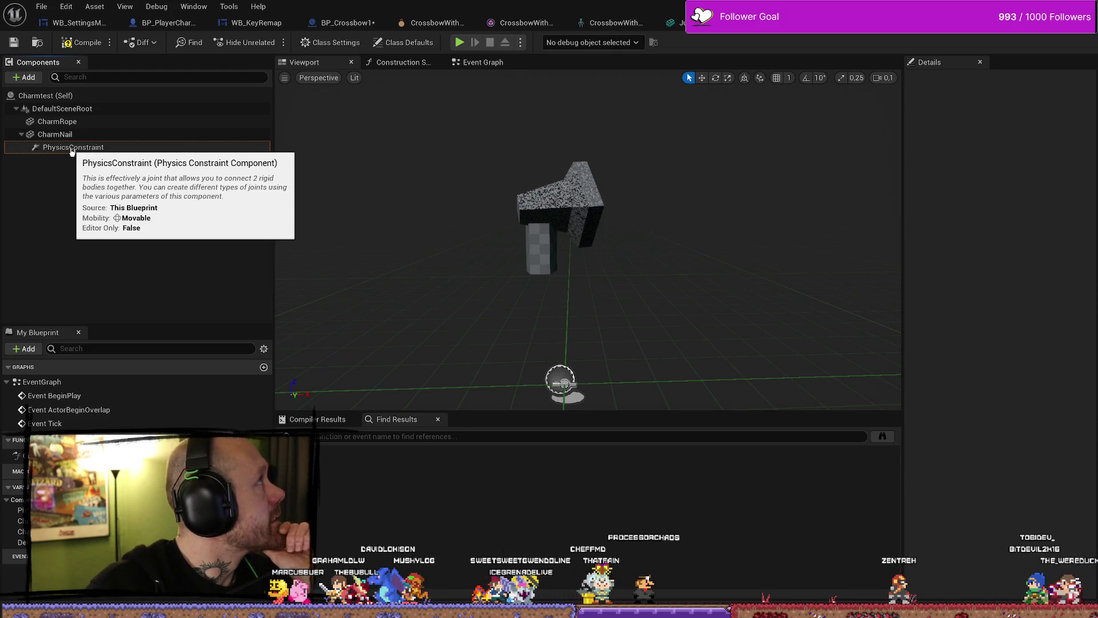
left_click(80, 147)
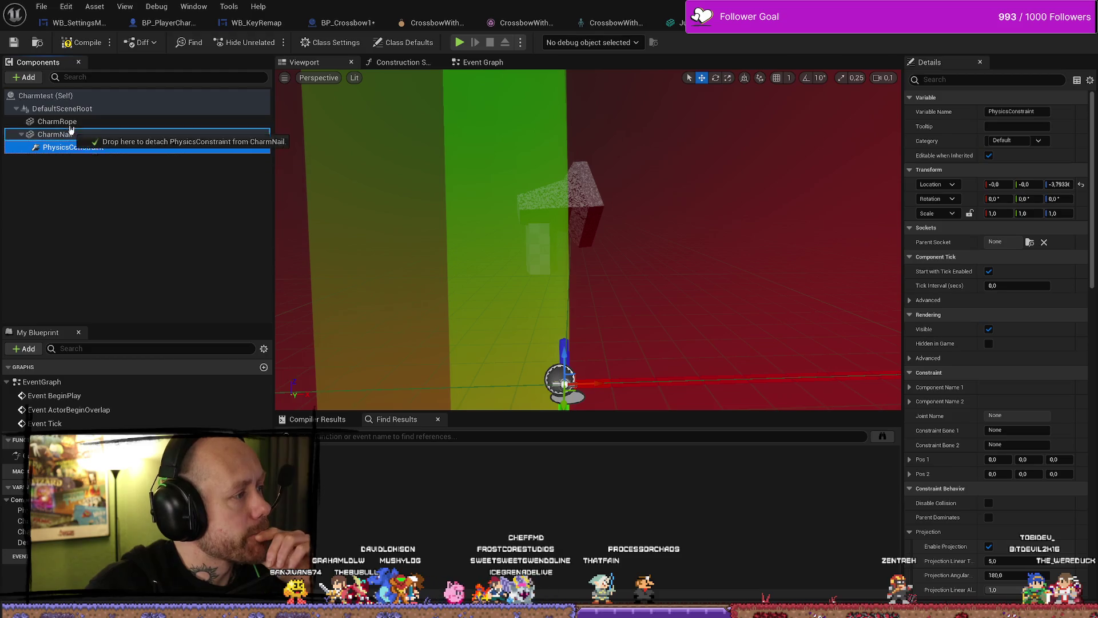
left_click_drag(71, 130, 57, 121)
left_click(424, 162)
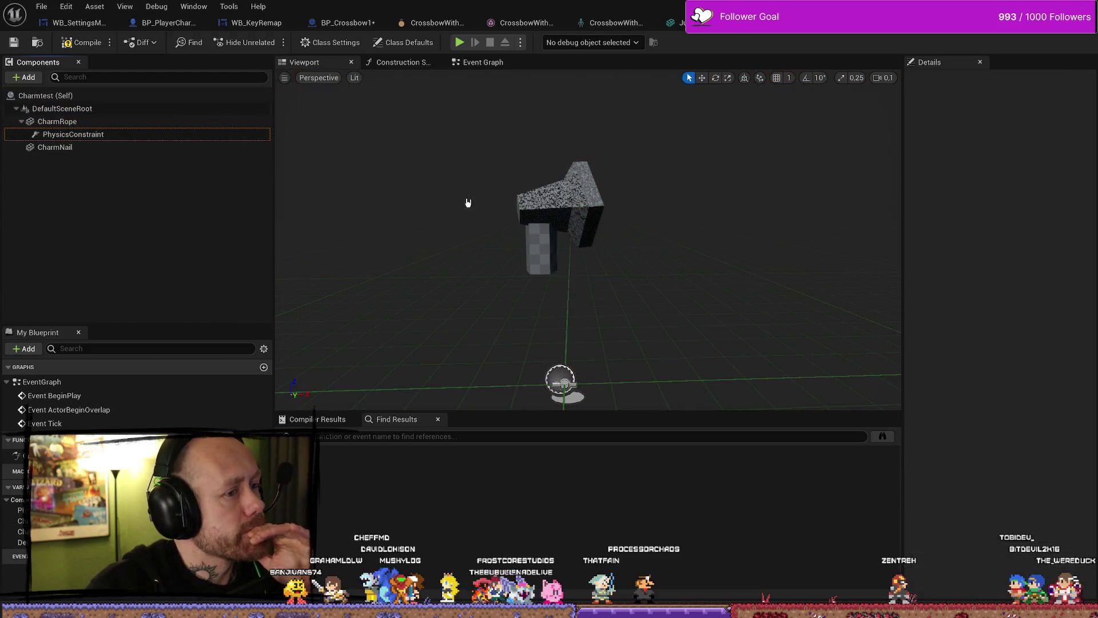
left_click(80, 135)
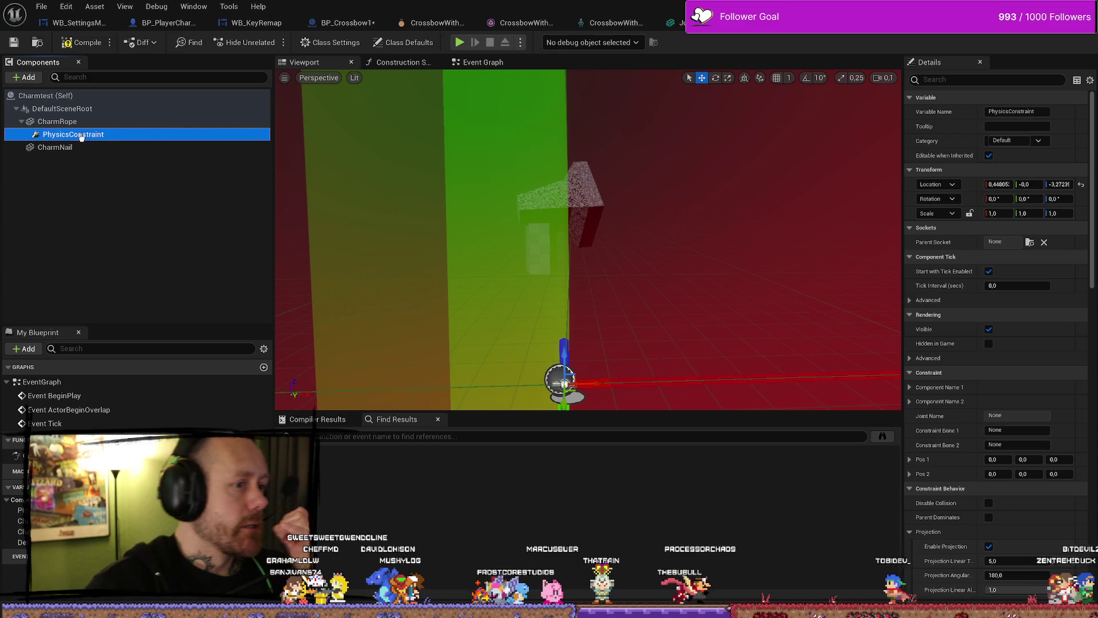
Shrink the PhysicsConstraint's scale to 0.01 on X, Y and Z
left_click(1003, 213)
type("0,1")
key("Tab")
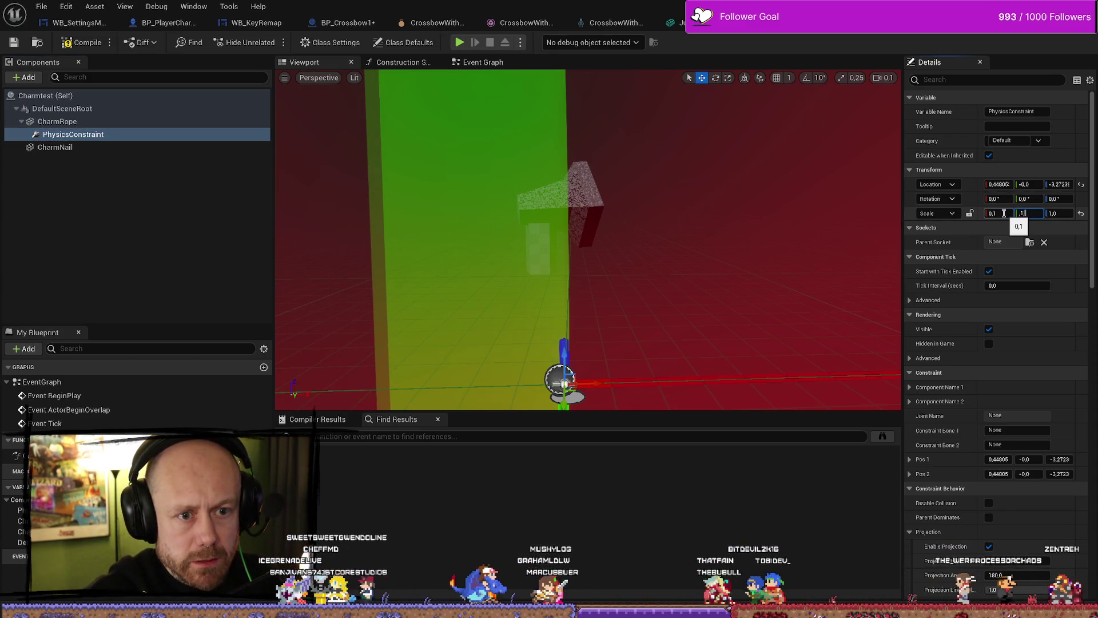
key("Return")
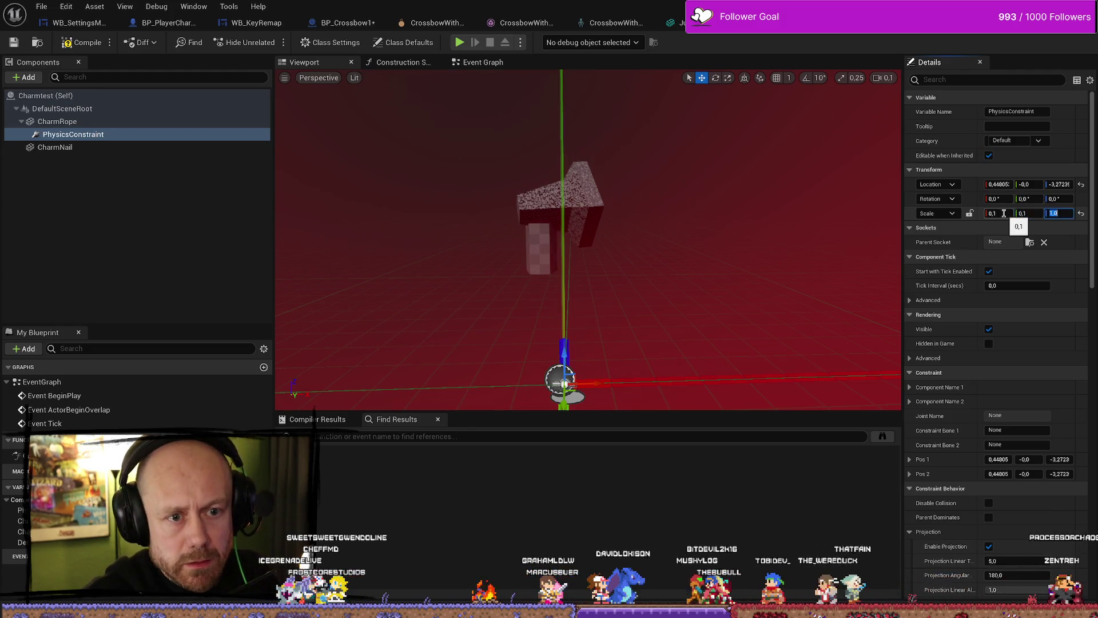
type("0,1")
left_click_drag(572, 229, 681, 257)
type("0,01")
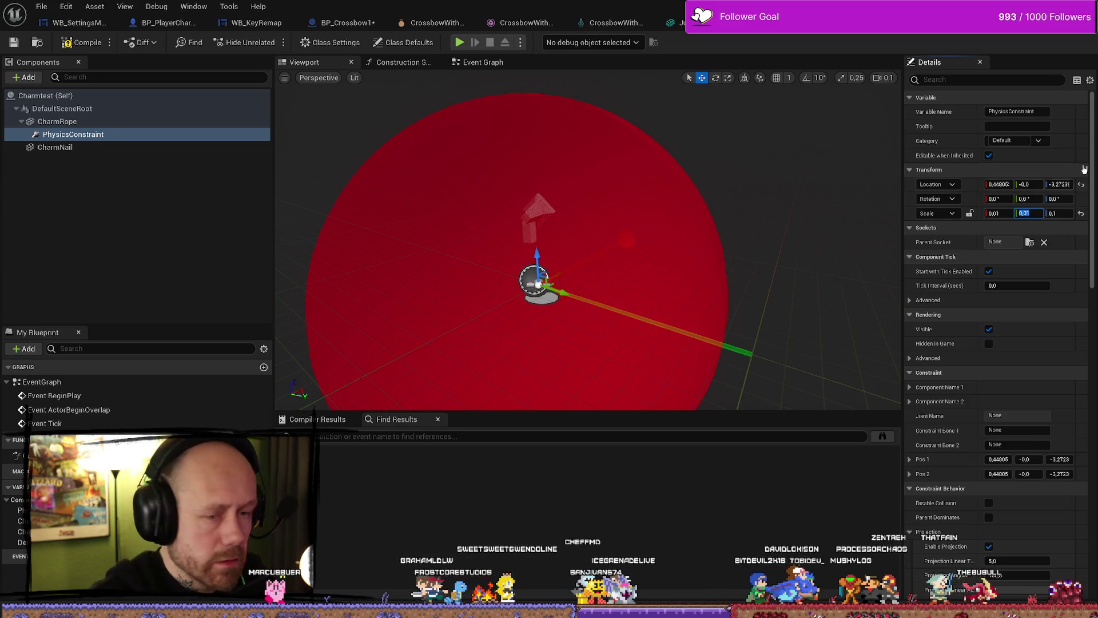
left_click(1073, 215)
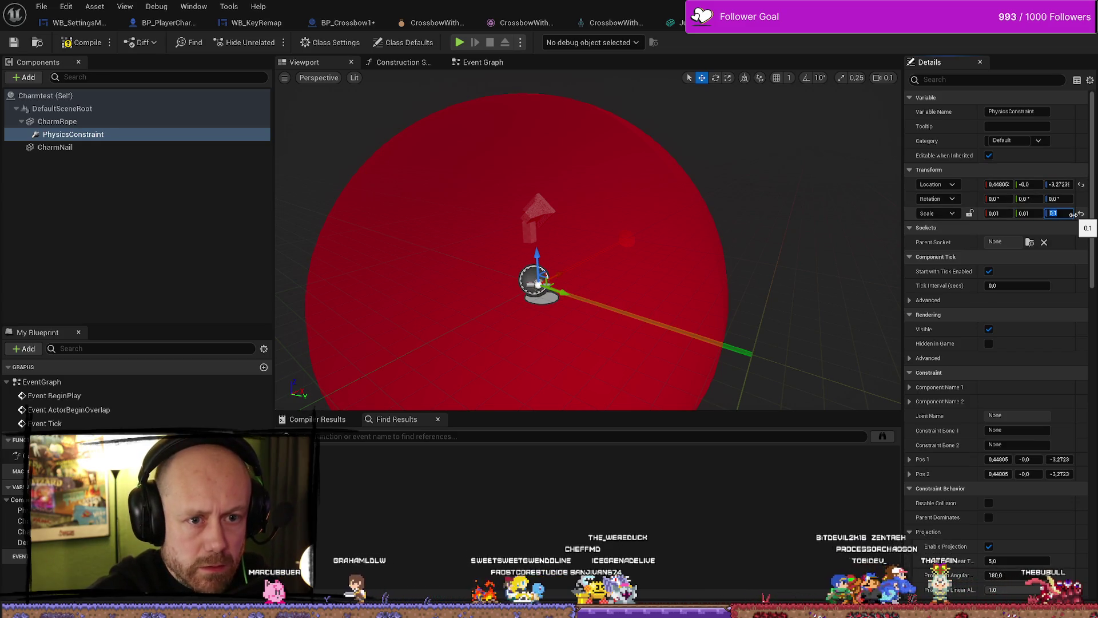
type("0,01")
key("Return")
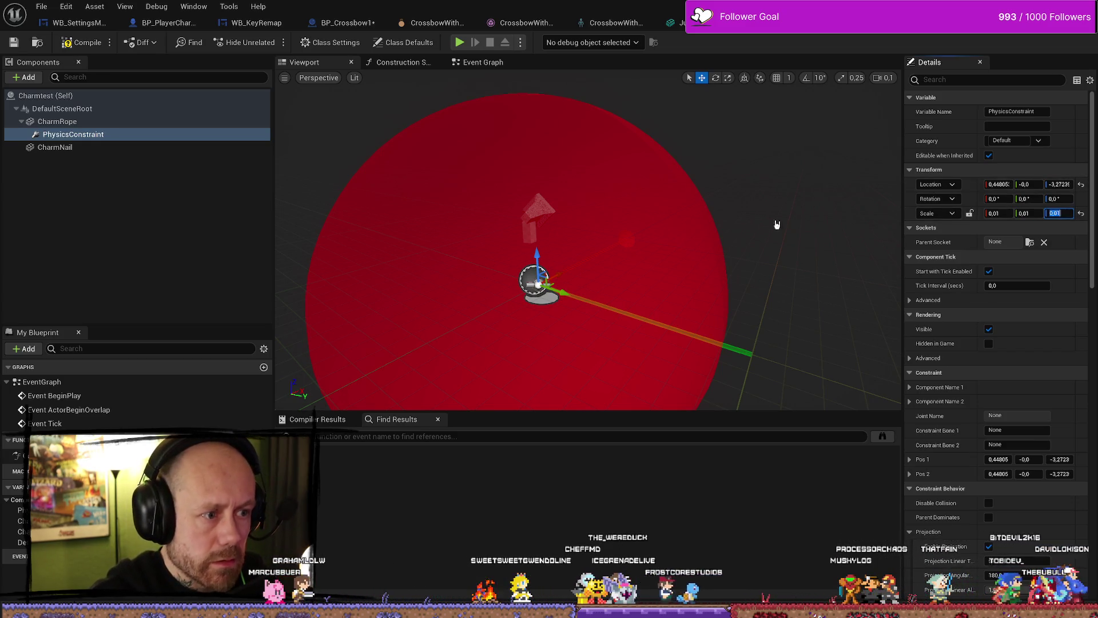
scroll(775, 225, "up", 2)
mouse_move(775, 225)
left_mouse_down()
mouse_move(744, 229)
mouse_move(789, 229)
mouse_move(774, 225)
left_mouse_up()
Drag the PhysicsConstraint up toward the blueprint's DefaultSceneRoot
left_click(143, 188)
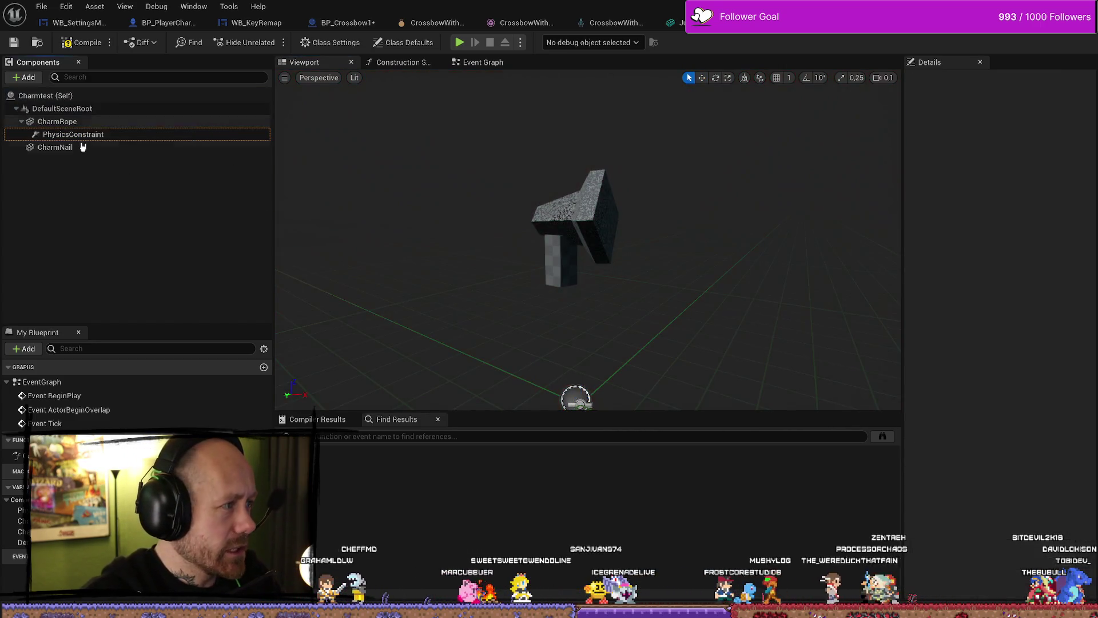
left_click(87, 135)
mouse_move(88, 135)
left_mouse_down()
mouse_move(88, 118)
mouse_move(97, 122)
mouse_move(63, 109)
left_mouse_up()
Place the PhysicsConstraint under the root and move it to the rope–nail joint (about -0.387, 0, 3.463)
left_click(129, 136)
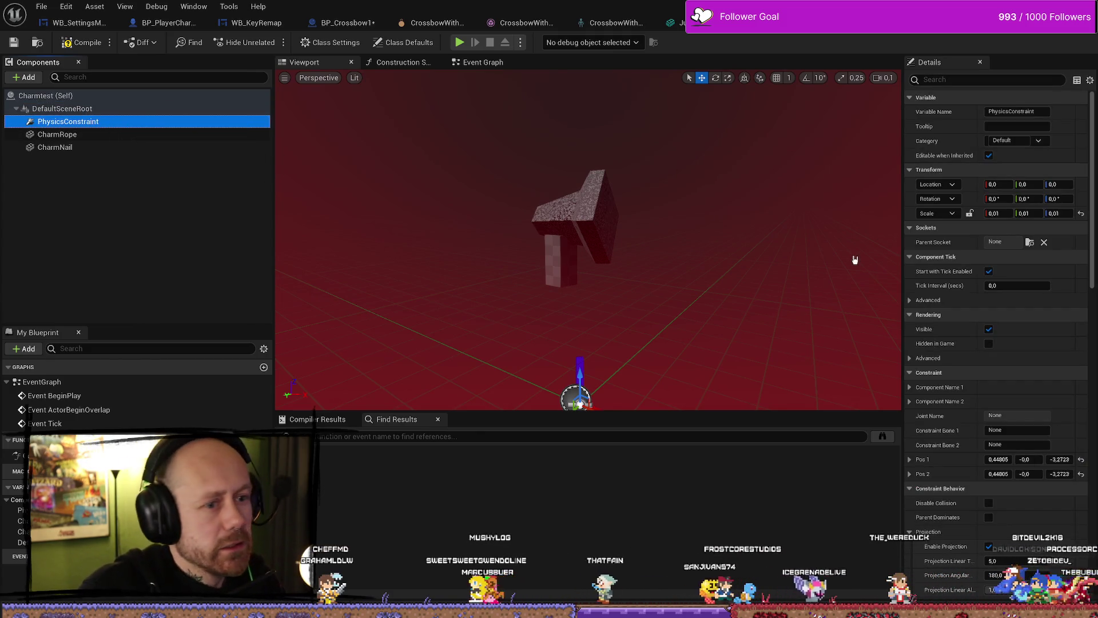
left_click(57, 134)
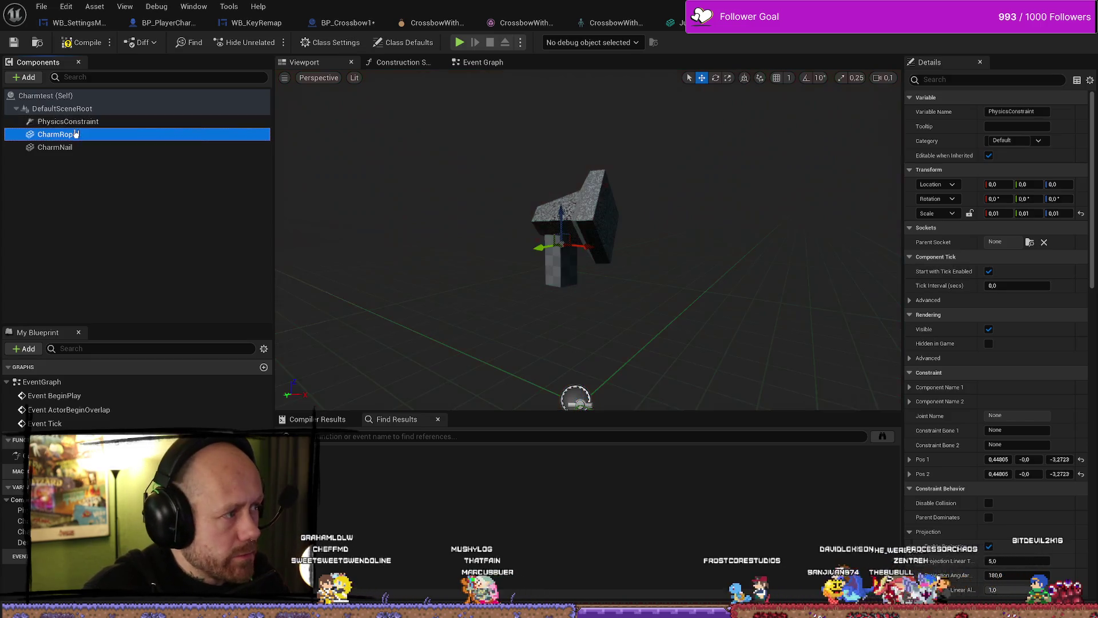
left_click(56, 148)
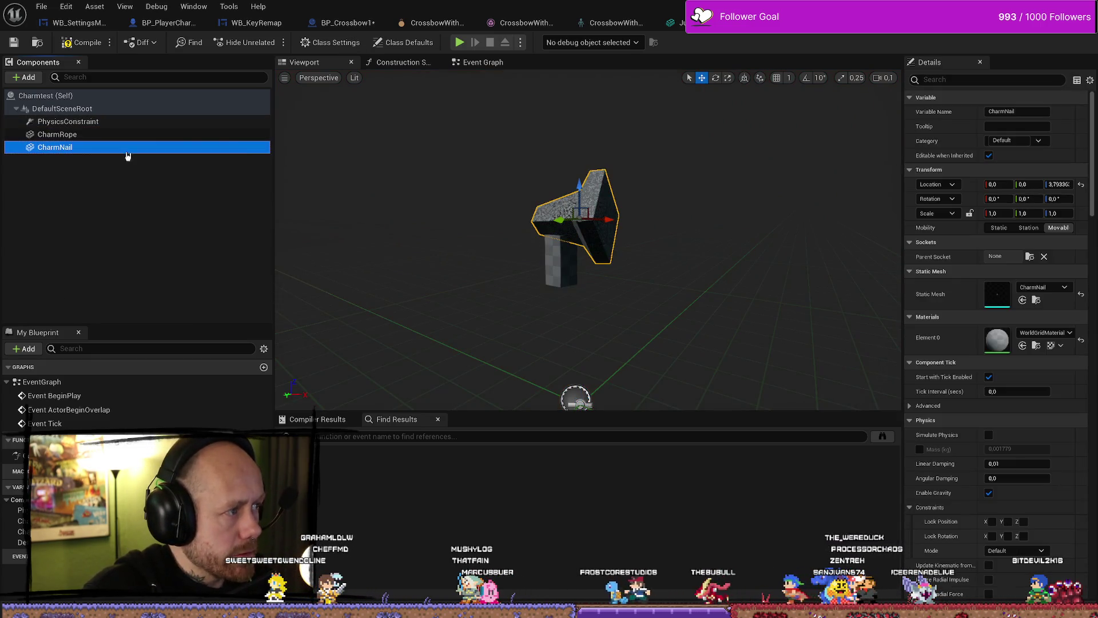
left_click(103, 122)
left_click_drag(579, 318, 580, 274)
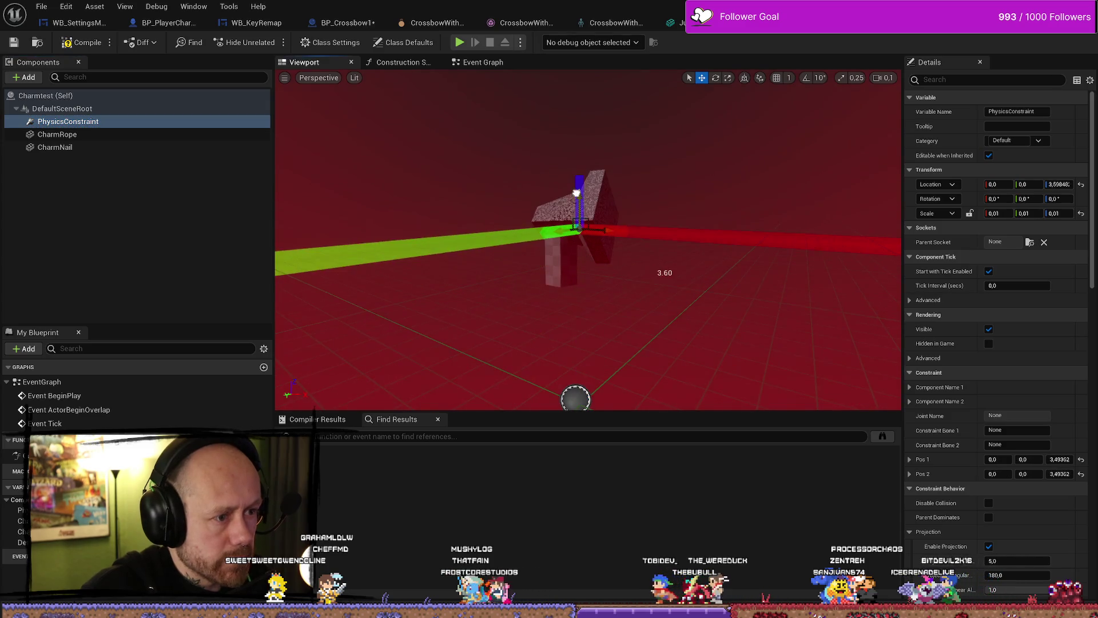
scroll(560, 246, "down", 5)
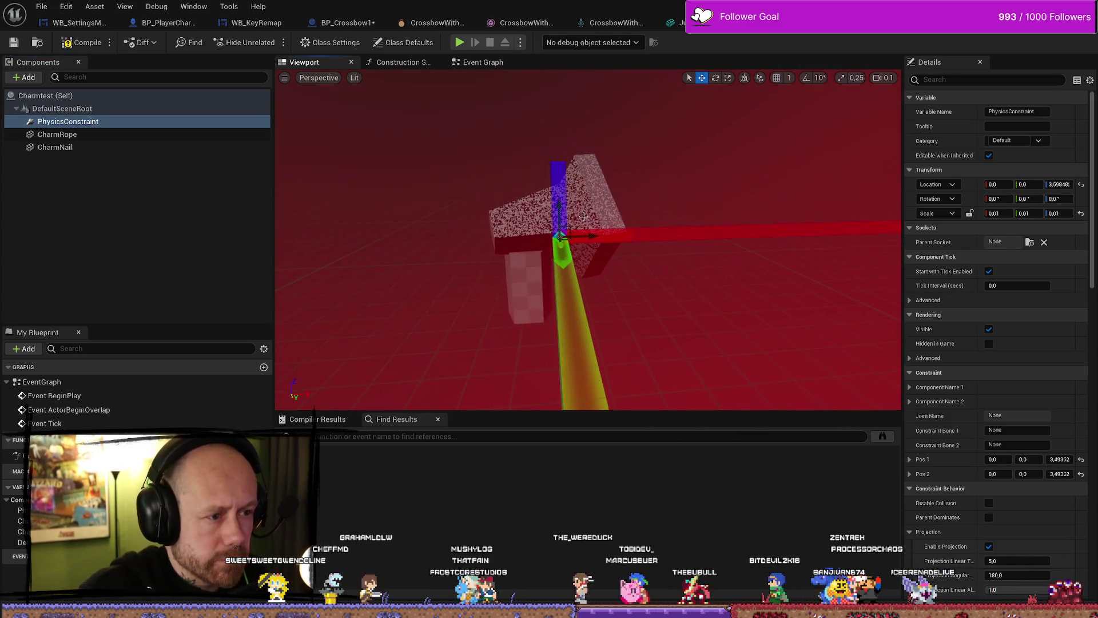
left_click_drag(593, 240, 520, 222)
mouse_move(518, 175)
left_mouse_down()
mouse_move(520, 211)
mouse_move(554, 223)
mouse_move(491, 228)
left_mouse_up()
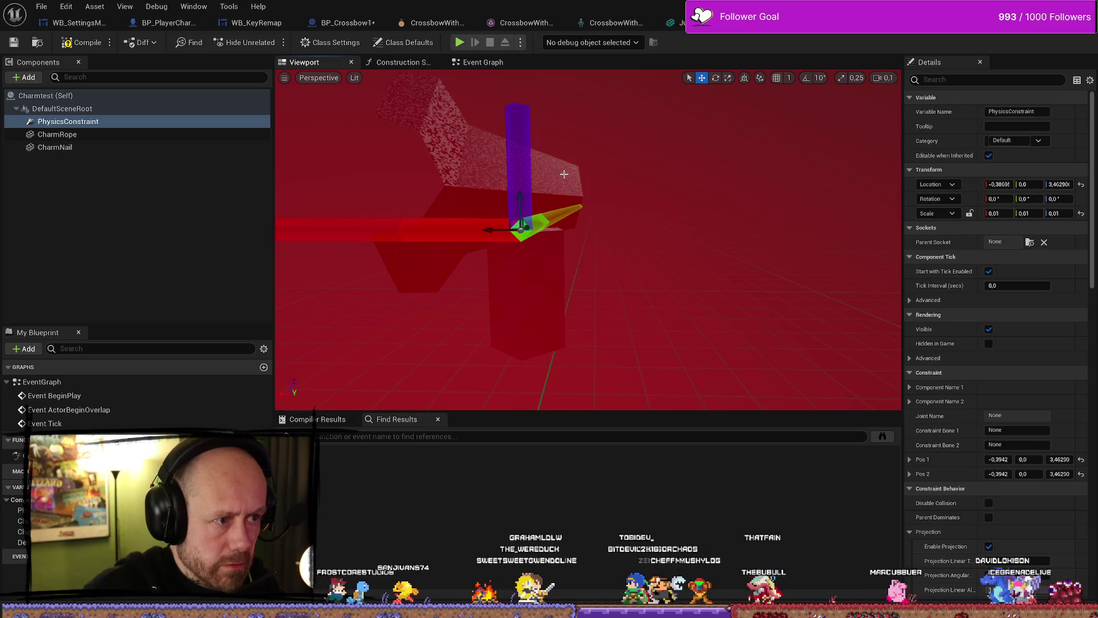
Inspect CharmNail and CharmRope, then expand the constraint's Component Name 1 and 2 settings
left_click(572, 237)
left_click_drag(618, 238, 894, 280)
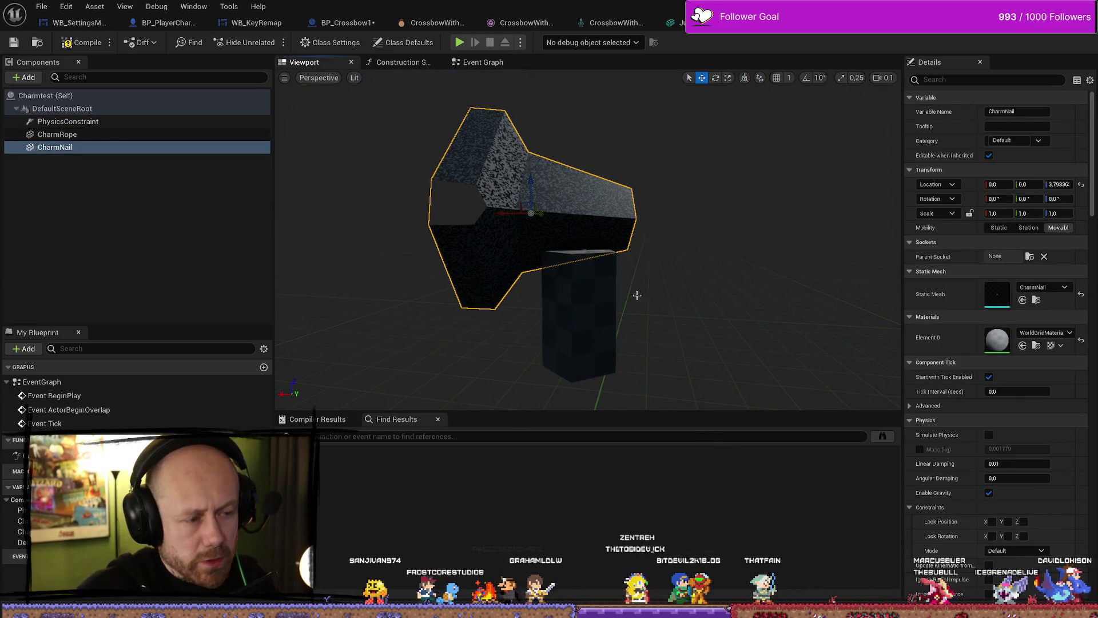
left_click(607, 289)
left_click(80, 147)
left_click(109, 122)
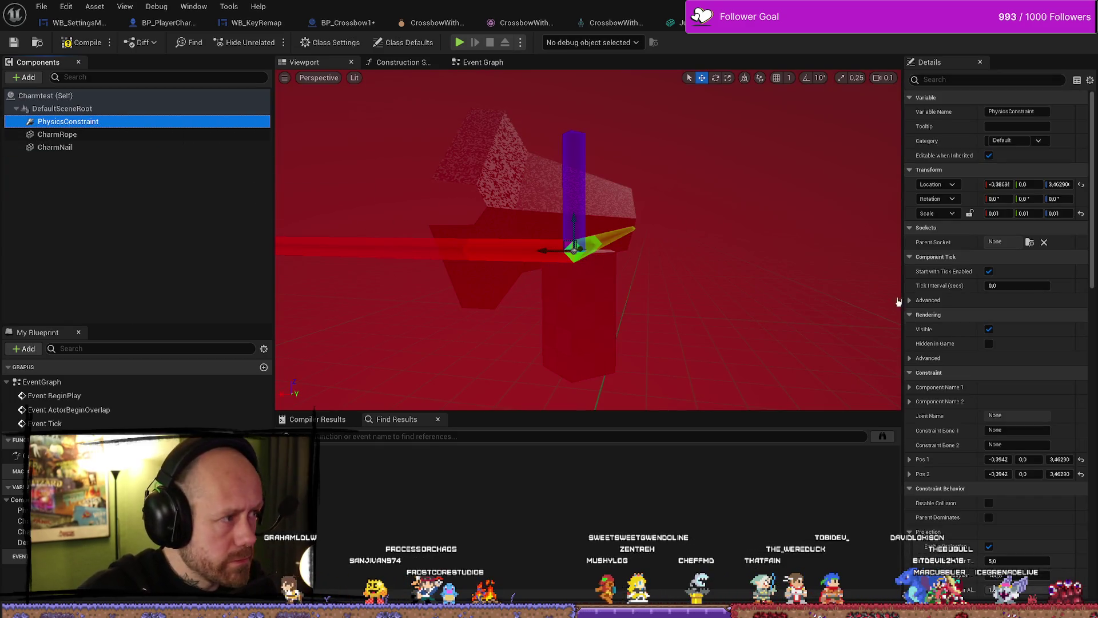
left_click(909, 358)
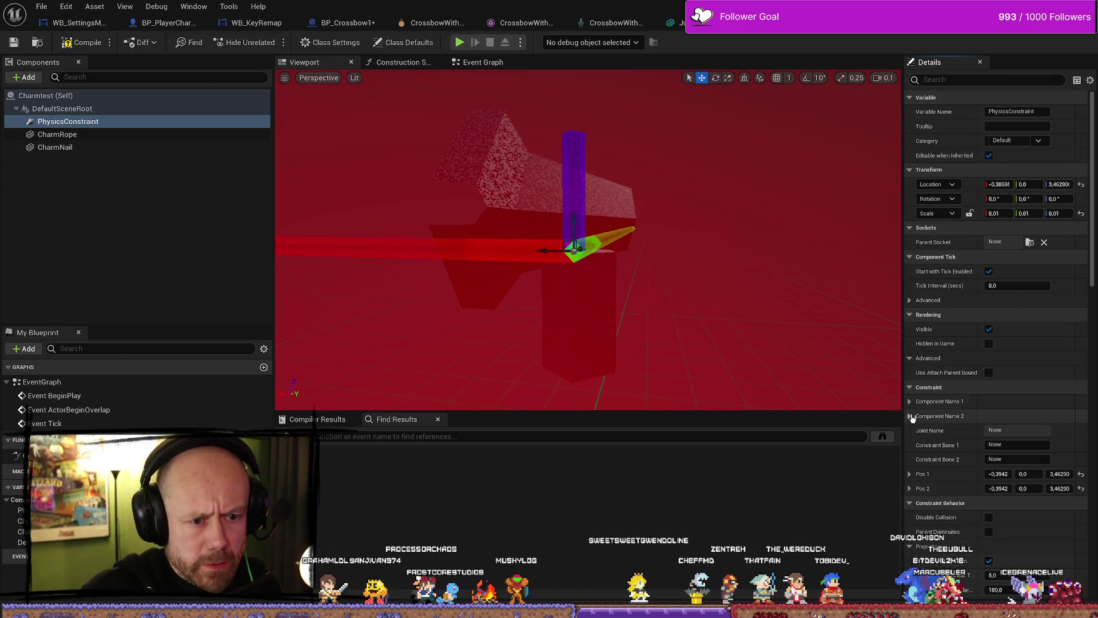
left_click(910, 401)
left_click(910, 431)
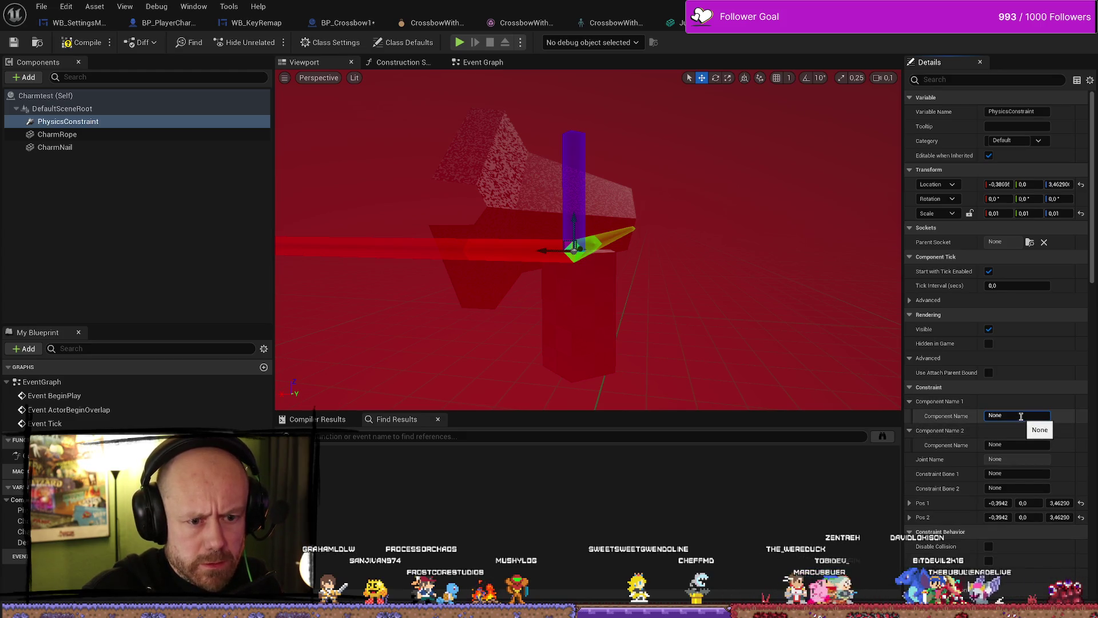
Set constraint Component Name 1 to CharmNail and Component Name 2 to CharmRope
left_click(462, 314)
left_click(63, 134)
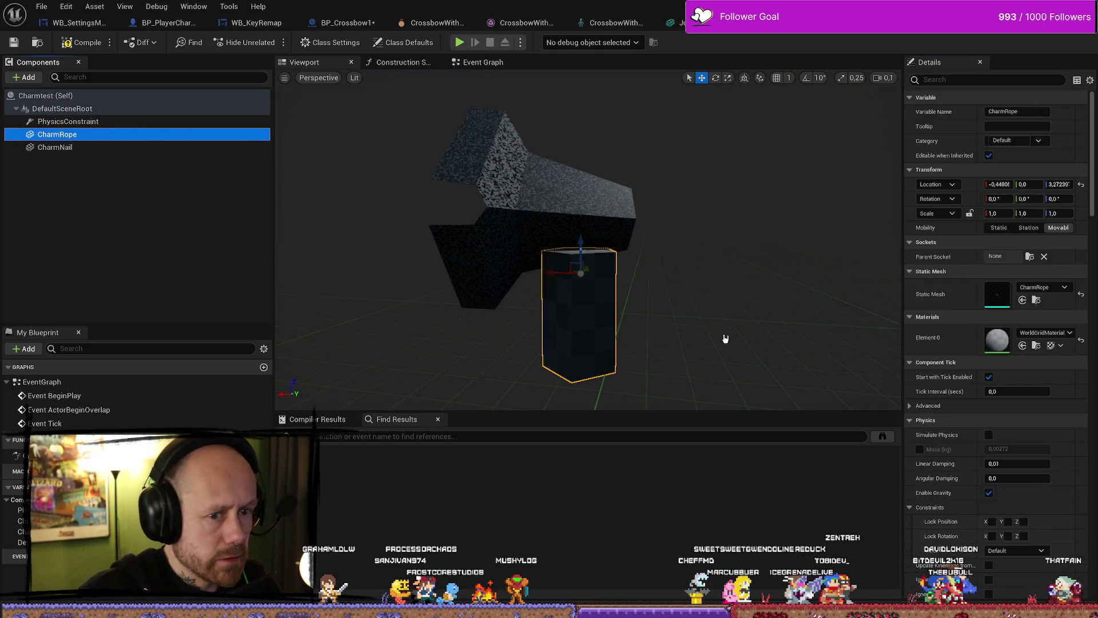
left_click(68, 121)
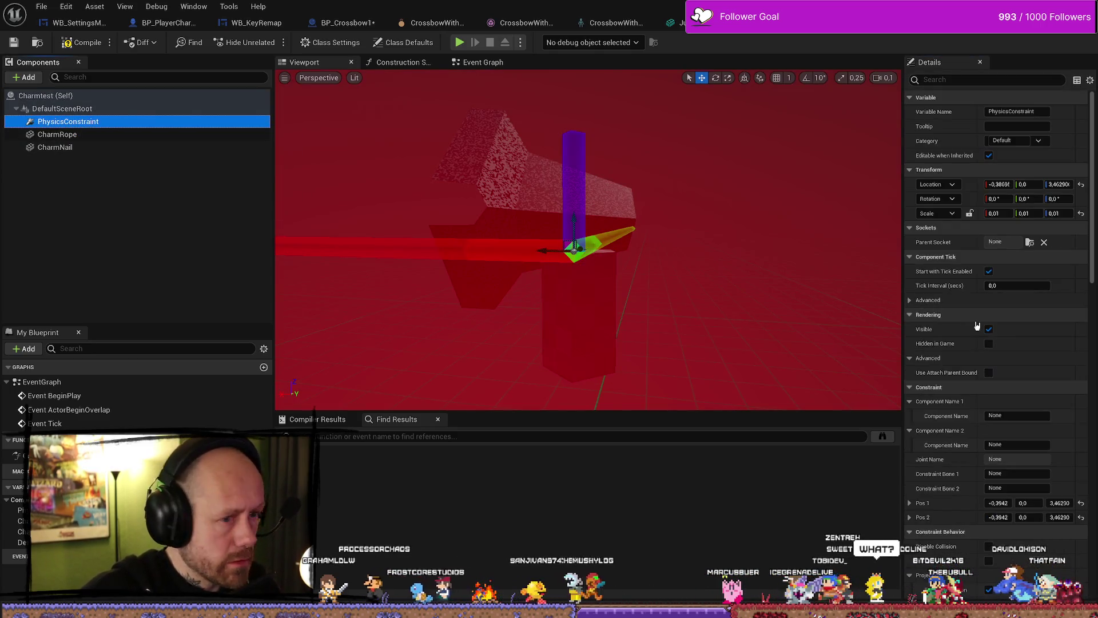
left_click(1026, 417)
type("CharmNail")
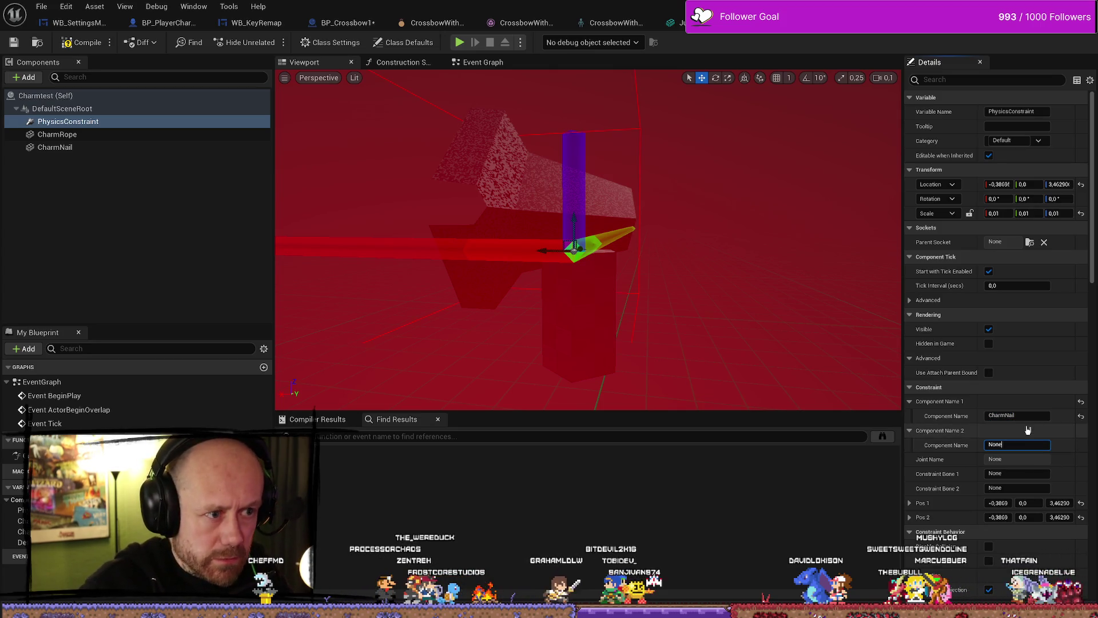
left_click(1028, 446)
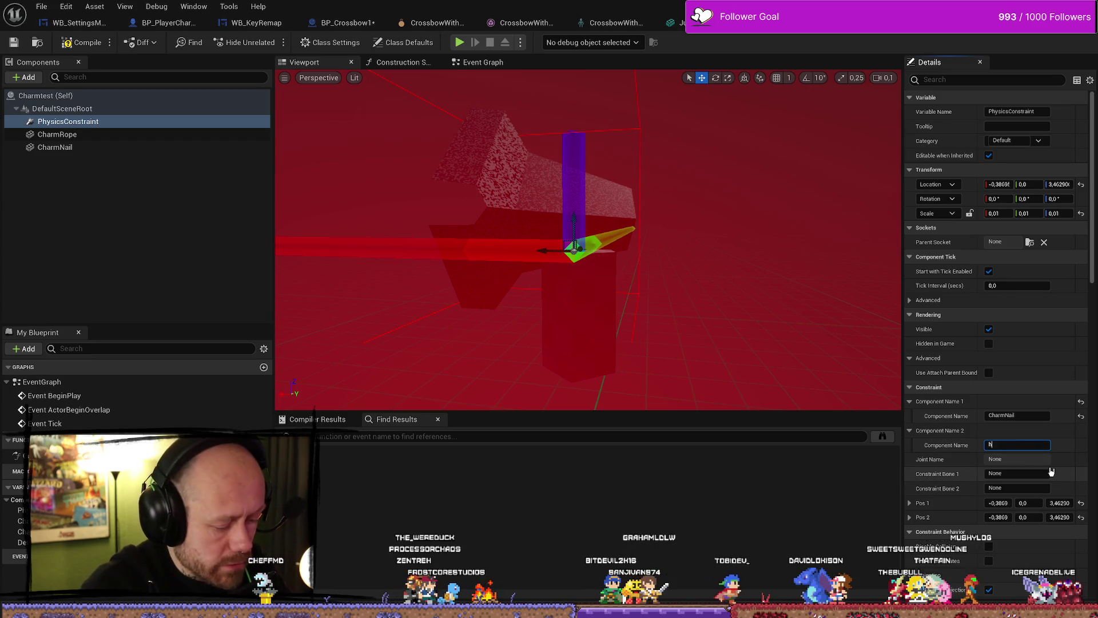
key("Escape")
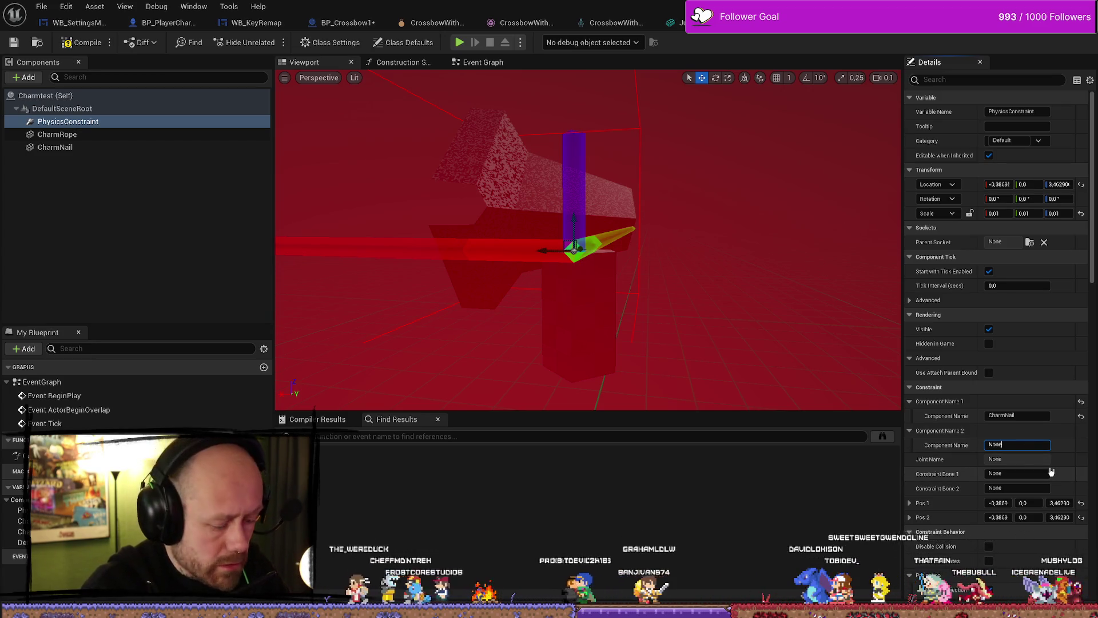
key("BackSpace")
key("BackSpace")
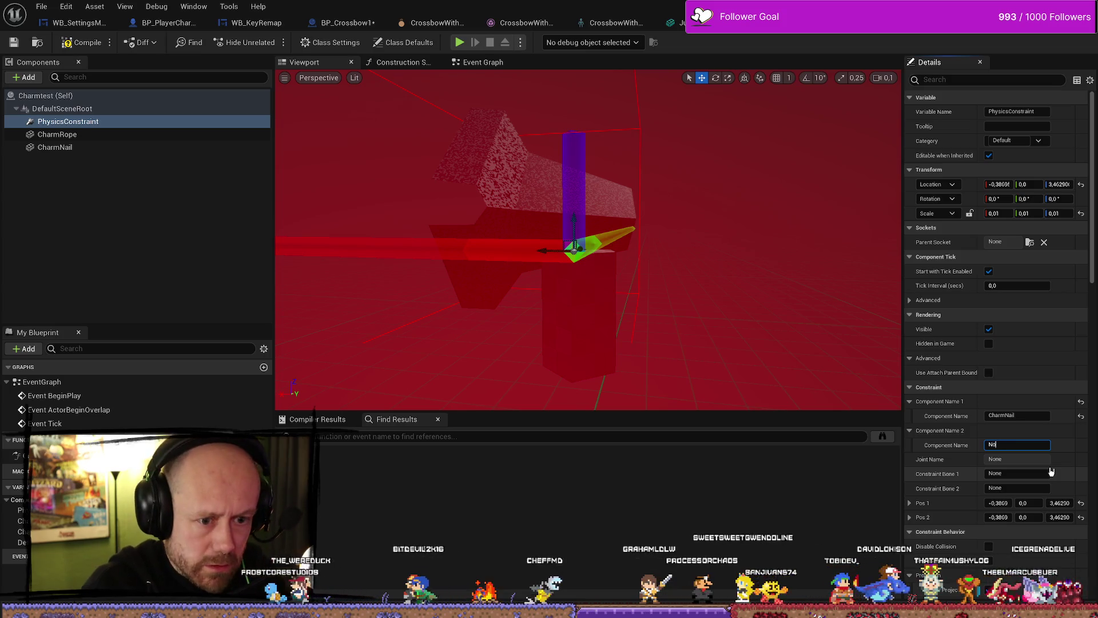
type("CharmRope")
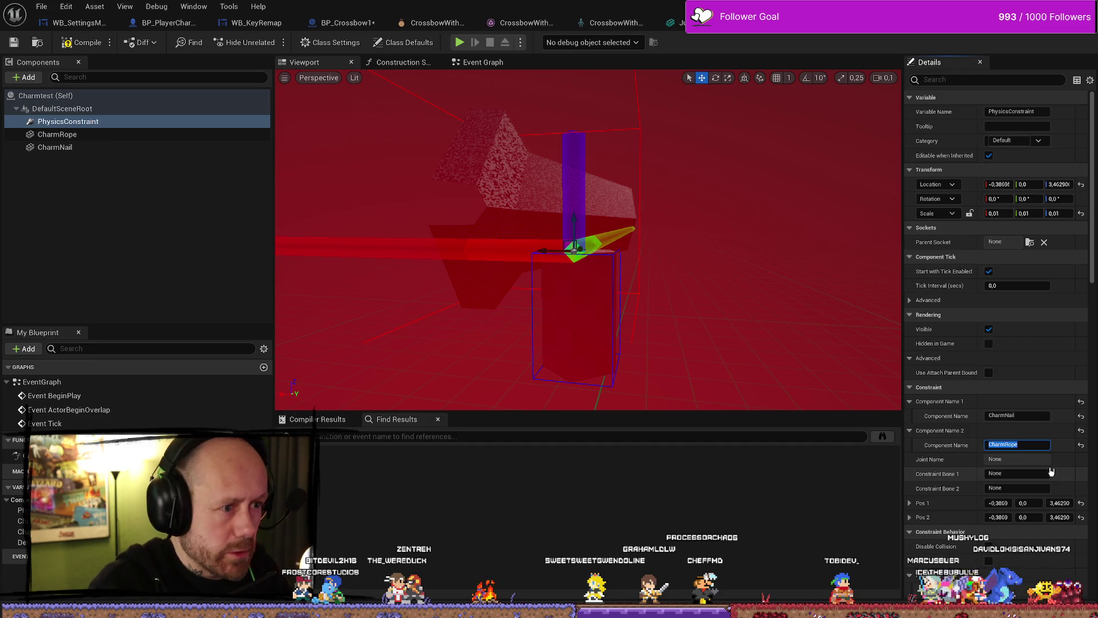
Enable Simulate Physics on CharmRope
mouse_move(698, 241)
left_mouse_down()
mouse_move(658, 252)
mouse_move(750, 208)
mouse_move(716, 229)
mouse_move(750, 222)
left_mouse_up()
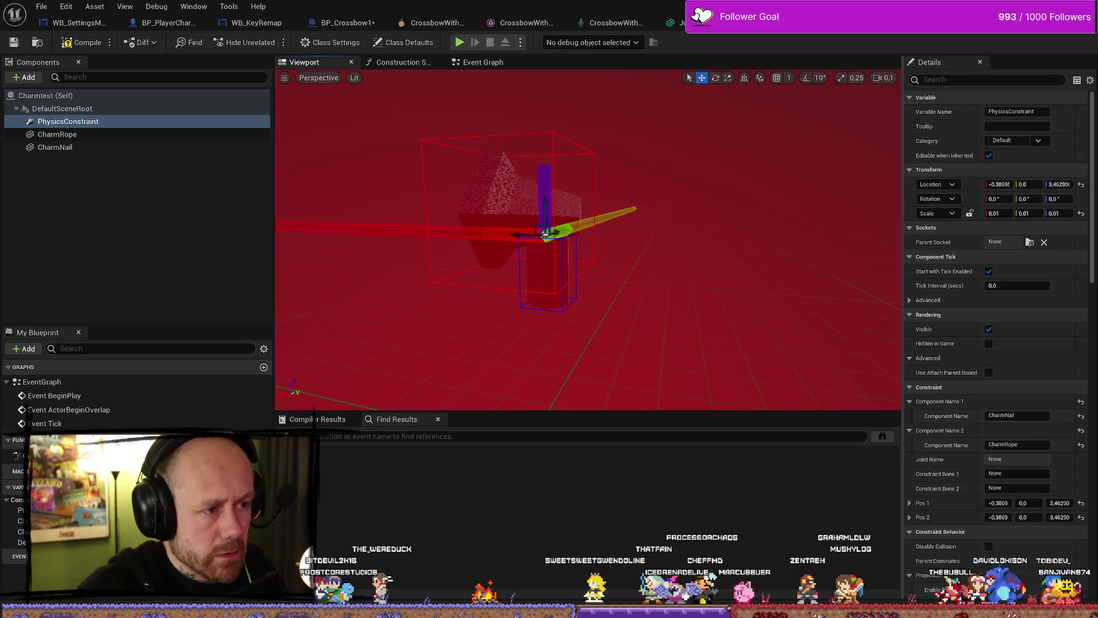
left_click(545, 233)
left_click(990, 435)
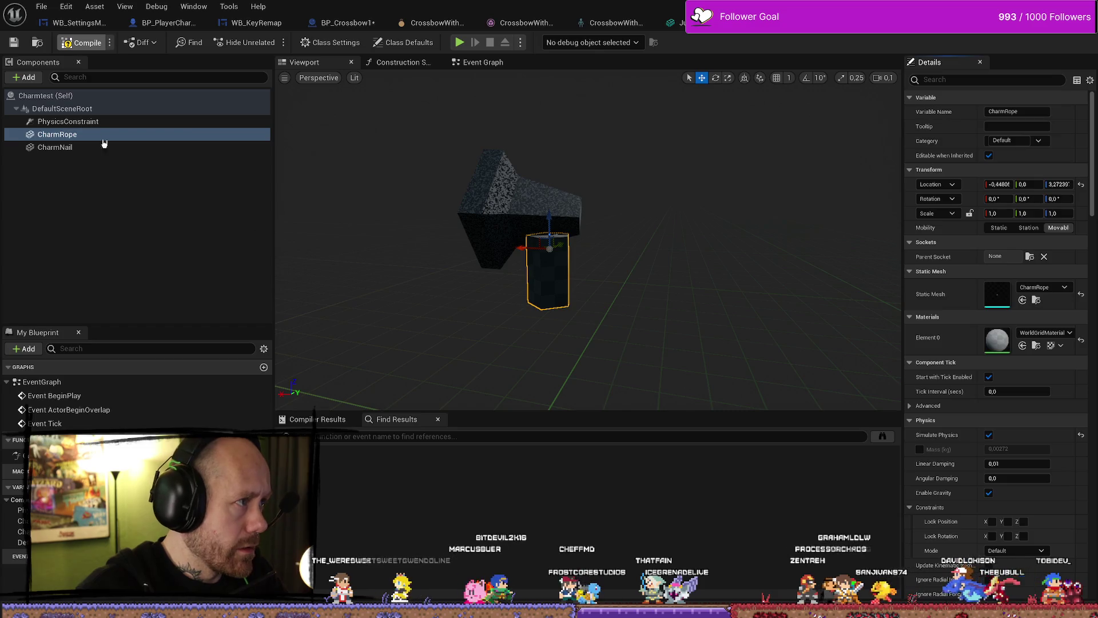
Undock the Blueprint editor and place a raised Charmtest actor in Deathmatch_RuinedVillage
mouse_move(343, 6)
left_mouse_down()
mouse_move(244, 218)
mouse_move(226, 199)
mouse_move(182, 204)
left_mouse_up()
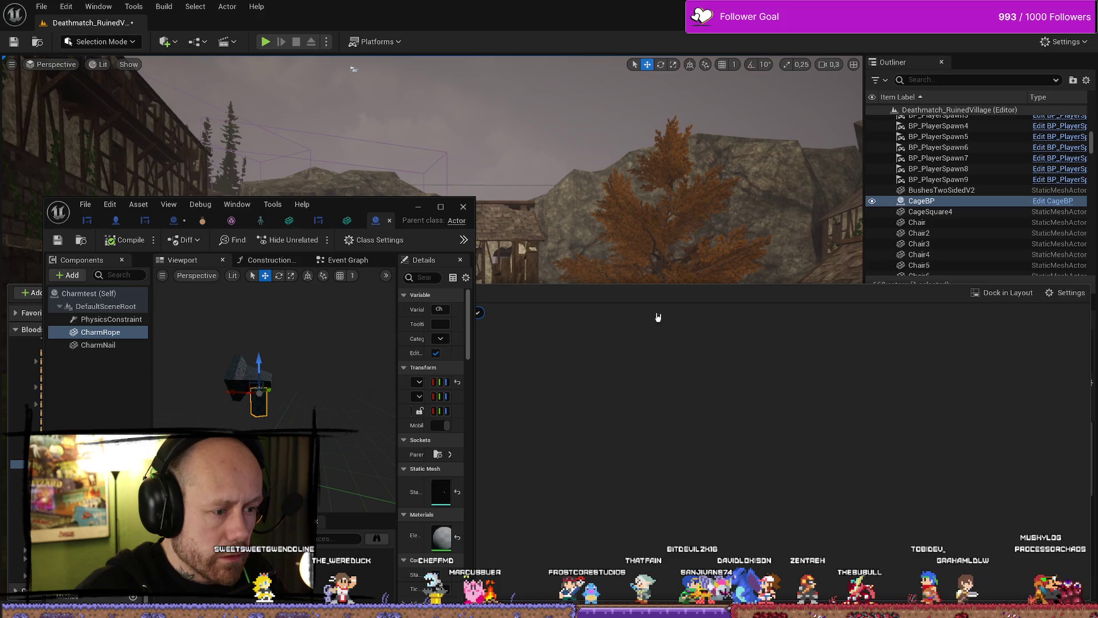
mouse_move(384, 211)
left_mouse_down()
mouse_move(289, 191)
mouse_move(238, 204)
left_mouse_up()
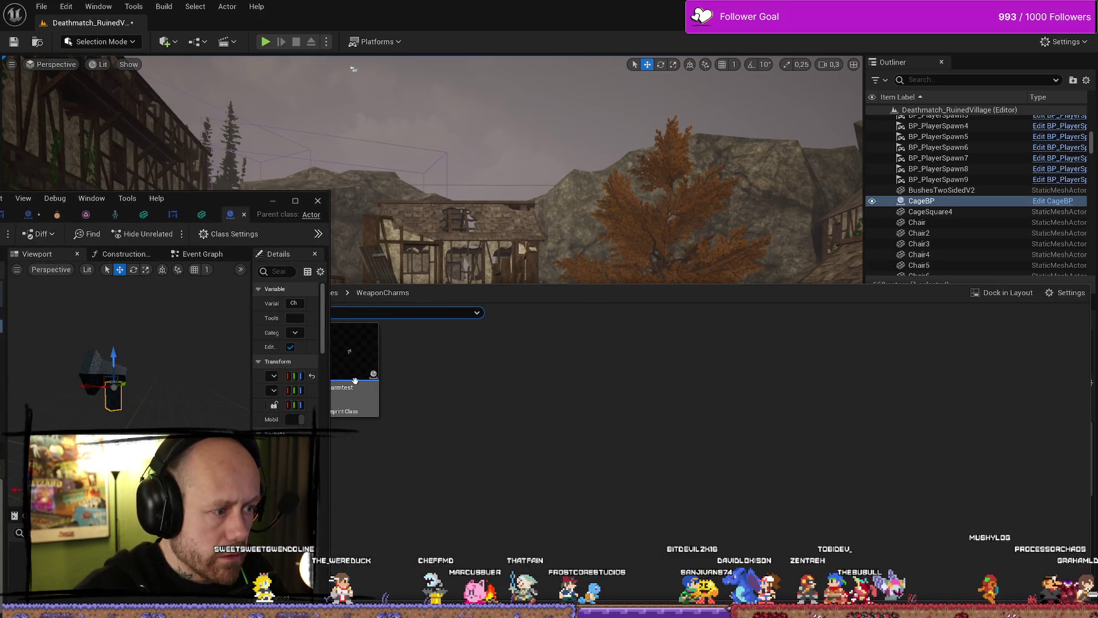
left_click_drag(538, 519, 538, 518)
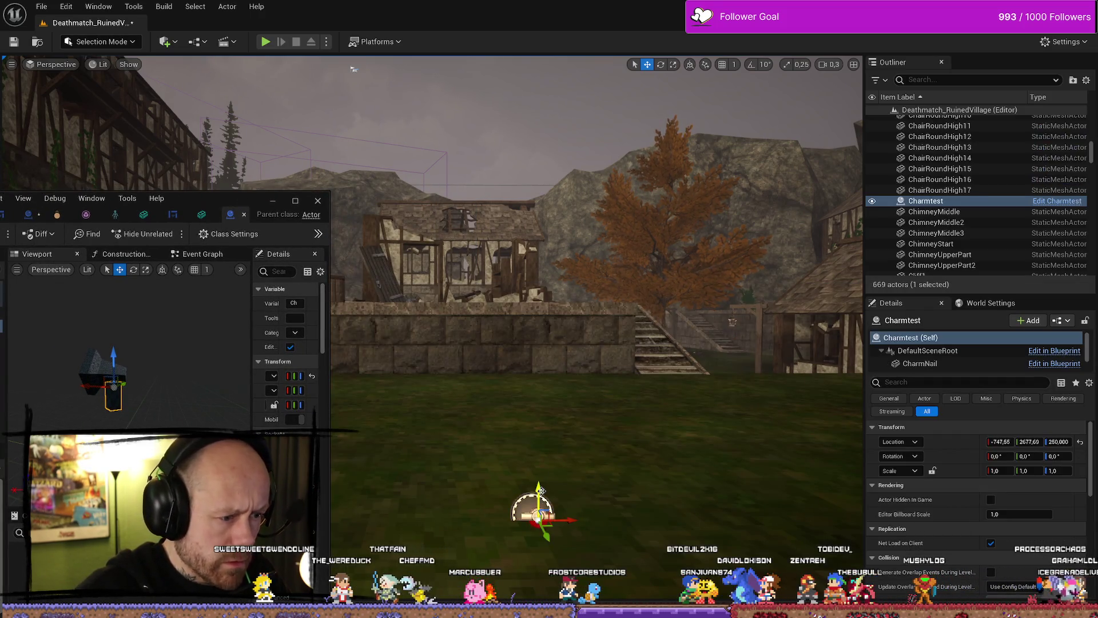
left_click_drag(542, 304, 540, 191)
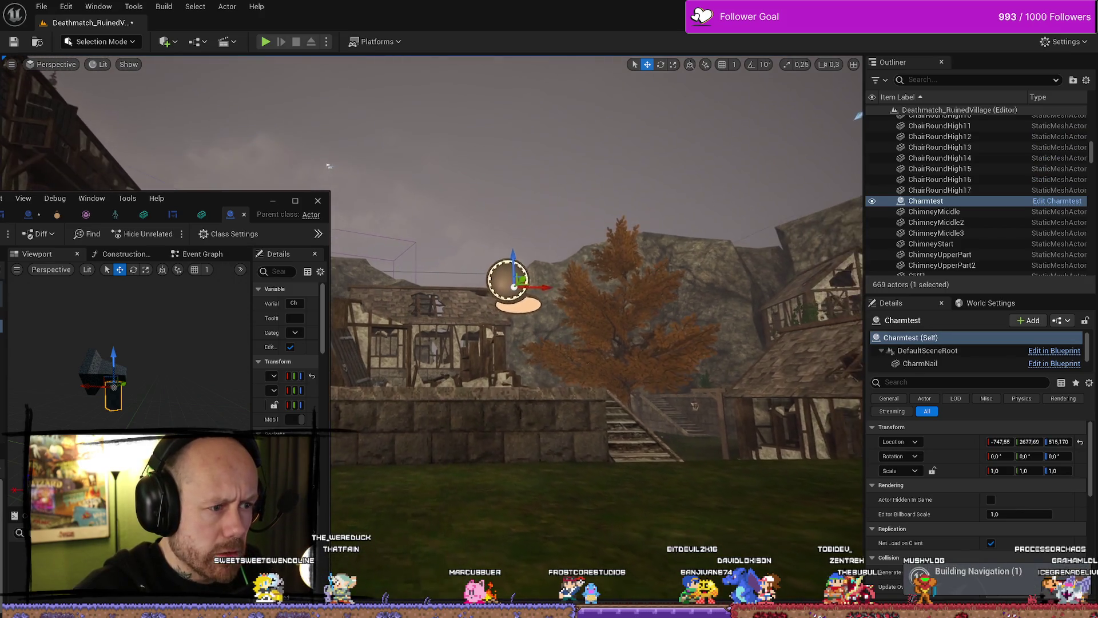
Tilt the Charmtest actor slightly and start a Simulate session
key("w")
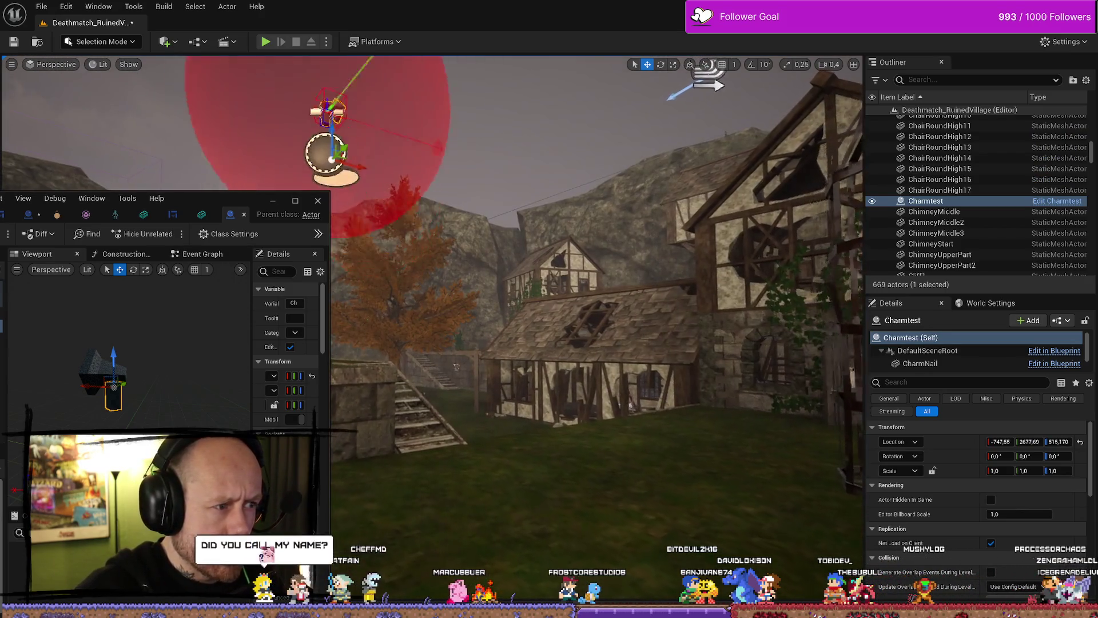
mouse_move(332, 458)
left_mouse_down()
mouse_move(424, 456)
mouse_move(424, 509)
mouse_move(585, 217)
left_mouse_up()
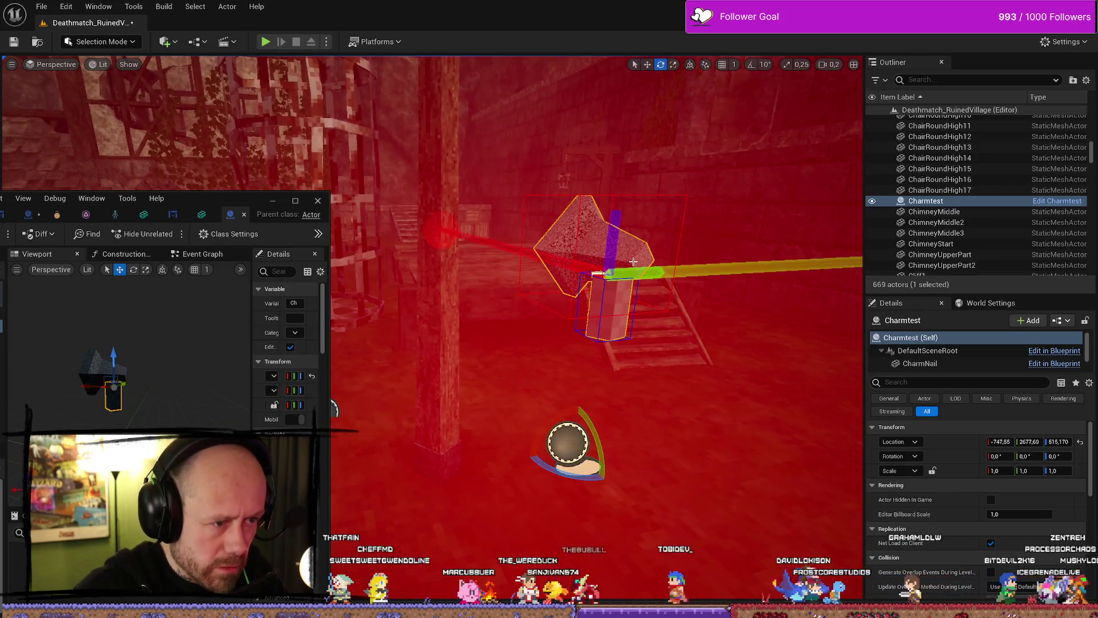
mouse_move(545, 430)
left_mouse_down()
mouse_move(612, 417)
mouse_move(563, 417)
mouse_move(588, 407)
mouse_move(578, 407)
left_mouse_up()
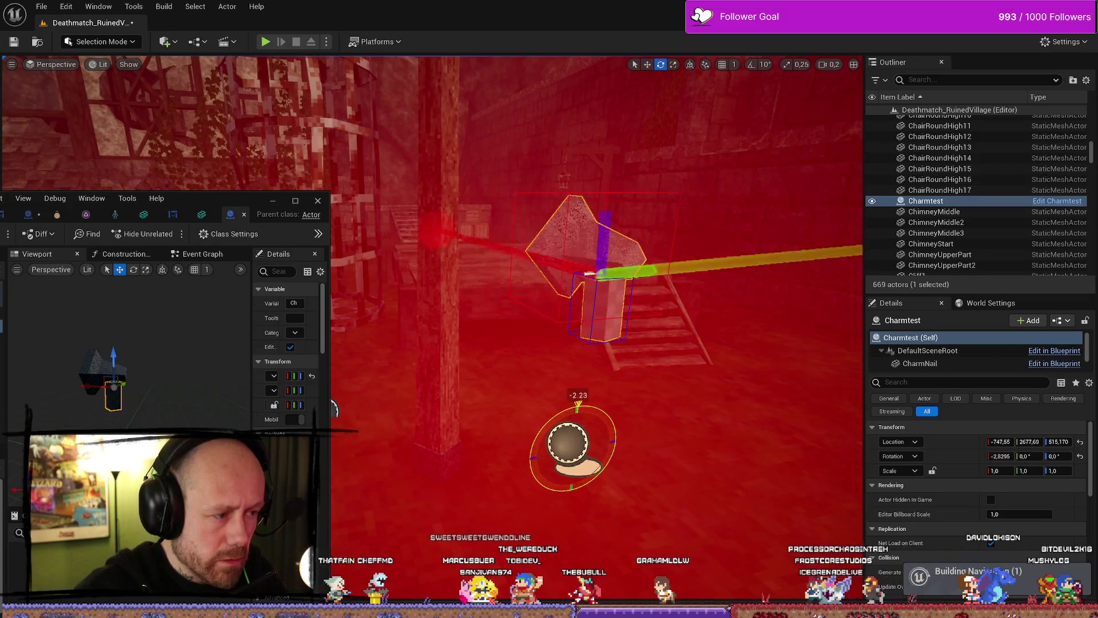
left_click(326, 42)
left_click(381, 131)
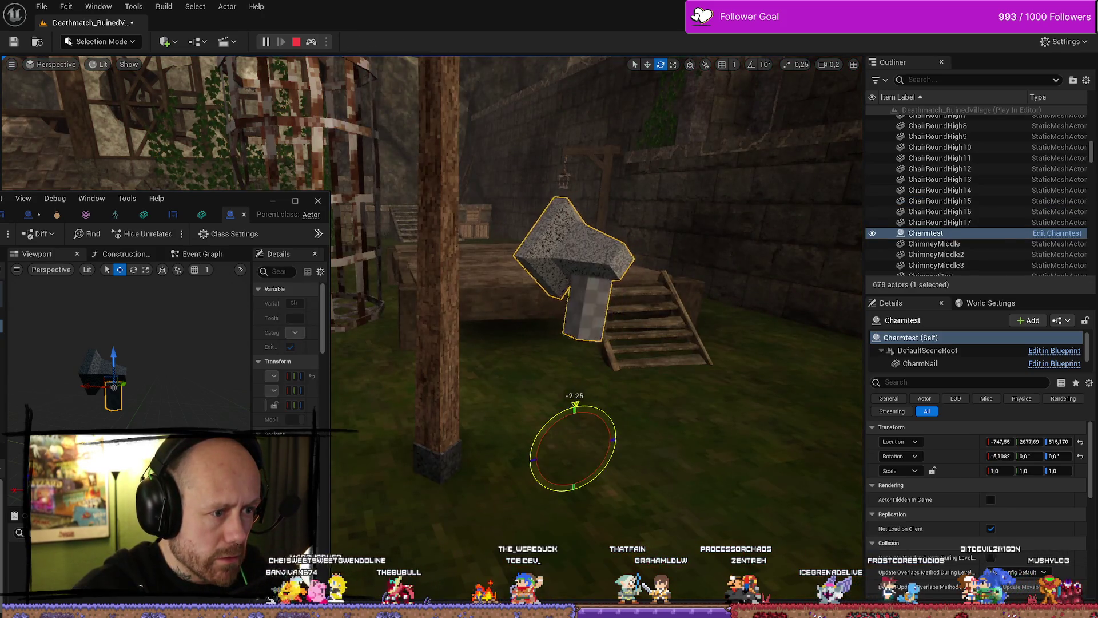
Tilt the actor mid-simulation to test the rope swing, then stop and maximize the Blueprint editor
mouse_move(572, 408)
left_mouse_down()
mouse_move(584, 405)
mouse_move(534, 440)
mouse_move(611, 421)
mouse_move(538, 438)
mouse_move(611, 407)
mouse_move(547, 424)
mouse_move(568, 399)
mouse_move(533, 427)
mouse_move(615, 433)
mouse_move(543, 430)
mouse_move(561, 434)
mouse_move(555, 490)
left_mouse_up()
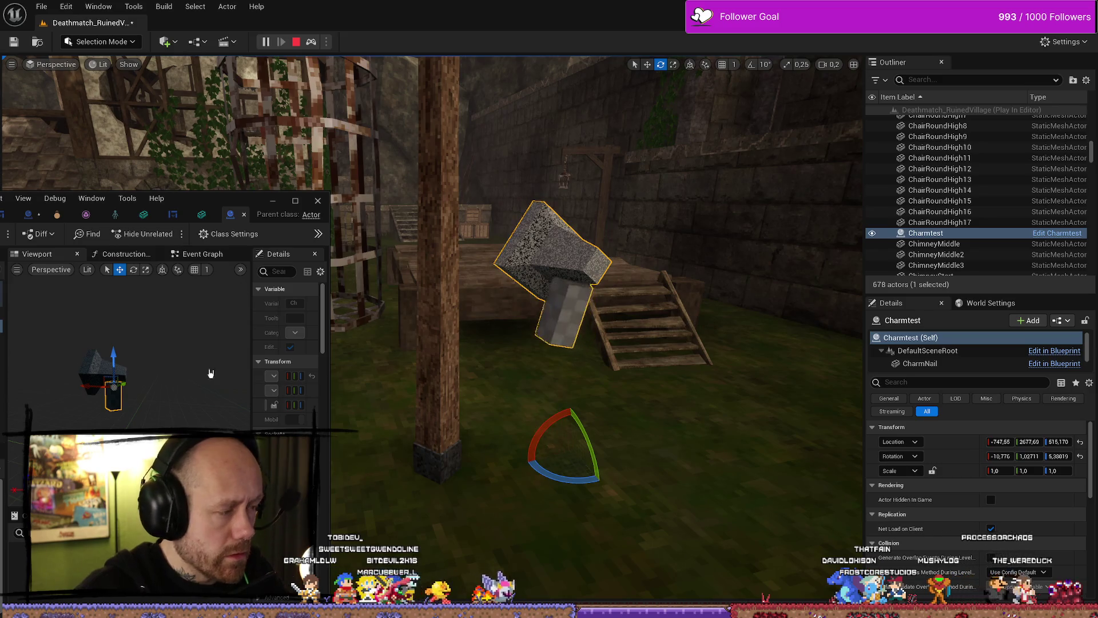
left_click(298, 43)
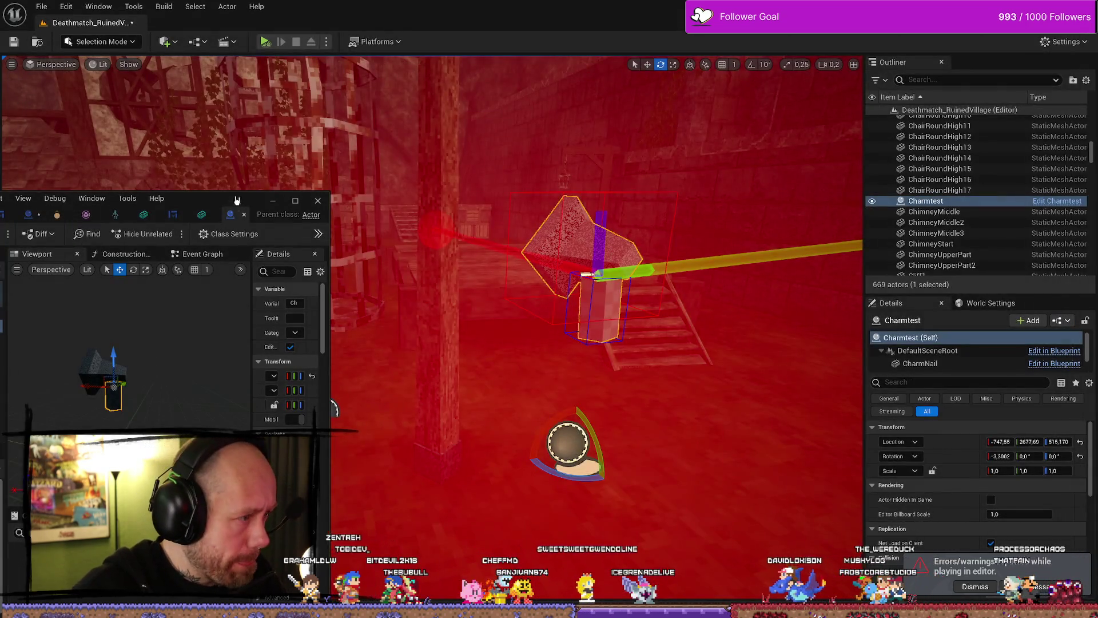
mouse_move(237, 200)
left_mouse_down()
mouse_move(332, 150)
mouse_move(545, 72)
left_mouse_up()
left_click_drag(432, 270, 432, 271)
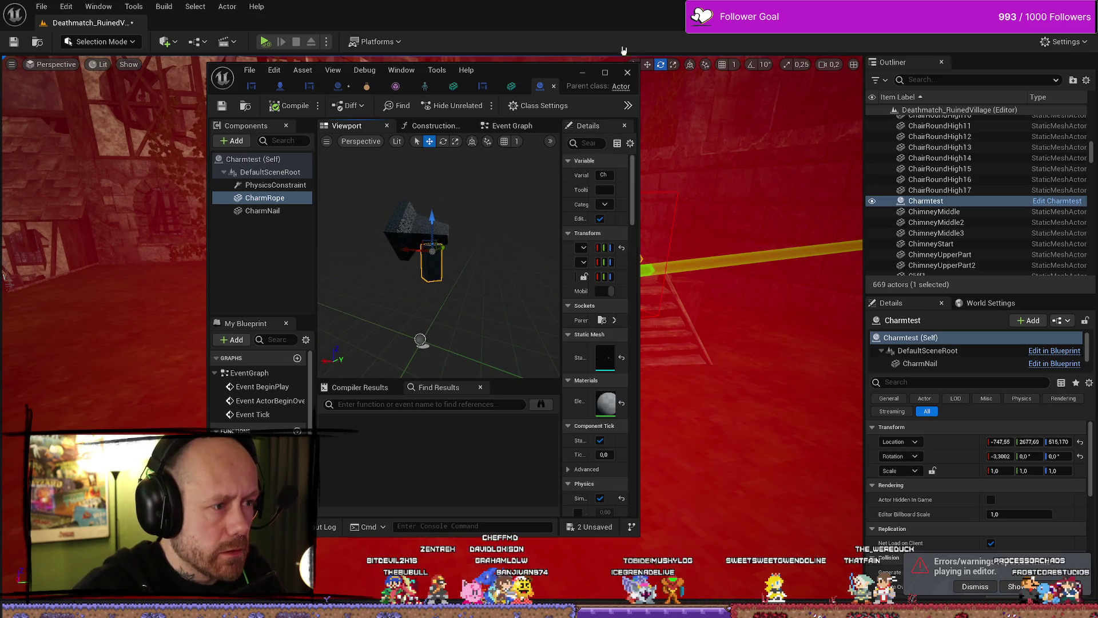
left_click(605, 73)
Switch CharmRope's Collision Presets to Custom
left_click_drag(635, 344, 651, 351)
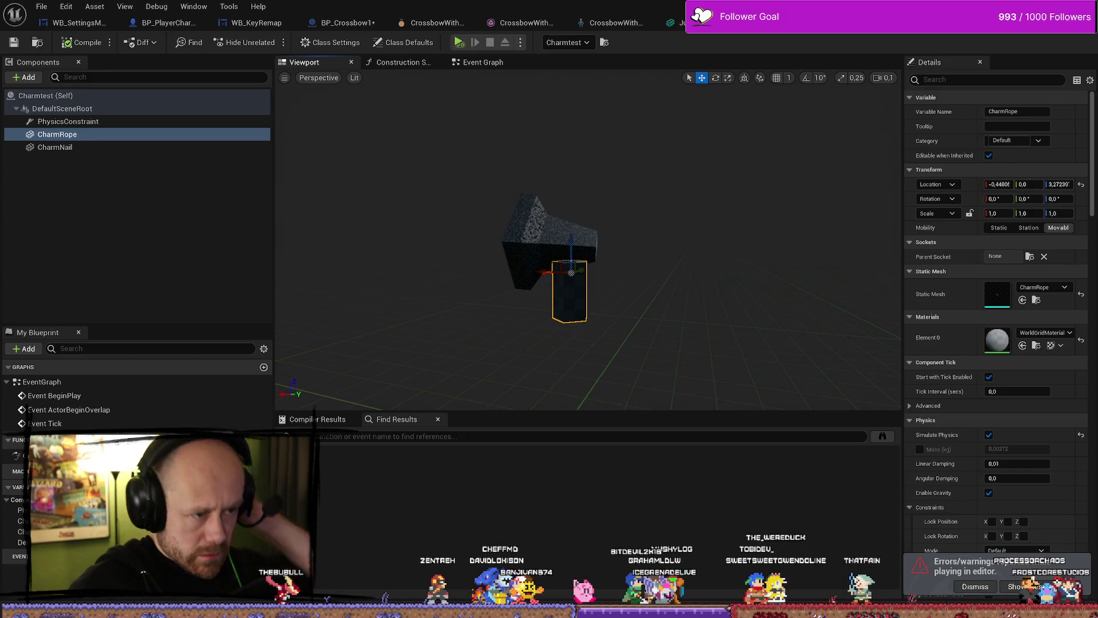
left_click(569, 235)
left_click(570, 292)
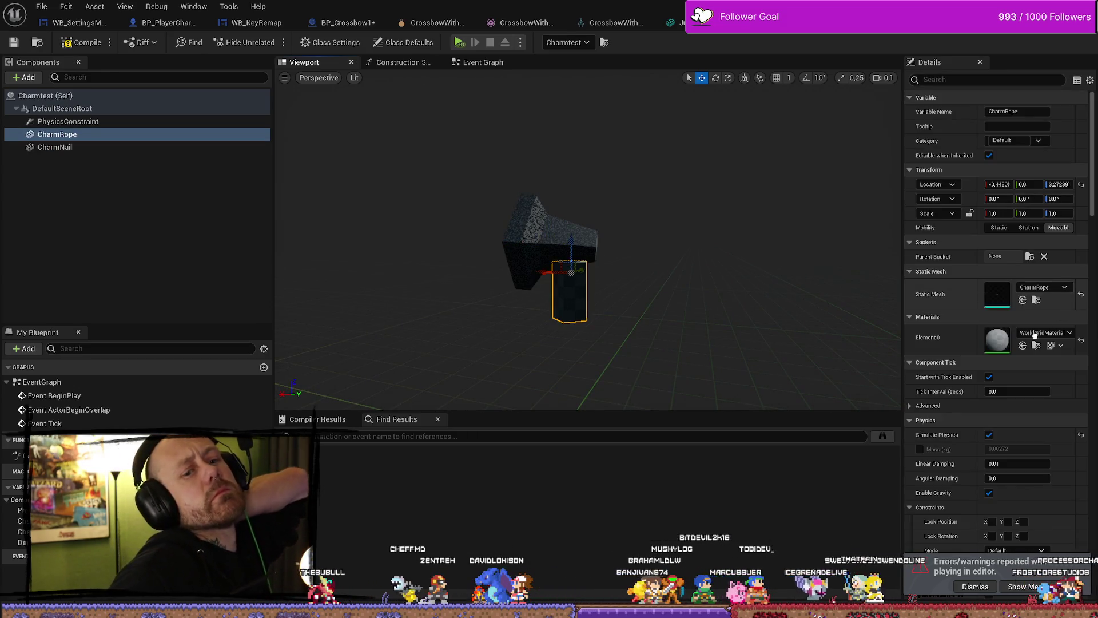
scroll(1017, 347, "down", 2)
scroll(1018, 348, "down", 5)
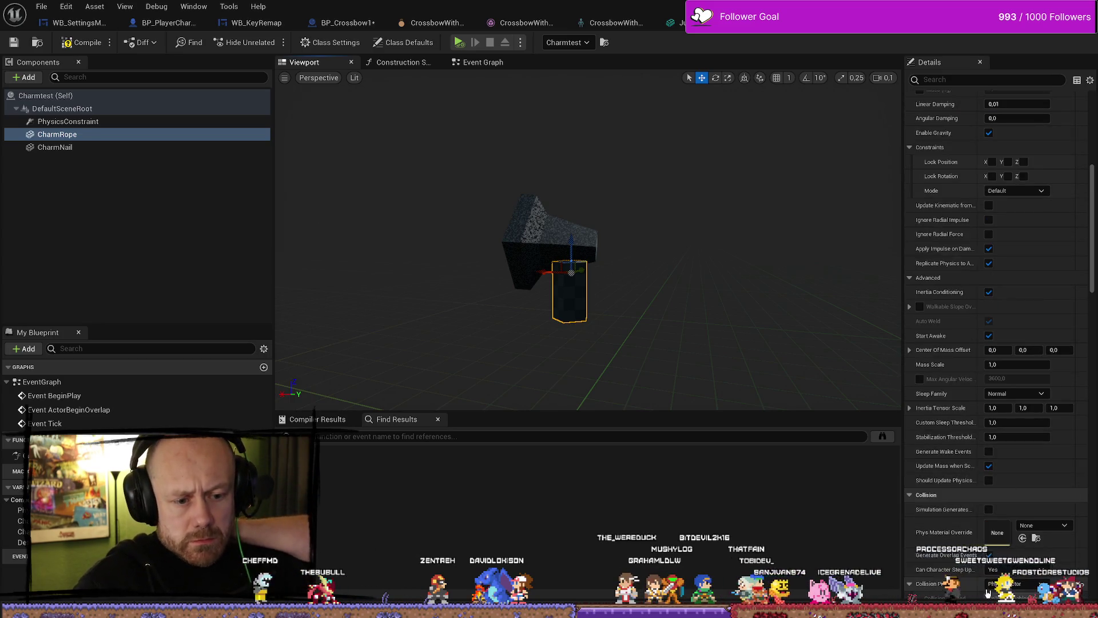
scroll(1038, 371, "down", 4)
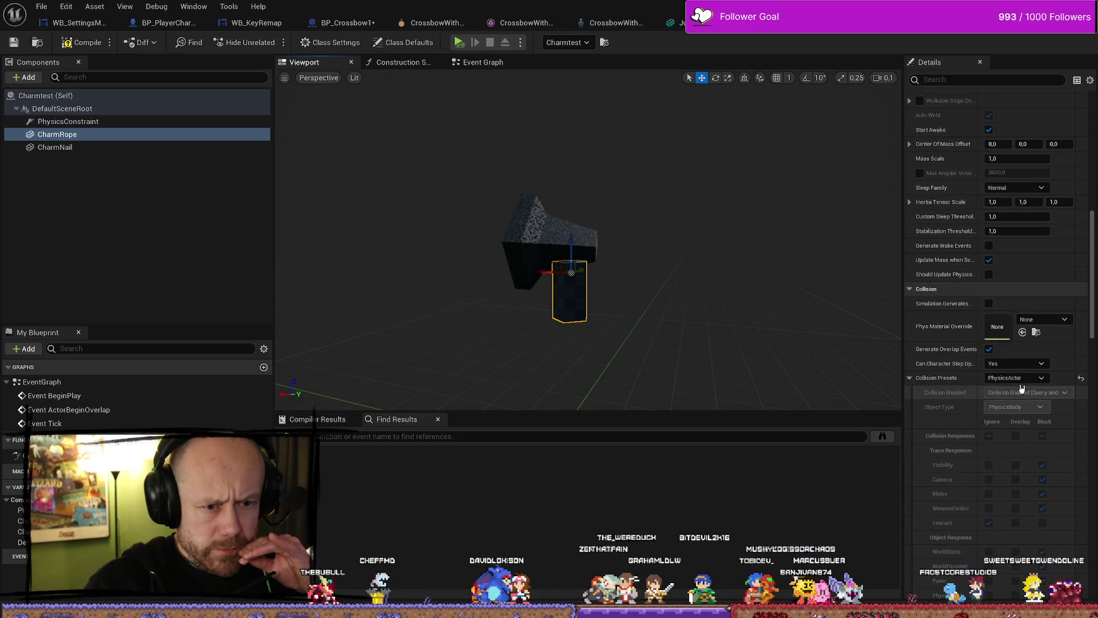
scroll(1027, 372, "down", 1)
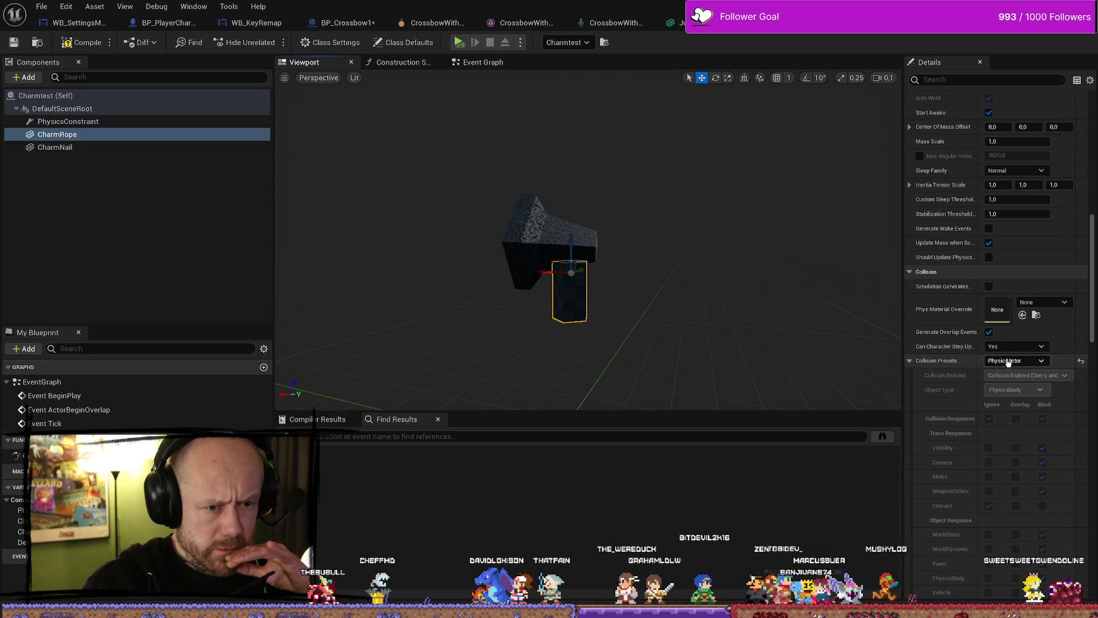
left_click(1010, 361)
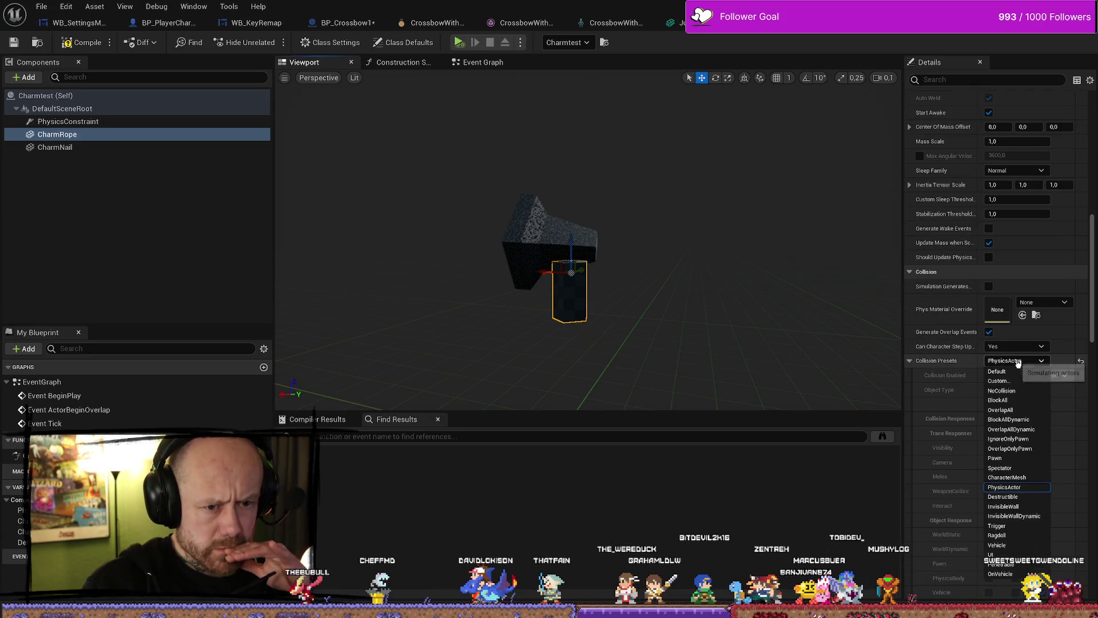
left_click(1001, 372)
scroll(1066, 377, "down", 4)
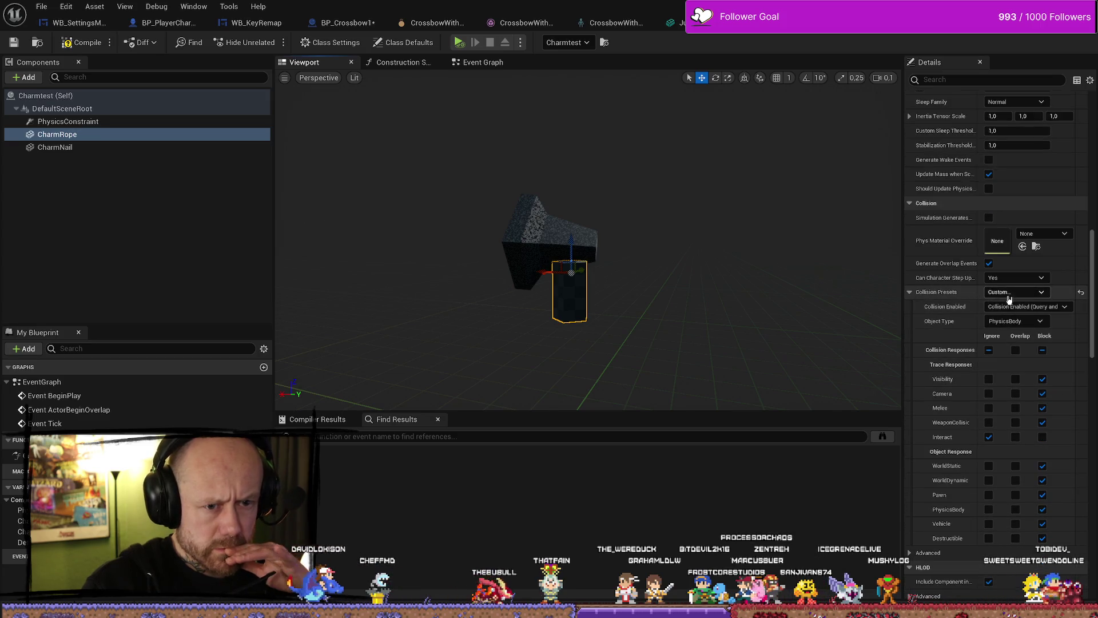
scroll(995, 366, "down", 2)
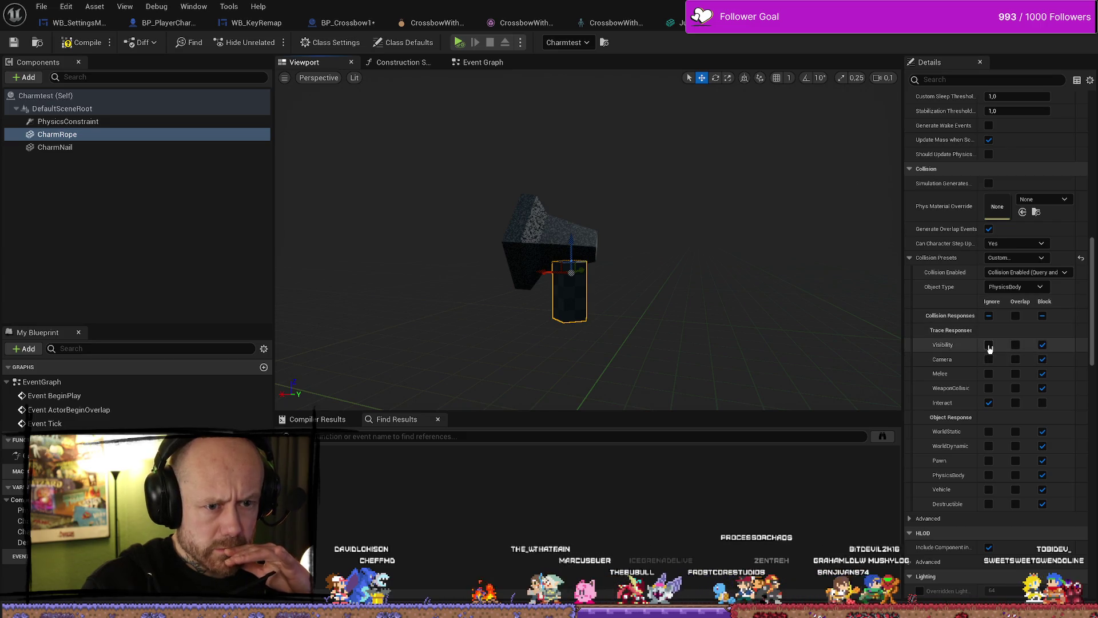
Set CharmRope to ignore the trace channels and WorldStatic, WorldDynamic, Vehicle, PhysicsBody, Destructible objects, then compile
left_click(989, 345)
left_click(990, 358)
left_click(989, 373)
left_click(989, 387)
scroll(1002, 430, "down", 1)
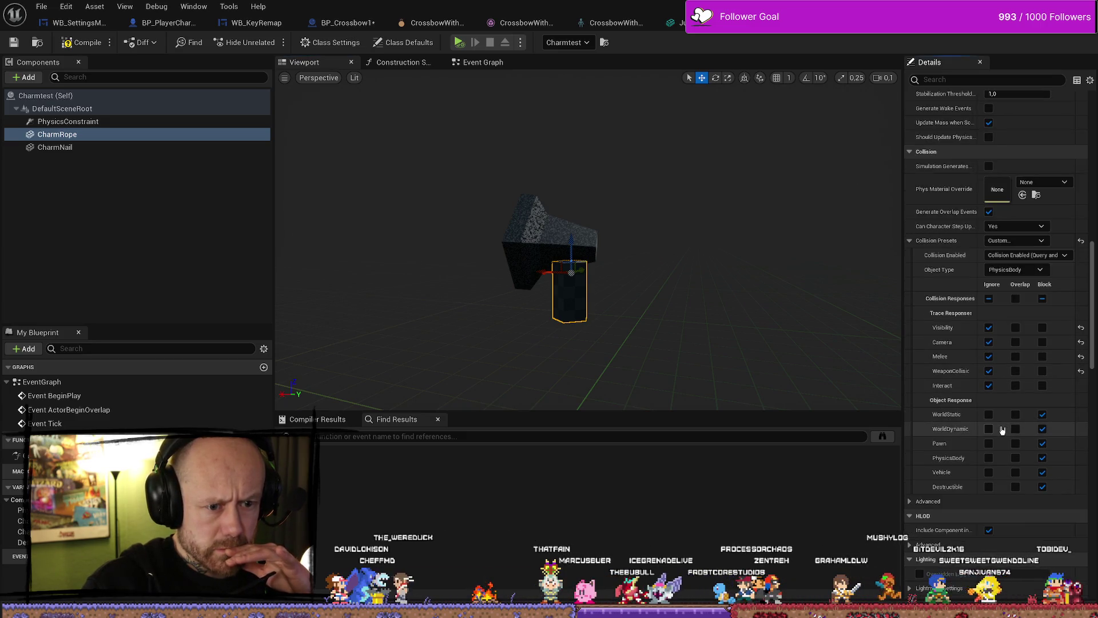
scroll(1003, 431, "down", 1)
left_click(989, 397)
left_click(990, 413)
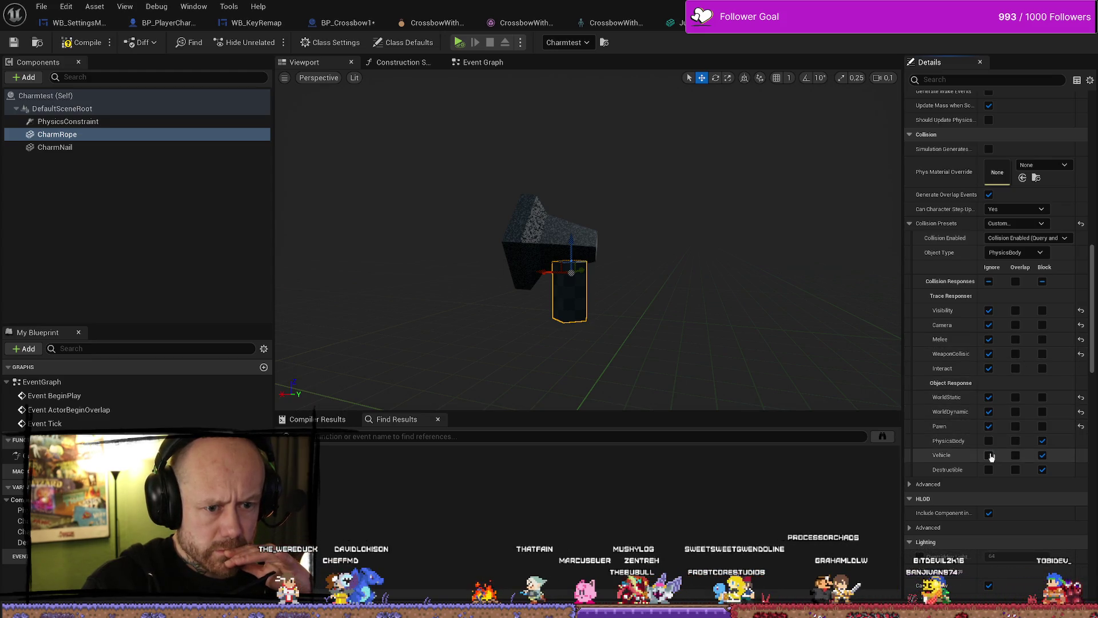
left_click(989, 454)
left_click(989, 440)
left_click(989, 470)
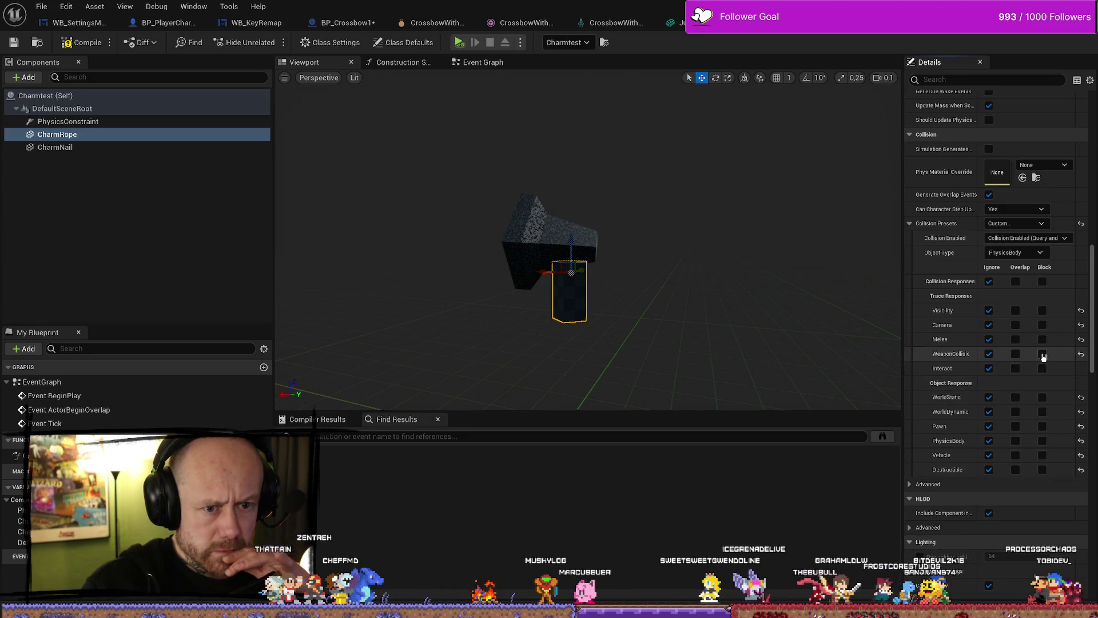
left_click(85, 43)
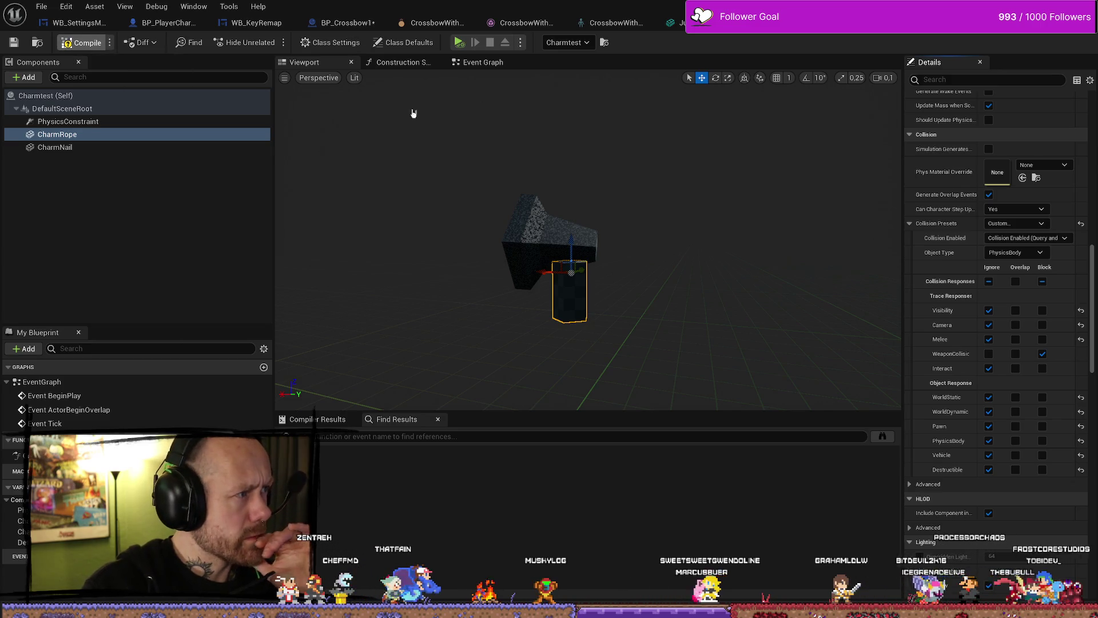
Give CharmNail custom collision ignoring Visibility, Camera and all object channels, then compile
left_click(55, 147)
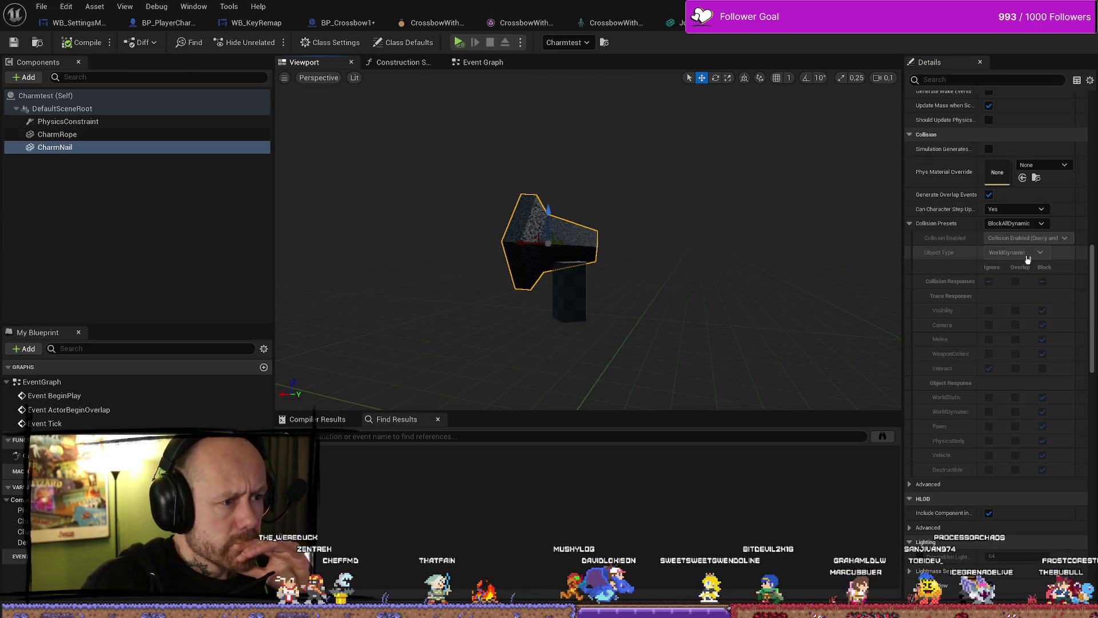
left_click(1033, 224)
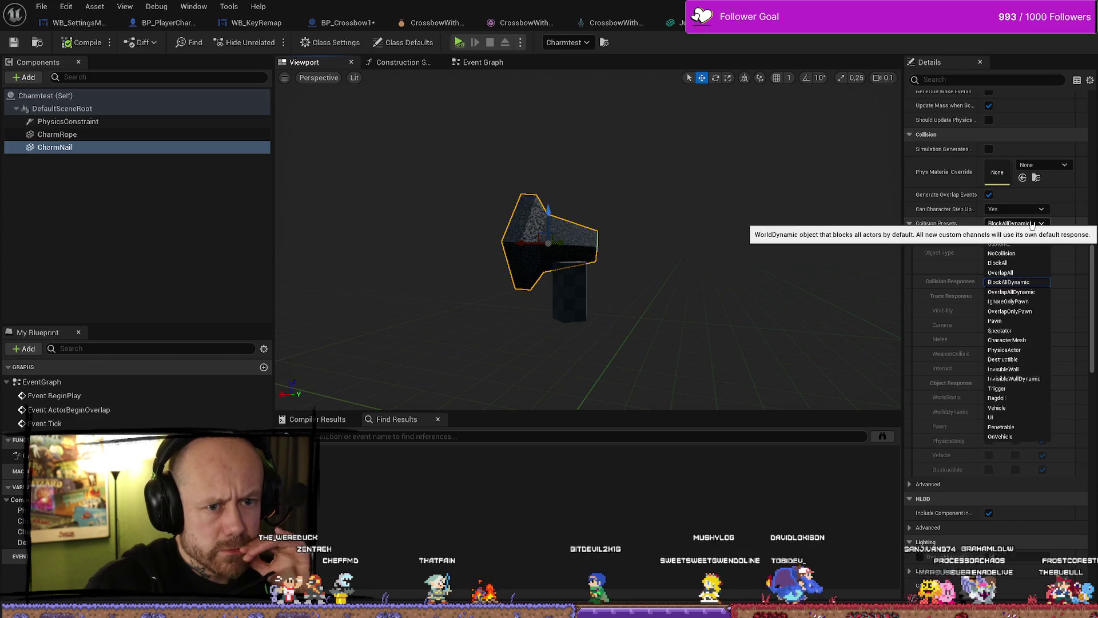
left_click(1016, 245)
left_click(989, 310)
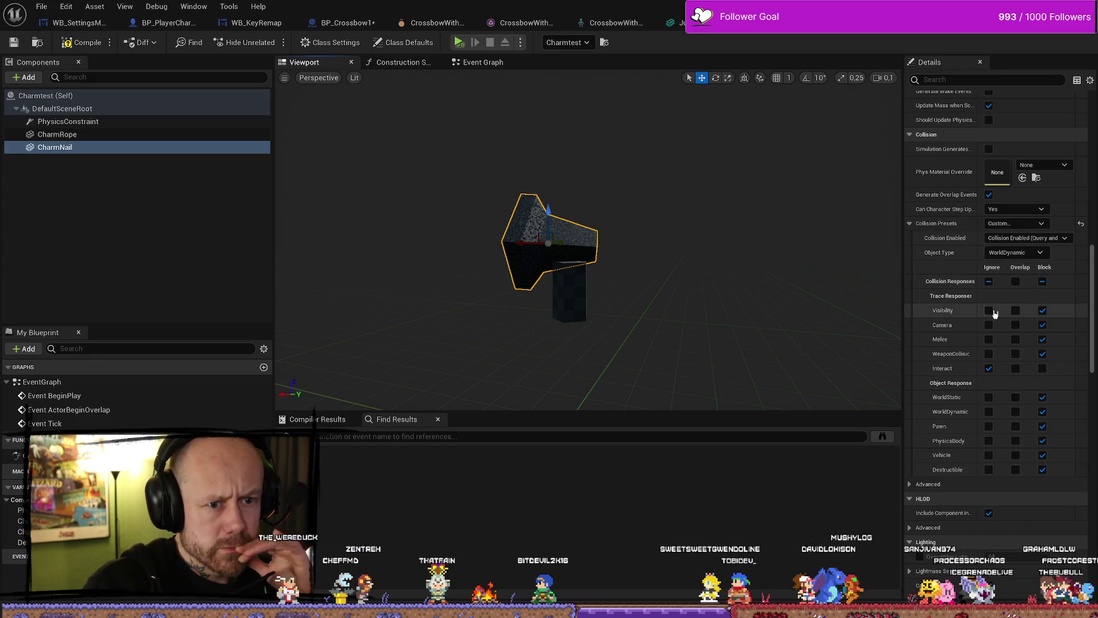
left_click(989, 325)
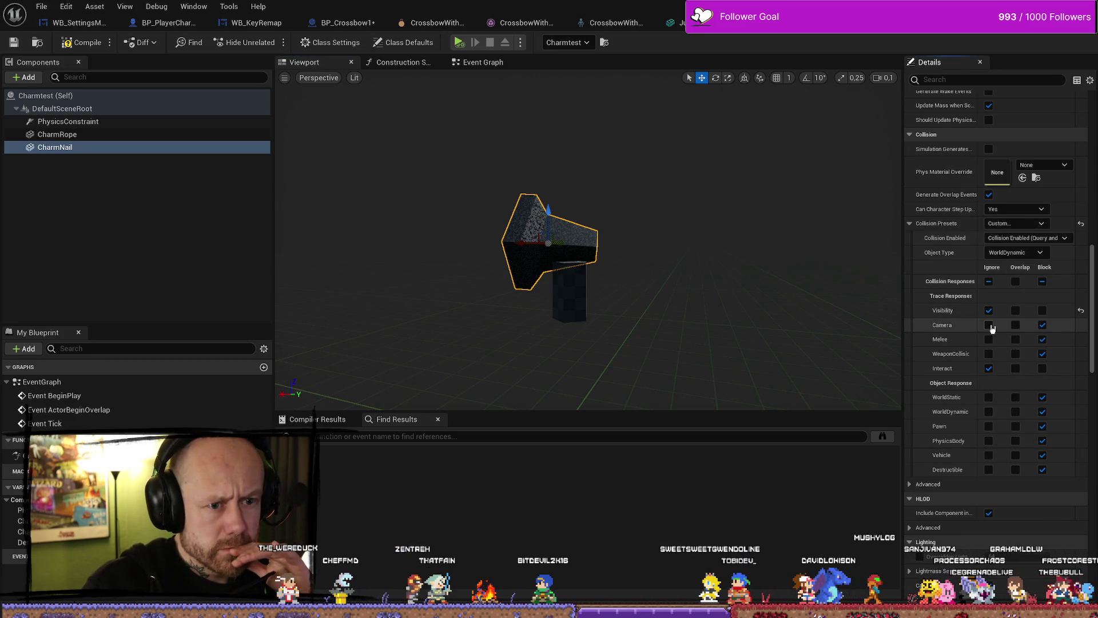
left_click(989, 412)
left_click(989, 426)
left_click(990, 441)
left_click(989, 455)
left_click(989, 469)
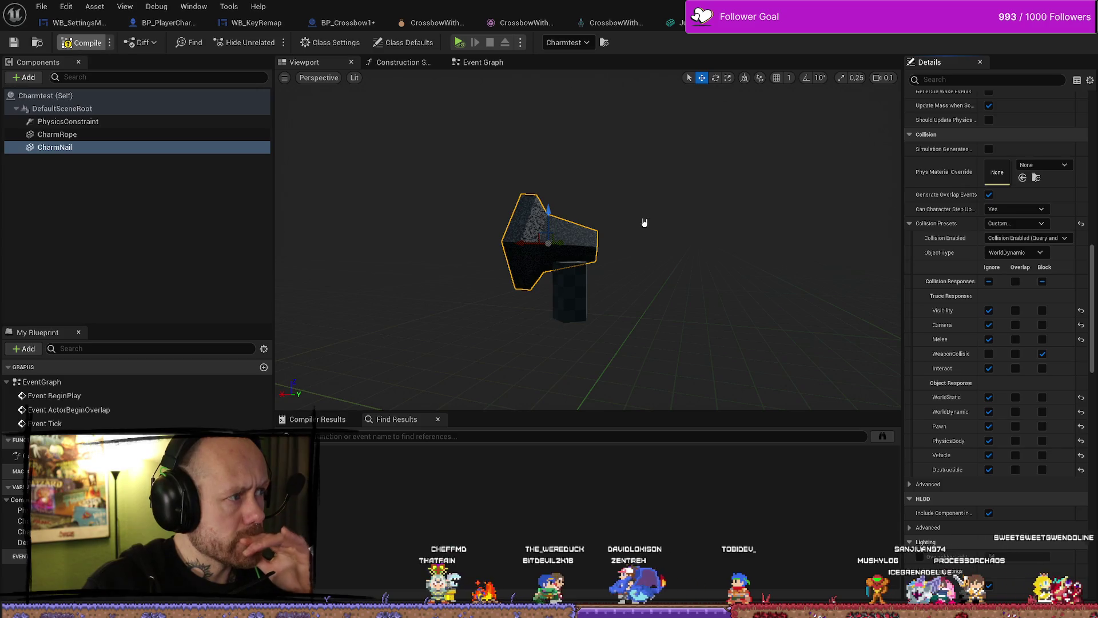
left_click(578, 299)
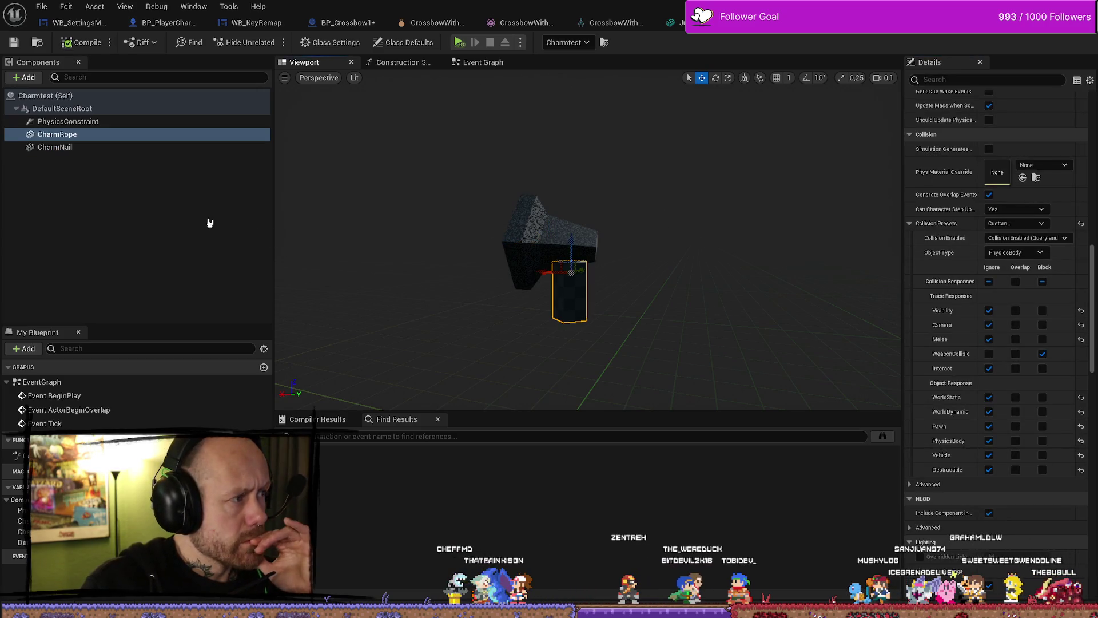
Lock the PhysicsConstraint's Swing 1, Swing 2 and Twist motions
left_click(85, 149)
left_click(69, 121)
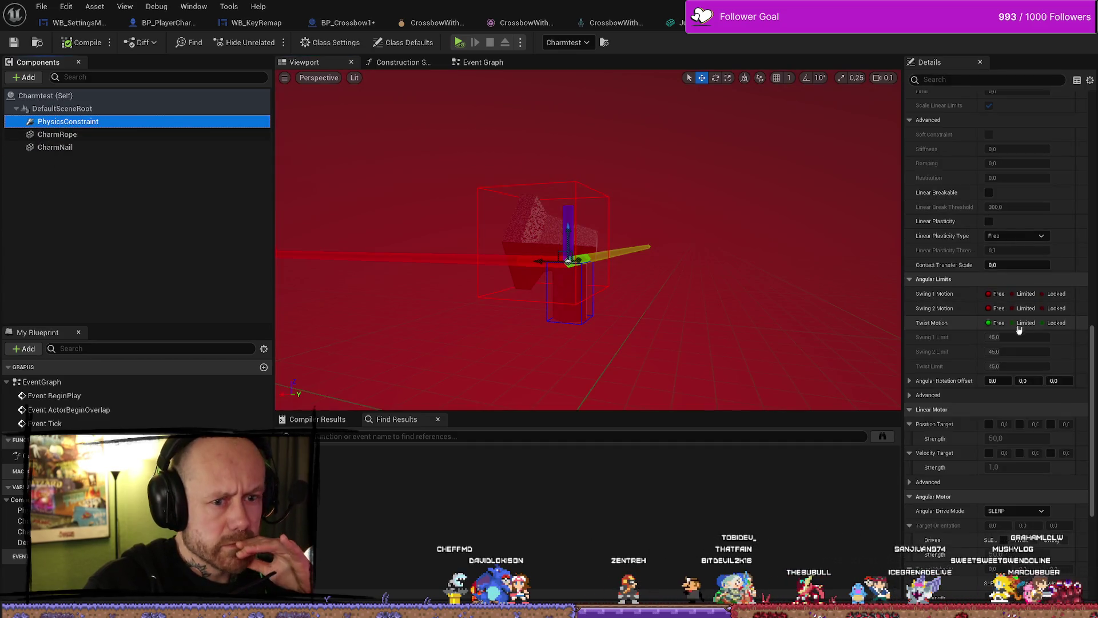
scroll(1021, 302, "down", 2)
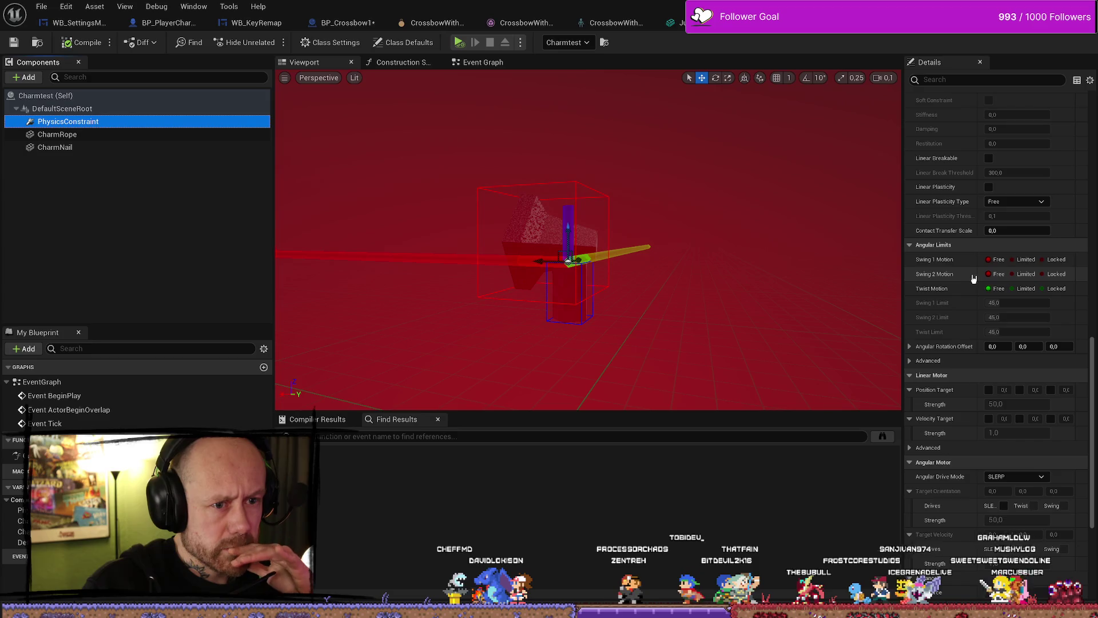
left_click(1044, 259)
left_click(1044, 274)
left_click(1044, 288)
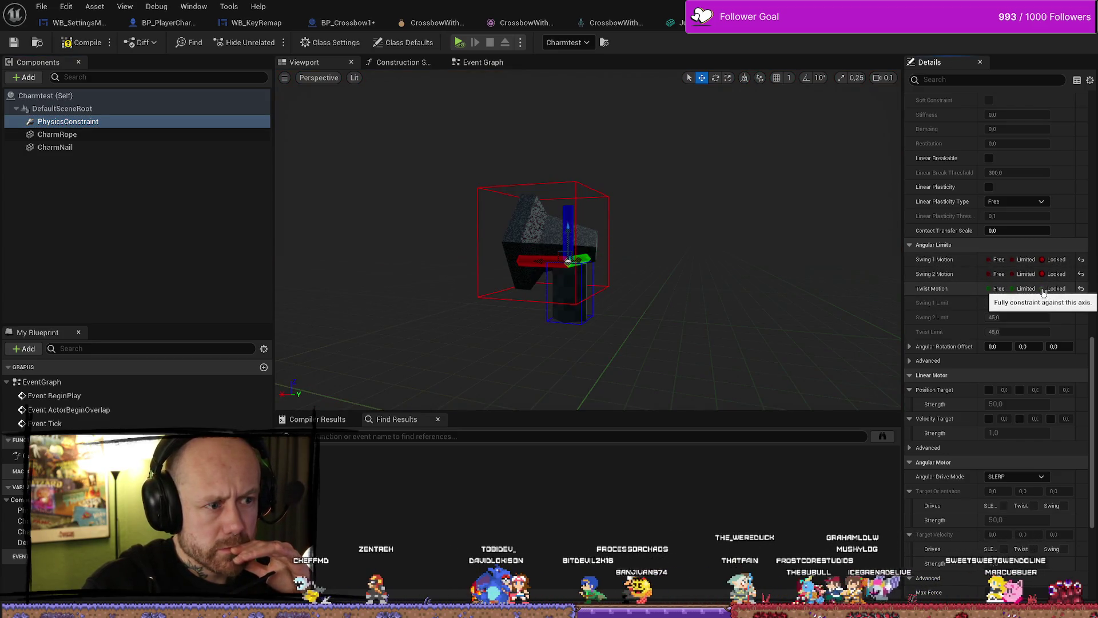
Change Swing 1, Swing 2 and Twist motions to Limited and compile
scroll(1038, 308, "down", 5)
scroll(1029, 324, "up", 15)
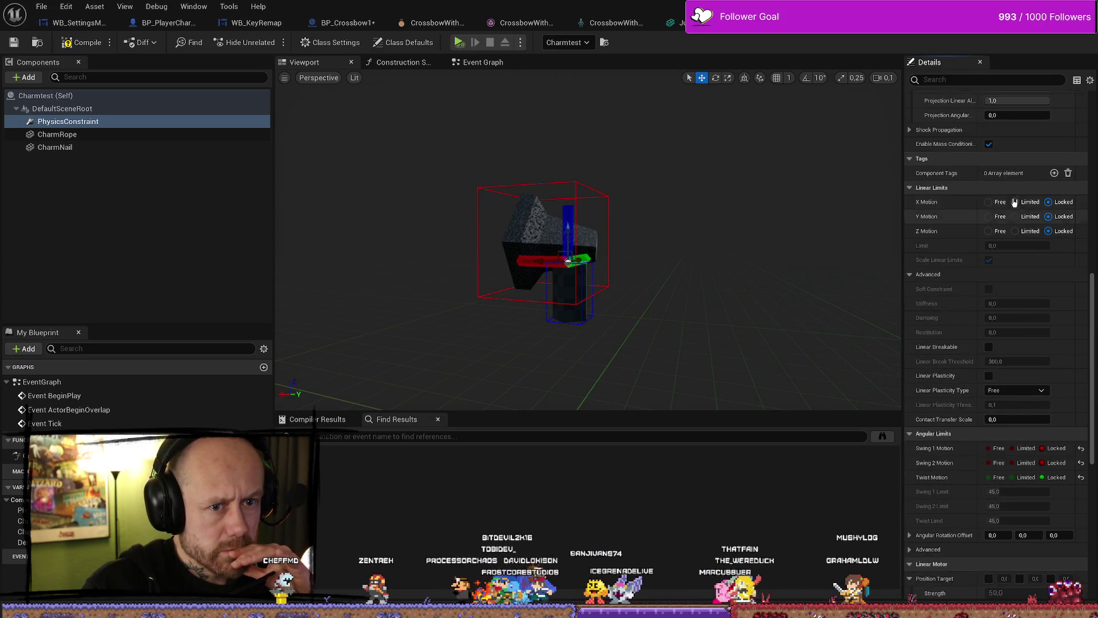
scroll(1025, 221, "down", 6)
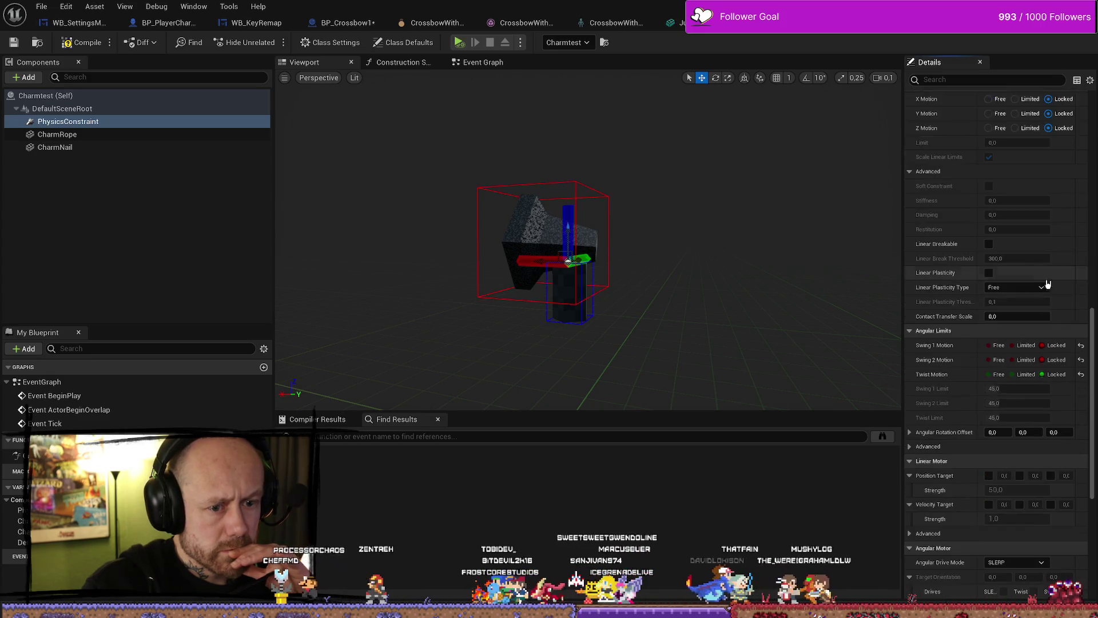
left_click(1014, 360)
left_click(1013, 345)
left_click(1012, 375)
type("70")
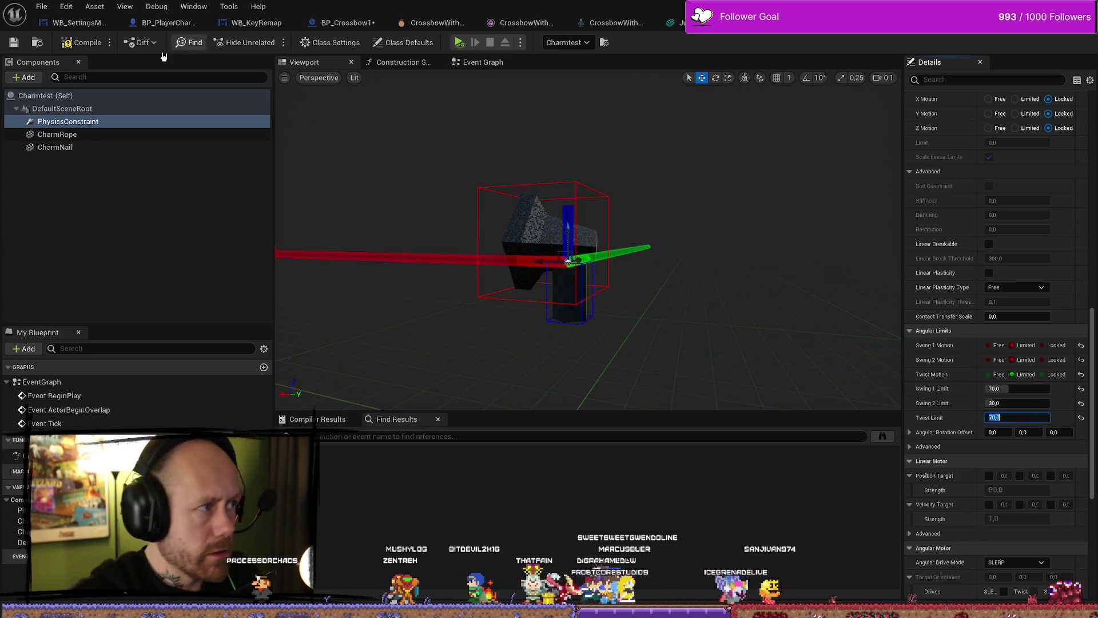
left_click(15, 50)
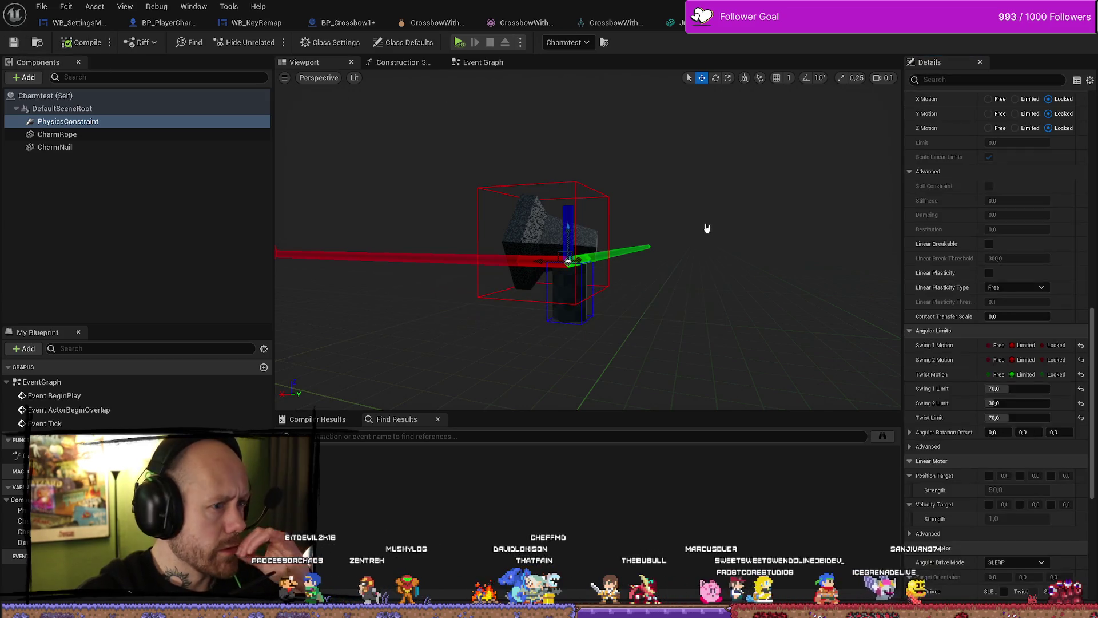
Enable the linear Position and Velocity Targets with strengths 30 and 2
scroll(989, 446, "down", 2)
left_click(989, 423)
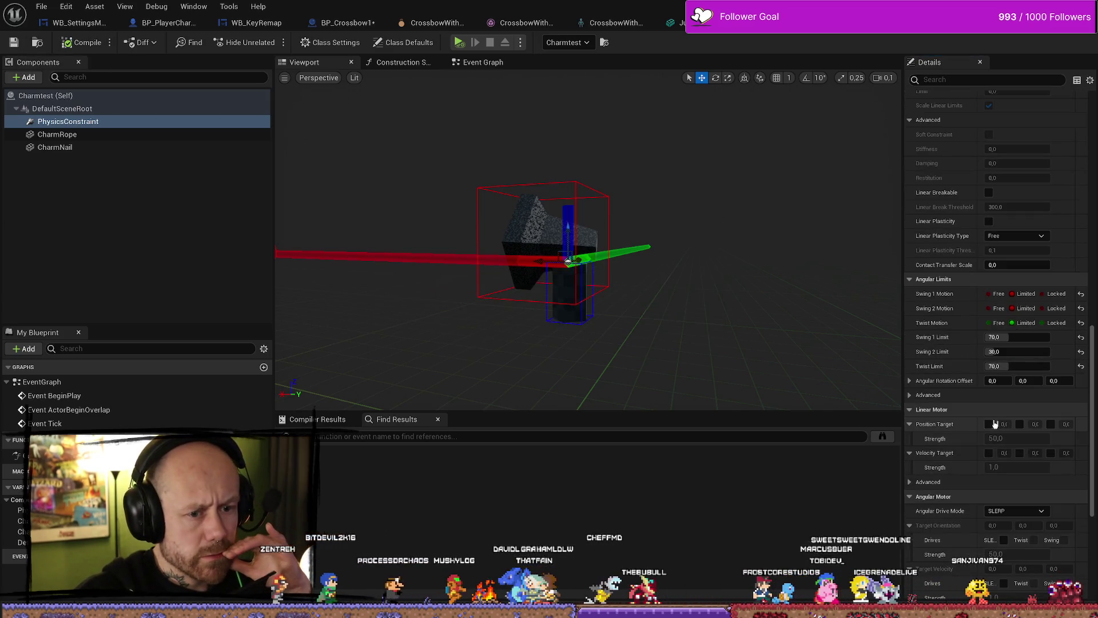
left_click(990, 453)
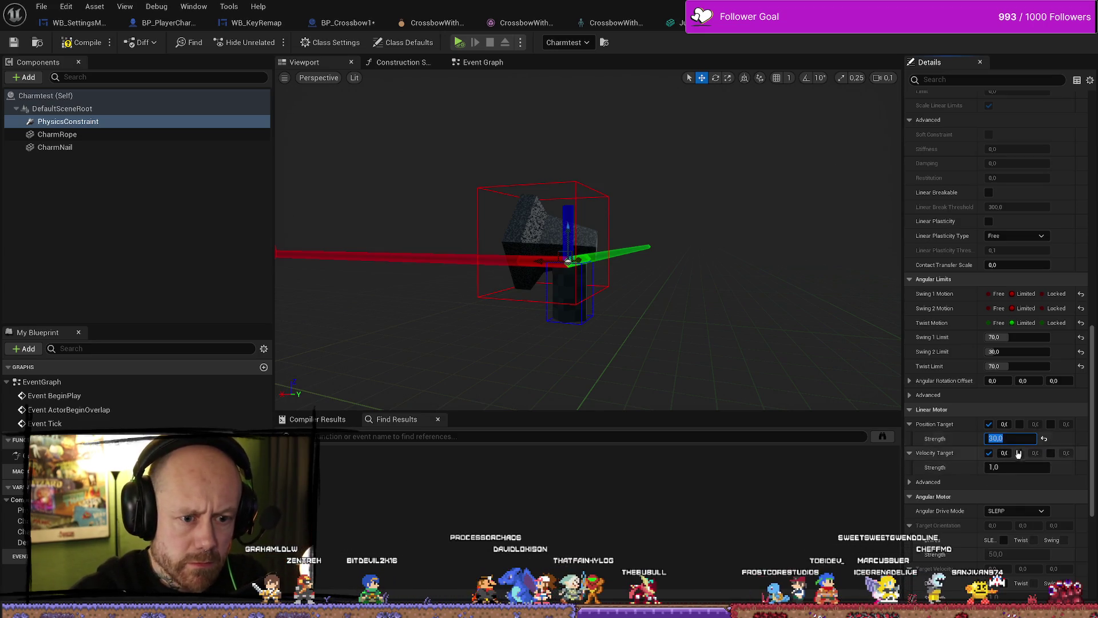
left_click(995, 467)
key("Return")
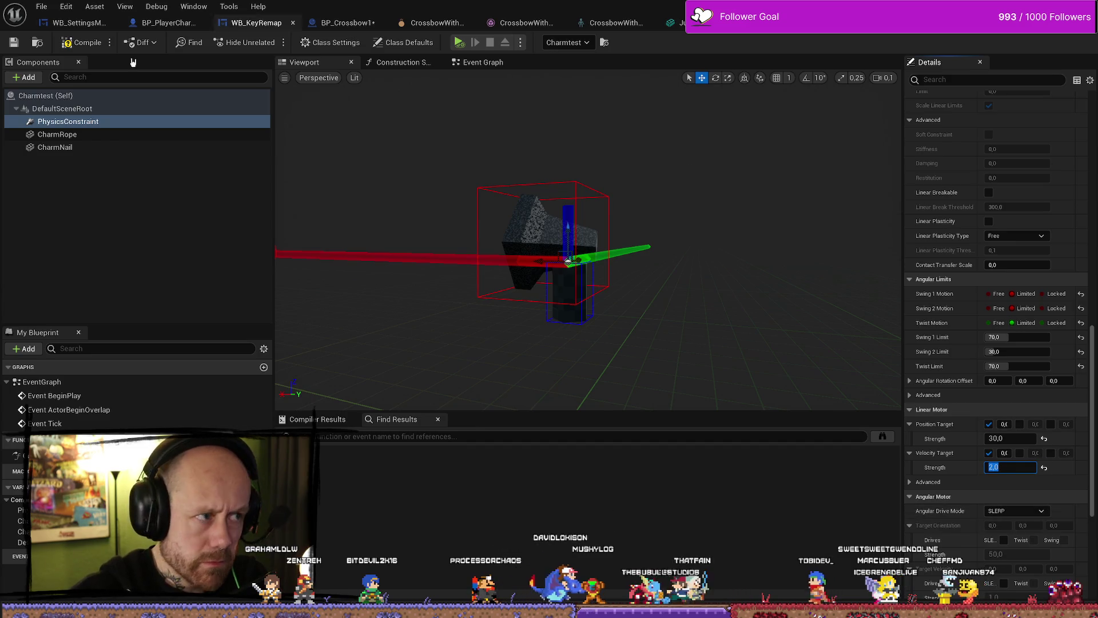
scroll(972, 440, "down", 4)
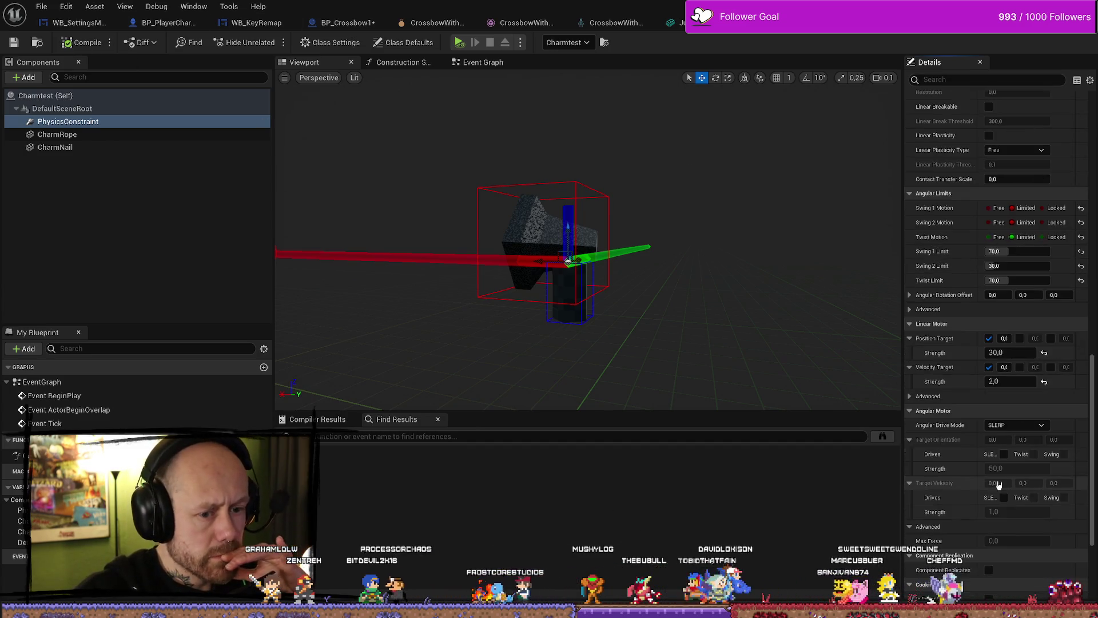
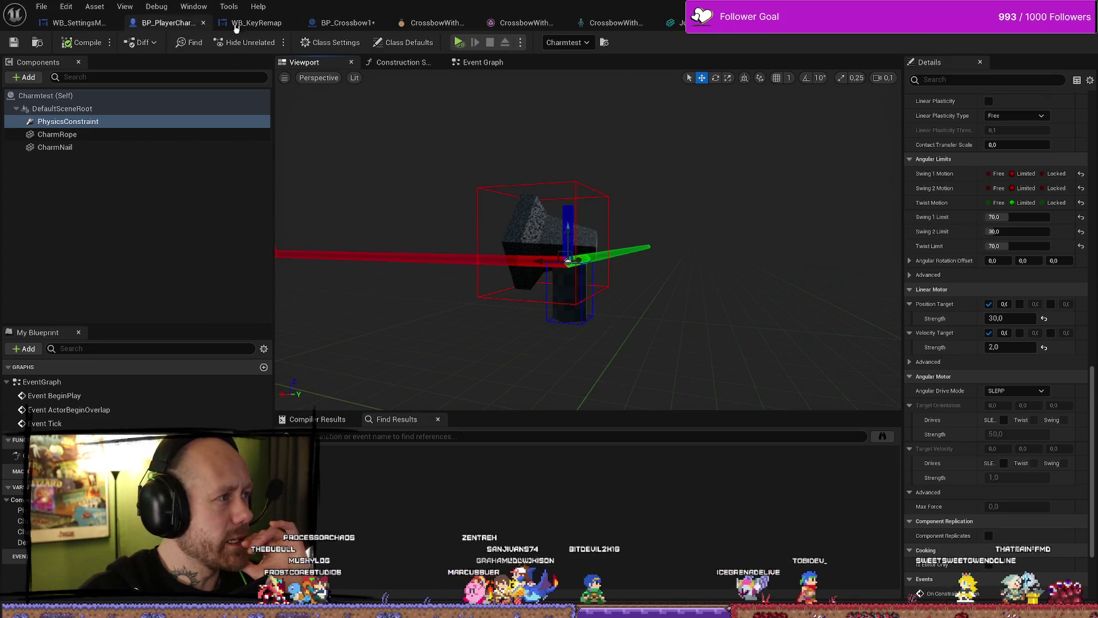
Float the Blueprint editor, select the cage actor in the level, and open CageBP for editing
mouse_move(639, 35)
left_mouse_down()
mouse_move(841, 23)
mouse_move(806, 134)
left_mouse_up()
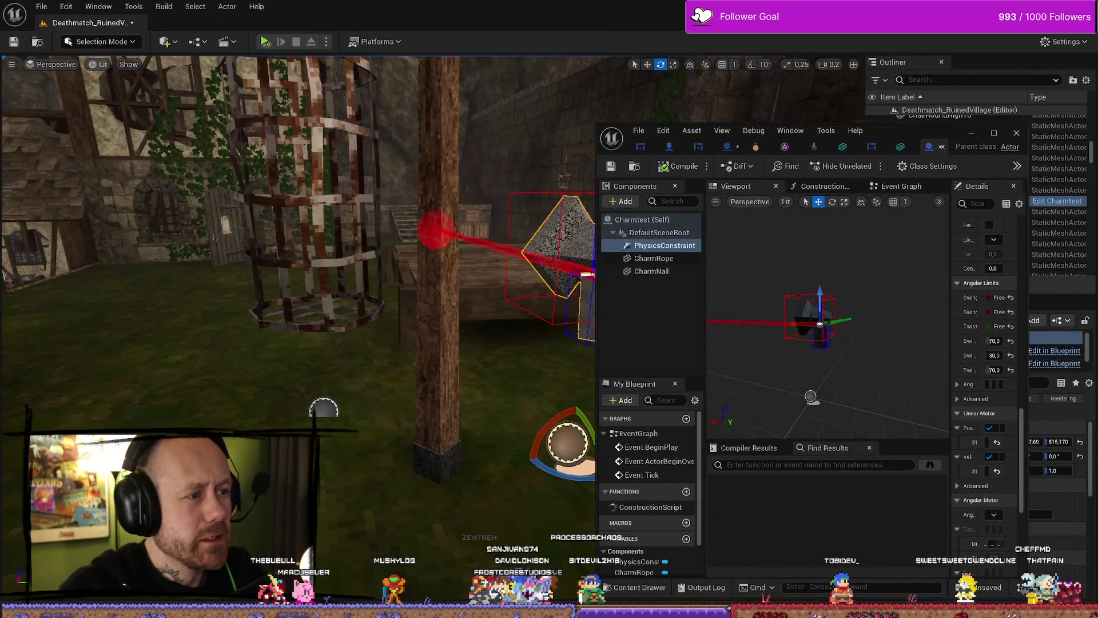
left_click(450, 168)
left_click_drag(947, 143, 810, 141)
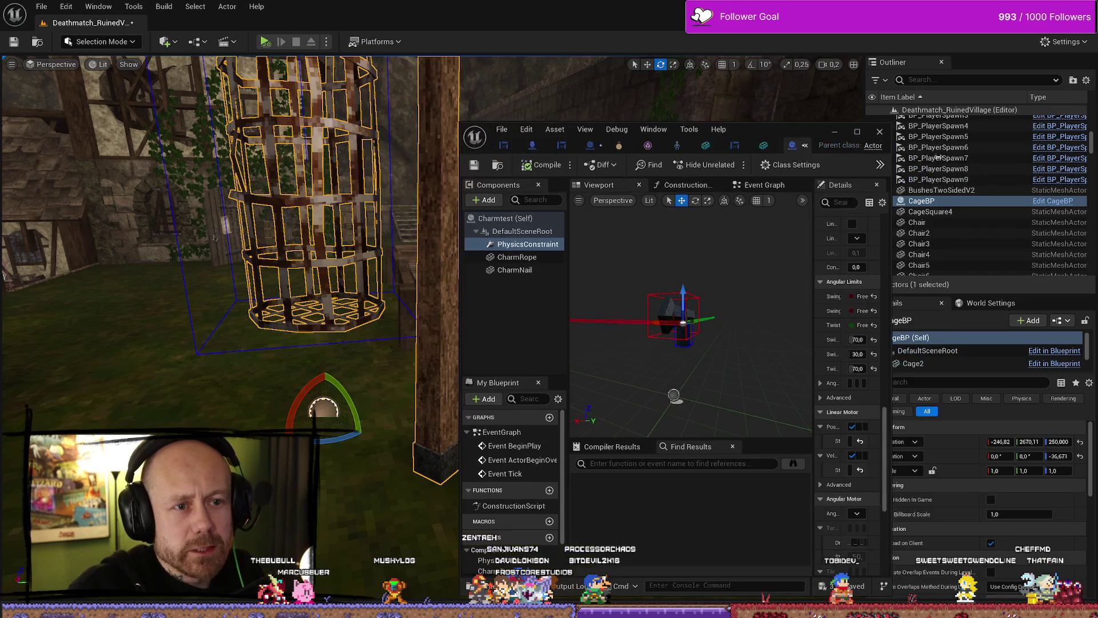
left_click(1056, 202)
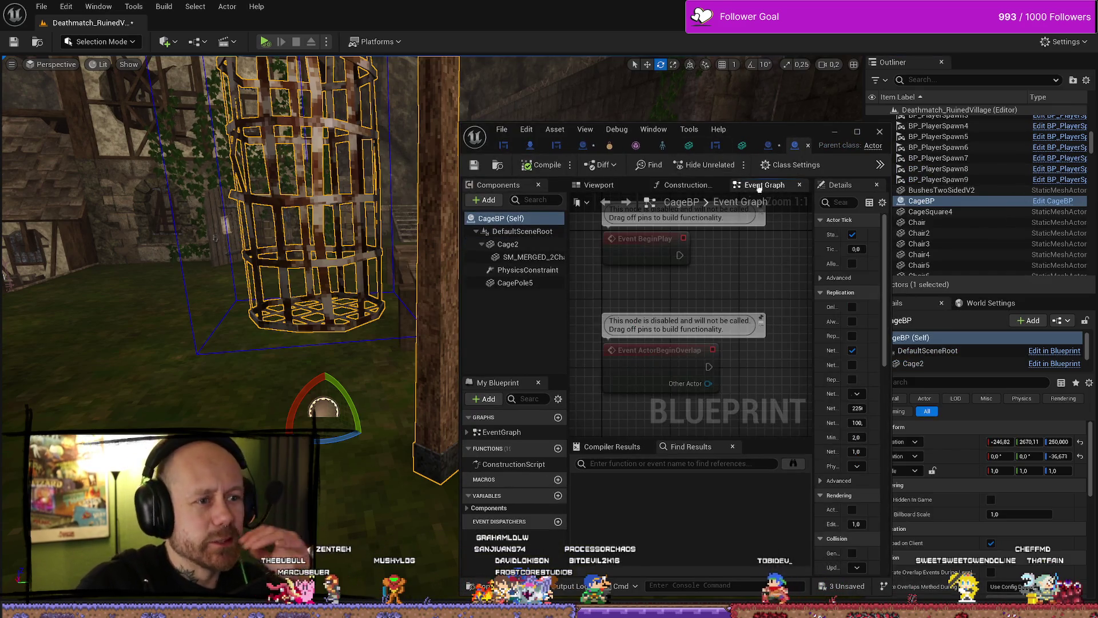
Maximize the CageBP editor and review the CagePole5 component's properties
left_click_drag(743, 285, 707, 275)
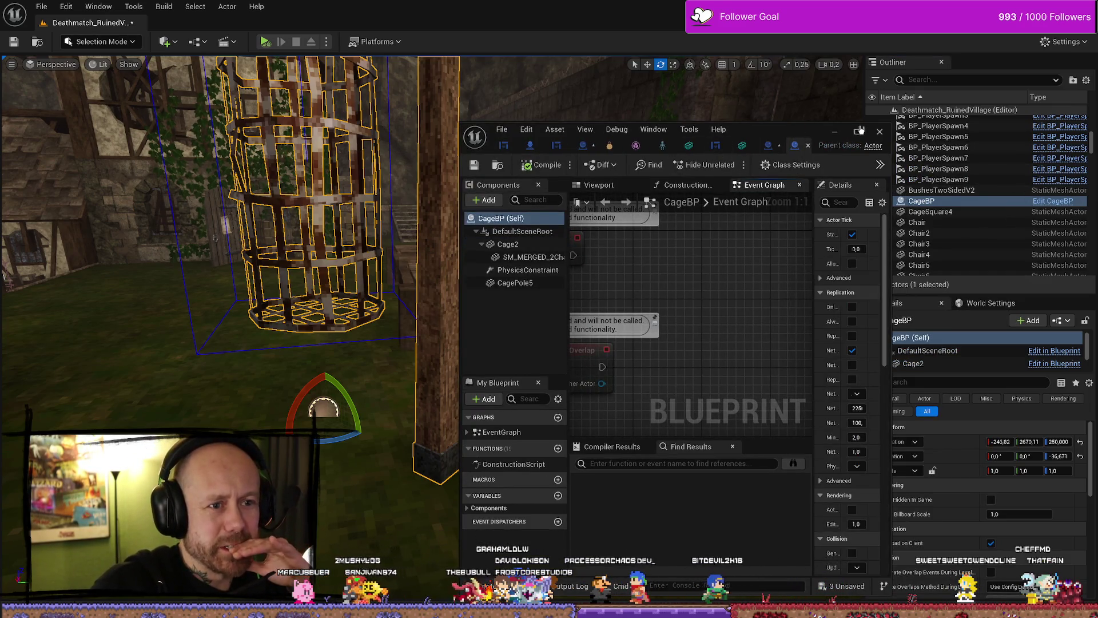
left_click(860, 131)
scroll(967, 304, "down", 10)
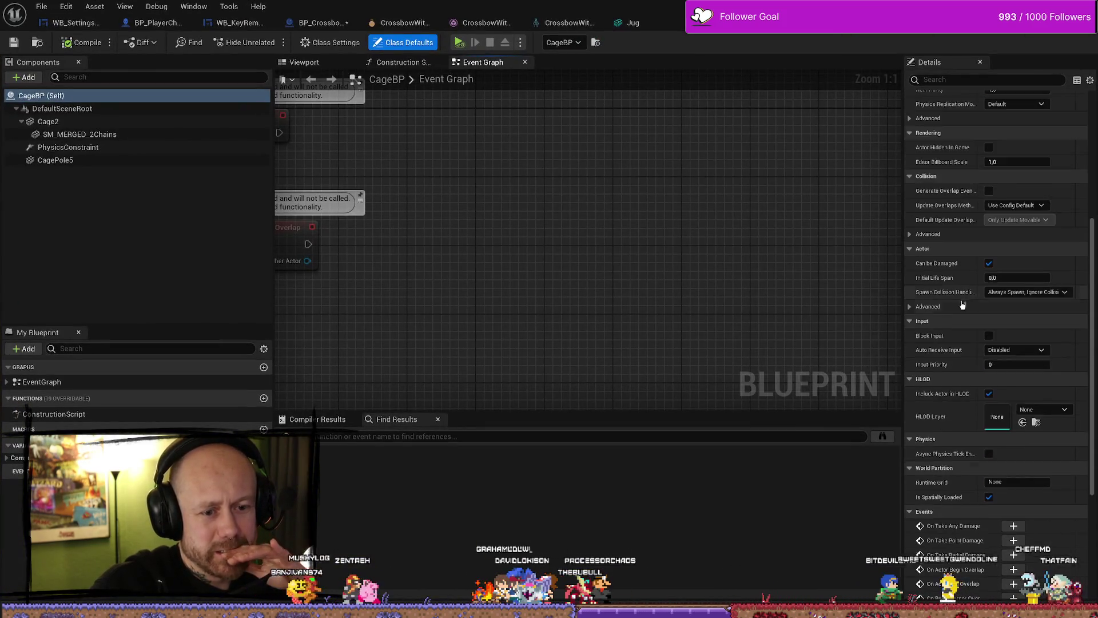
left_click(123, 160)
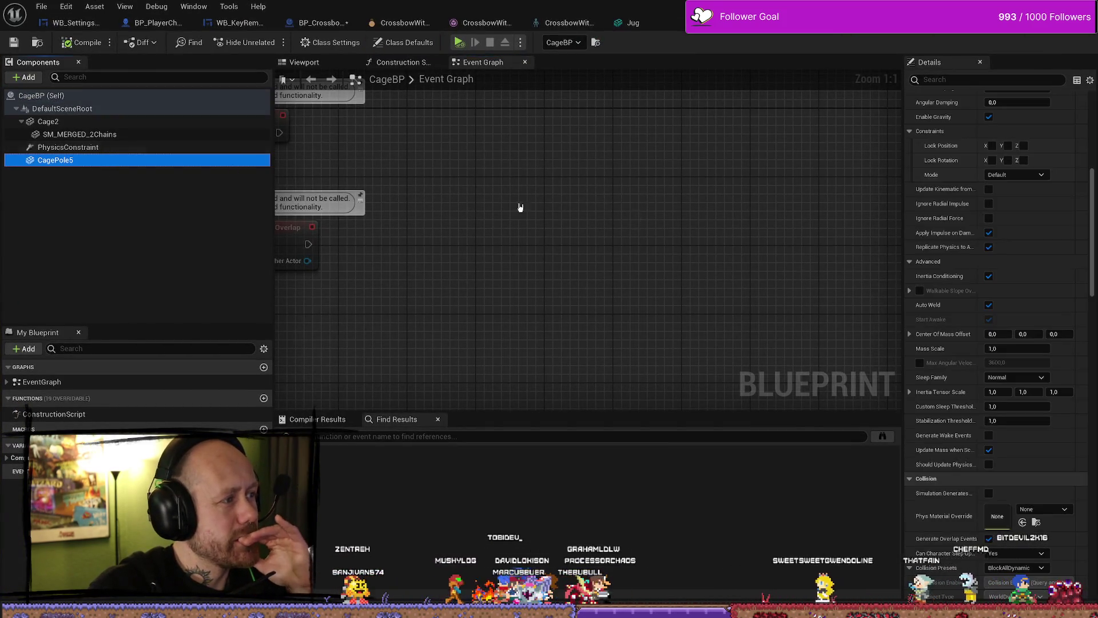
scroll(975, 257, "down", 10)
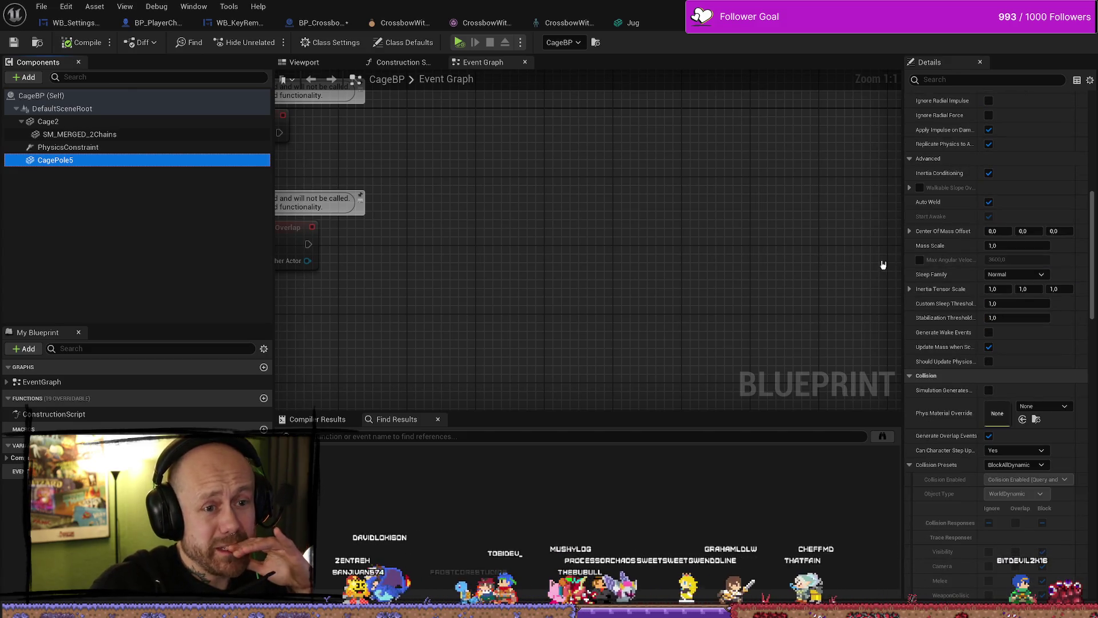
scroll(882, 257, "down", 5)
scroll(948, 297, "down", 3)
scroll(949, 295, "down", 15)
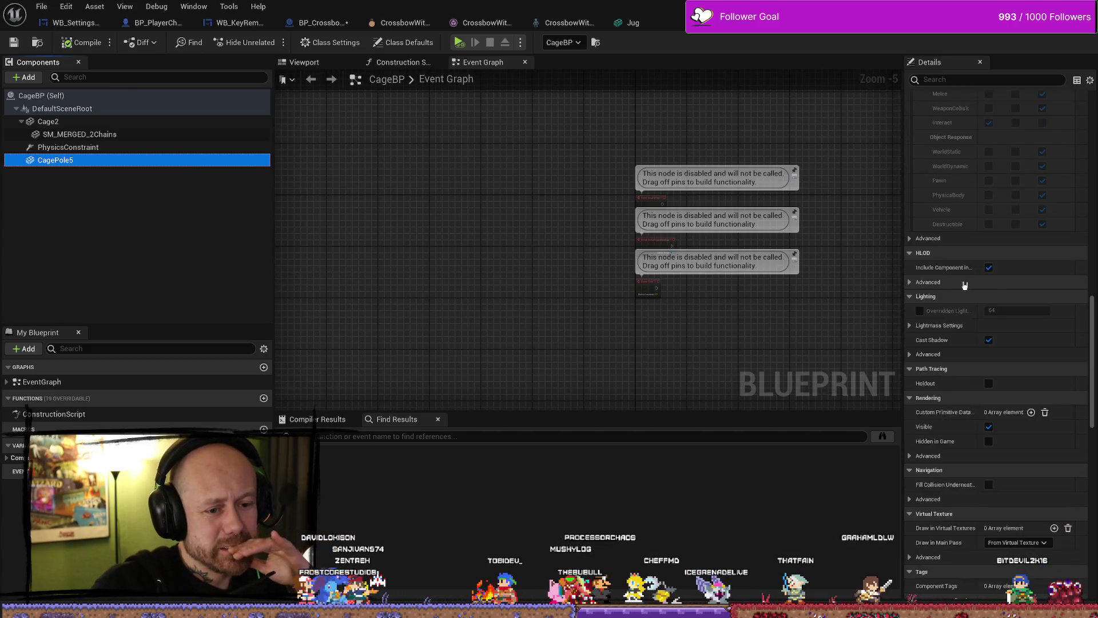
scroll(967, 291, "up", 10)
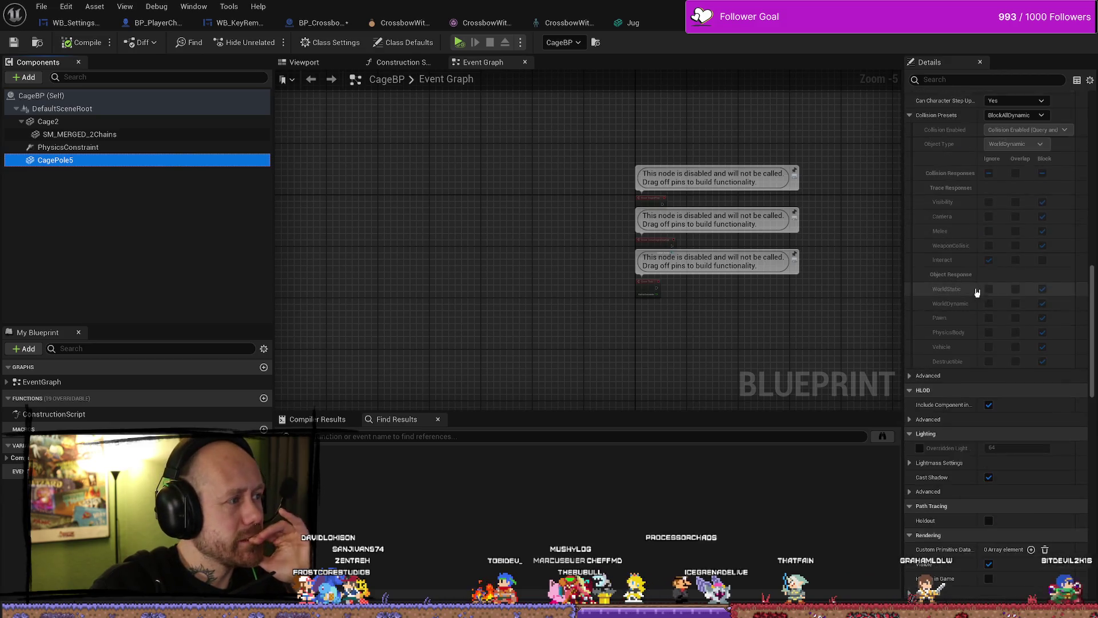
Check SM_MERGED_2Chains, then review the Cage2 component's physics settings
left_click(108, 135)
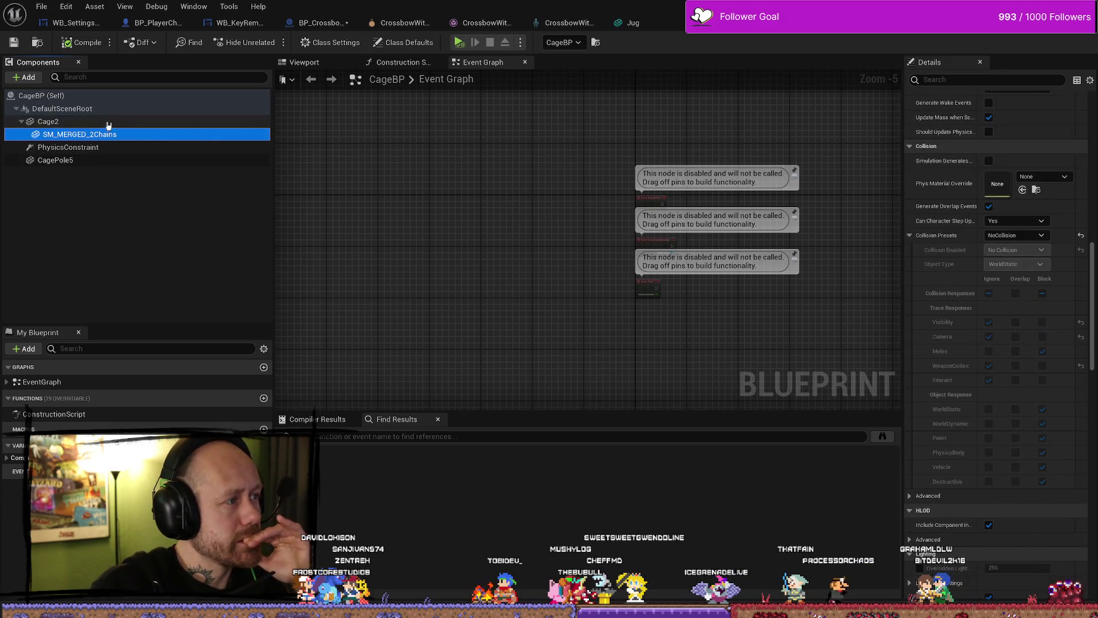
left_click(108, 124)
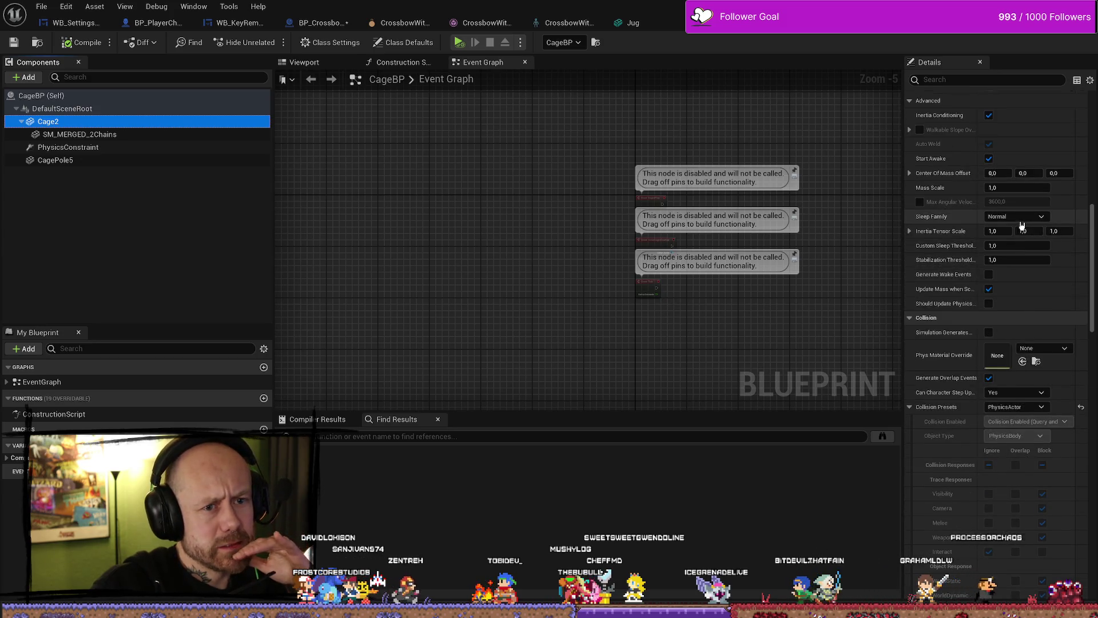
scroll(1020, 225, "up", 3)
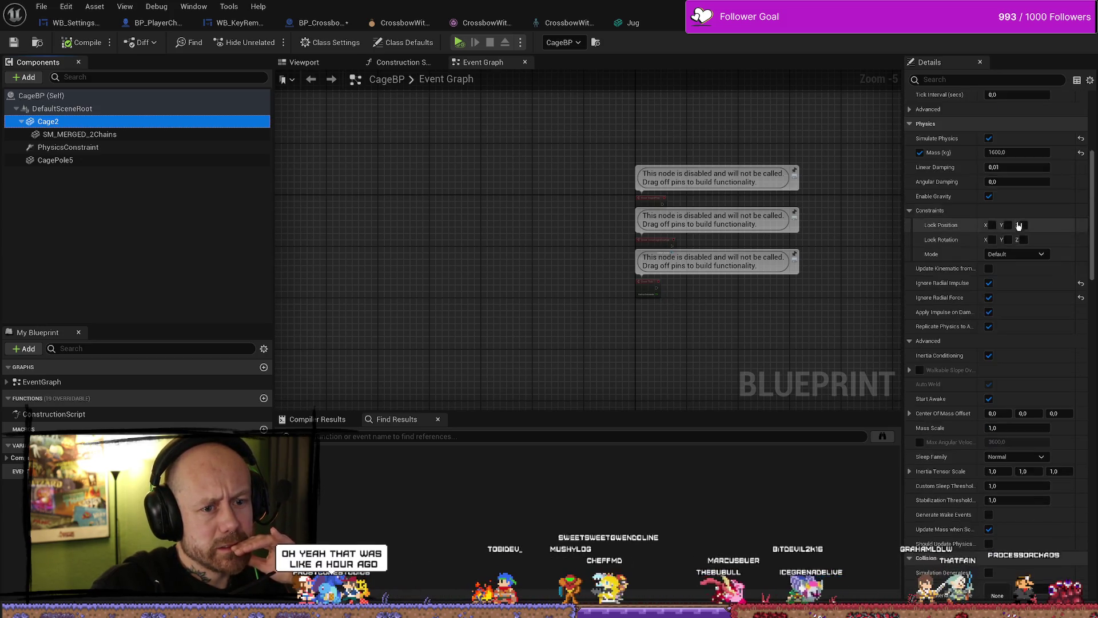
scroll(1018, 223, "down", 3)
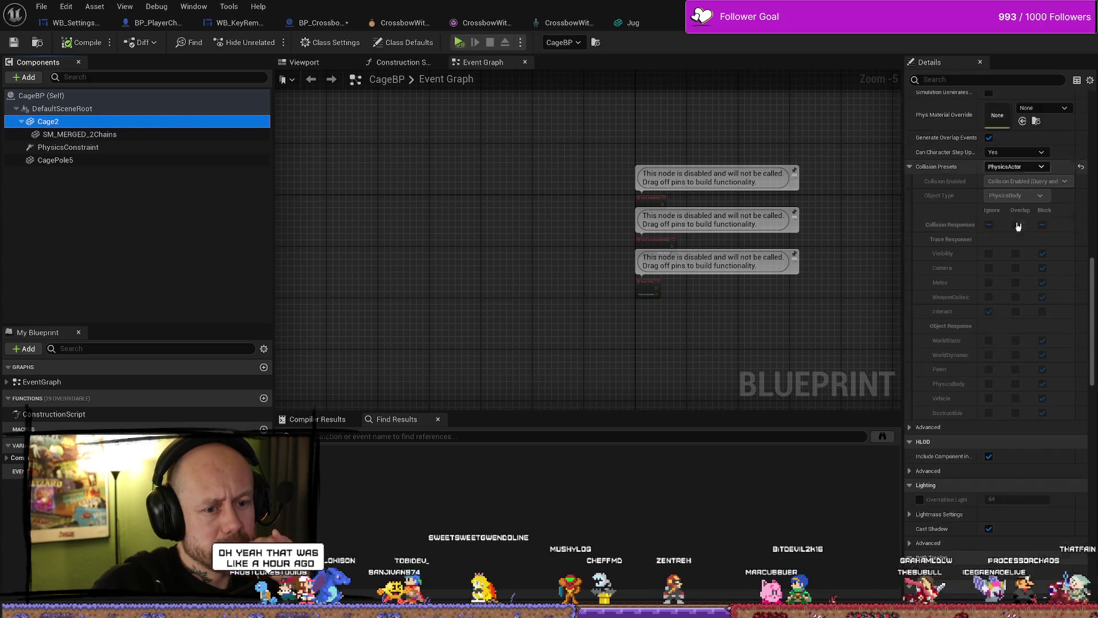
scroll(1017, 226, "down", 5)
scroll(1034, 262, "up", 15)
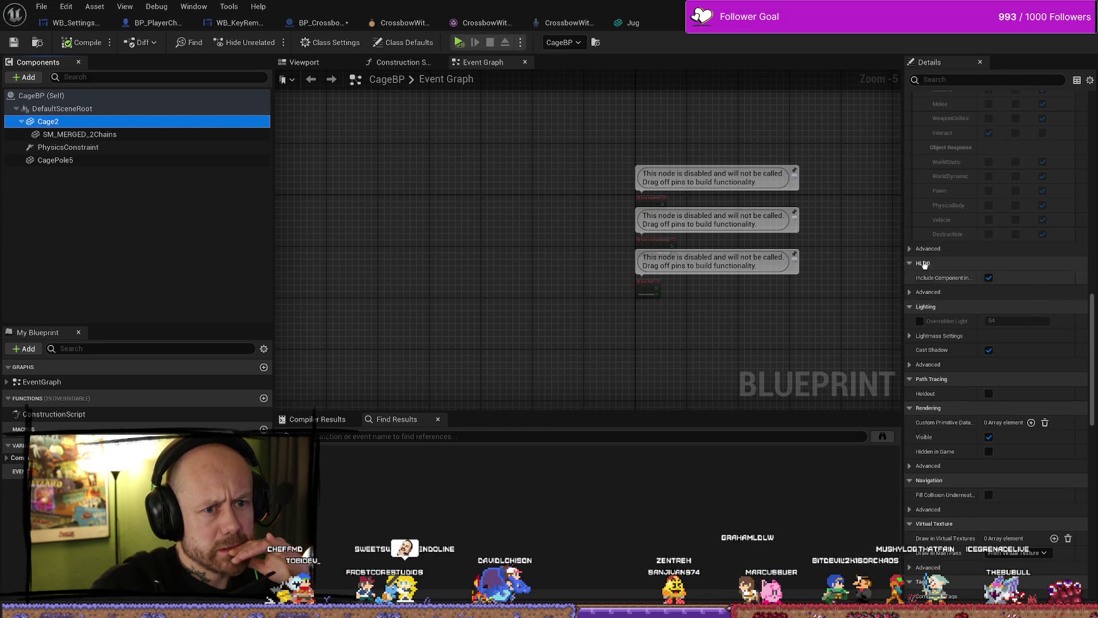
Expand Cage2's advanced collision and rendering settings, then view SM_MERGED_2Chains and PhysicsConstraint details
left_click(910, 248)
scroll(938, 343, "down", 6)
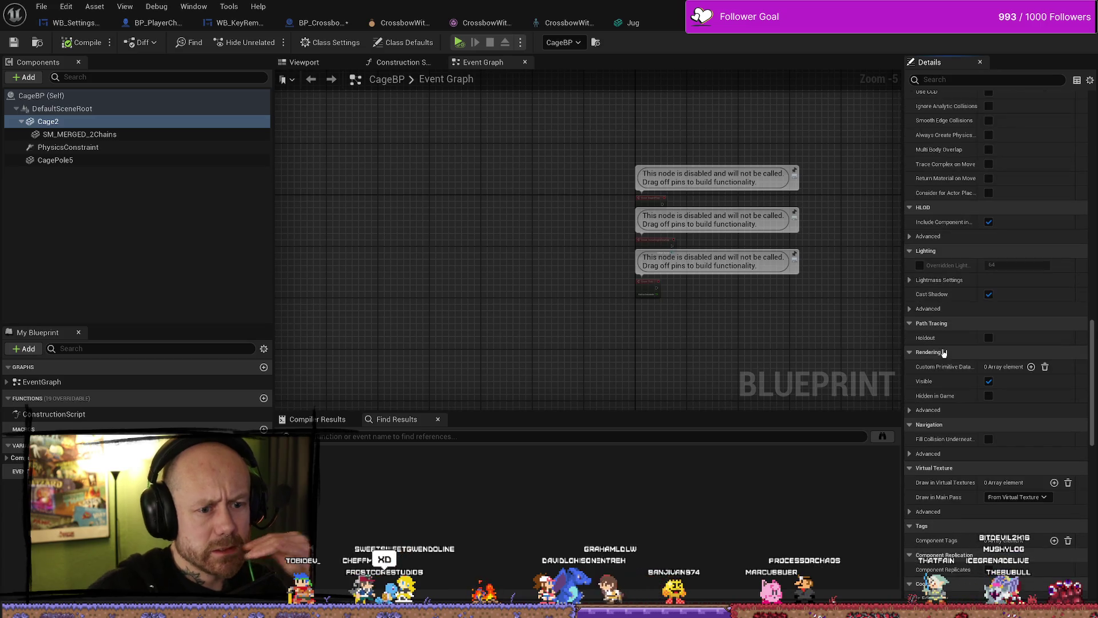
scroll(901, 339, "down", 1)
left_click(928, 392)
scroll(764, 331, "up", 6)
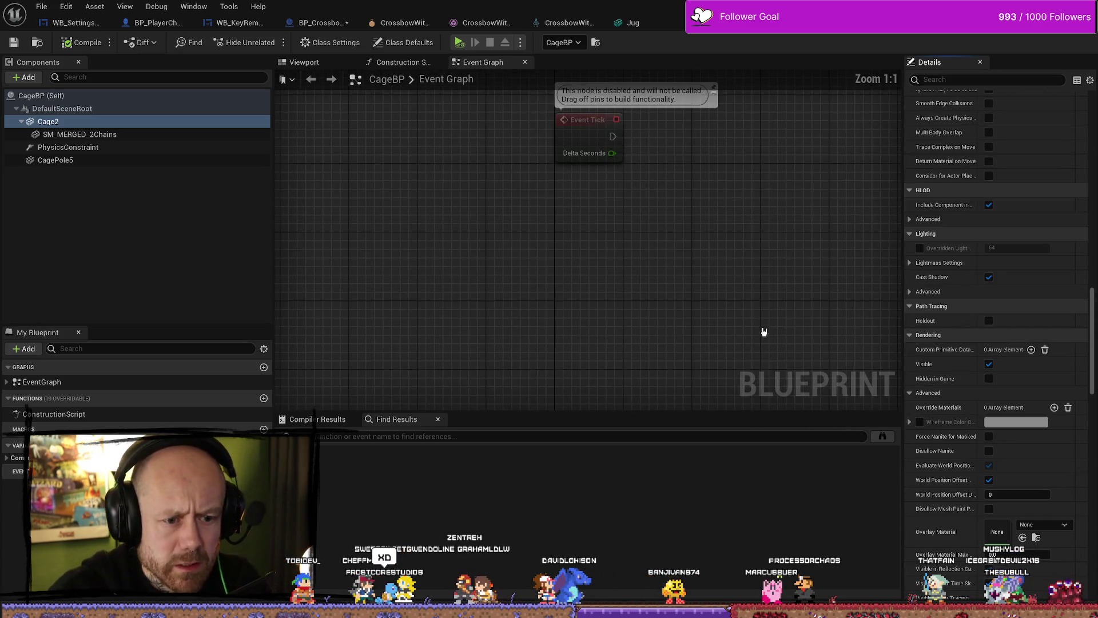
scroll(961, 360, "down", 10)
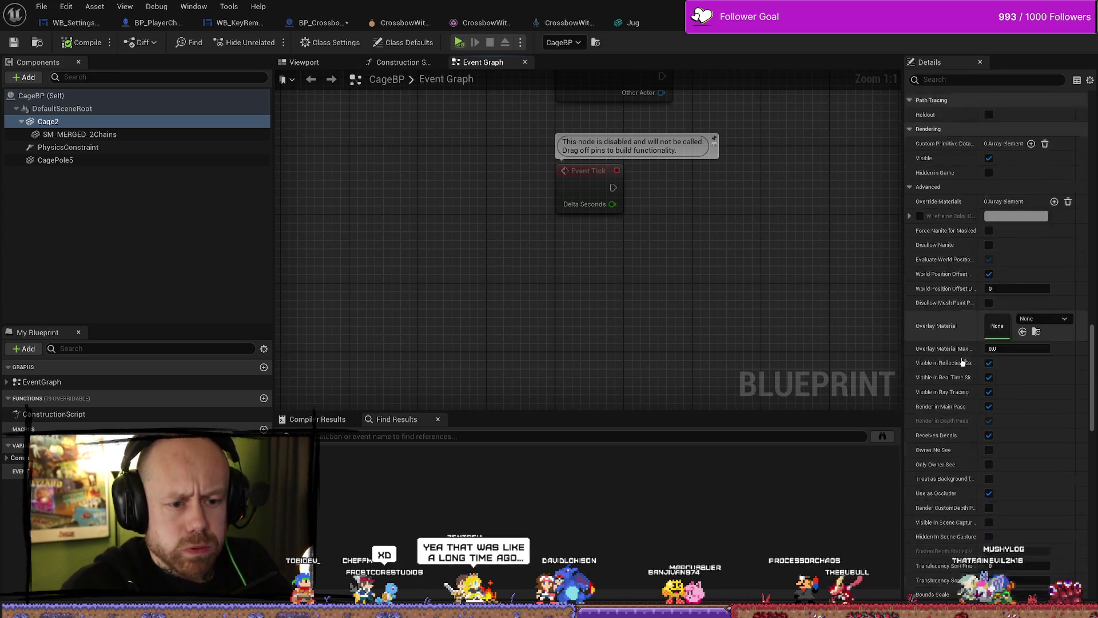
scroll(961, 360, "down", 3)
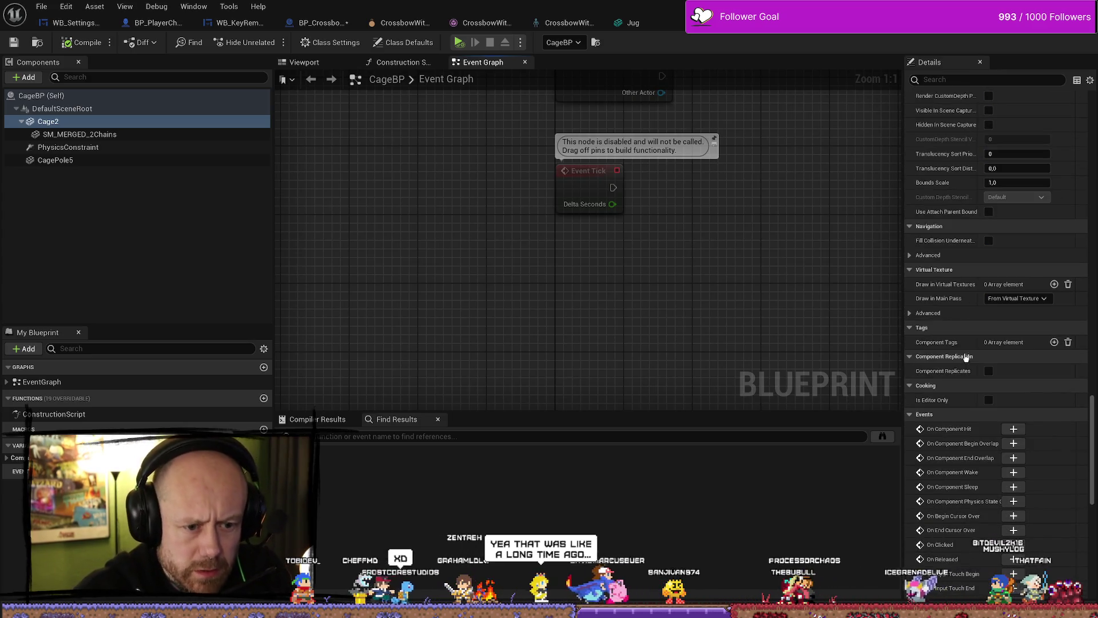
left_click(80, 134)
scroll(949, 245, "down", 9)
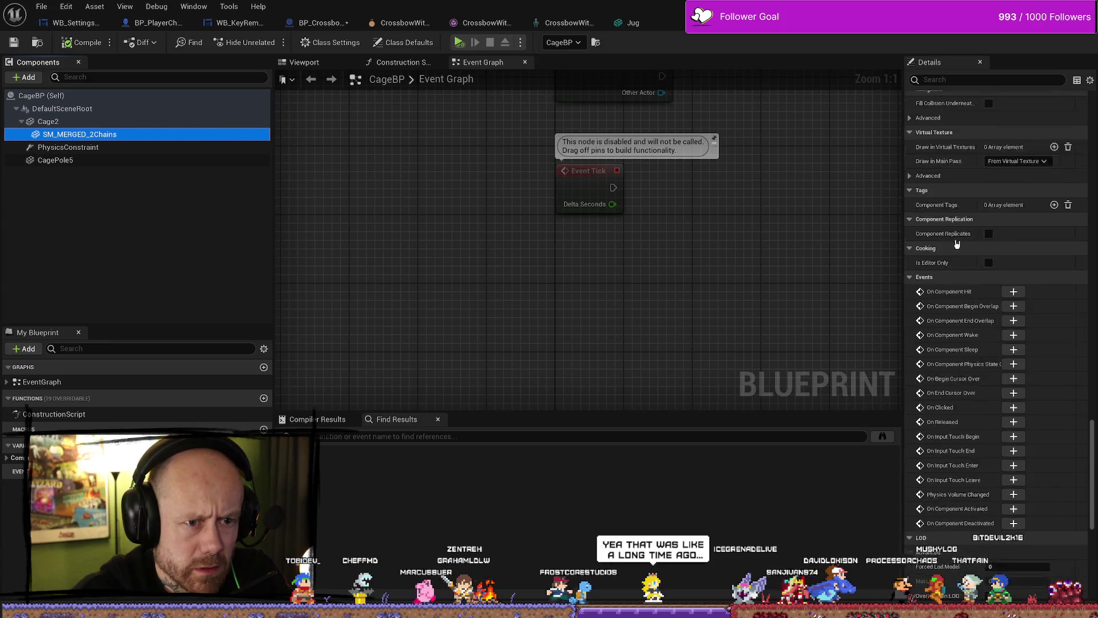
left_click(68, 147)
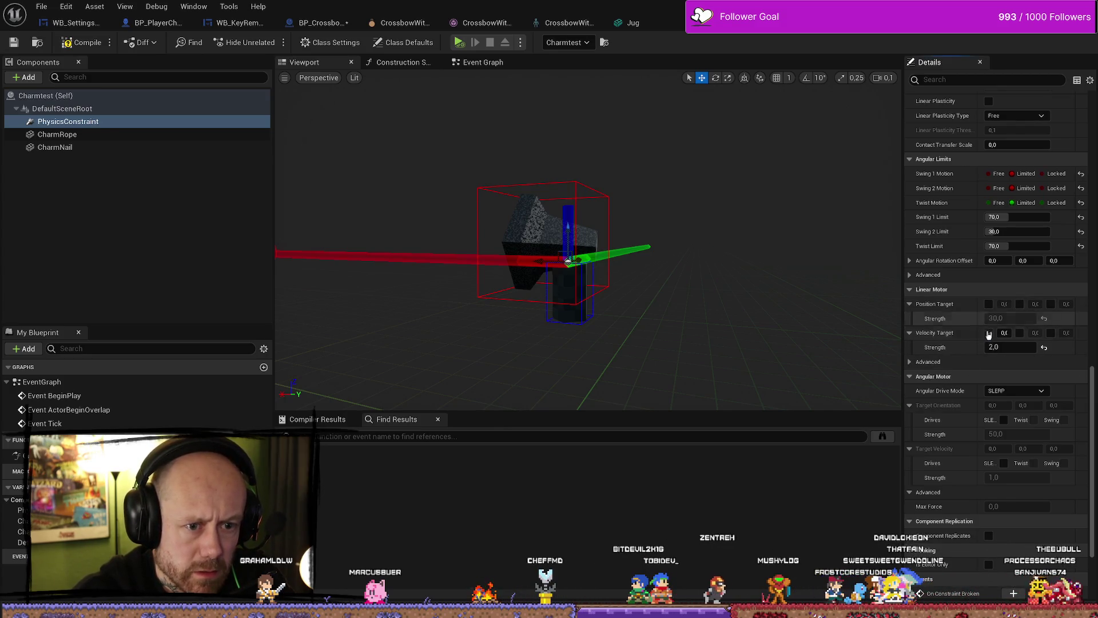
Enable SLERP target orientation and velocity drives, set velocity strength to 2, then select CharmRope
left_click(1004, 421)
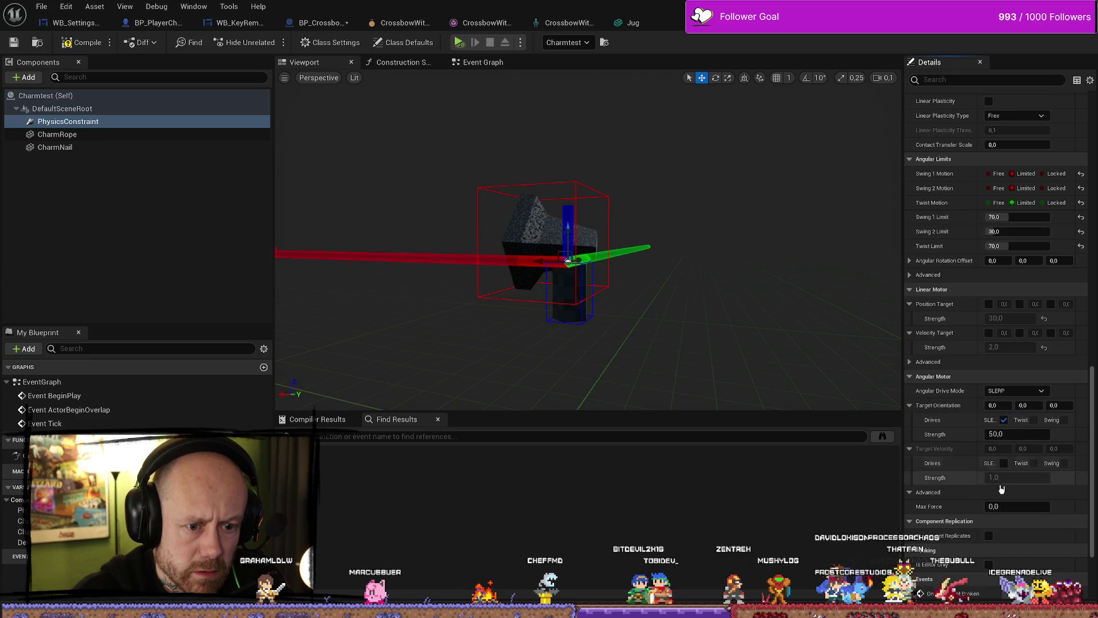
left_click(1005, 465)
type("2")
key("Return")
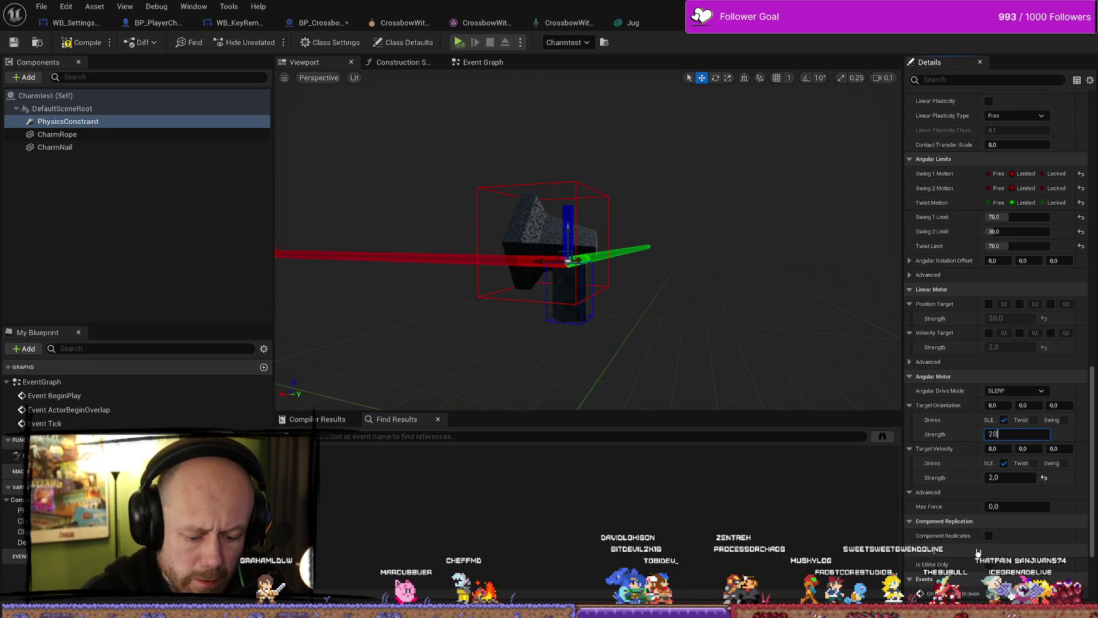
left_click(71, 135)
left_click_drag(1094, 309, 1095, 191)
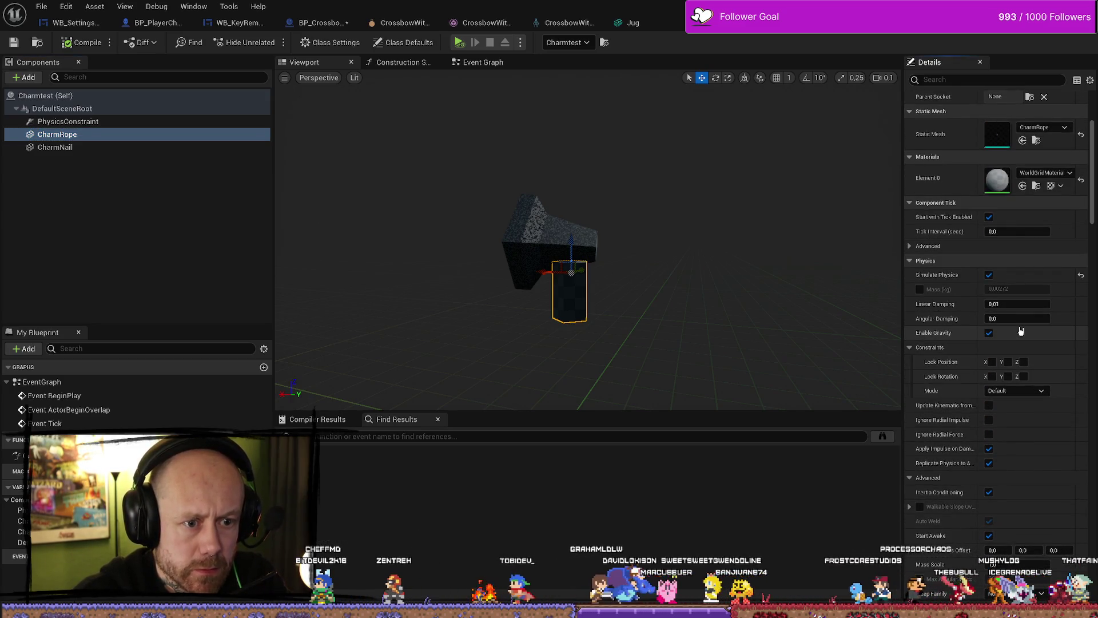
Browse CharmRope's details, searching 'weigh', to locate its mass setting
left_click(88, 147)
left_click(117, 135)
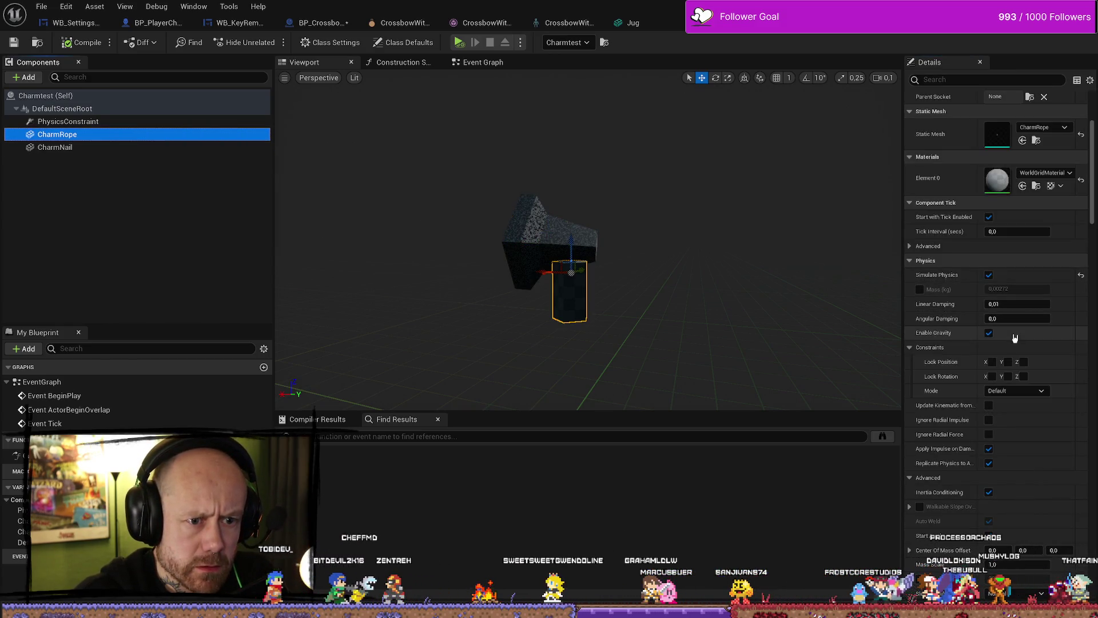
scroll(1036, 347, "up", 2)
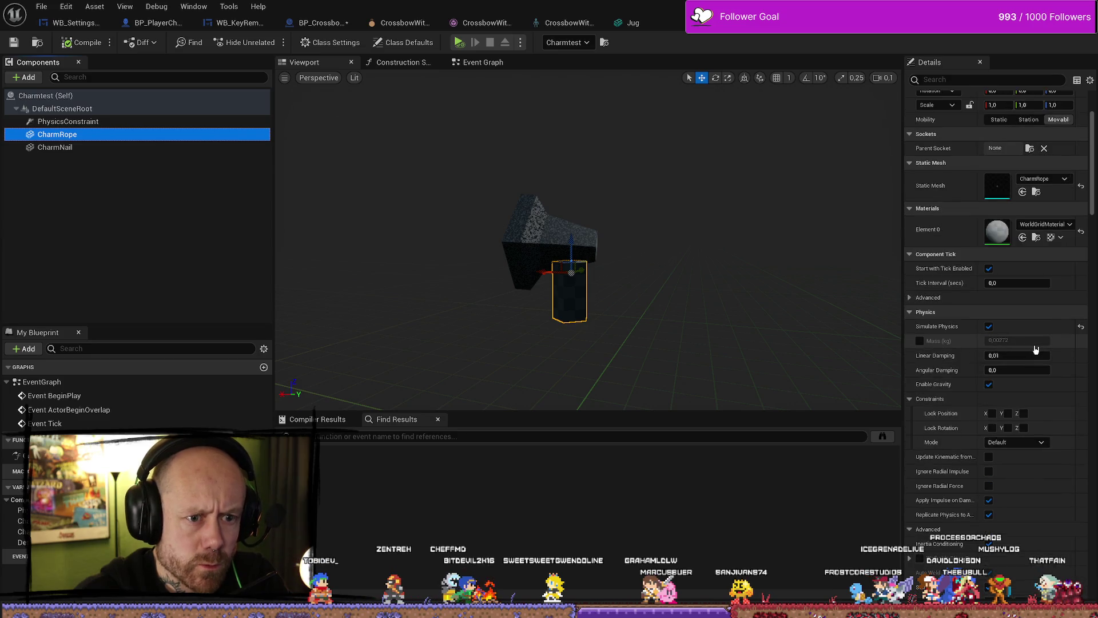
left_click(911, 298)
scroll(1026, 324, "up", 4)
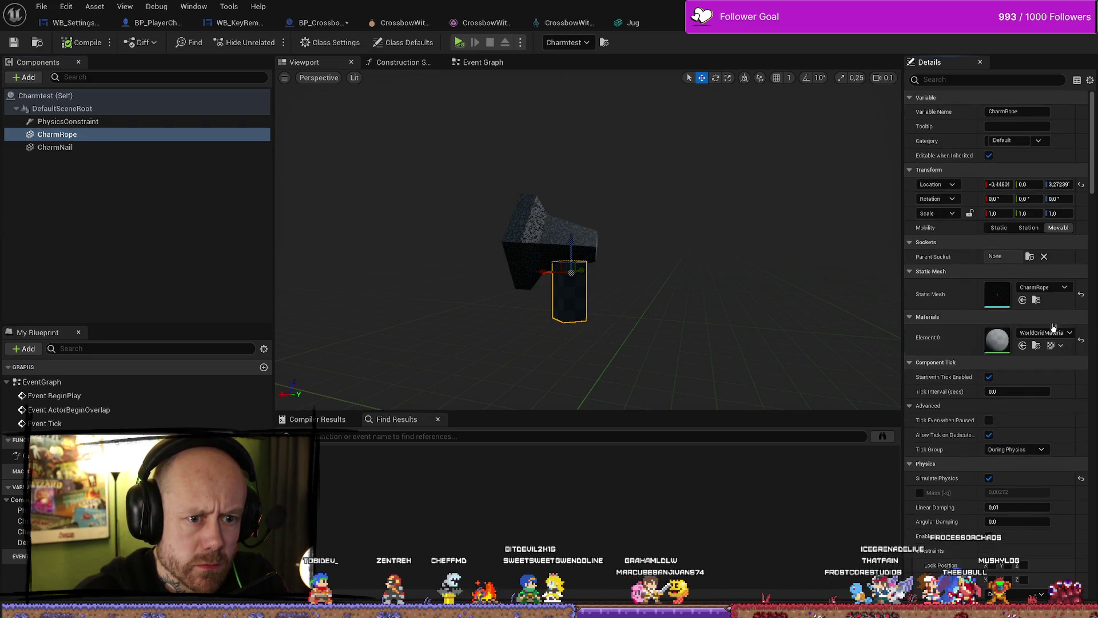
left_click(965, 79)
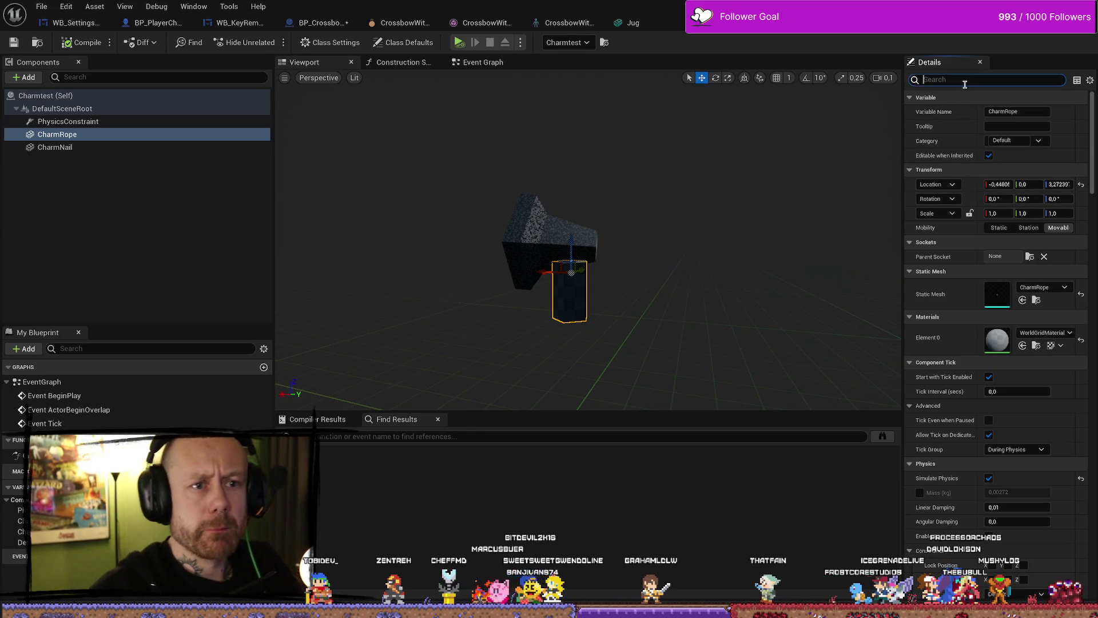
type("weigh")
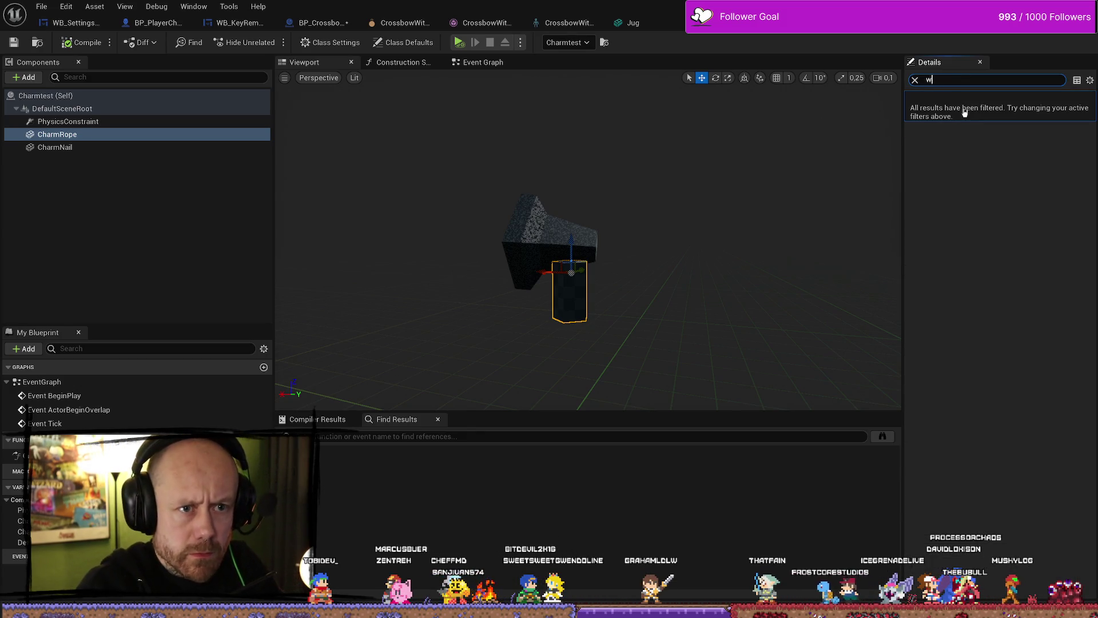
key("BackSpace")
scroll(998, 320, "down", 10)
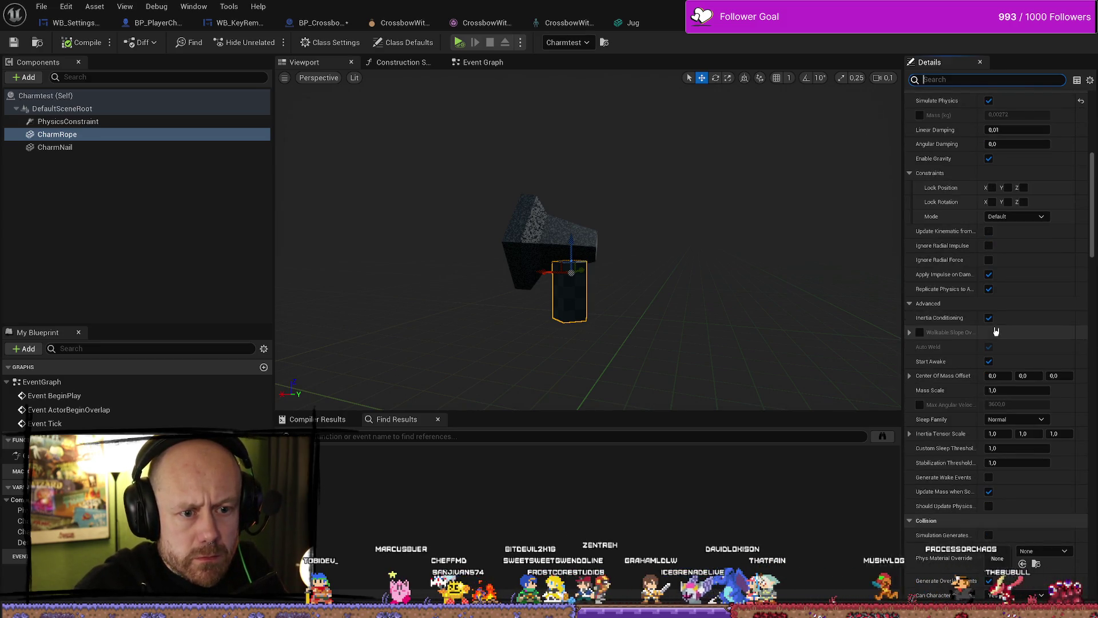
scroll(999, 328, "up", 4)
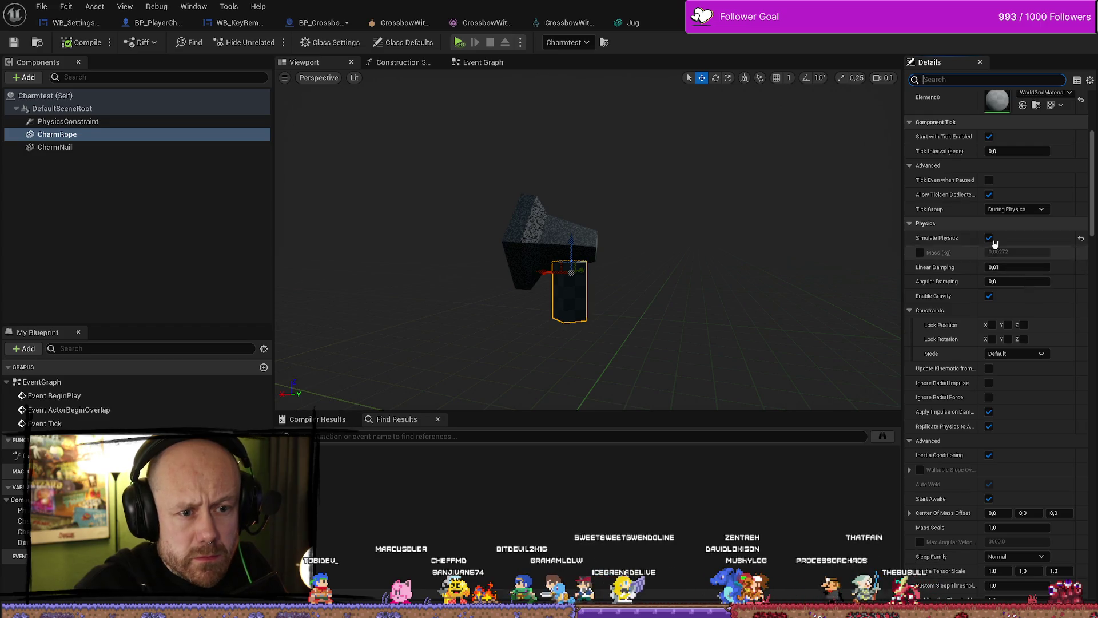
Set CharmRope's mass to 300 kg and return to the level editor
left_click(1007, 252)
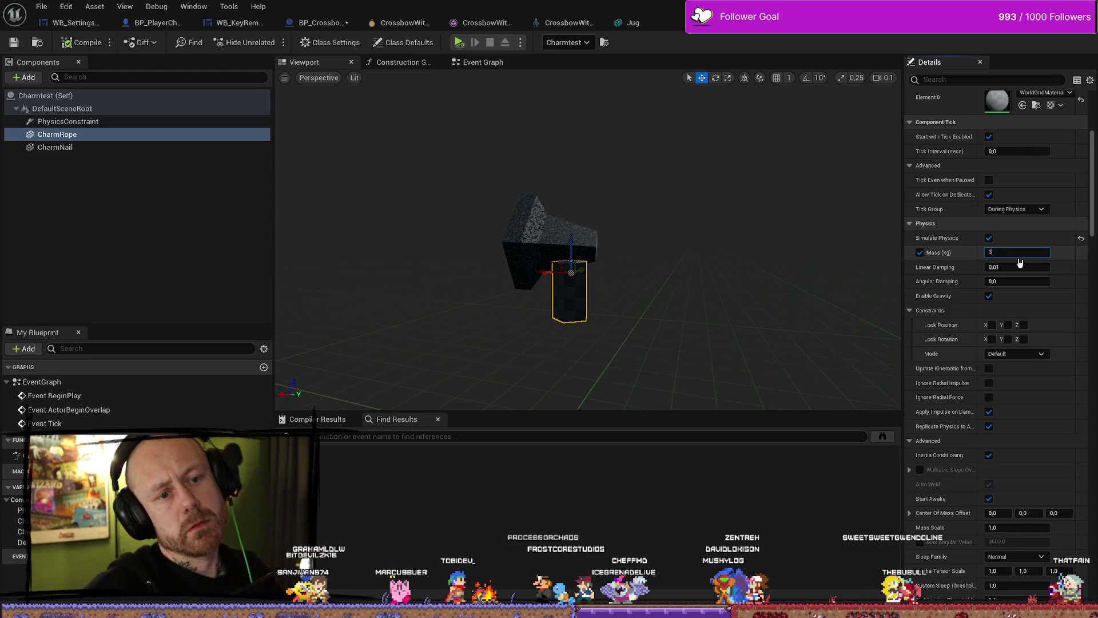
type("300")
key("Return")
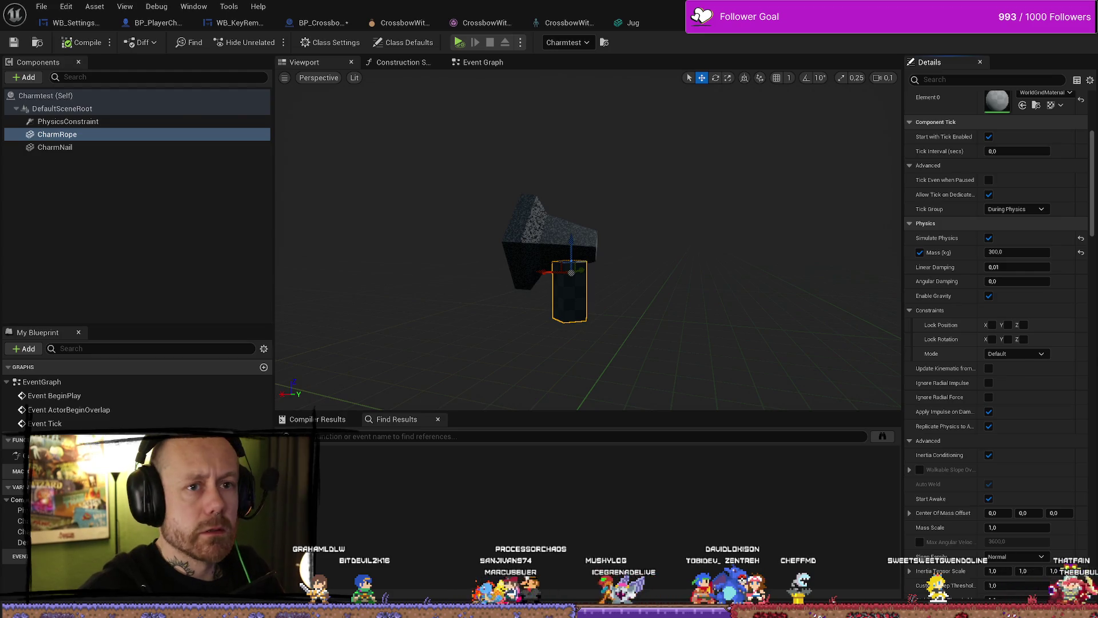
key("alt+Tab")
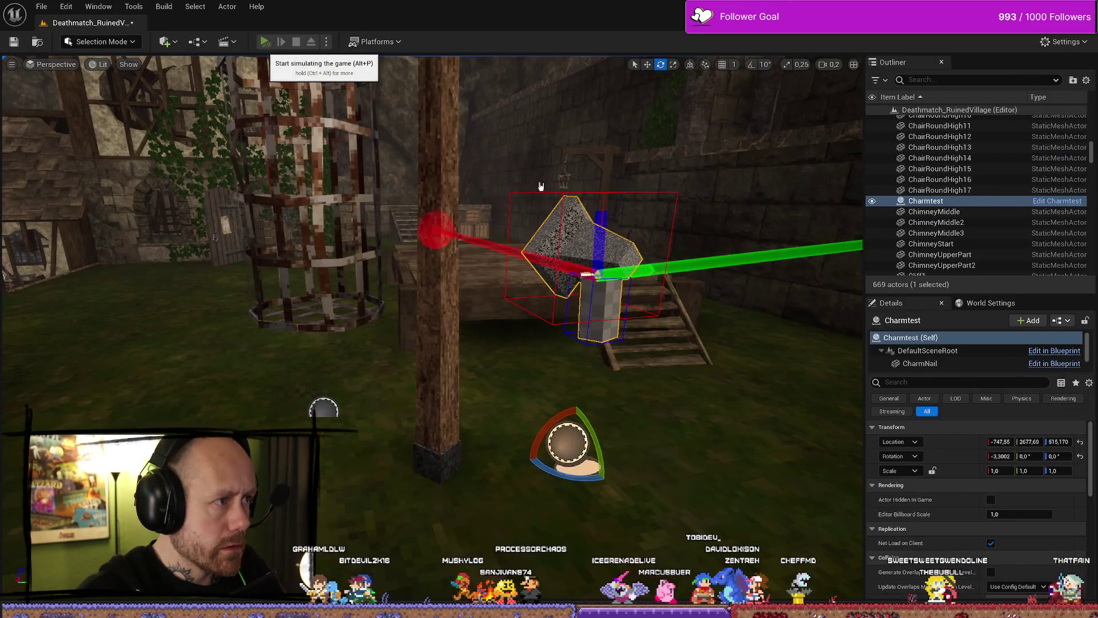
Play-test the level, rotating and shaking the Charmtest actor to watch the rope swing
left_click(275, 42)
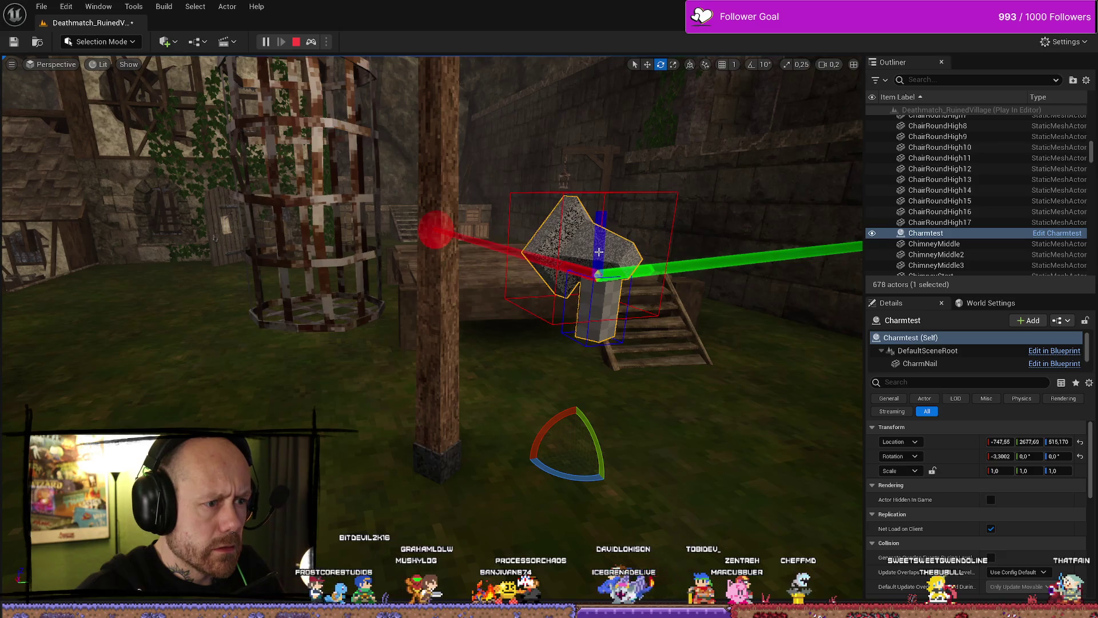
mouse_move(578, 416)
left_mouse_down()
mouse_move(579, 397)
mouse_move(531, 457)
mouse_move(573, 405)
mouse_move(617, 429)
mouse_move(614, 452)
mouse_move(572, 401)
mouse_move(530, 460)
mouse_move(563, 488)
mouse_move(595, 480)
mouse_move(617, 452)
mouse_move(586, 403)
mouse_move(535, 426)
mouse_move(578, 404)
left_mouse_up()
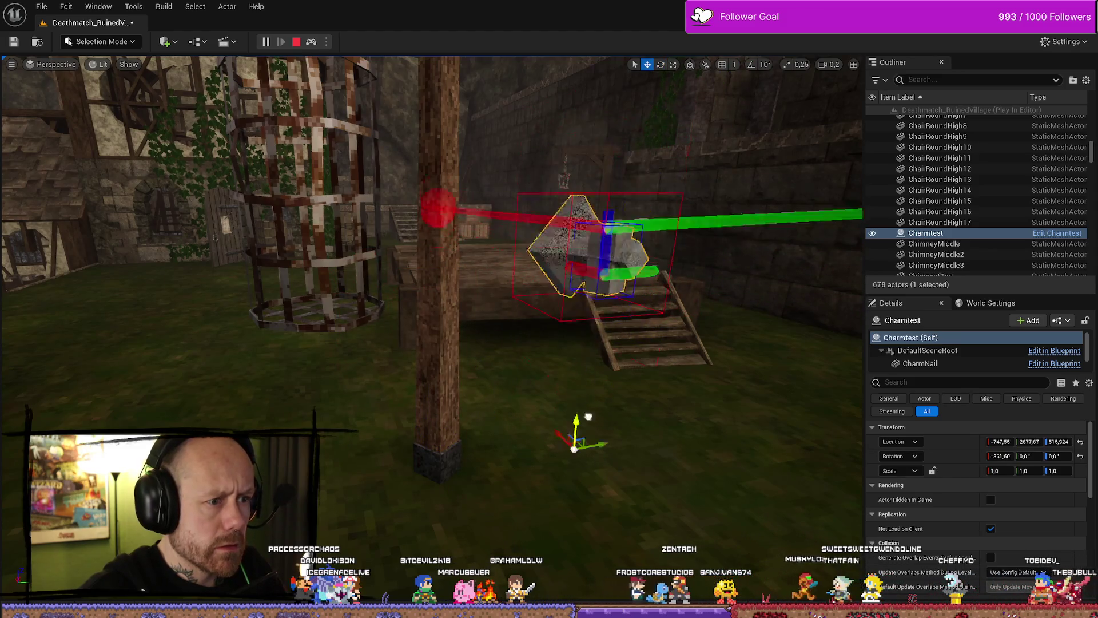
mouse_move(593, 425)
left_mouse_down()
mouse_move(400, 407)
mouse_move(490, 400)
mouse_move(738, 344)
mouse_move(478, 412)
mouse_move(572, 407)
mouse_move(240, 408)
mouse_move(658, 407)
mouse_move(412, 403)
mouse_move(442, 396)
left_mouse_up()
mouse_move(530, 397)
left_mouse_down()
mouse_move(558, 397)
mouse_move(480, 407)
mouse_move(588, 400)
mouse_move(191, 400)
mouse_move(437, 402)
left_mouse_up()
mouse_move(561, 408)
left_mouse_down()
mouse_move(241, 407)
mouse_move(598, 408)
mouse_move(398, 411)
mouse_move(555, 411)
left_mouse_up()
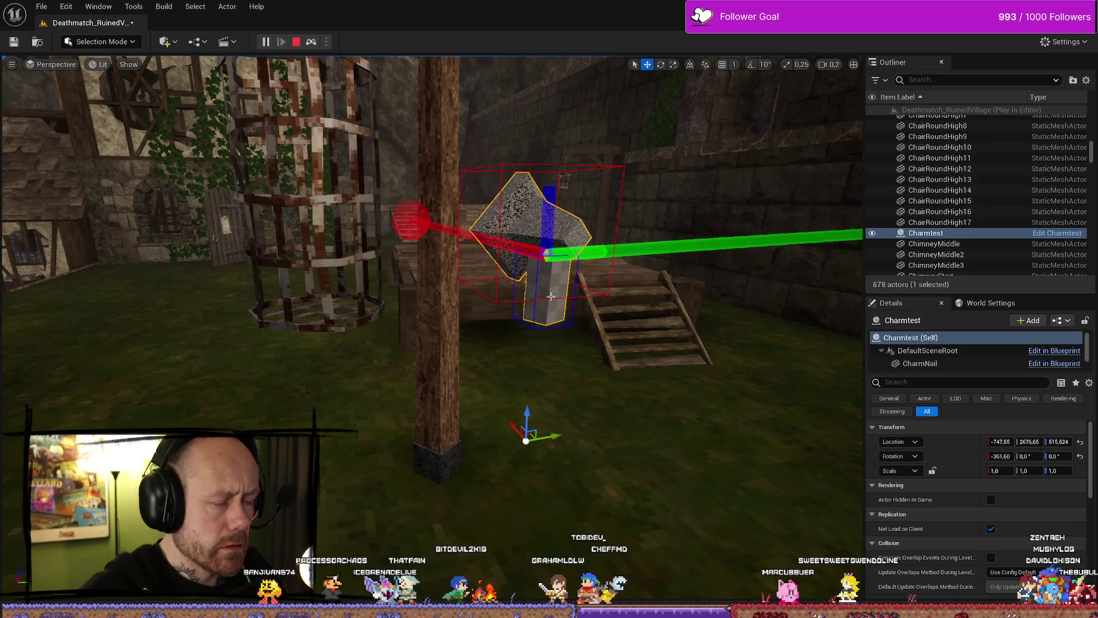
left_click(297, 42)
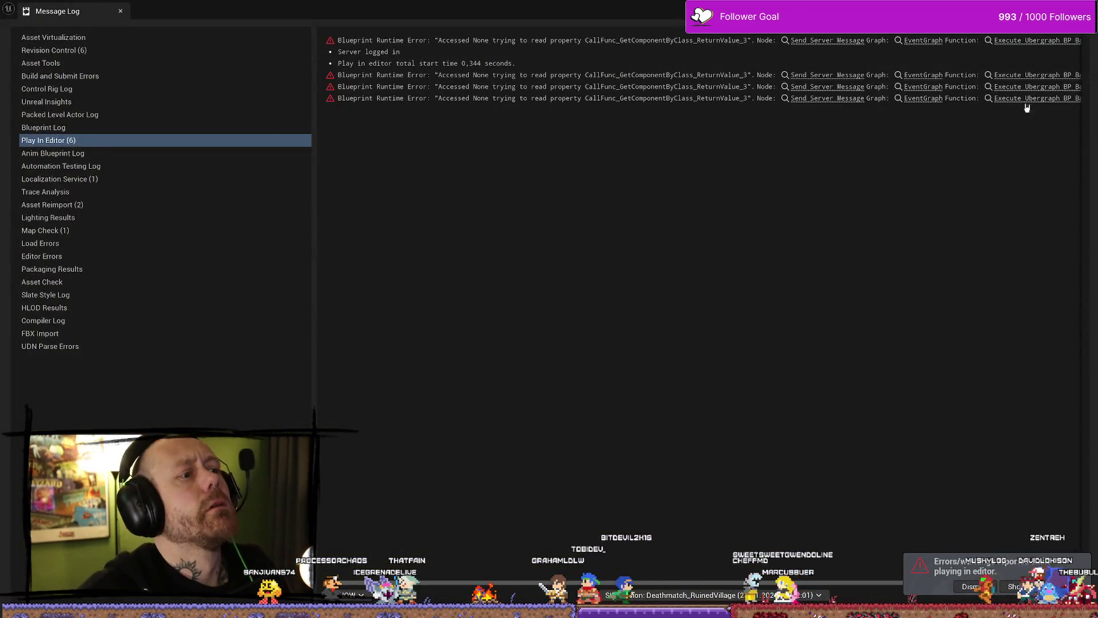
Focus on the Charmtest actor and open the Charmtest Blueprint from the Content Drawer
key("alt+Tab")
key("f")
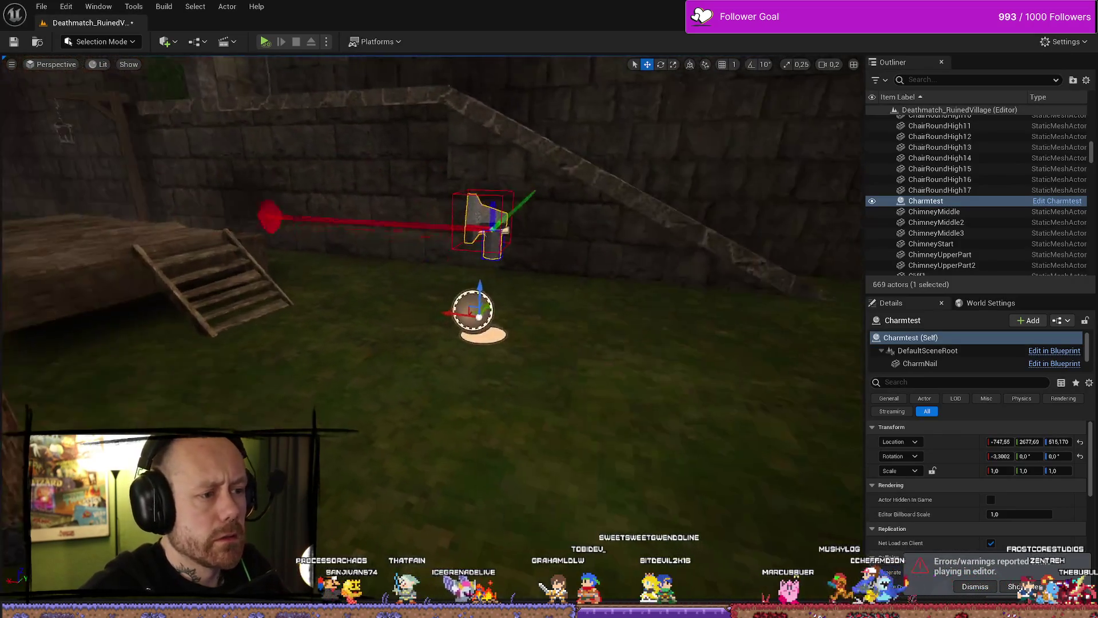
key("ctrl+space")
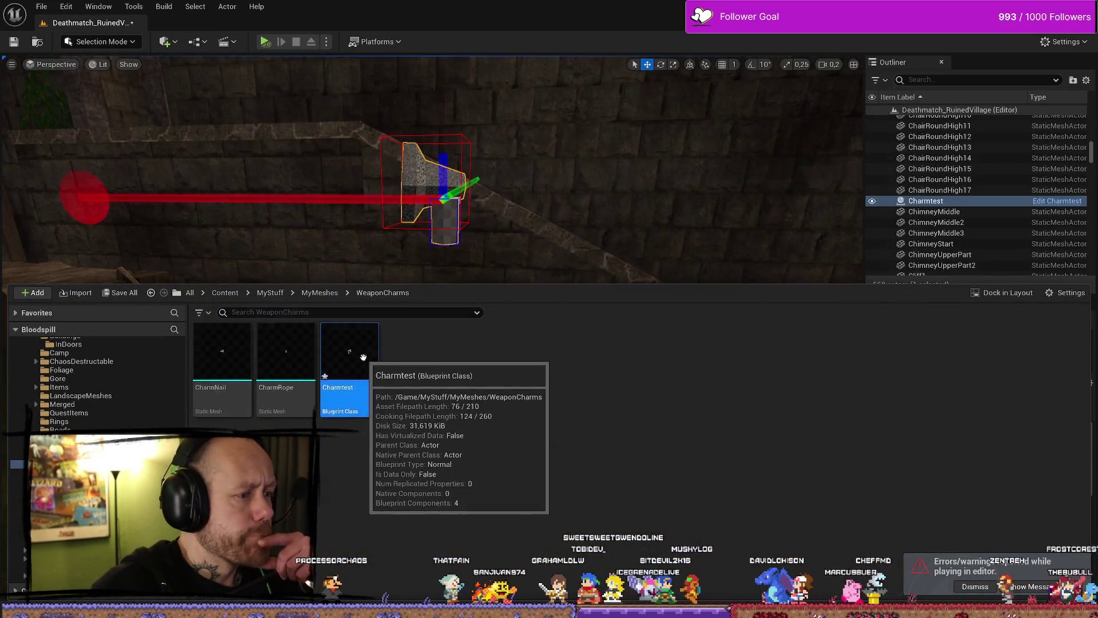
double_click(350, 389)
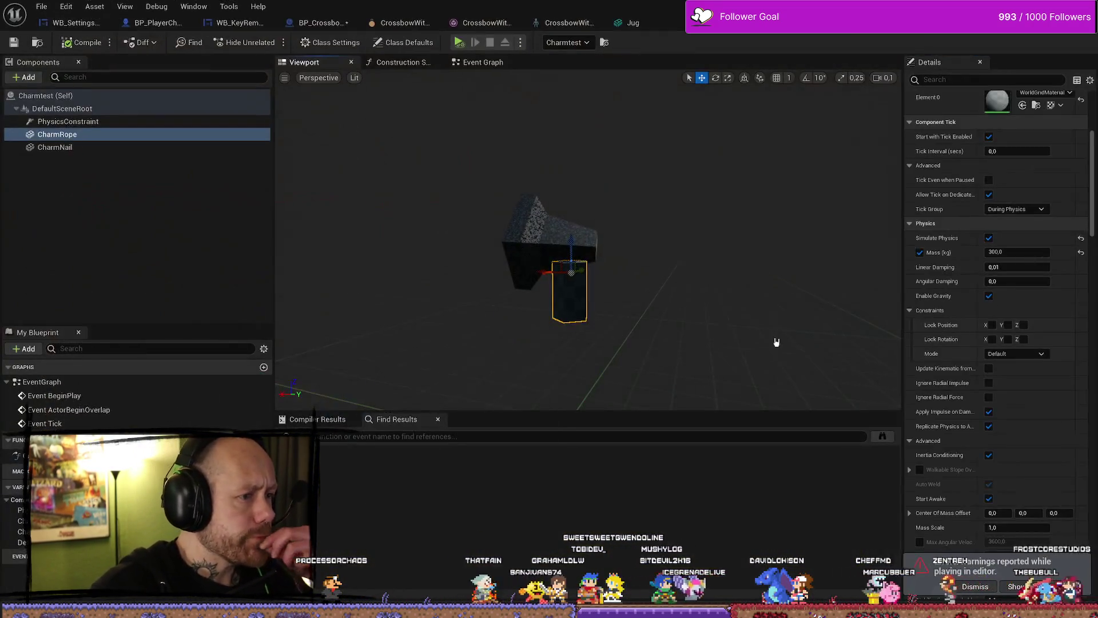
Duplicate CharmRope into CharmRope1 and move it below the first rope piece
left_click(597, 239)
left_click(555, 289)
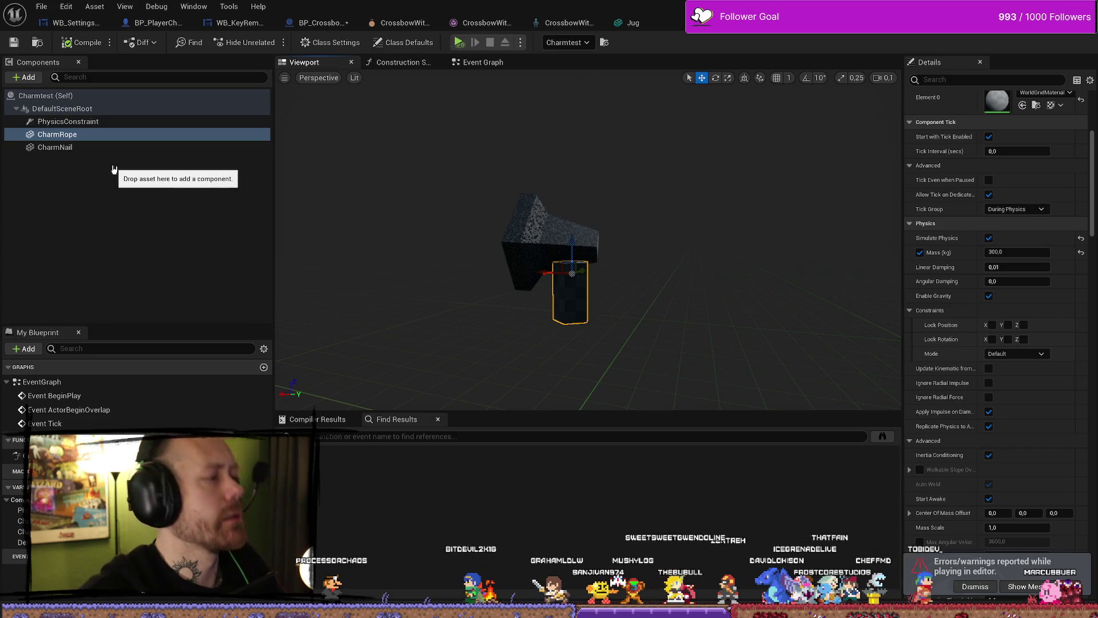
key("ctrl+d")
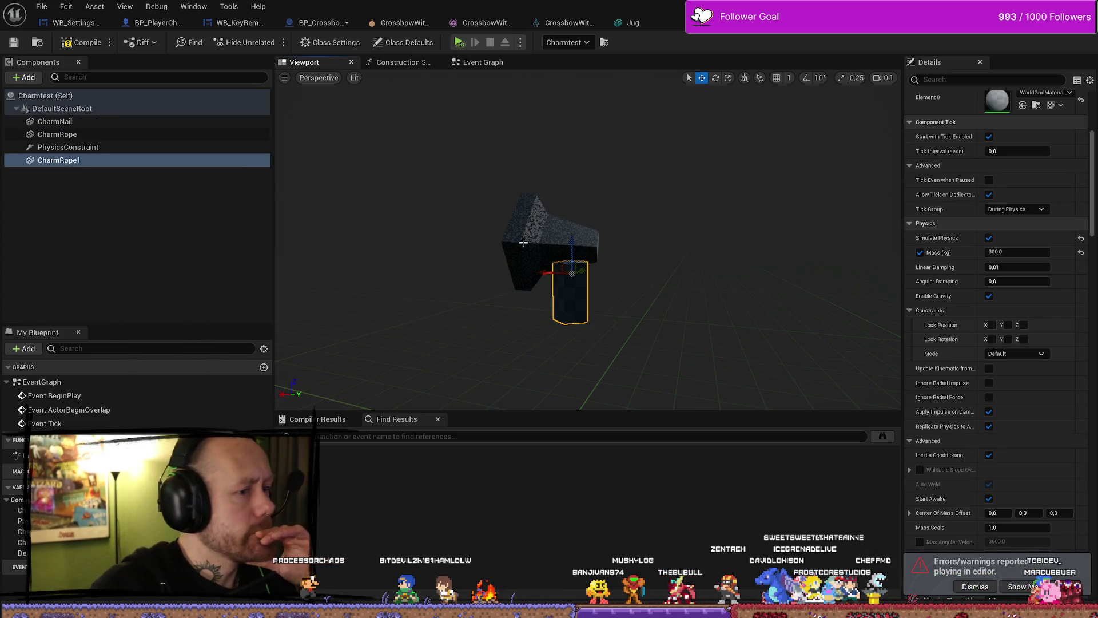
left_click_drag(576, 243, 574, 285)
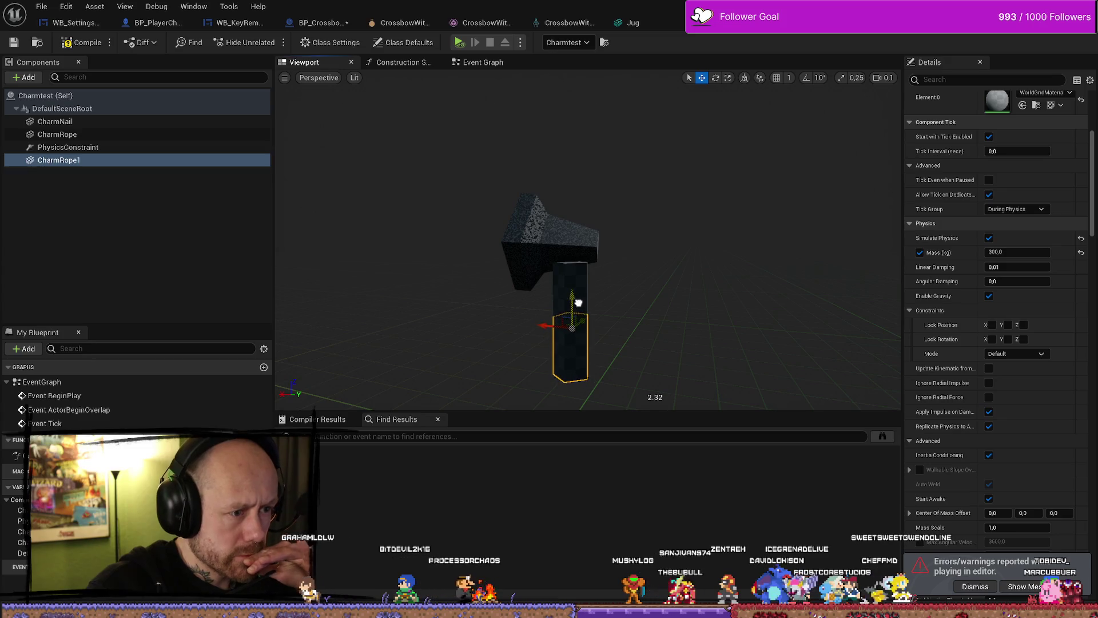
Duplicate the PhysicsConstraint, link it to CharmRope and CharmRope1, and compile
left_click(103, 148)
key("ctrl+d")
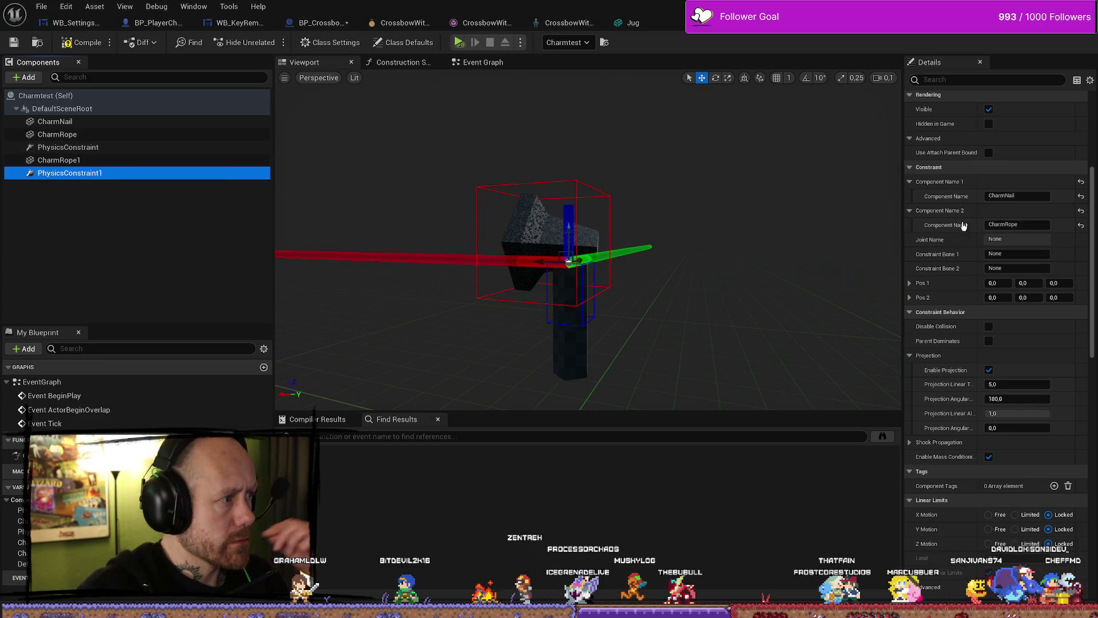
left_click(1037, 194)
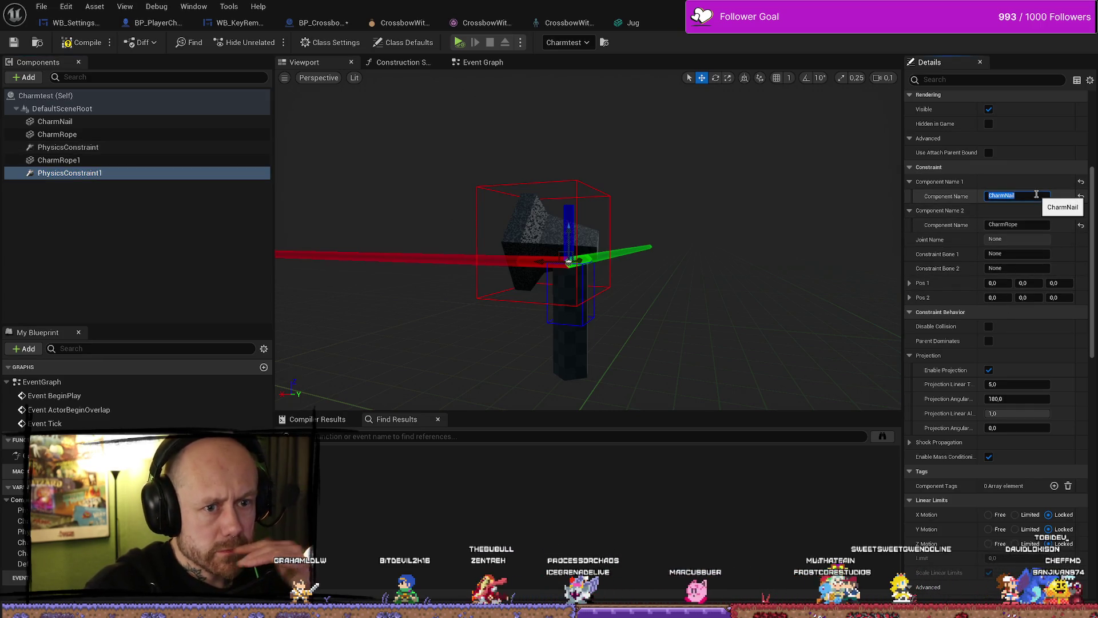
left_click(1032, 222)
key("ctrl+c")
left_click(1030, 196)
key("ctrl+v")
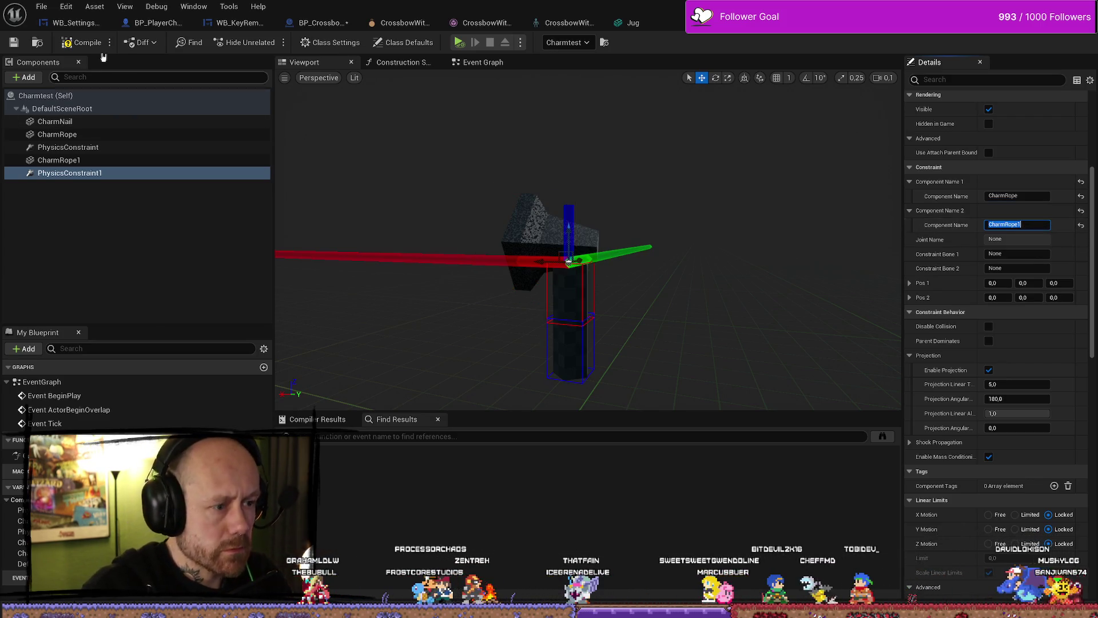
left_click(86, 43)
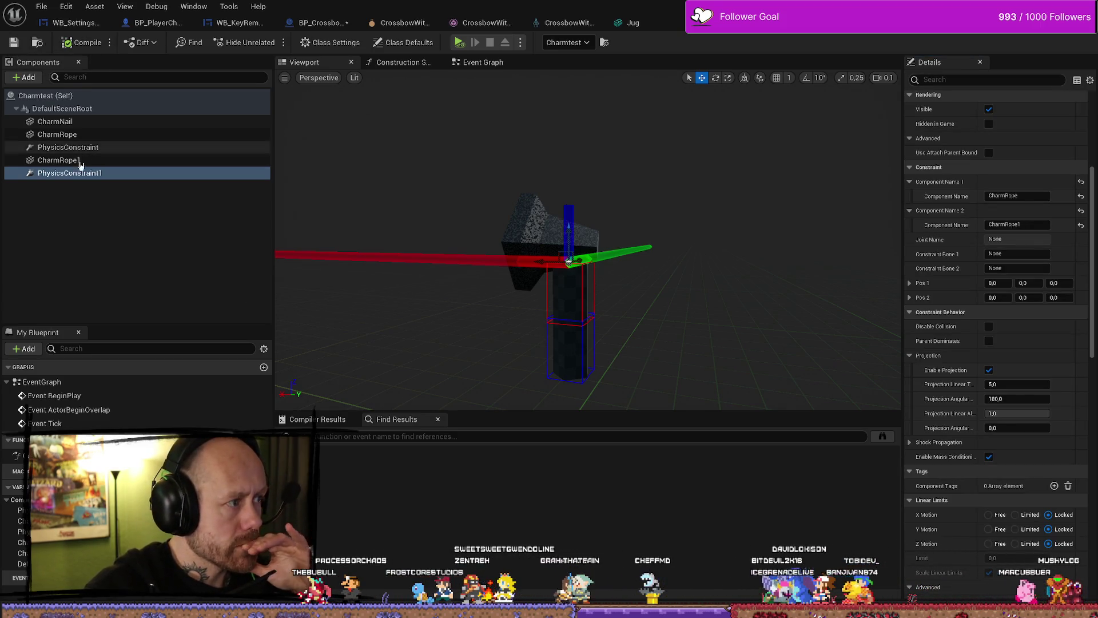
Move PhysicsConstraint1 down to the joint between the two rope pieces
left_click(96, 148)
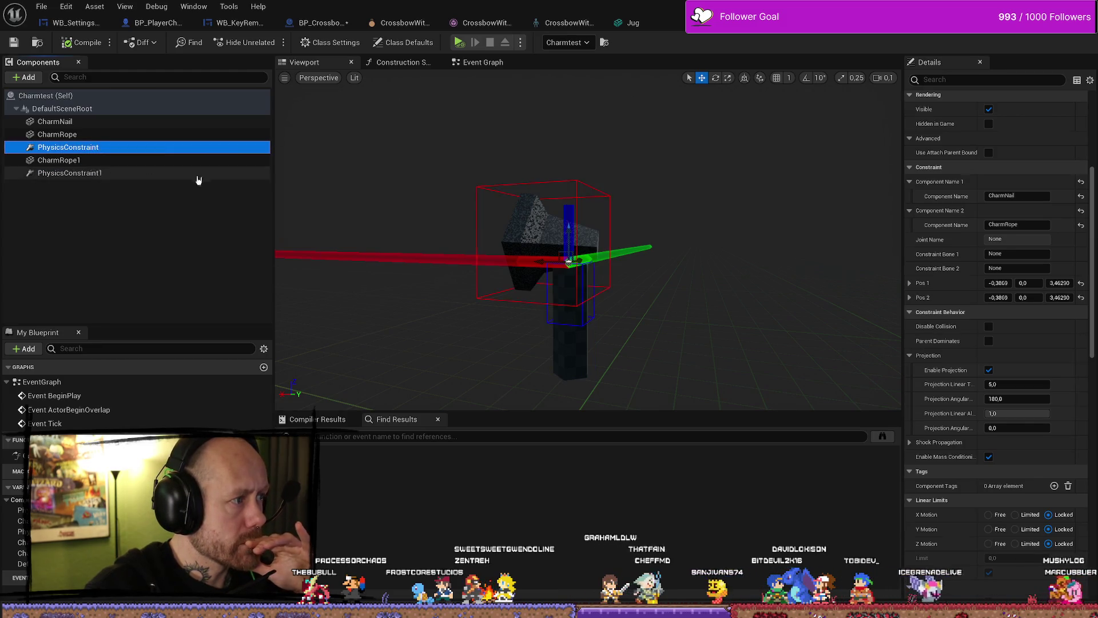
left_click(197, 175)
left_click_drag(569, 232, 569, 296)
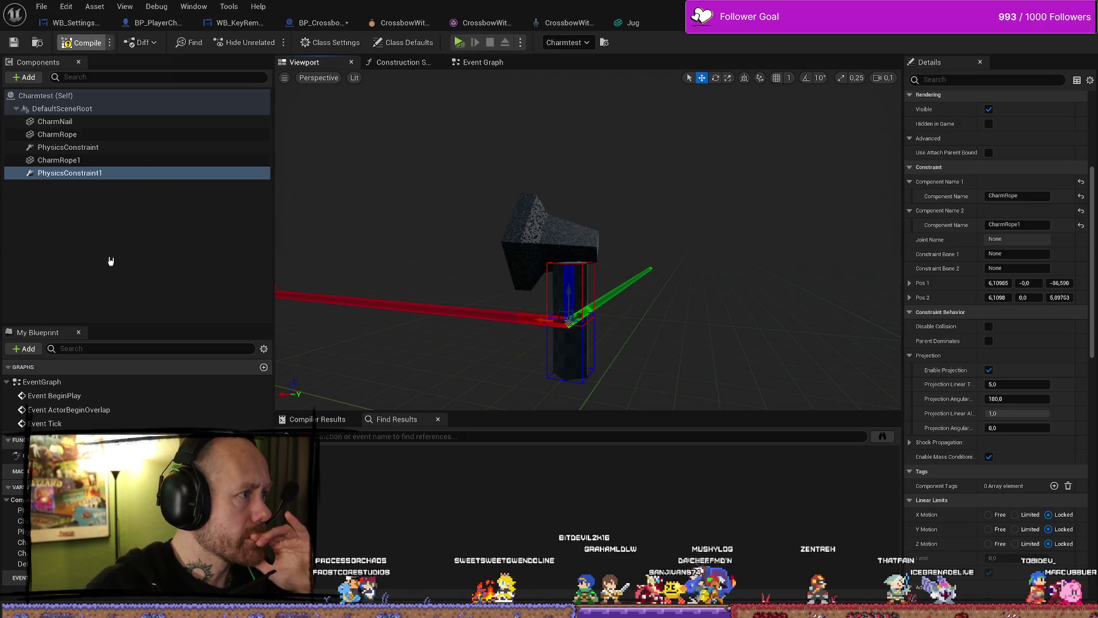
key("ctrl+space")
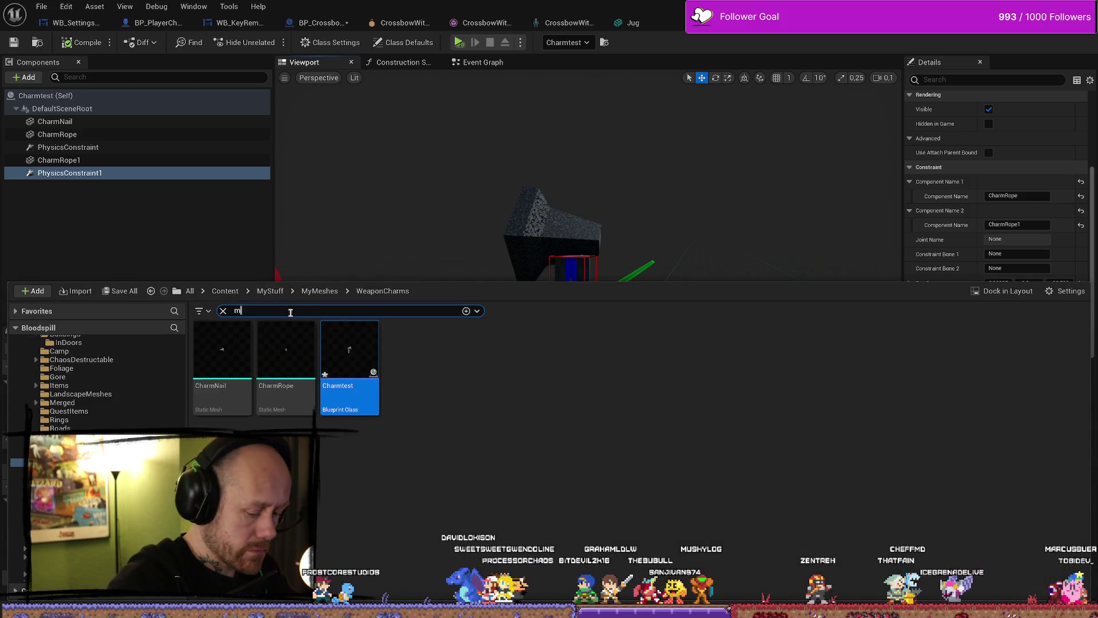
Find the Jug mesh in MyMeshes, try attaching it to the scene root, then remove it
type("ug")
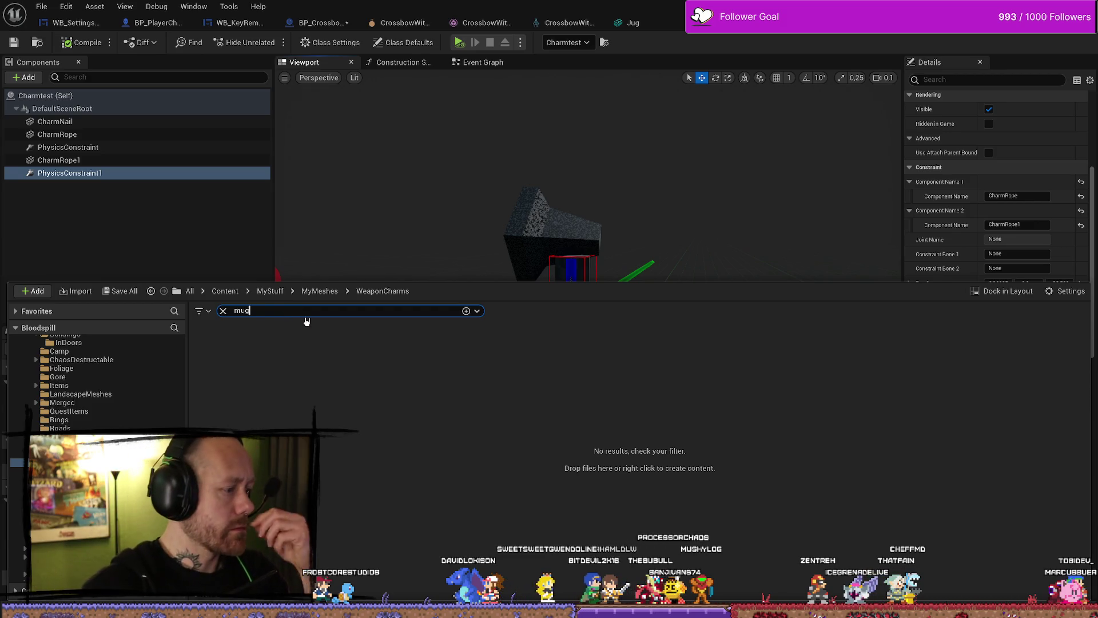
left_click(320, 291)
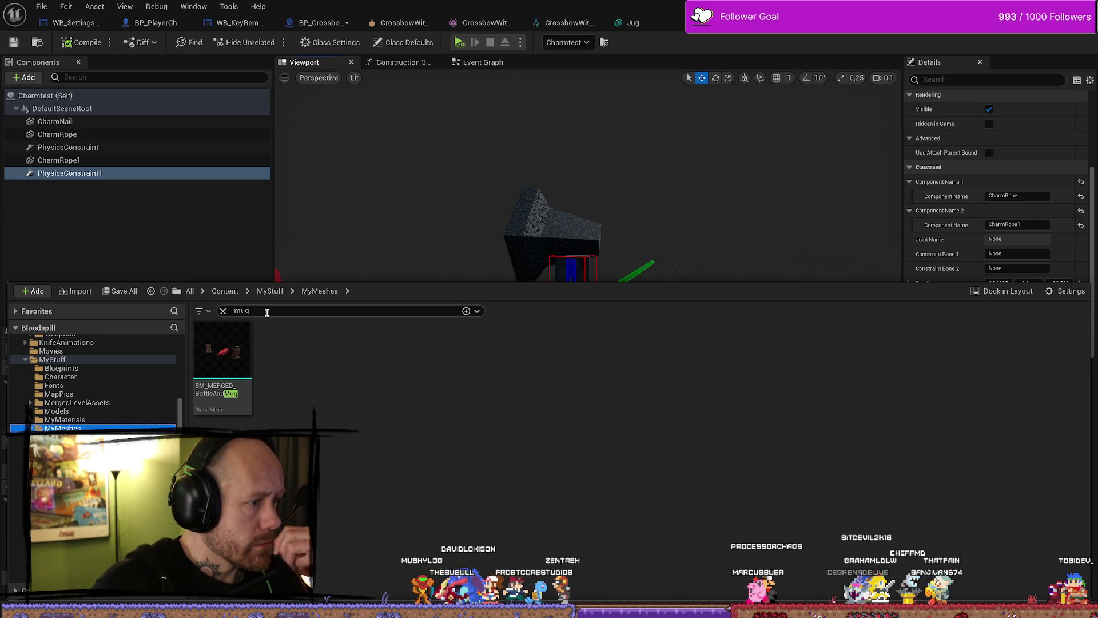
type("ug")
mouse_move(222, 349)
left_mouse_down()
mouse_move(125, 229)
mouse_move(106, 111)
left_mouse_up()
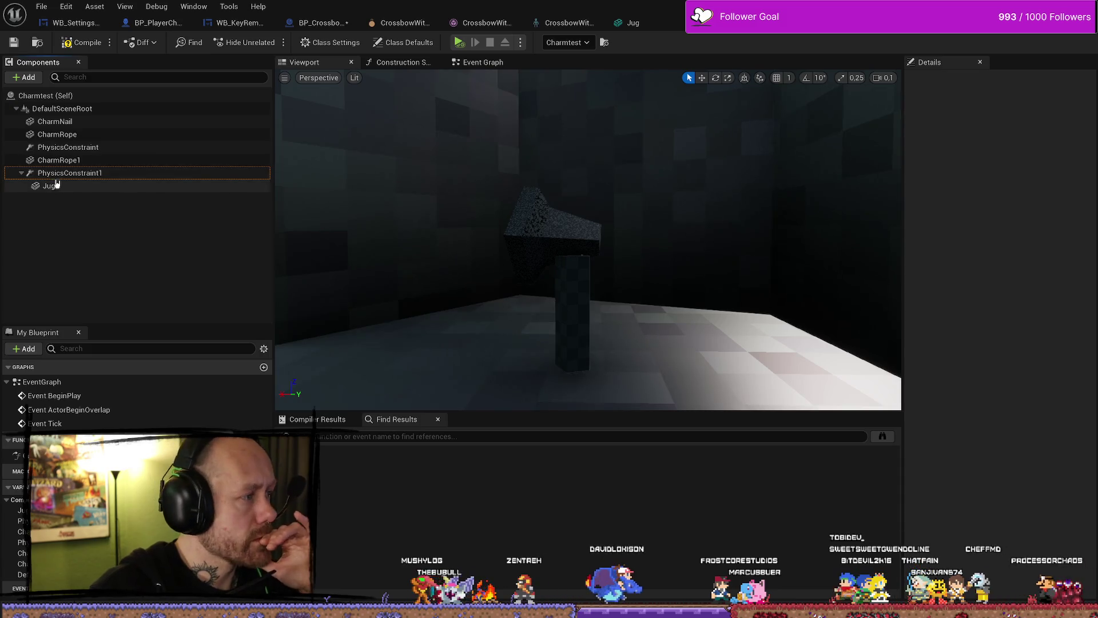
left_click_drag(46, 186, 78, 112)
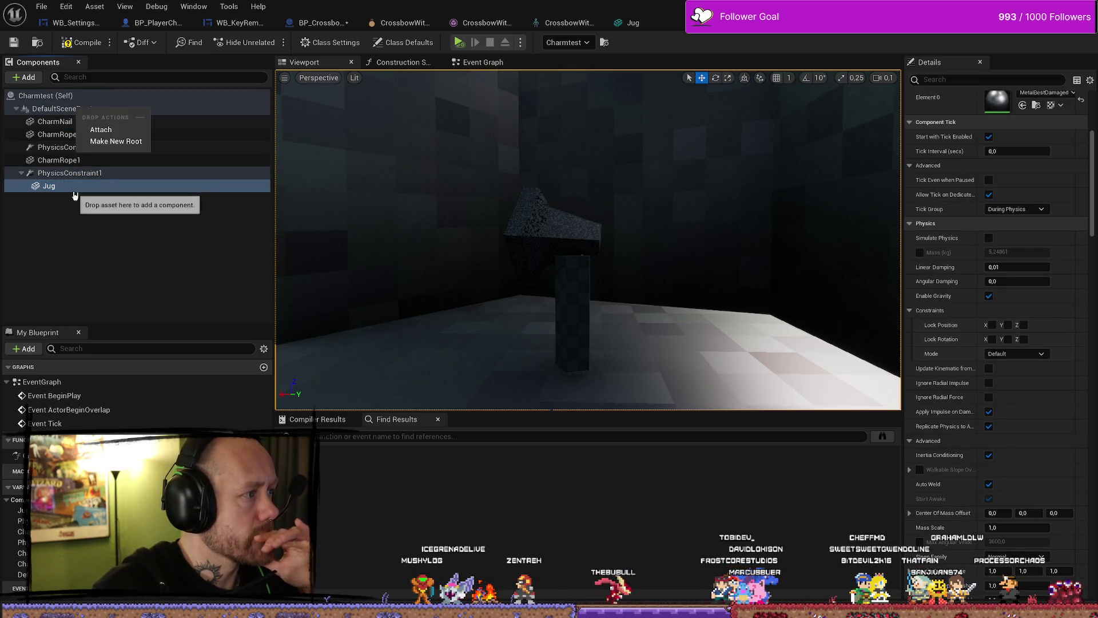
left_click(110, 132)
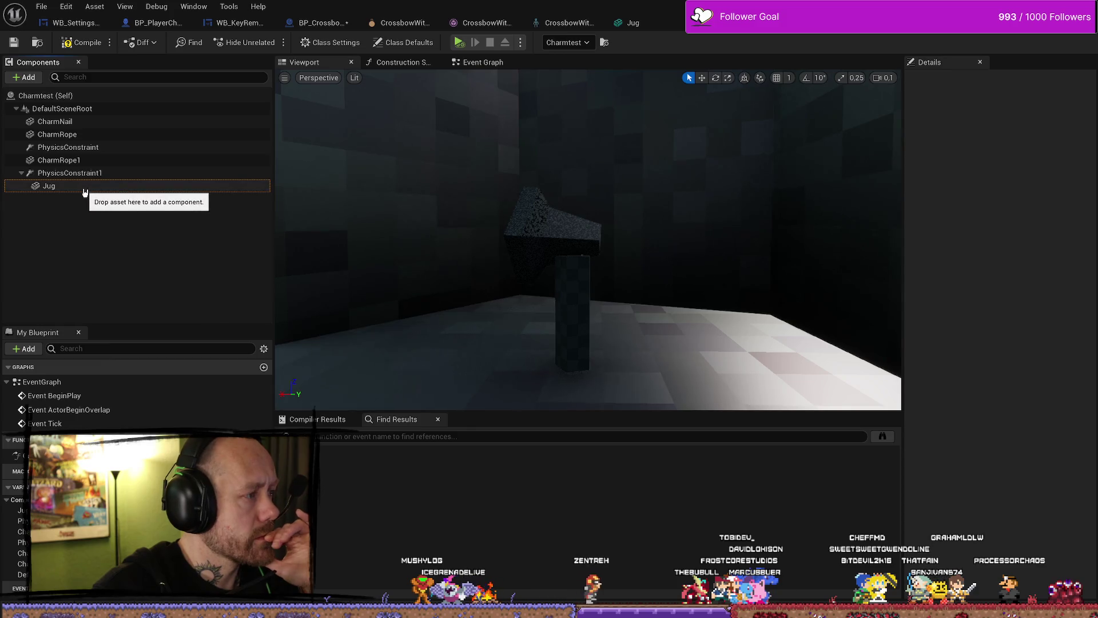
key("Delete")
Add the Jug static mesh as a component of Charmtest and select it
key("ctrl+space")
left_click_drag(221, 352, 97, 246)
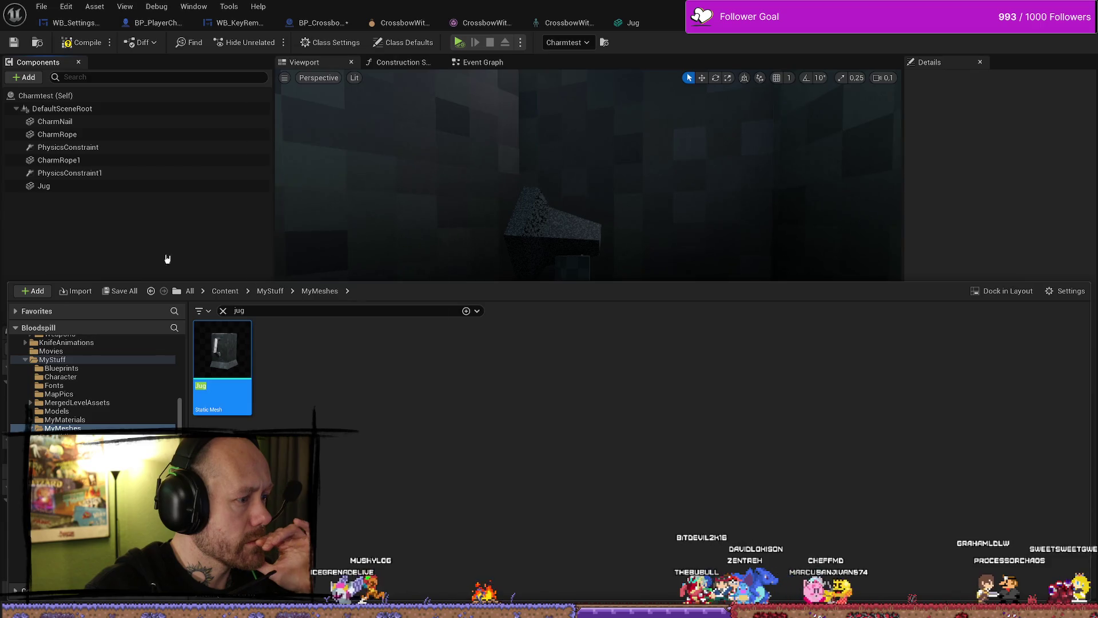
left_click(160, 186)
scroll(546, 234, "up", 3)
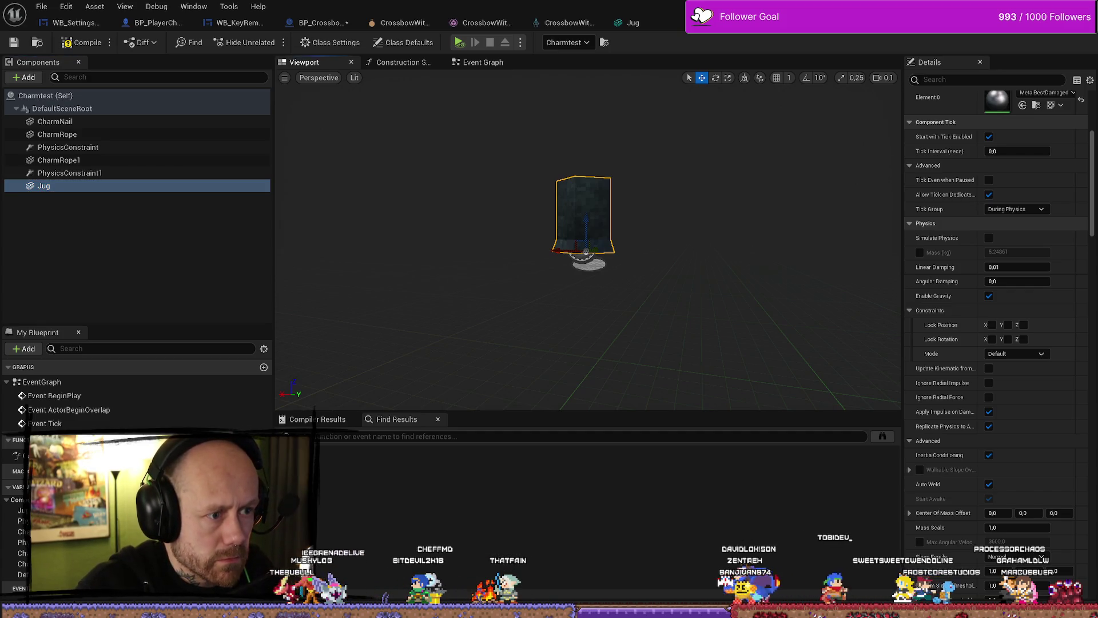
Resize the Jug with the scale gizmo, comparing small and large sizes via undo/redo
key("r")
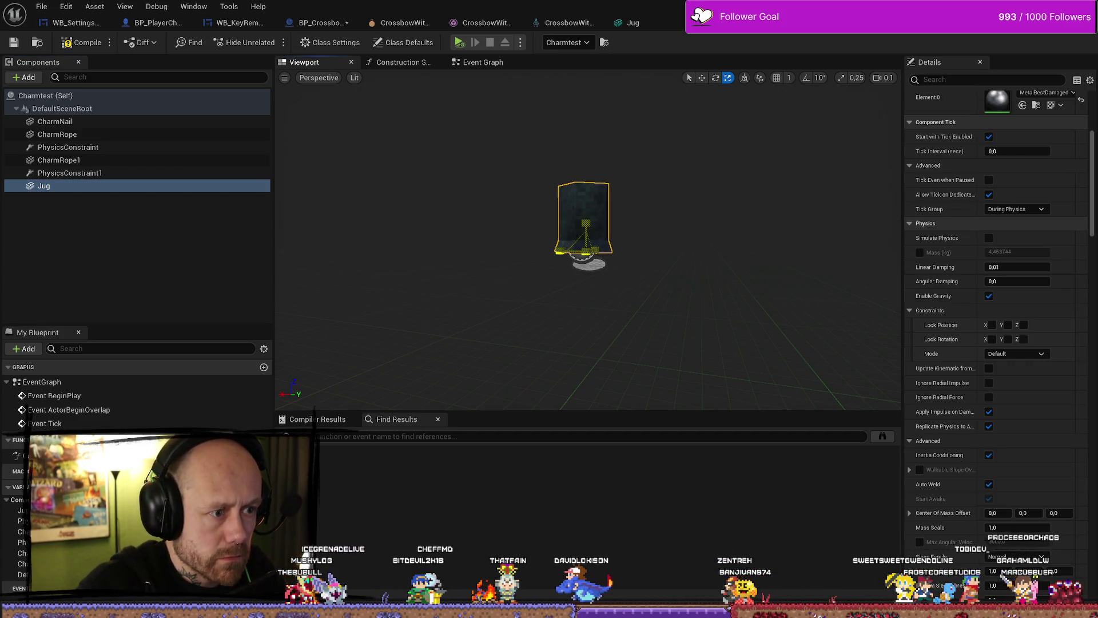
left_click_drag(590, 240, 597, 256)
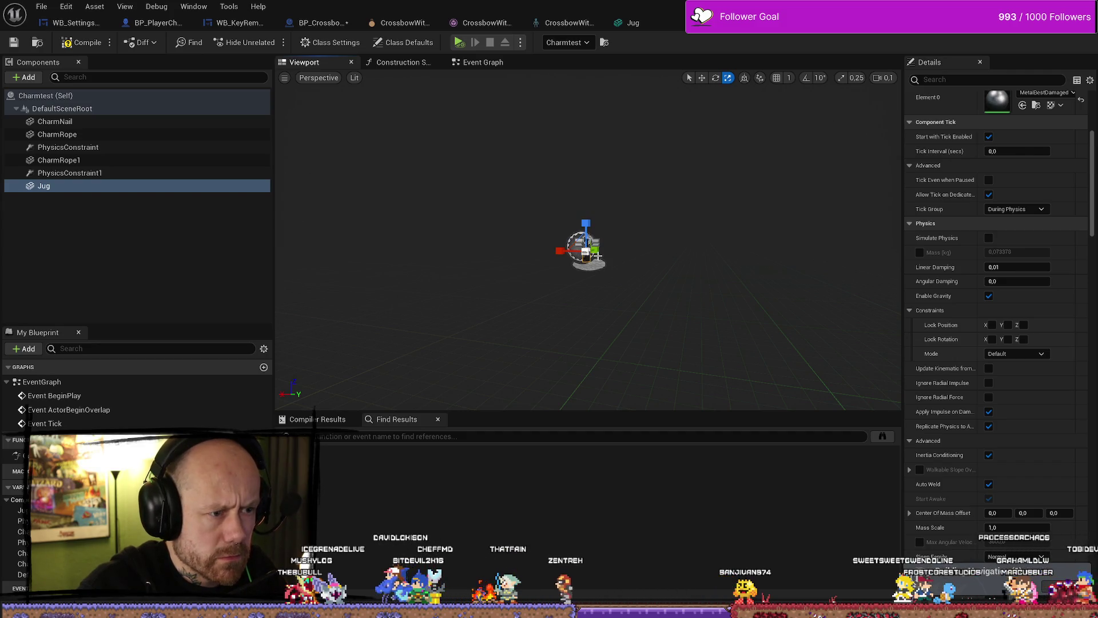
key("ctrl+z")
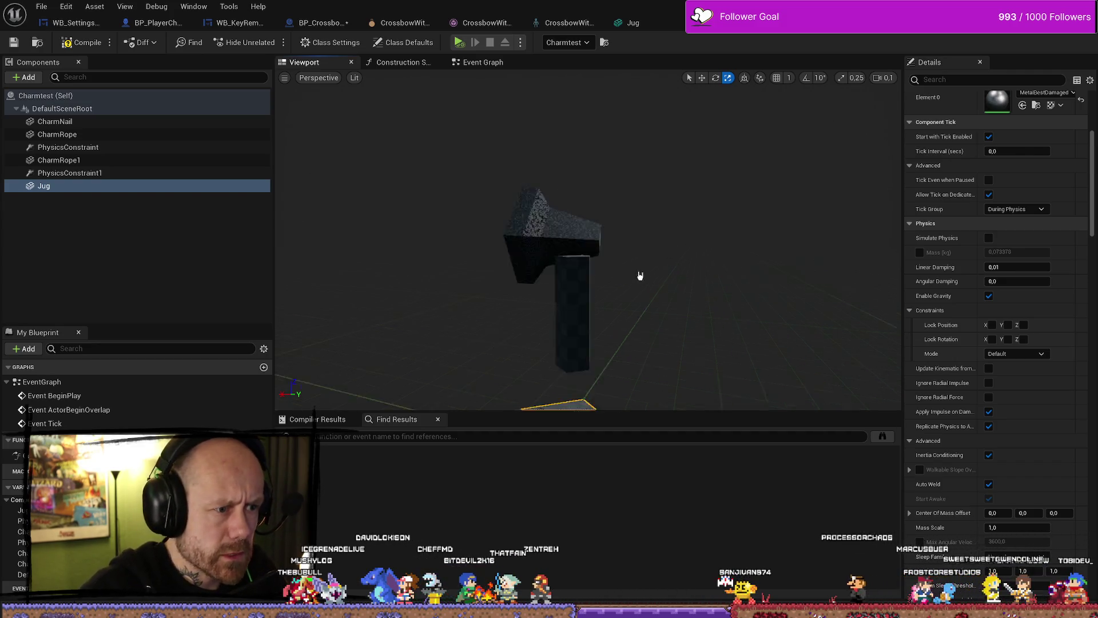
key("ctrl+y")
key("ctrl+z")
key("ctrl+y")
key("ctrl+z")
key("ctrl+z")
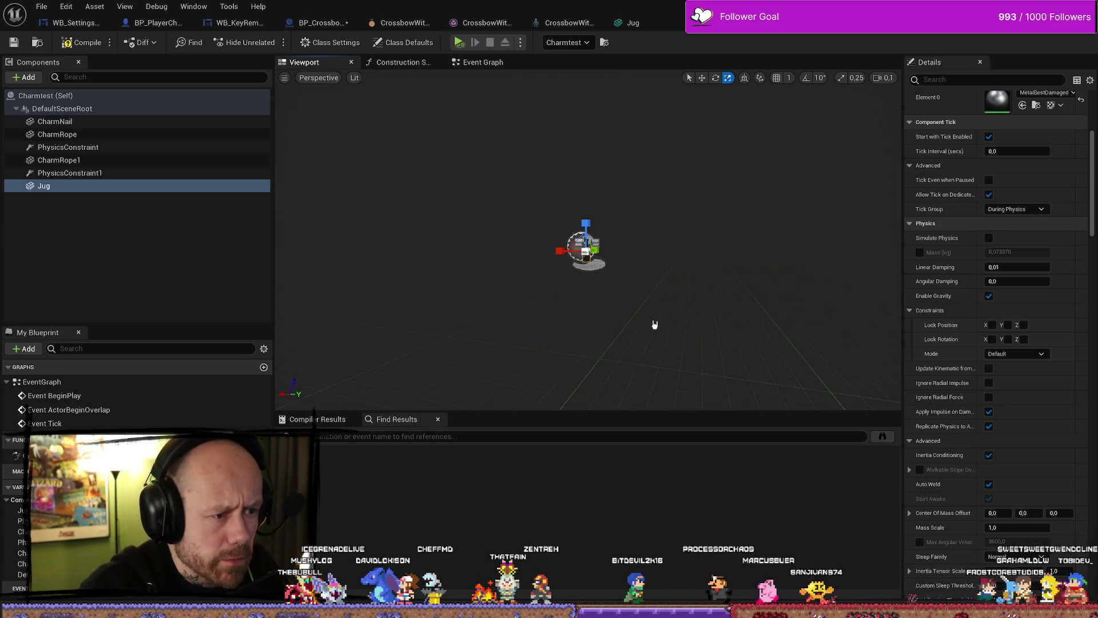
key("ctrl+y")
left_click_drag(643, 311, 642, 343)
key("f")
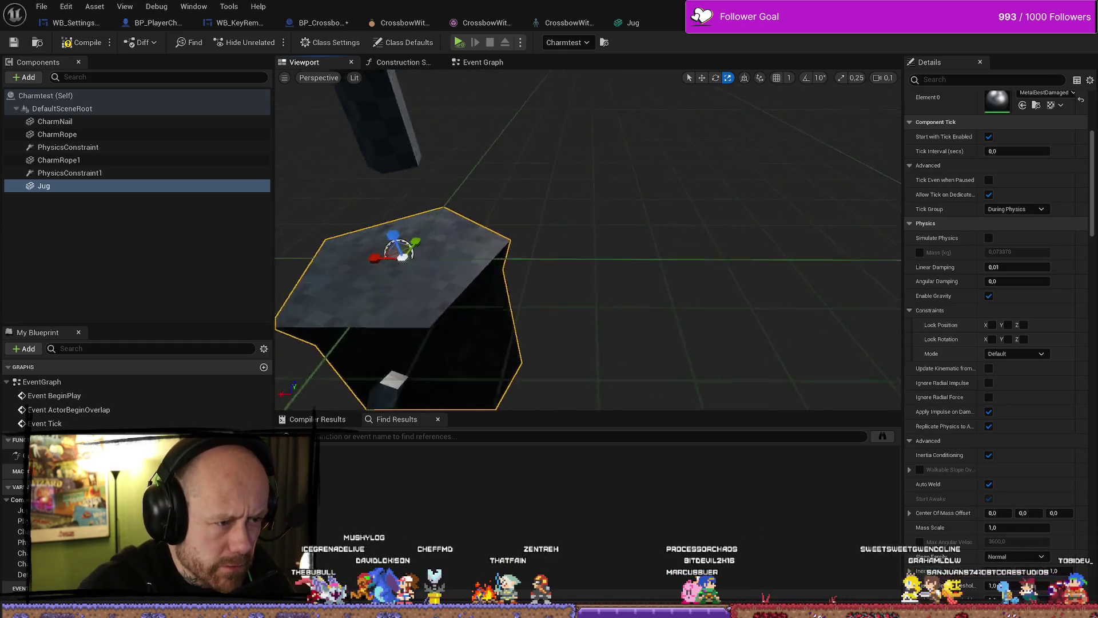
left_click_drag(575, 240, 575, 158)
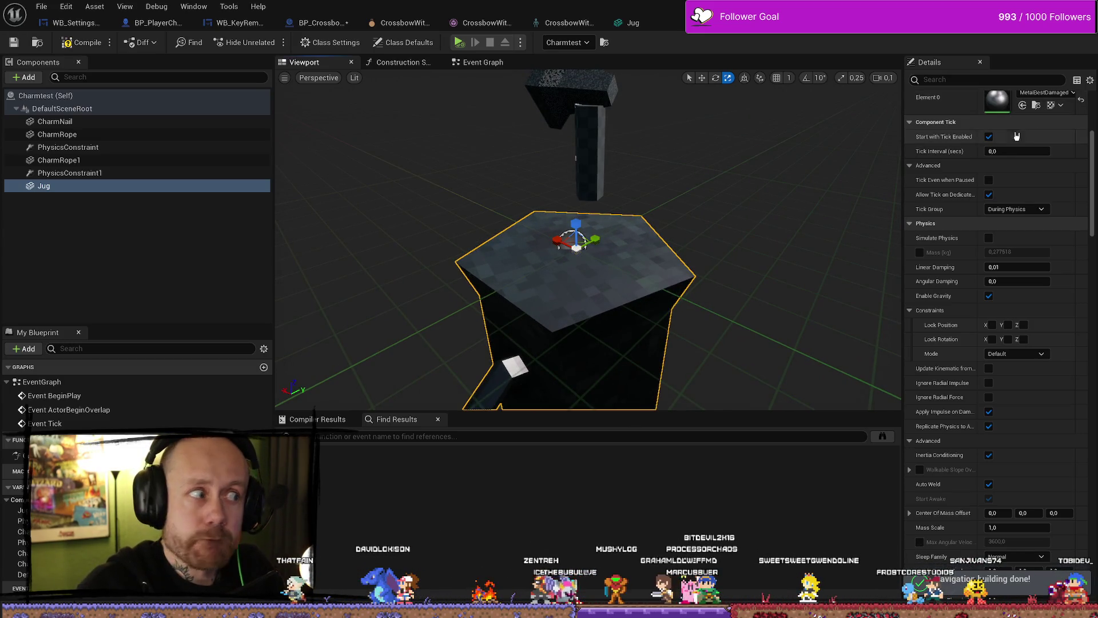
Set the Jug's scale to 0.1 on X, Y and Z
scroll(1035, 181, "up", 2)
scroll(1037, 177, "up", 4)
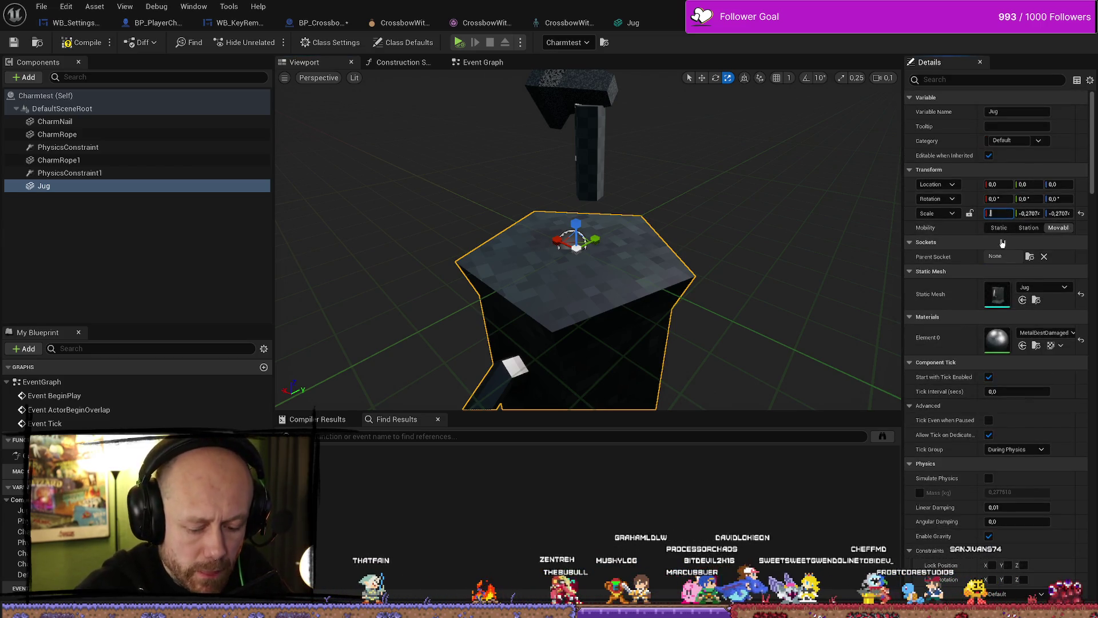
key("Tab")
type("0,1")
key("Tab")
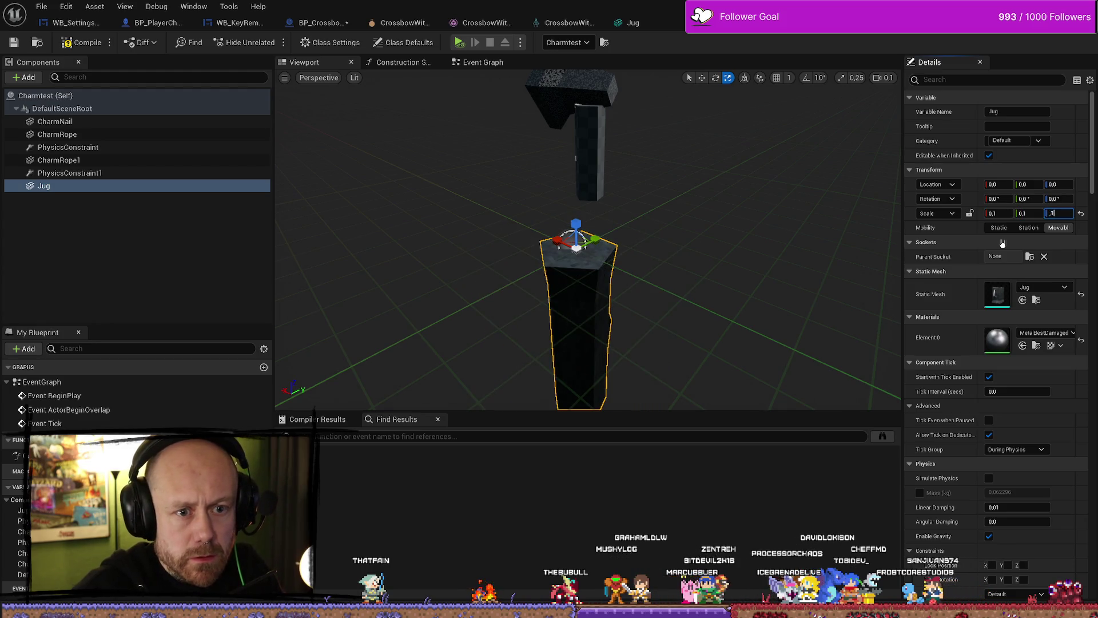
key("Return")
Shift the Jug sideways along Y and tilt it around X, then return to the level
left_click_drag(803, 204, 702, 224)
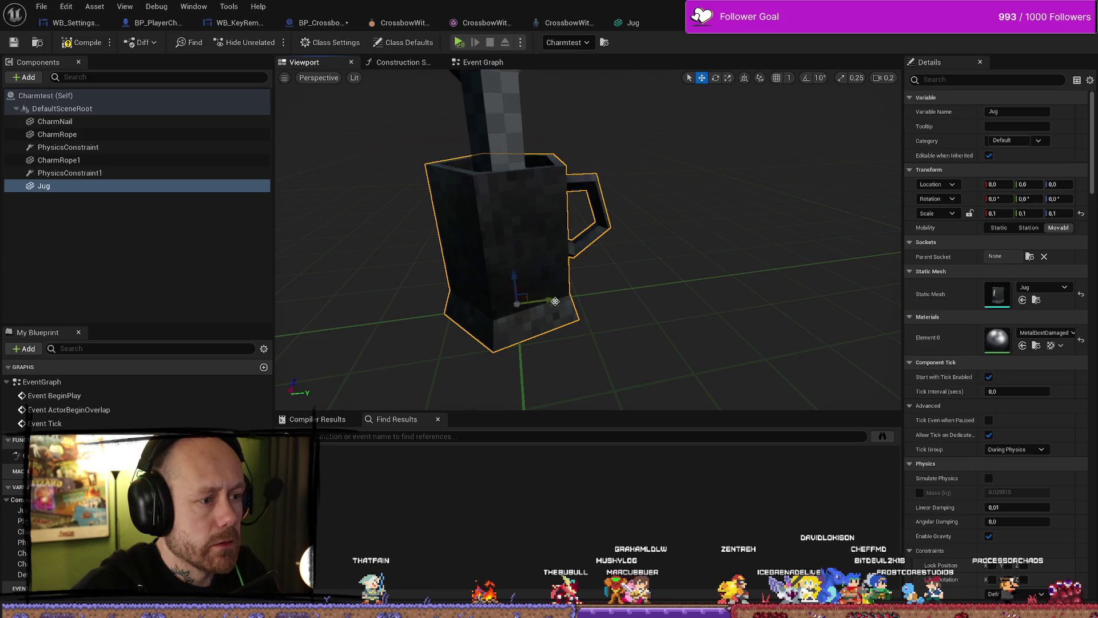
left_click_drag(555, 301, 481, 304)
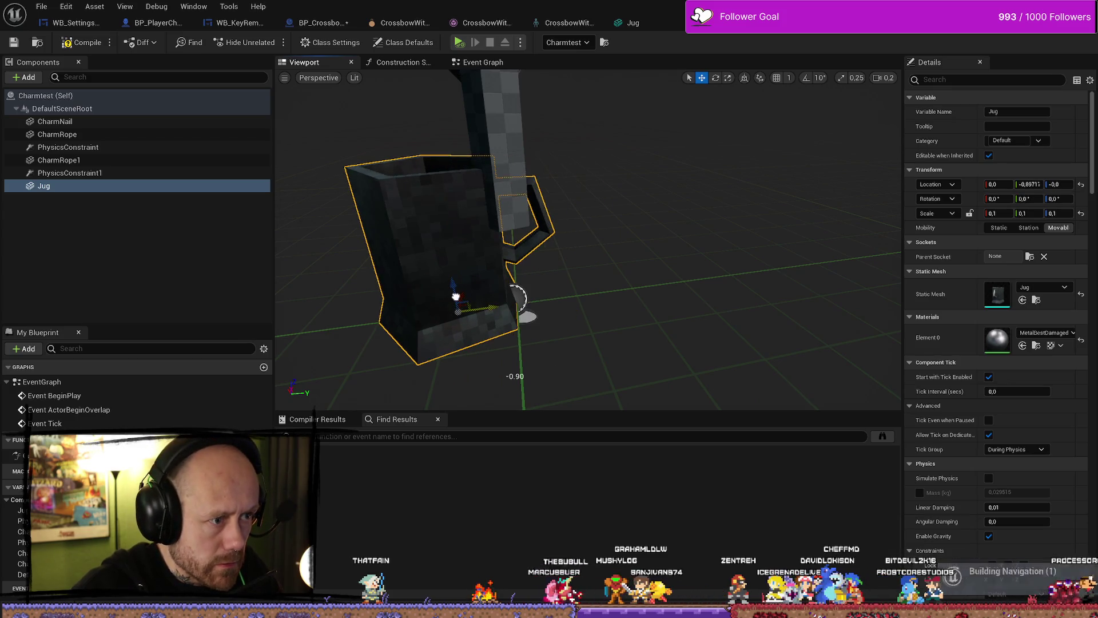
scroll(569, 281, "down", 5)
left_click_drag(569, 281, 568, 314)
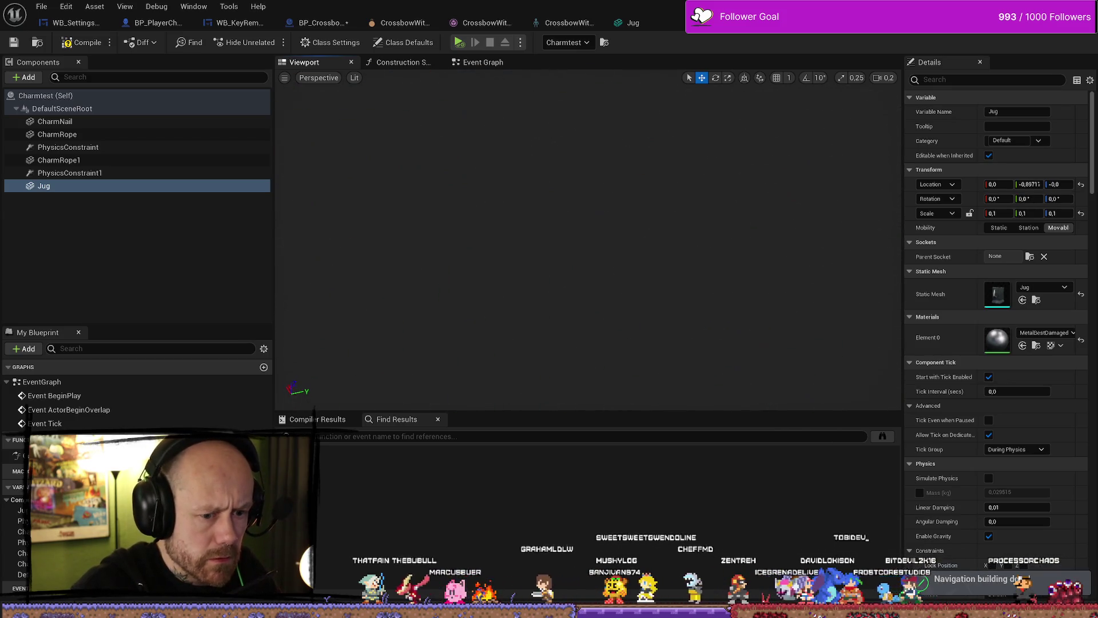
scroll(568, 314, "up", 5)
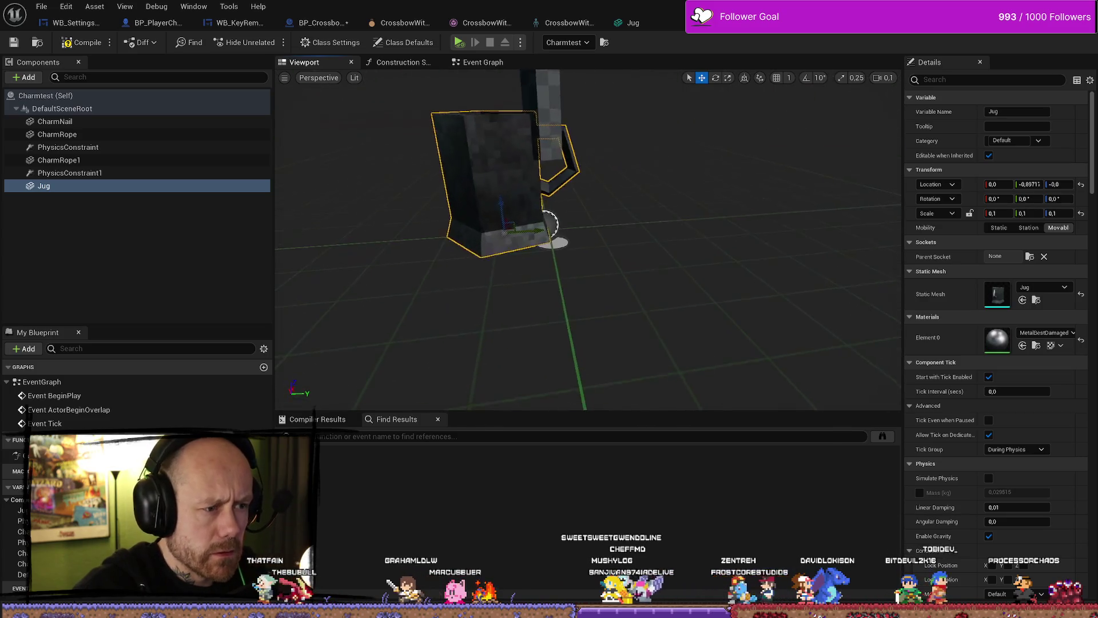
key("e")
mouse_move(582, 250)
left_mouse_down()
mouse_move(572, 289)
mouse_move(578, 246)
left_mouse_up()
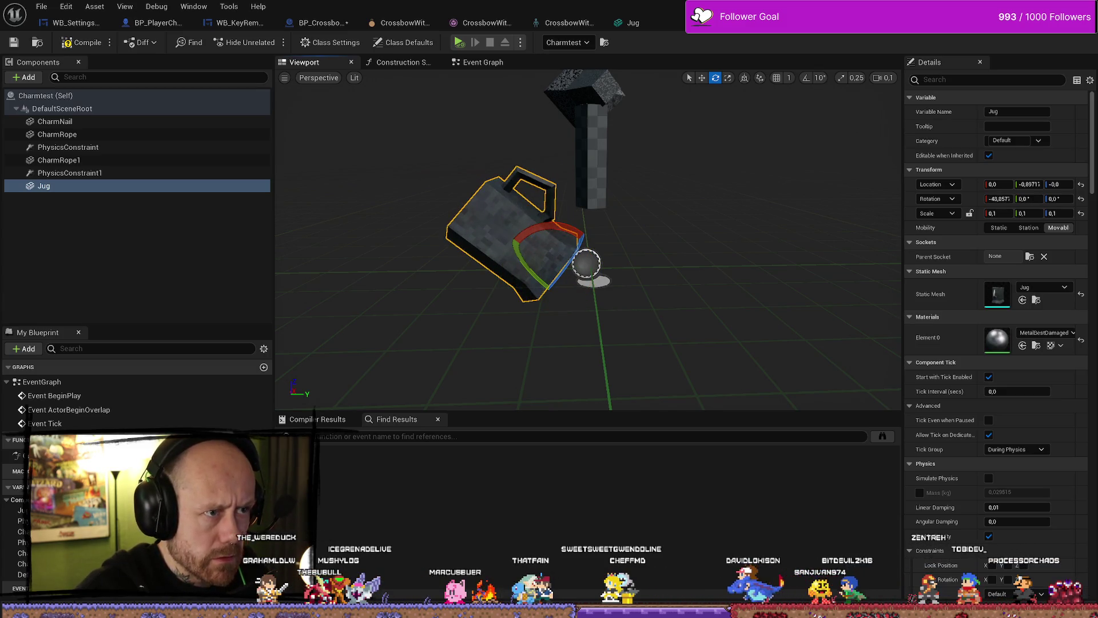
key("alt+Tab")
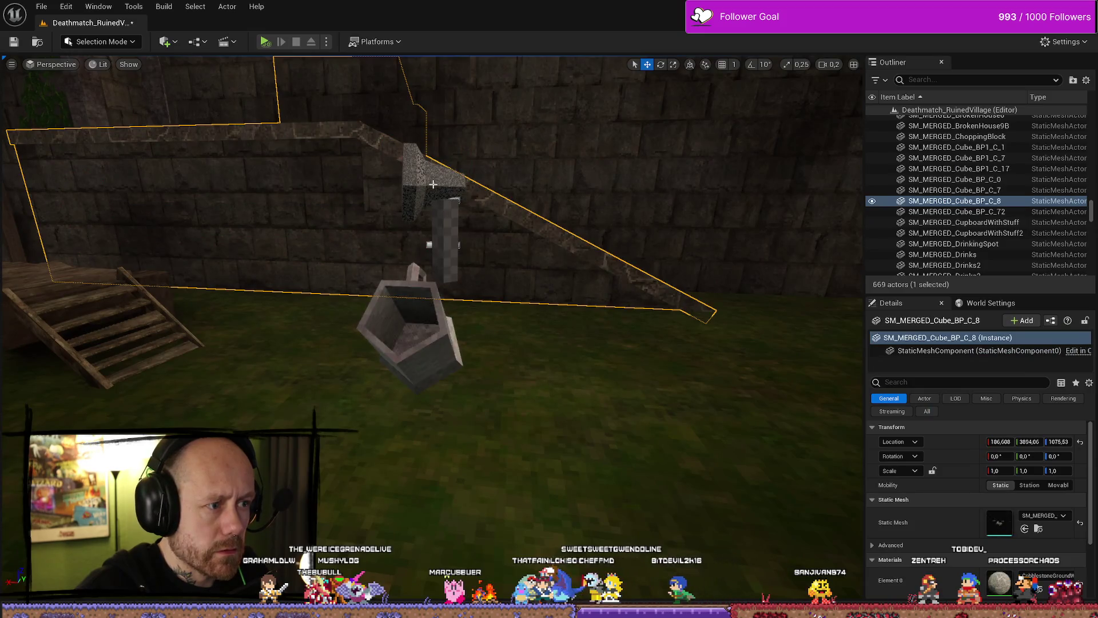
Delete the Charmtest actor from the level and close the Content Drawer
left_click(435, 185)
key("Delete")
key("ctrl+space")
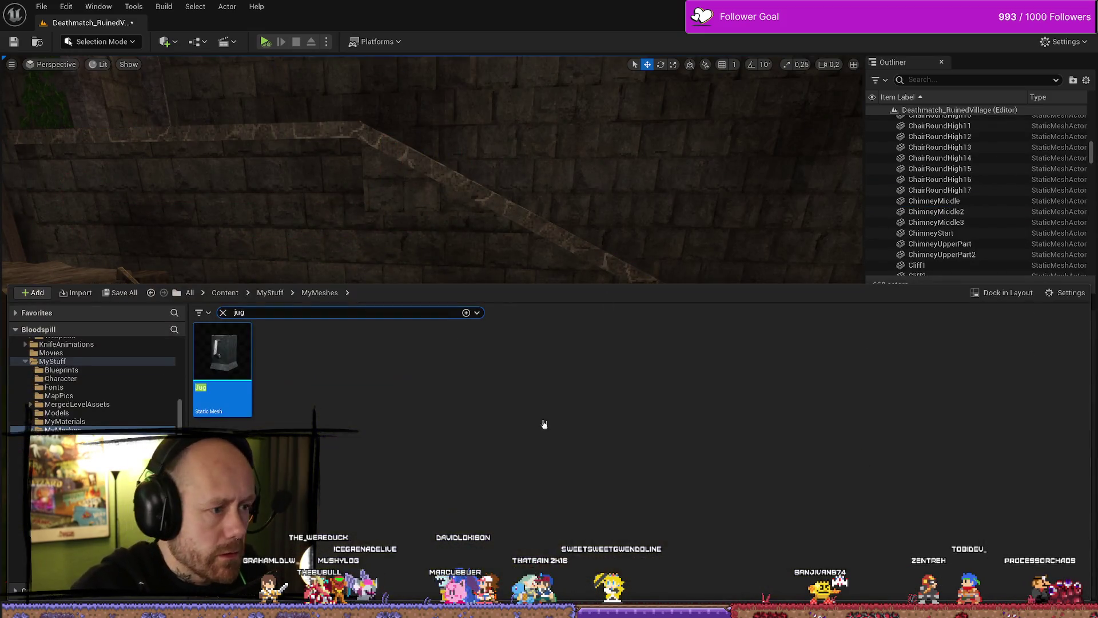
left_click_drag(254, 356, 82, 415)
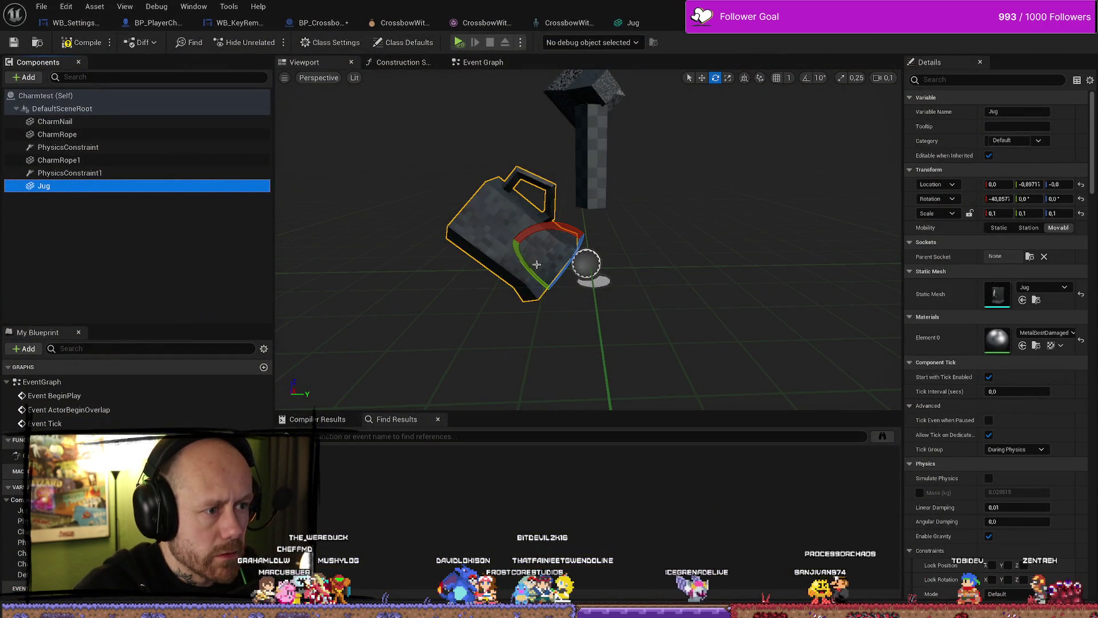
Move the Jug down and along X so it hangs beneath the charm rope
left_click(517, 230)
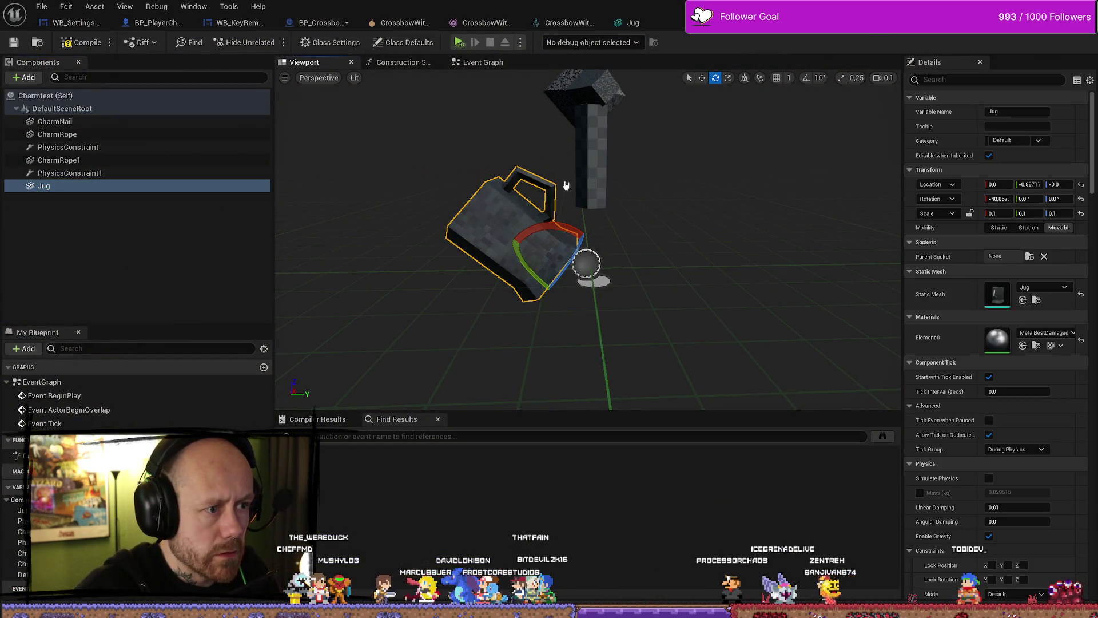
left_click(106, 185)
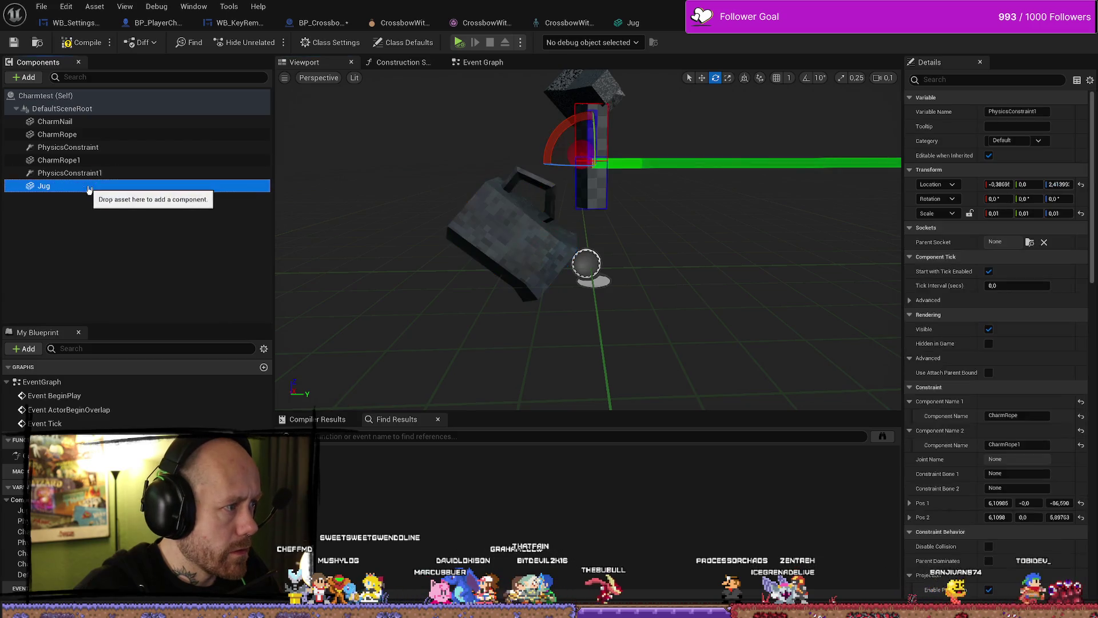
left_click(553, 274)
key("r")
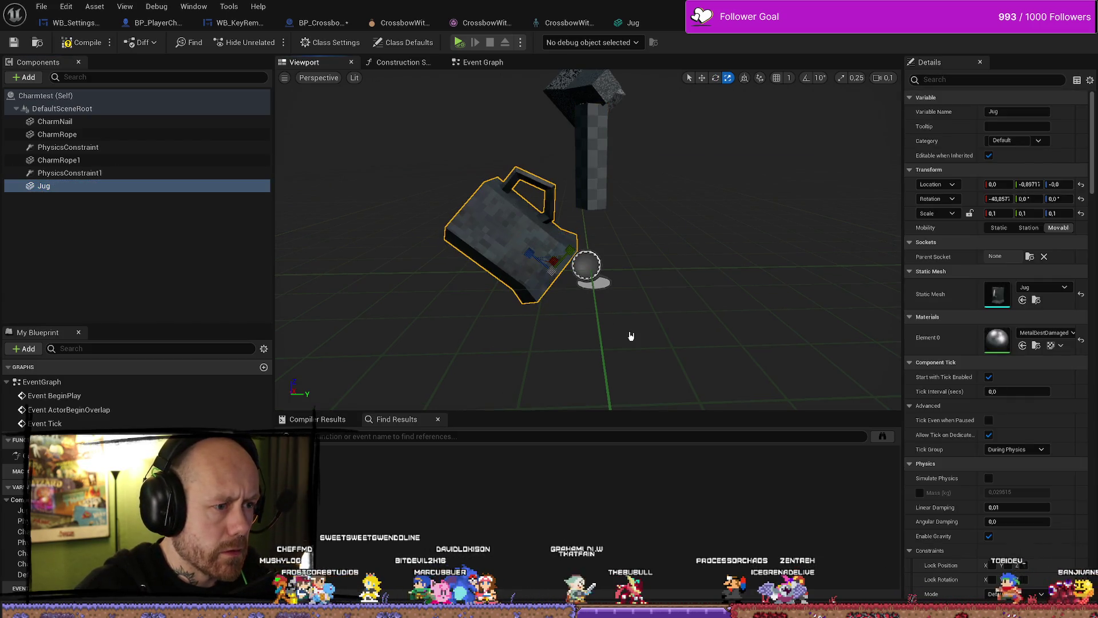
mouse_move(527, 257)
left_mouse_down()
mouse_move(573, 279)
mouse_move(620, 262)
left_mouse_up()
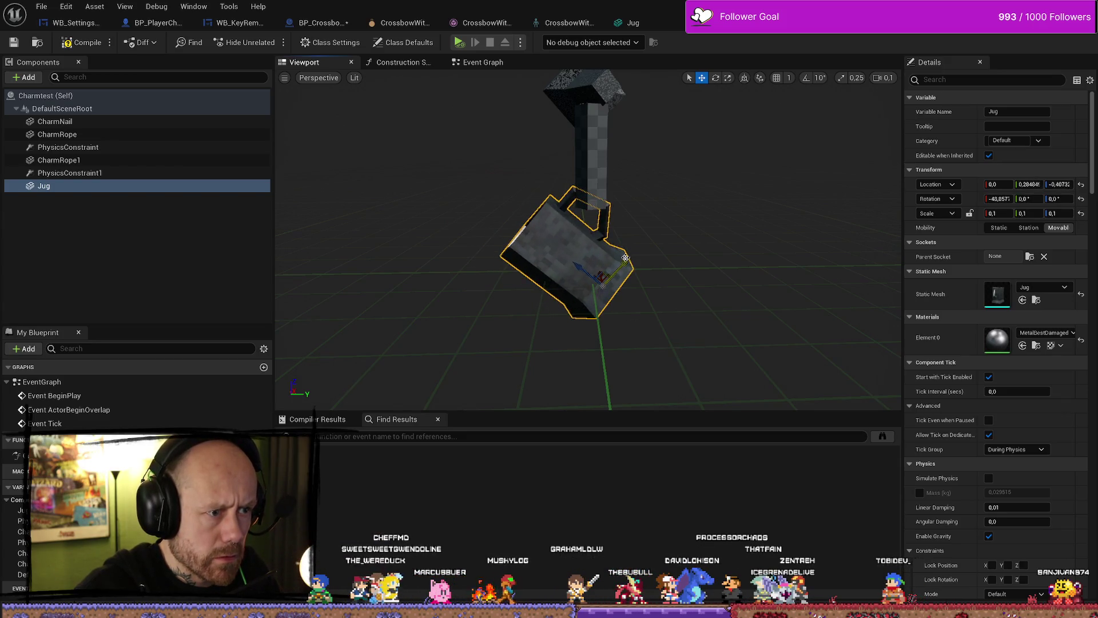
scroll(620, 262, "up", 5)
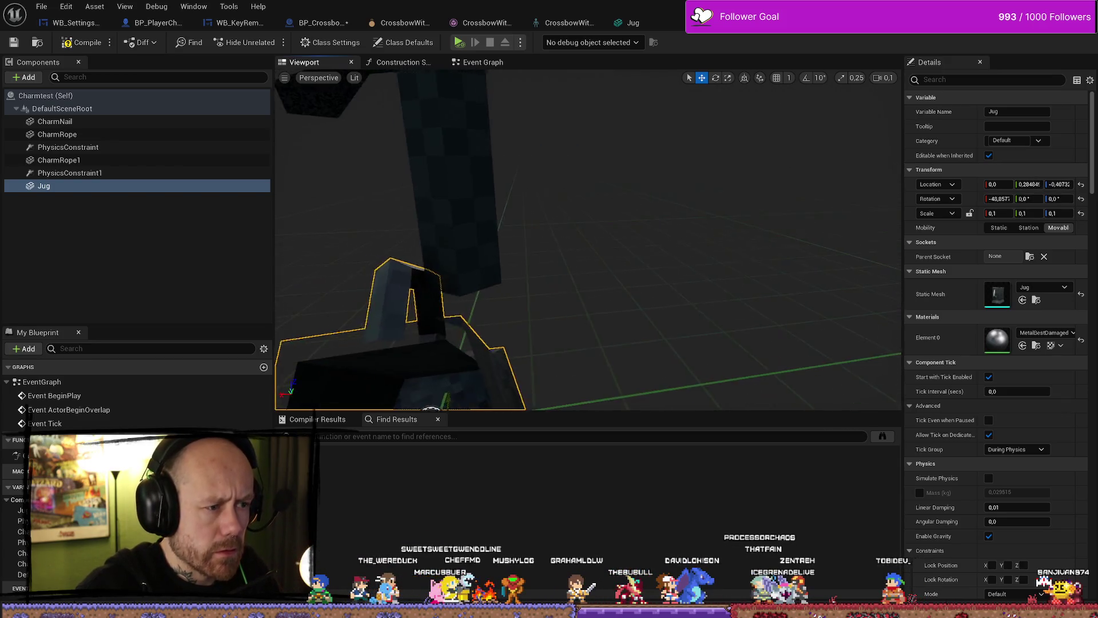
key("f")
mouse_move(538, 344)
left_mouse_down()
mouse_move(509, 359)
mouse_move(492, 312)
mouse_move(515, 366)
mouse_move(548, 337)
mouse_move(509, 341)
left_mouse_up()
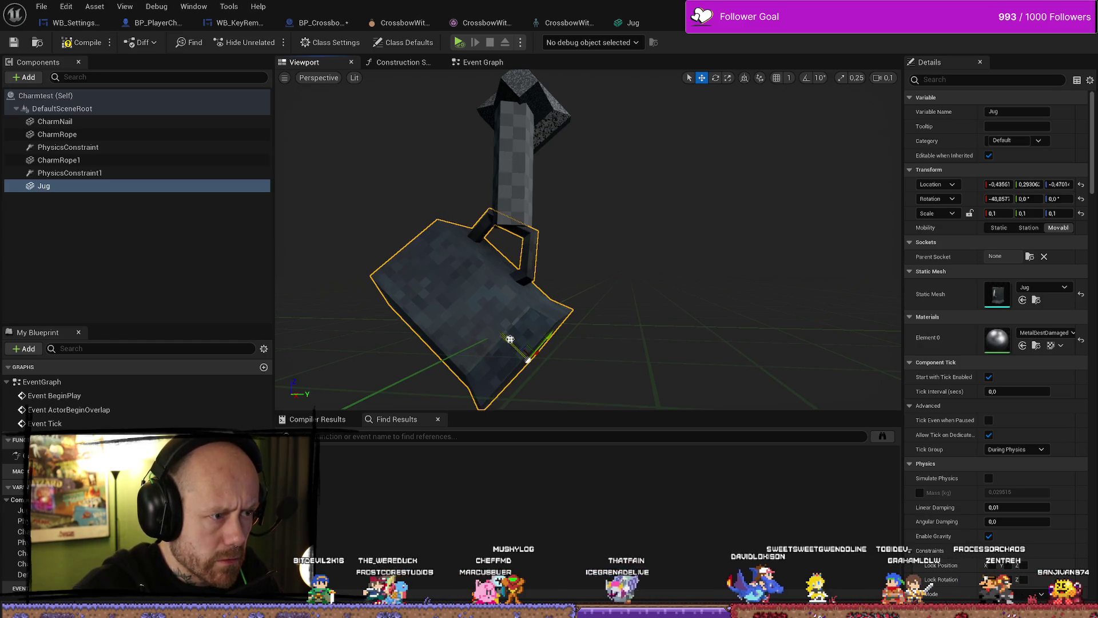
mouse_move(620, 250)
left_mouse_down()
mouse_move(673, 358)
mouse_move(629, 324)
left_mouse_up()
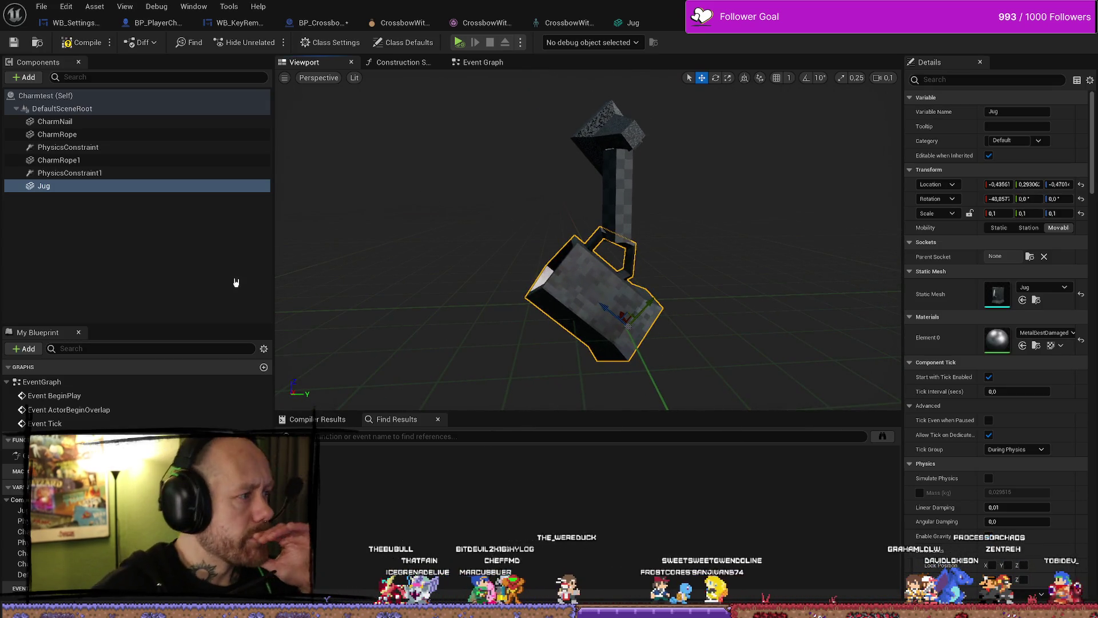
Filter the Jug's details to physics settings and enable its mass override
left_click(105, 180)
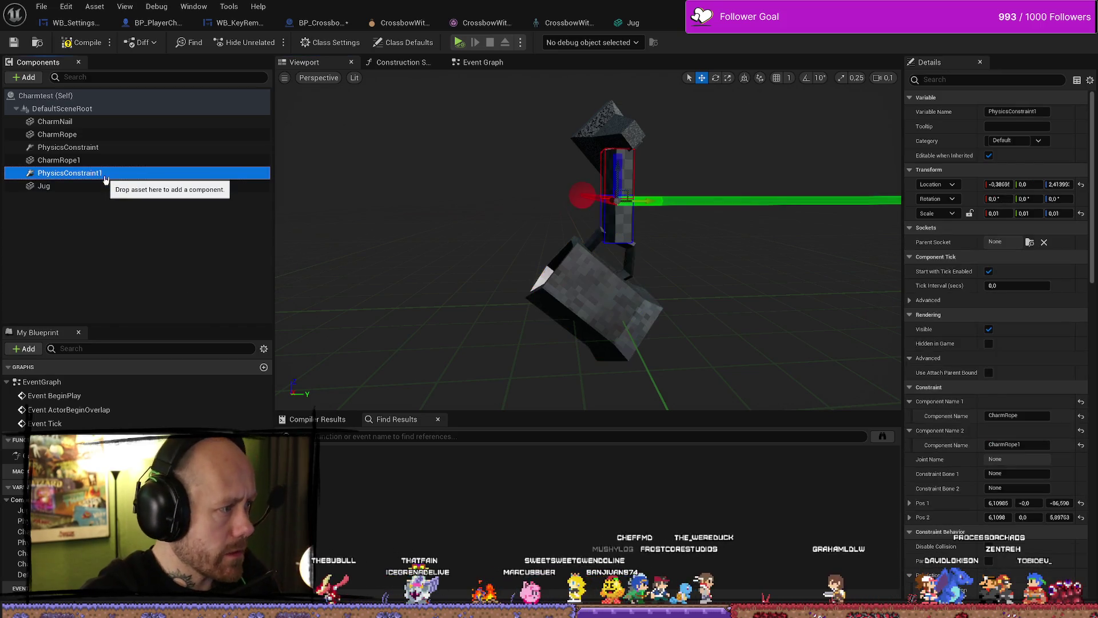
left_click(100, 185)
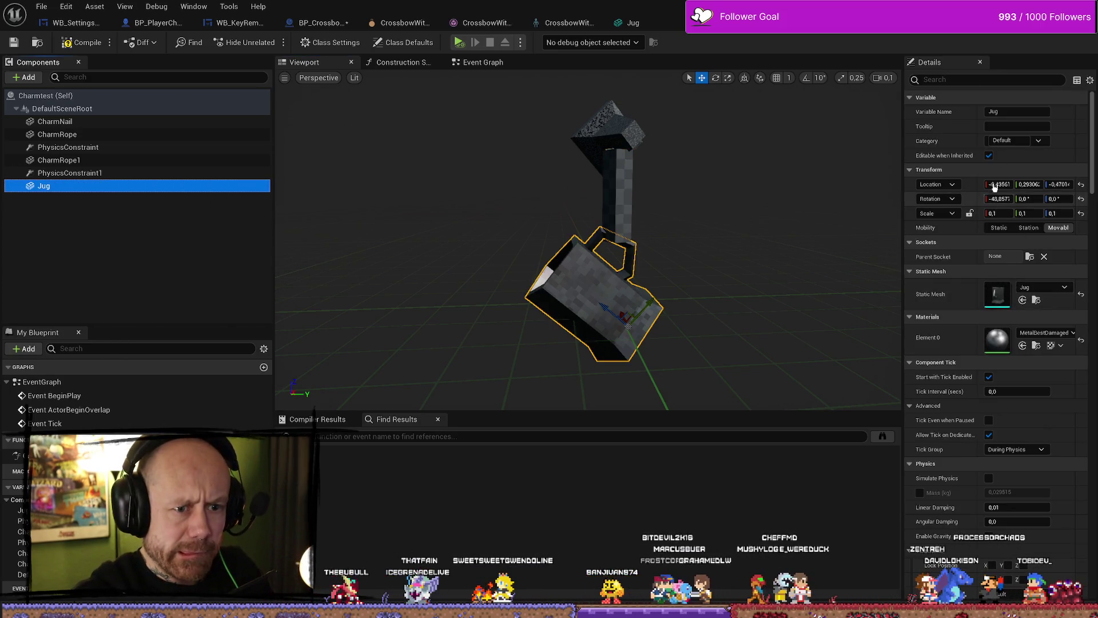
left_click(999, 123)
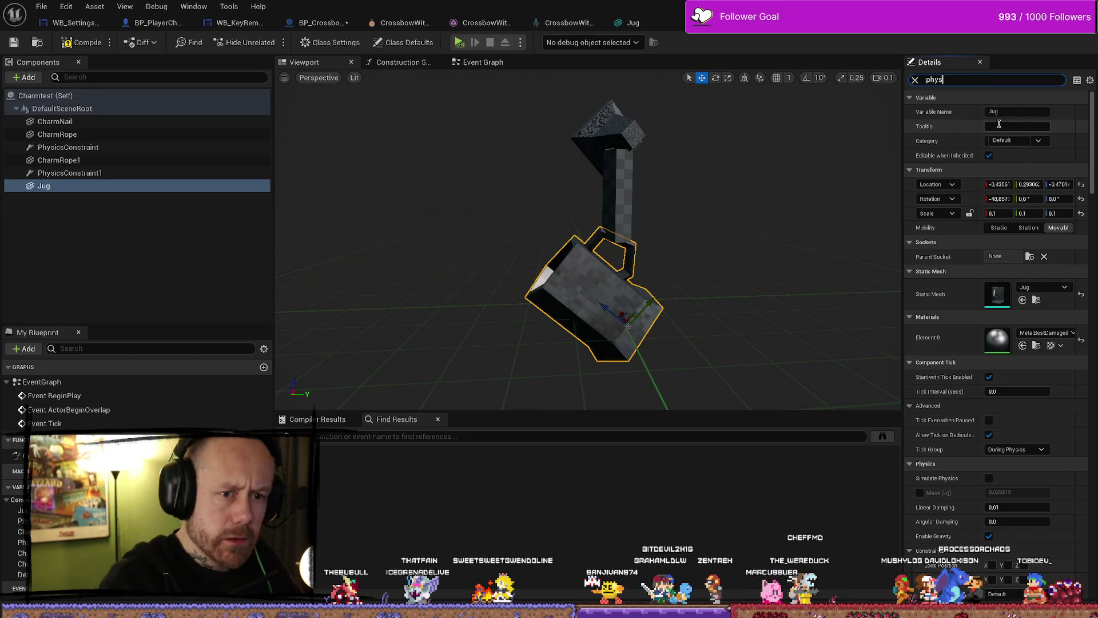
scroll(999, 123, "down", 10)
left_click(920, 170)
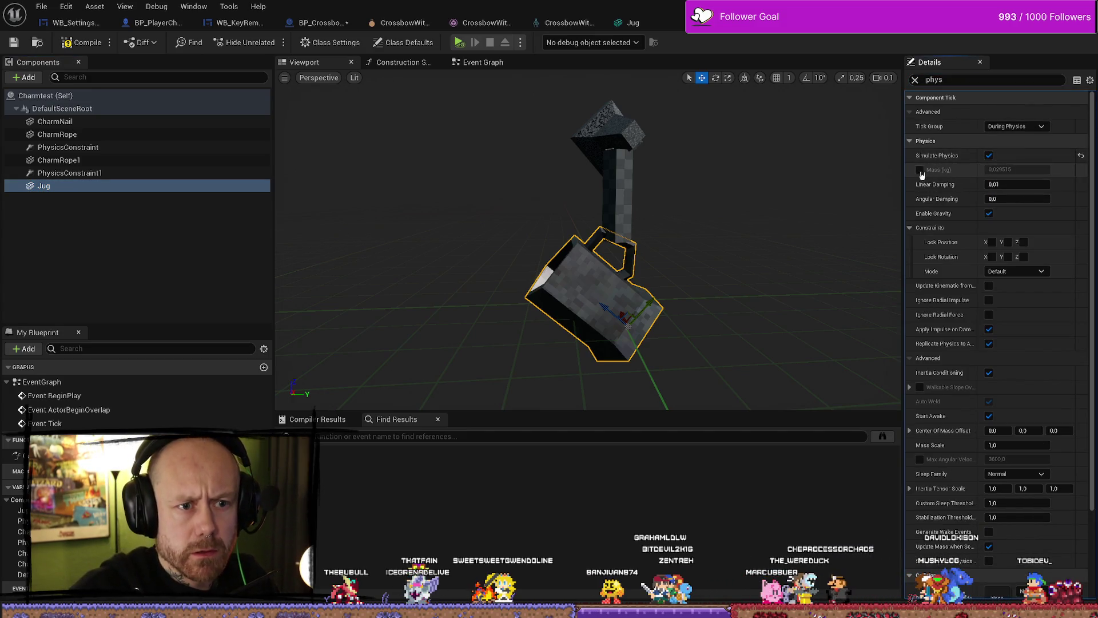
Enter 100 kg as the Jug's mass, then select CharmRope1 and PhysicsConstraint1
left_click(1017, 169)
type("100")
key("Return")
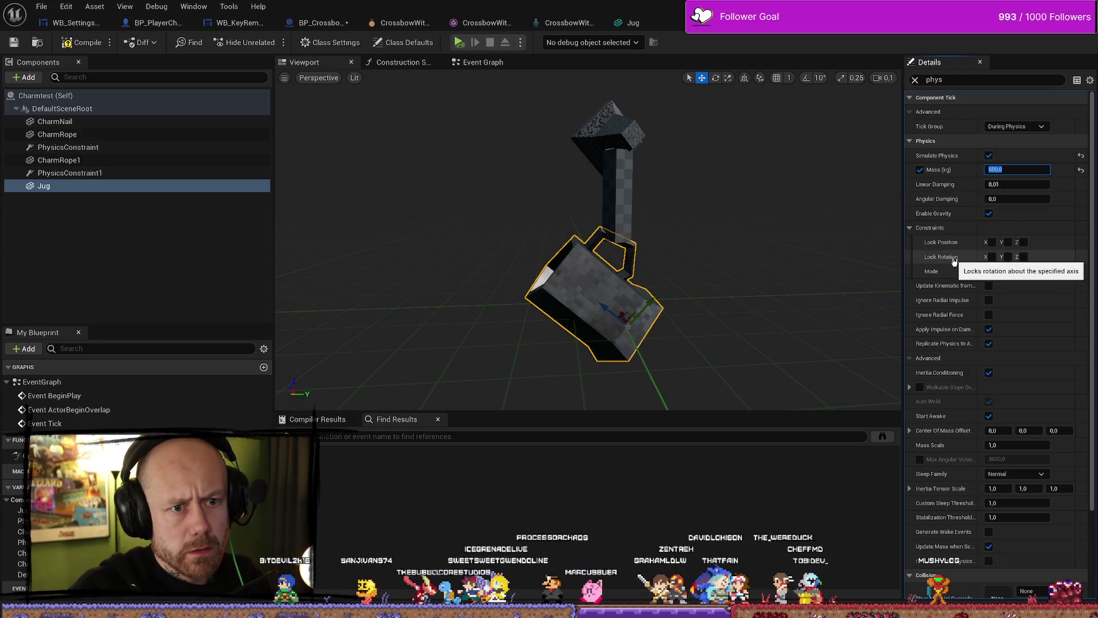
scroll(953, 262, "down", 4)
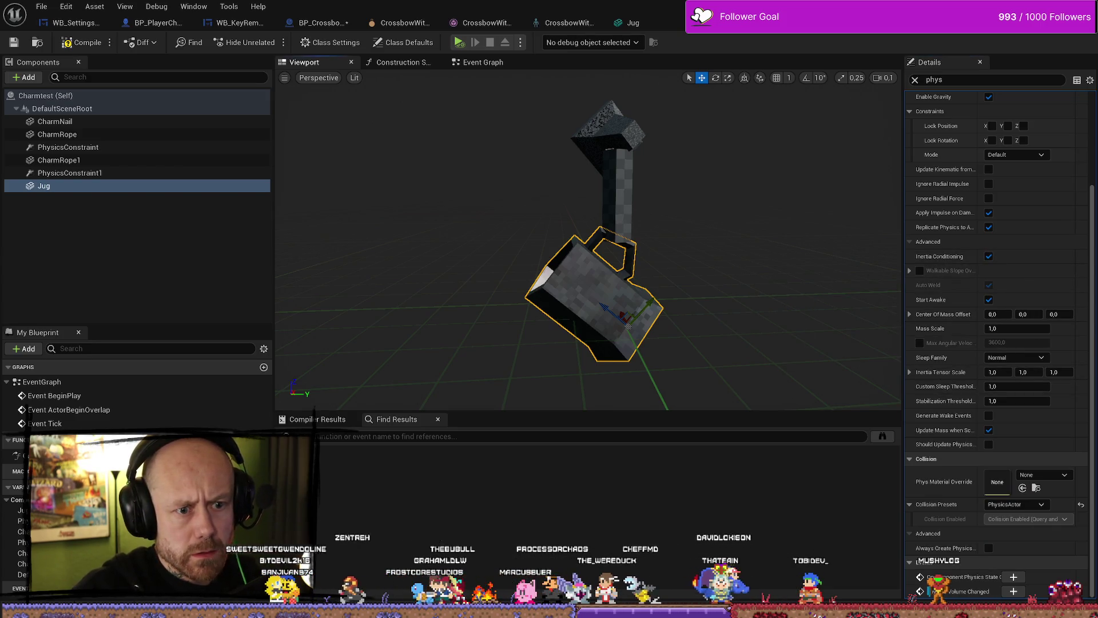
left_click(623, 216)
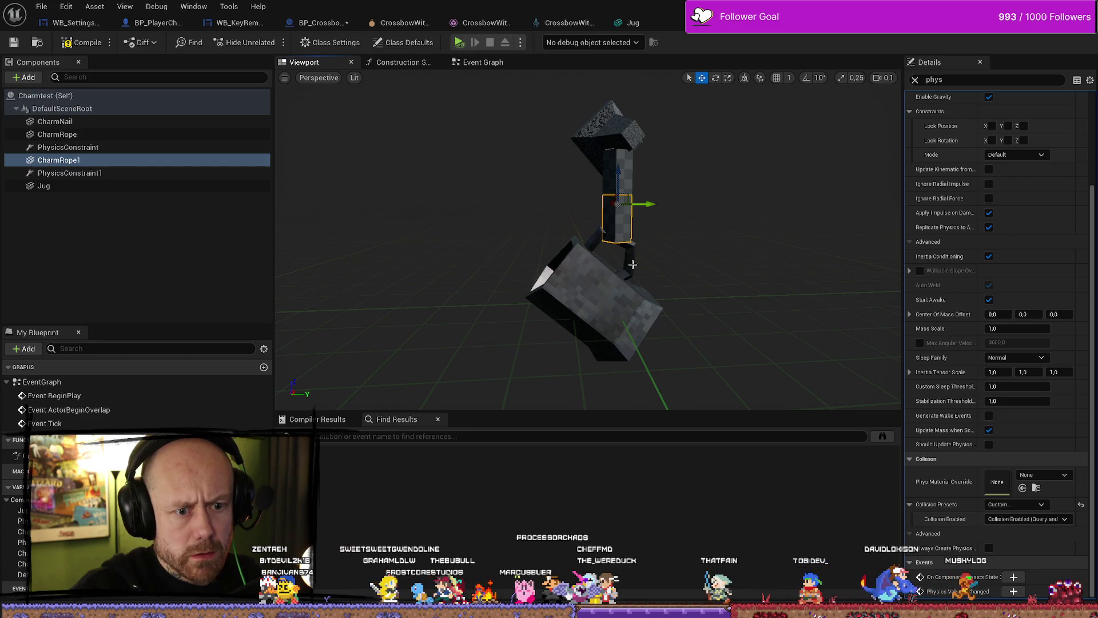
left_click(86, 173)
Duplicate the physics constraint as PhysicsConstraint2 and lower it toward the Jug
key("ctrl+d")
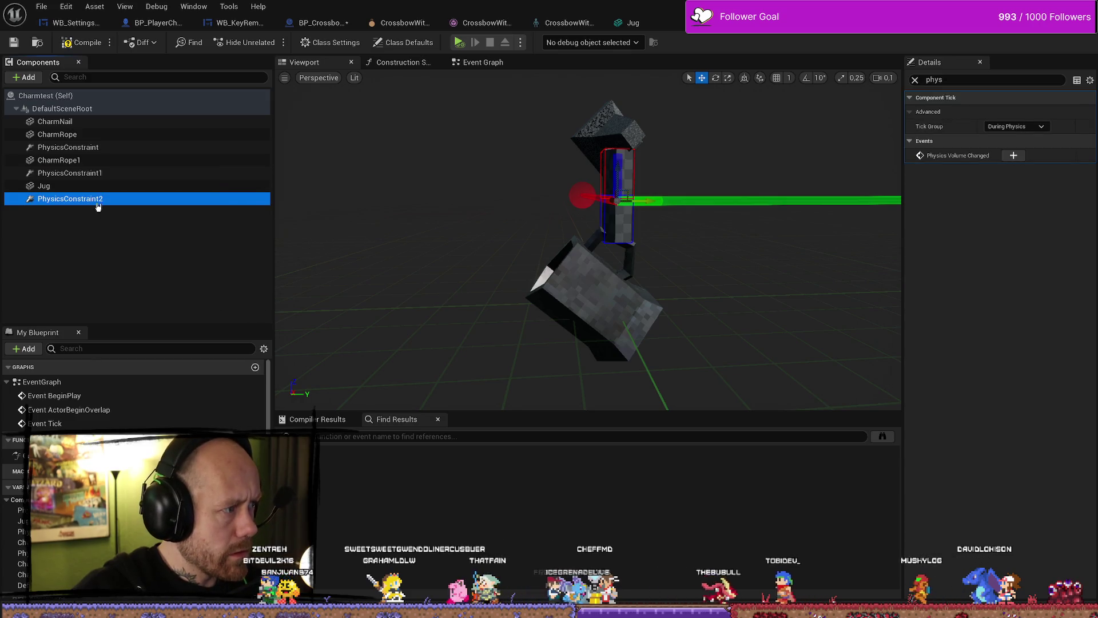
left_click(915, 80)
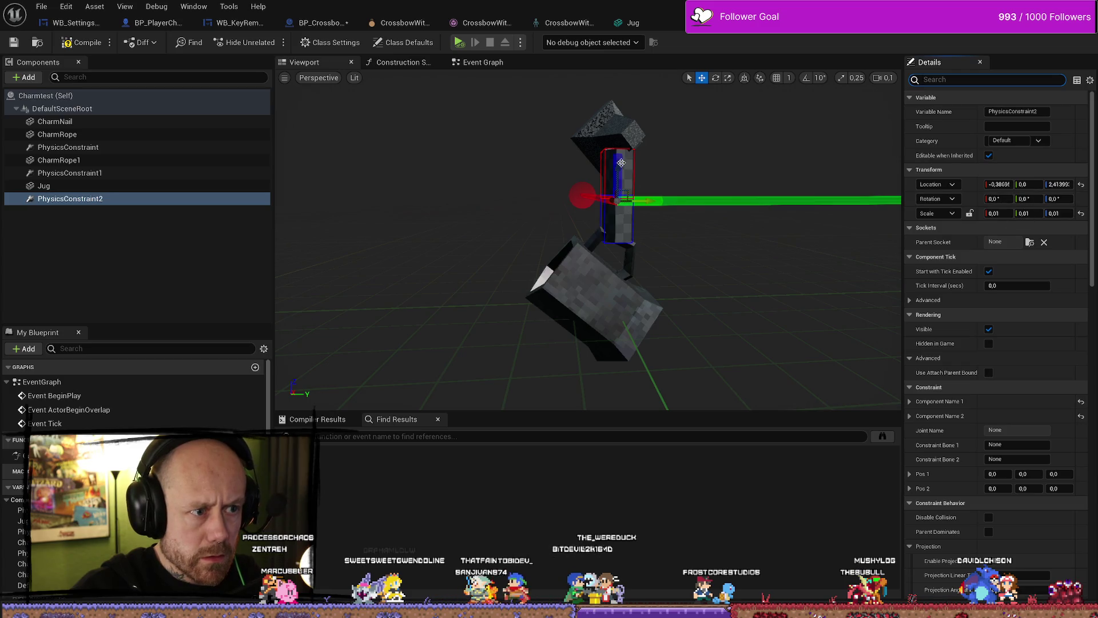
mouse_move(619, 166)
left_mouse_down()
mouse_move(620, 217)
mouse_move(620, 207)
left_mouse_up()
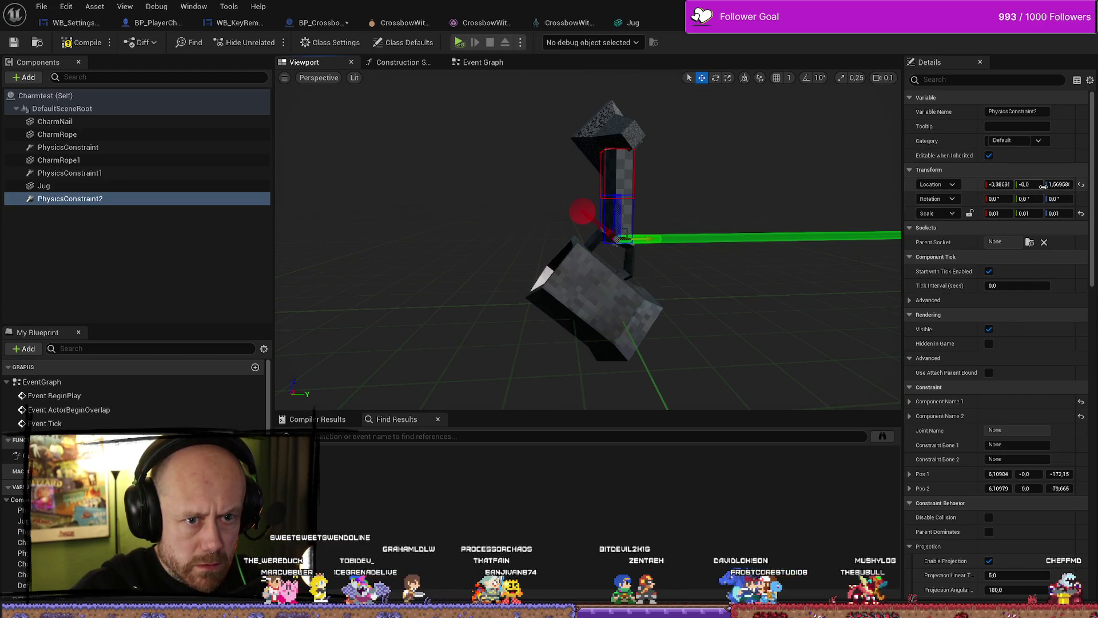
scroll(1049, 228, "down", 3)
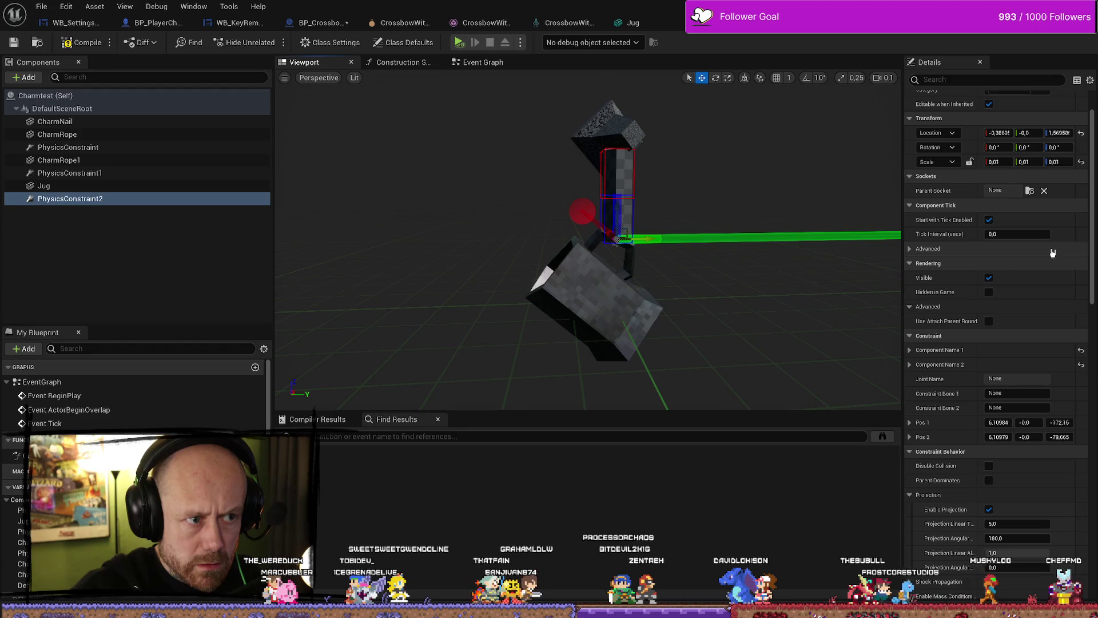
scroll(1053, 253, "down", 1)
Set PhysicsConstraint2's component names to CharmRope1 and Jug, then compile the Charmtest blueprint
left_click(910, 333)
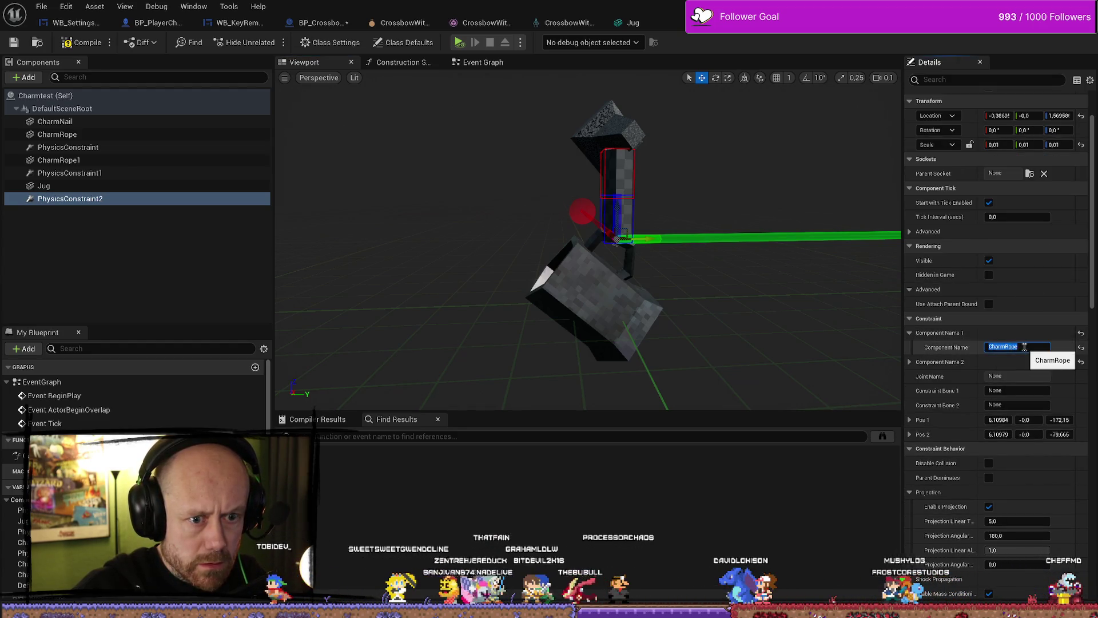
left_click(910, 362)
left_click(1018, 375)
type("CharmRope1")
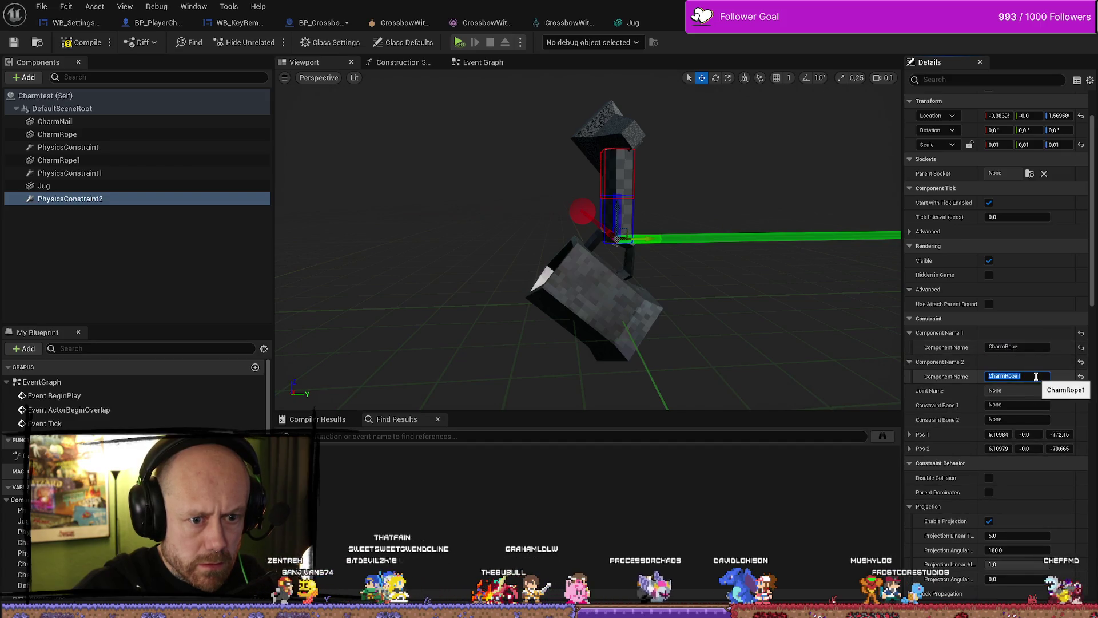
key("Delete")
left_click(1037, 346)
type("1")
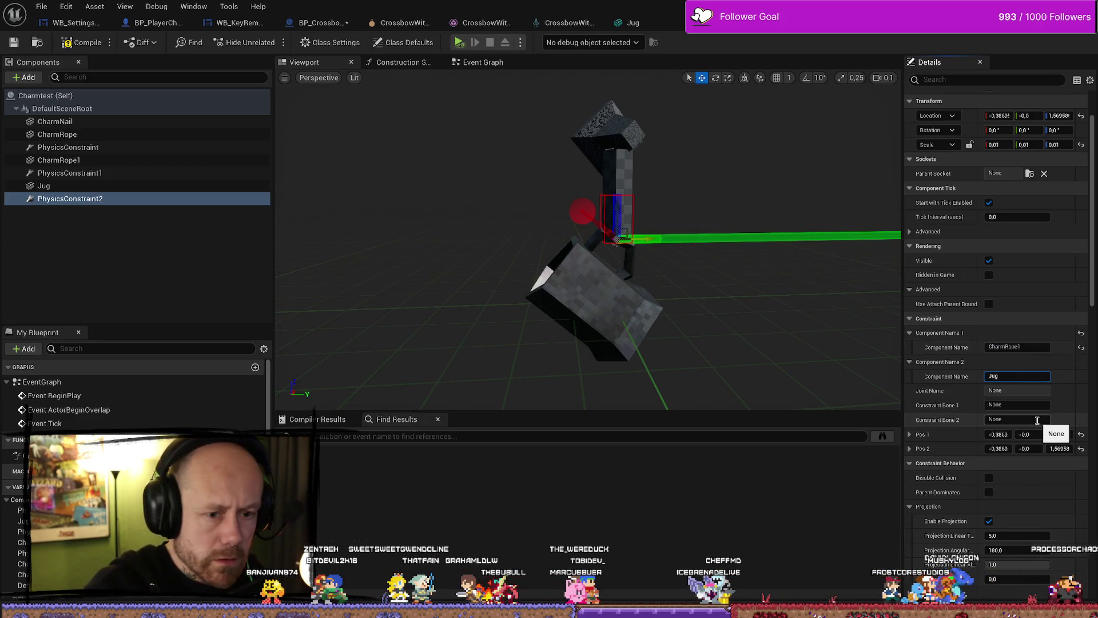
left_click(91, 44)
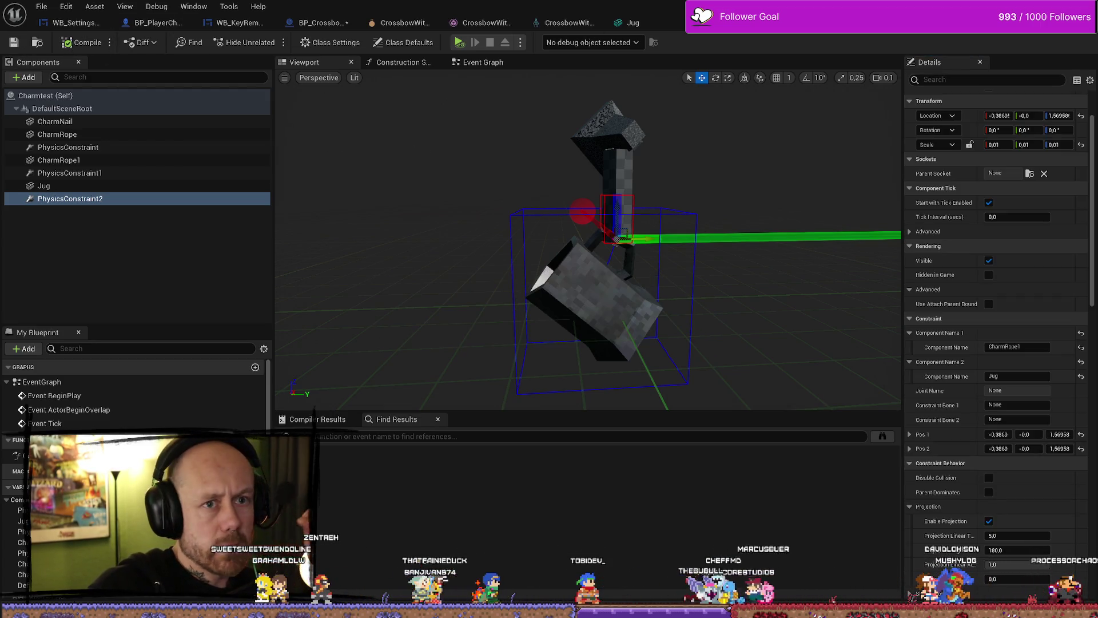
key("alt+Tab")
Remove an accidentally dropped Jug13 mesh from the level and clear the asset search
key("ctrl+space")
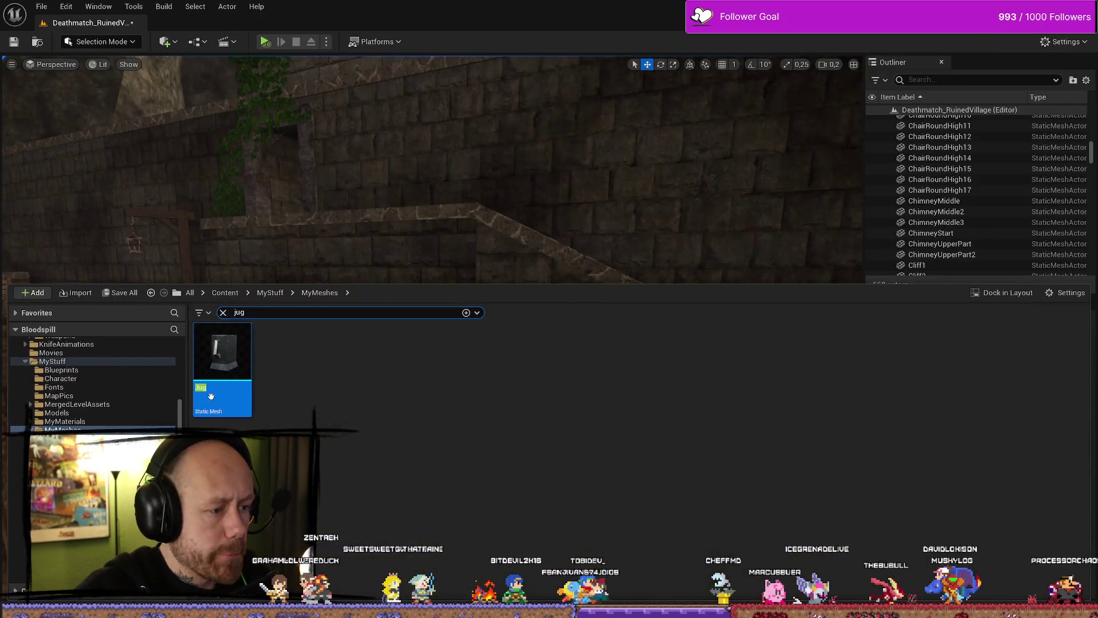
left_click_drag(211, 396, 388, 250)
left_click_drag(416, 493, 417, 494)
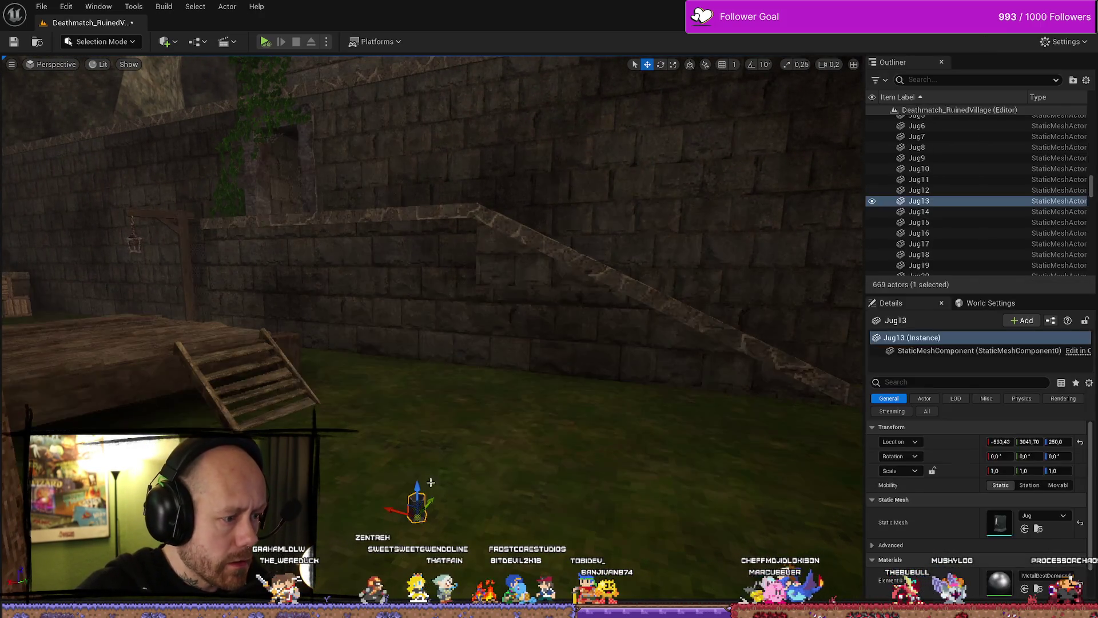
key("Delete")
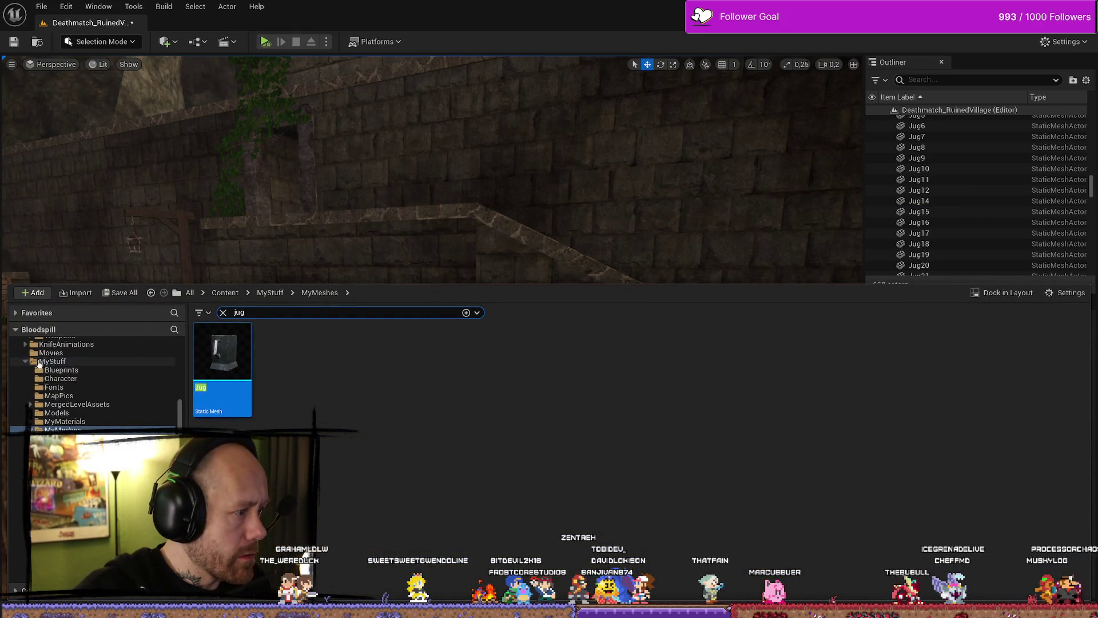
left_click(26, 362)
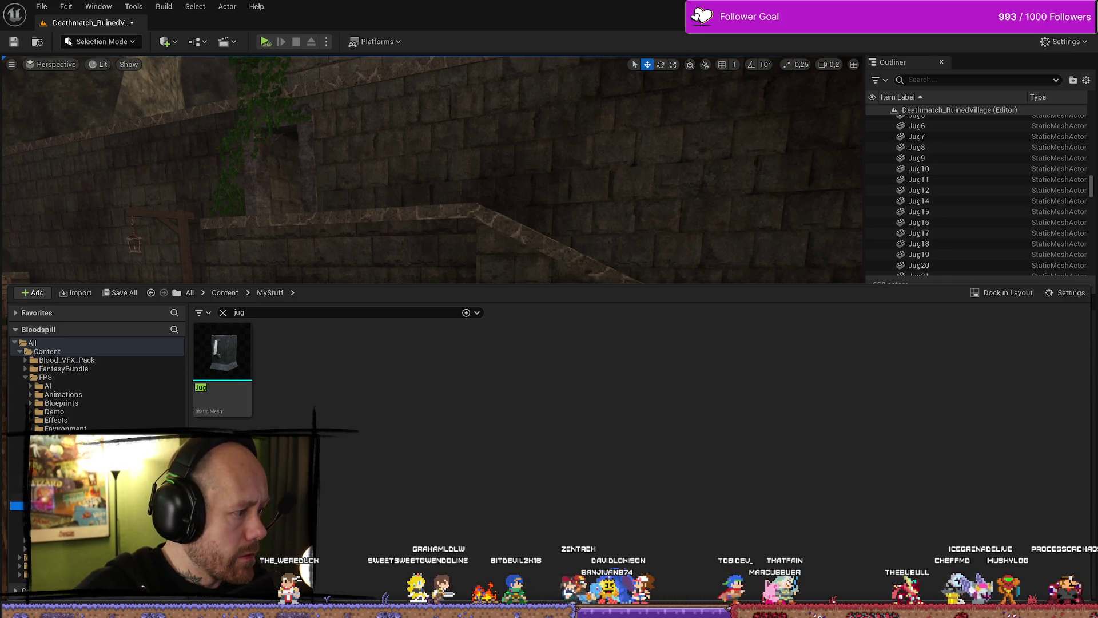
left_click(244, 315)
key("BackSpace")
key("BackSpace")
key("BackSpace")
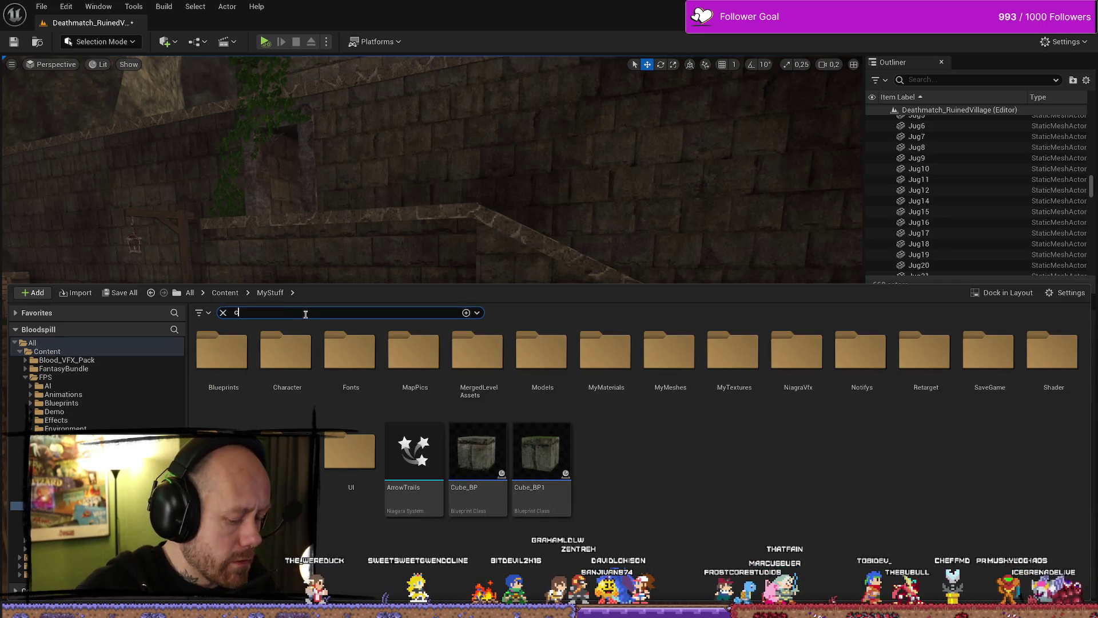
Place the Charmtest blueprint in the level and raise it up the stone wall along Z
mouse_move(223, 355)
left_mouse_down()
mouse_move(421, 191)
mouse_move(398, 515)
mouse_move(447, 526)
left_mouse_up()
left_click_drag(448, 280, 446, 157)
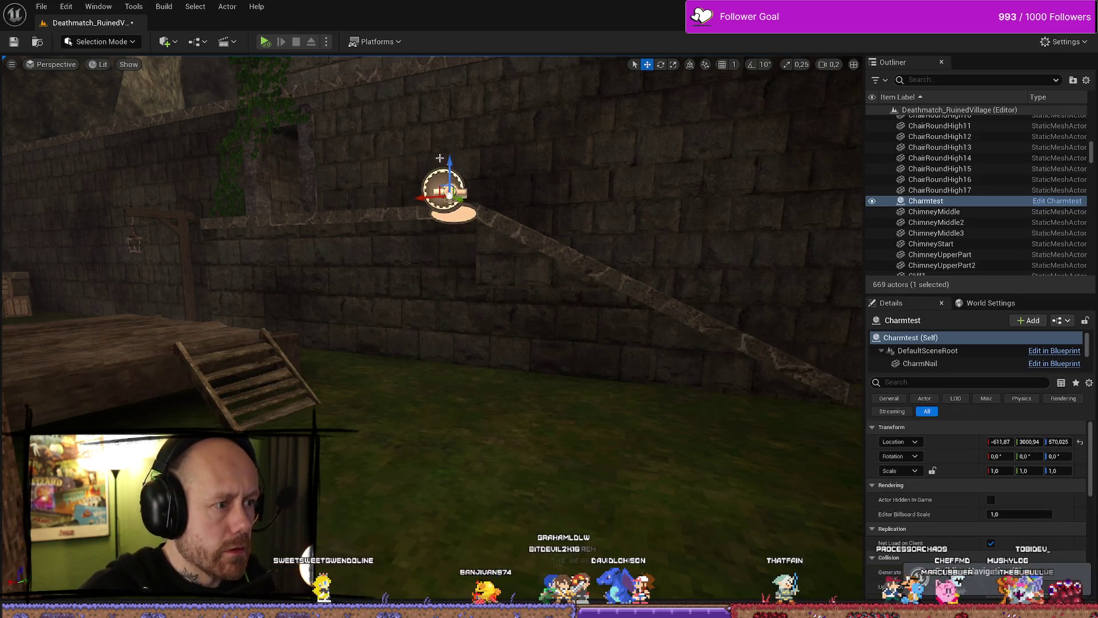
scroll(433, 298, "down", 2)
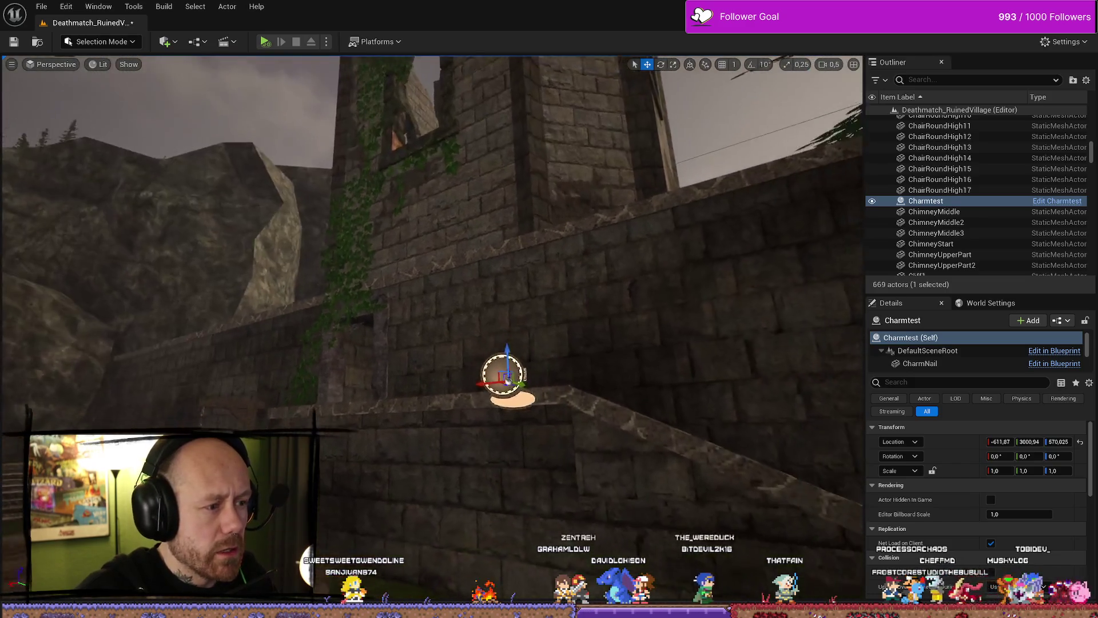
scroll(433, 298, "down", 3)
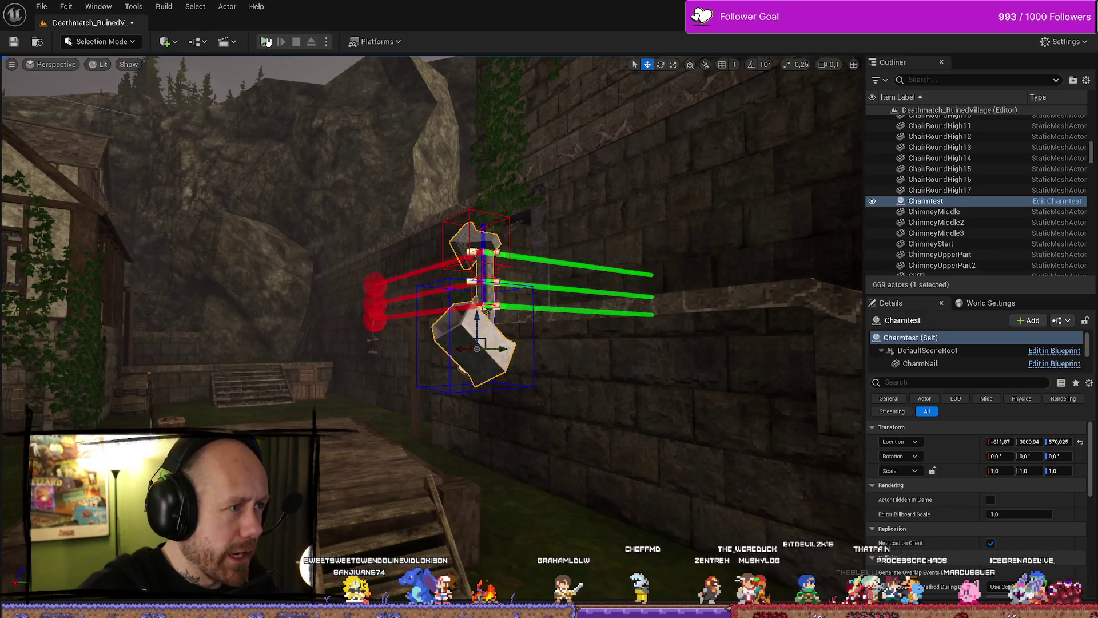
key("alt+p")
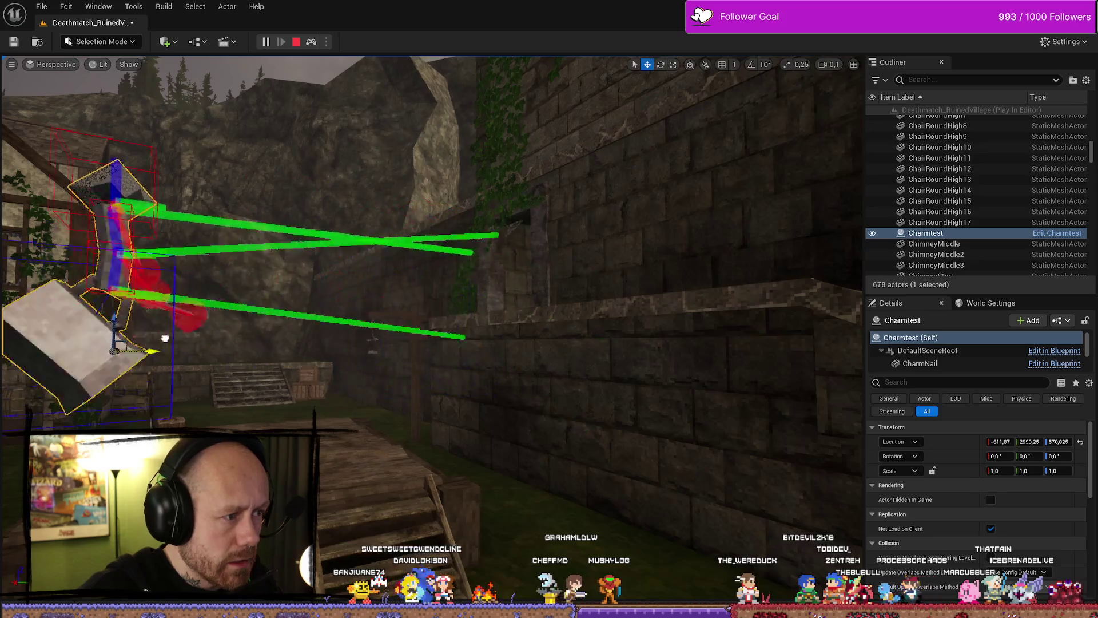
Orbit around the charm and push it sideways to watch it swing, then stop the play session
left_click_drag(501, 350, 415, 342)
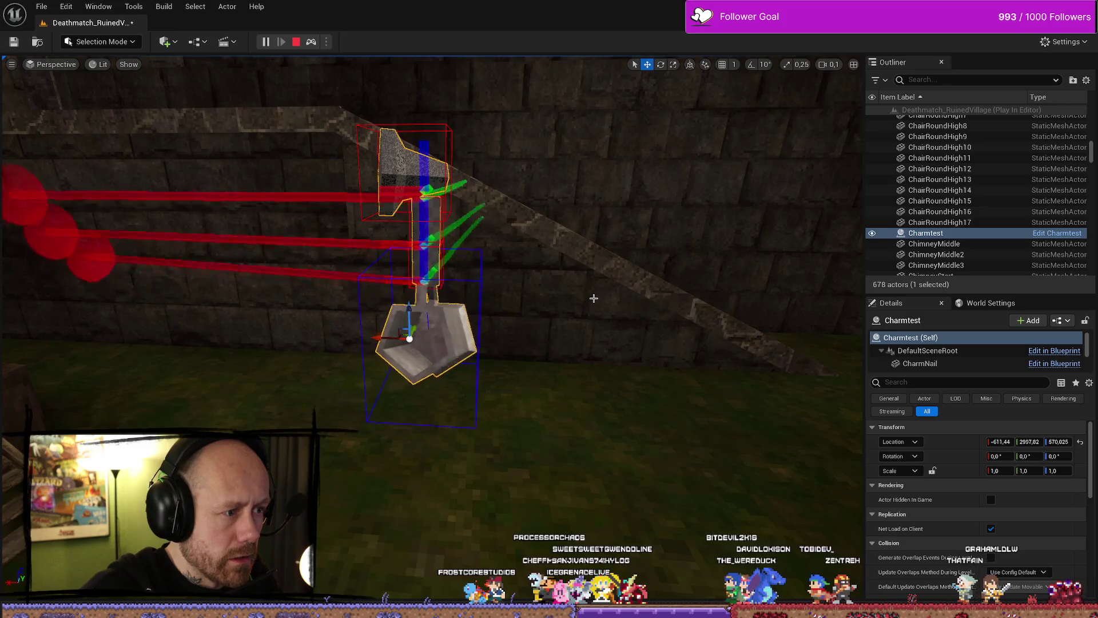
mouse_move(605, 298)
left_mouse_down()
mouse_move(572, 301)
mouse_move(595, 299)
mouse_move(584, 298)
left_mouse_up()
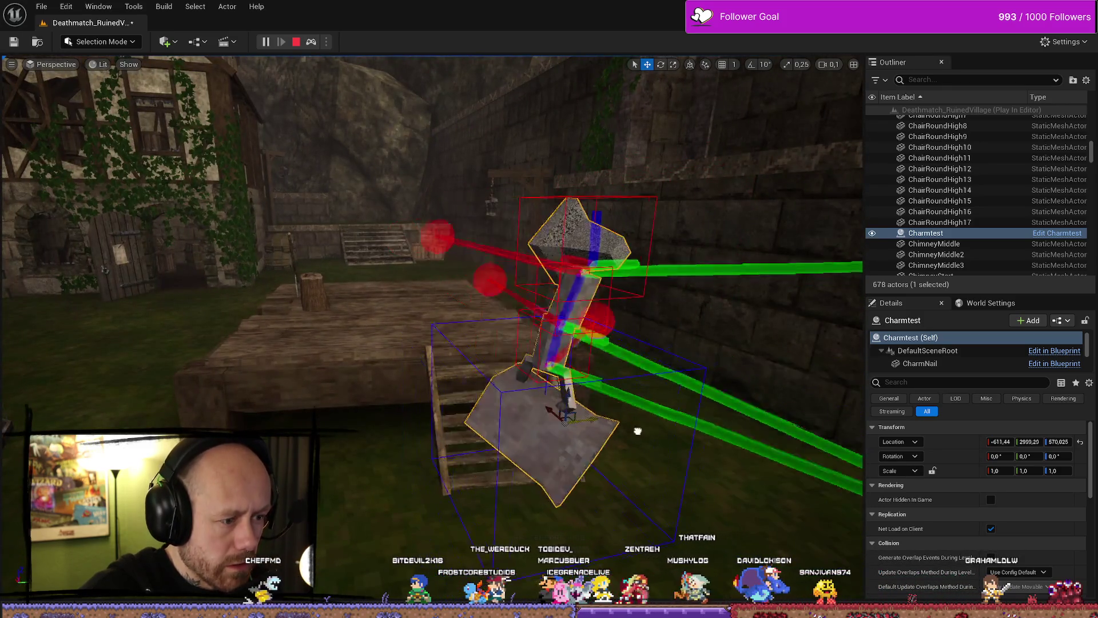
left_click_drag(504, 343, 477, 350)
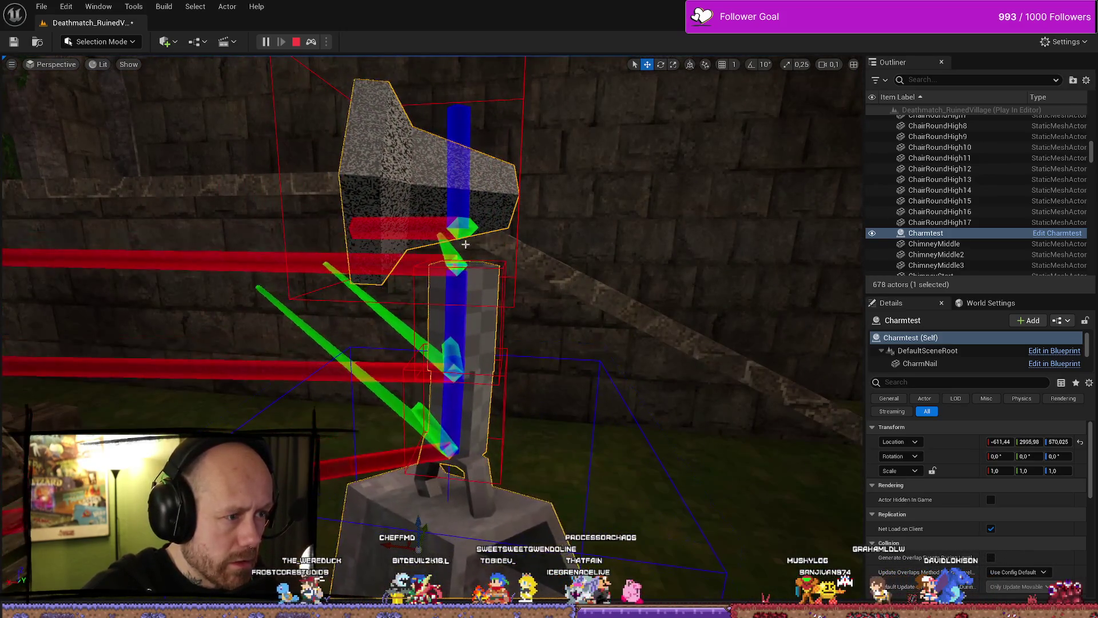
left_click_drag(504, 265, 491, 404)
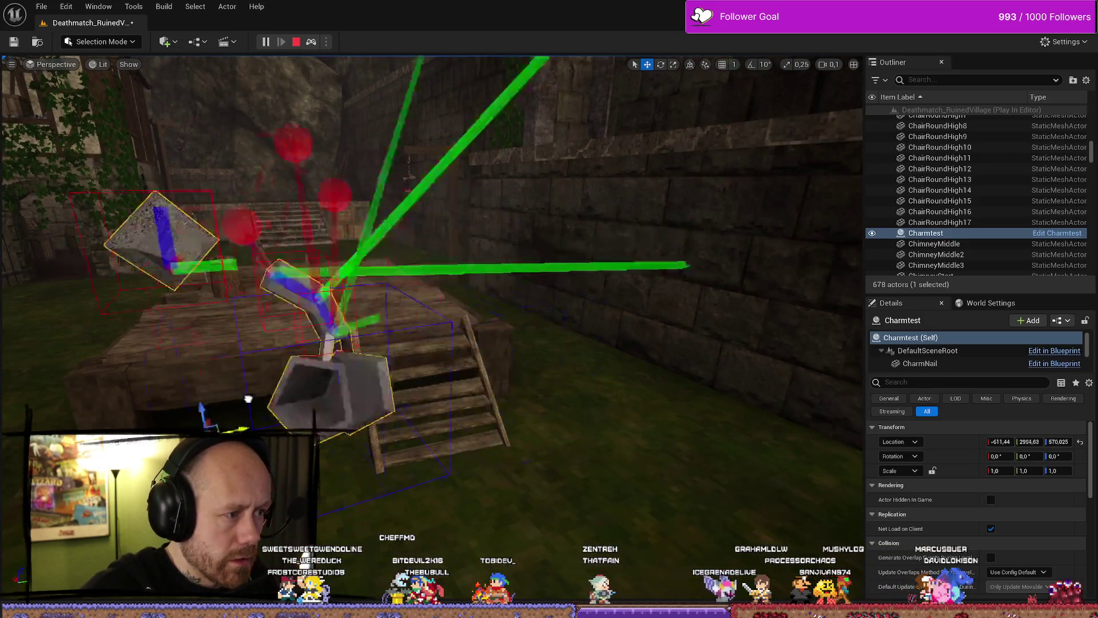
mouse_move(315, 376)
left_mouse_down()
mouse_move(515, 369)
mouse_move(245, 379)
mouse_move(629, 372)
mouse_move(40, 371)
mouse_move(566, 372)
mouse_move(499, 375)
left_mouse_up()
mouse_move(662, 375)
left_mouse_down()
mouse_move(378, 395)
mouse_move(663, 378)
mouse_move(480, 378)
mouse_move(517, 369)
left_mouse_up()
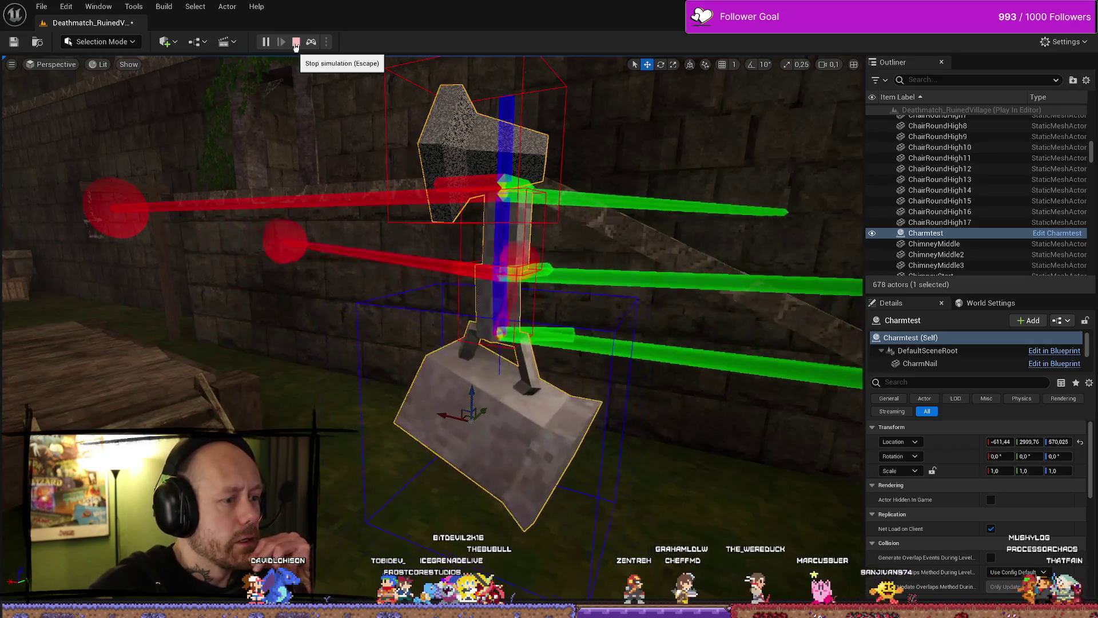
left_click(296, 43)
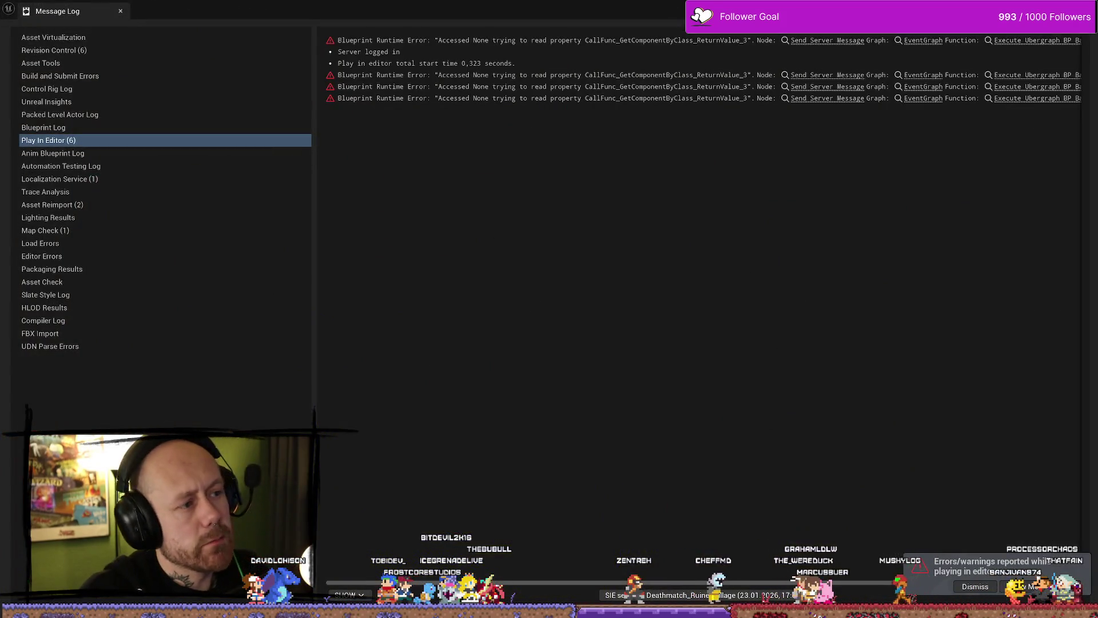
In the Charmtest blueprint, raise CharmRope to Z 3.34 and the first constraint to Z 3.59
key("alt+Tab")
key("ctrl+space")
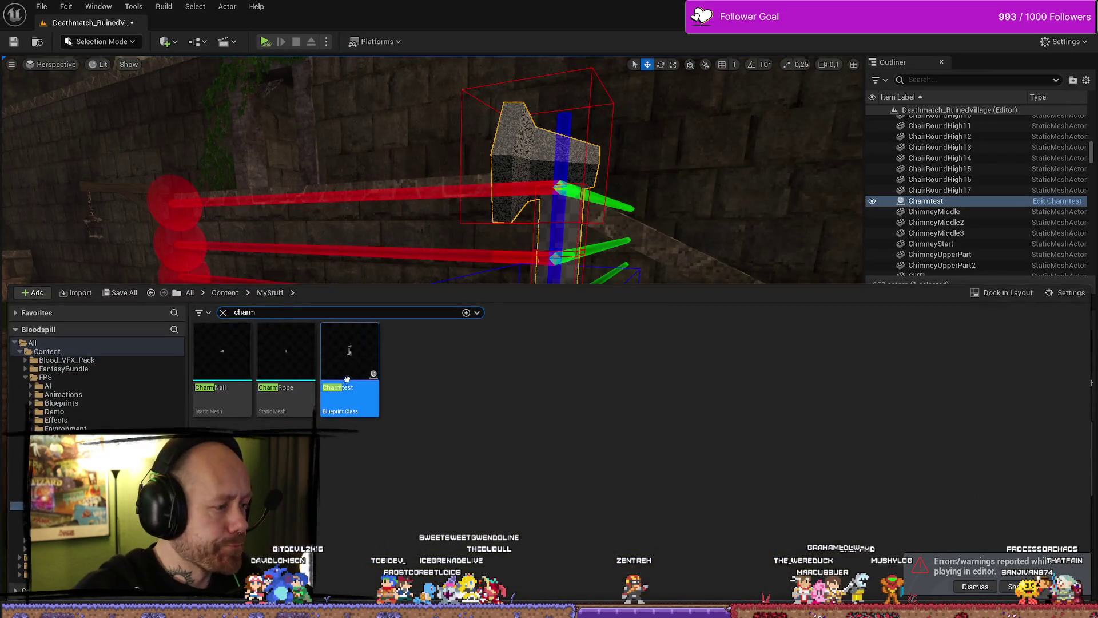
double_click(350, 371)
left_click(635, 187)
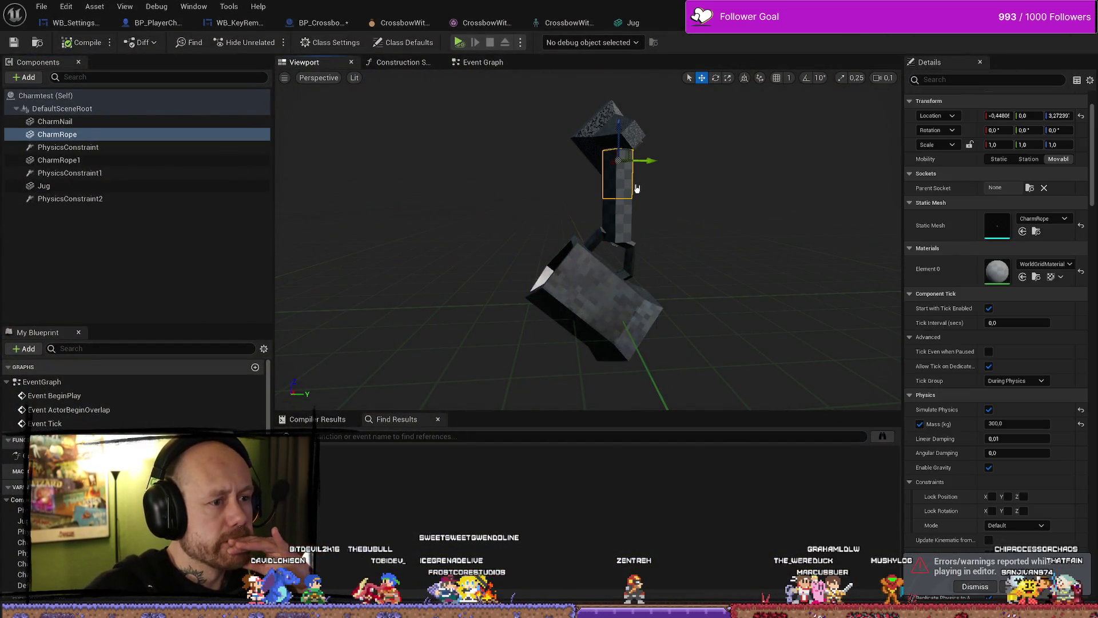
left_click_drag(618, 125, 619, 121)
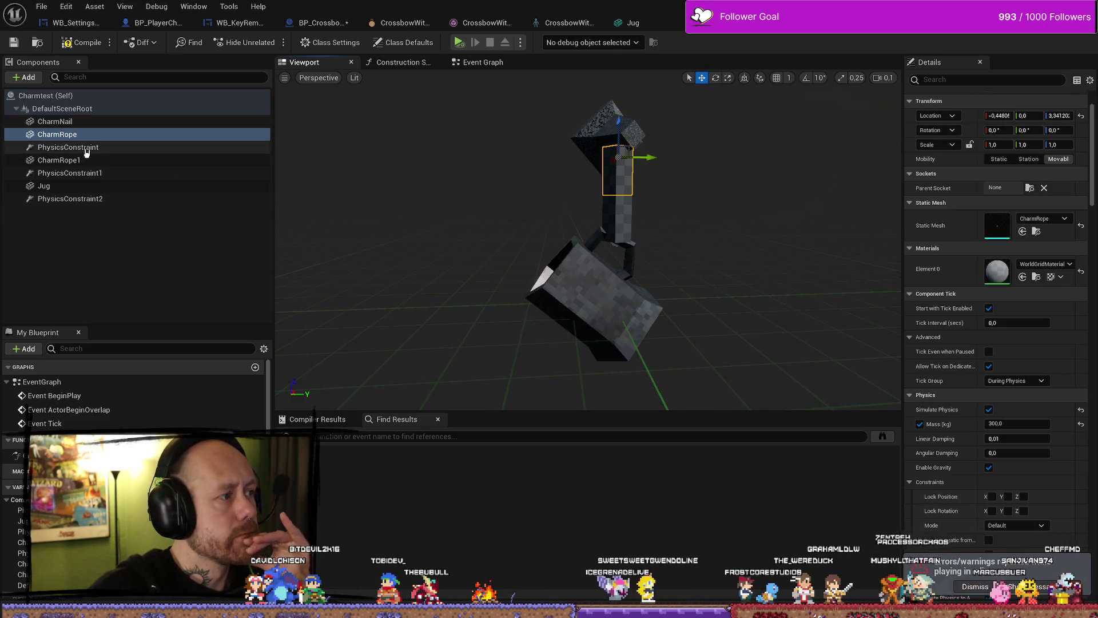
left_click(68, 147)
left_click_drag(619, 116, 619, 110)
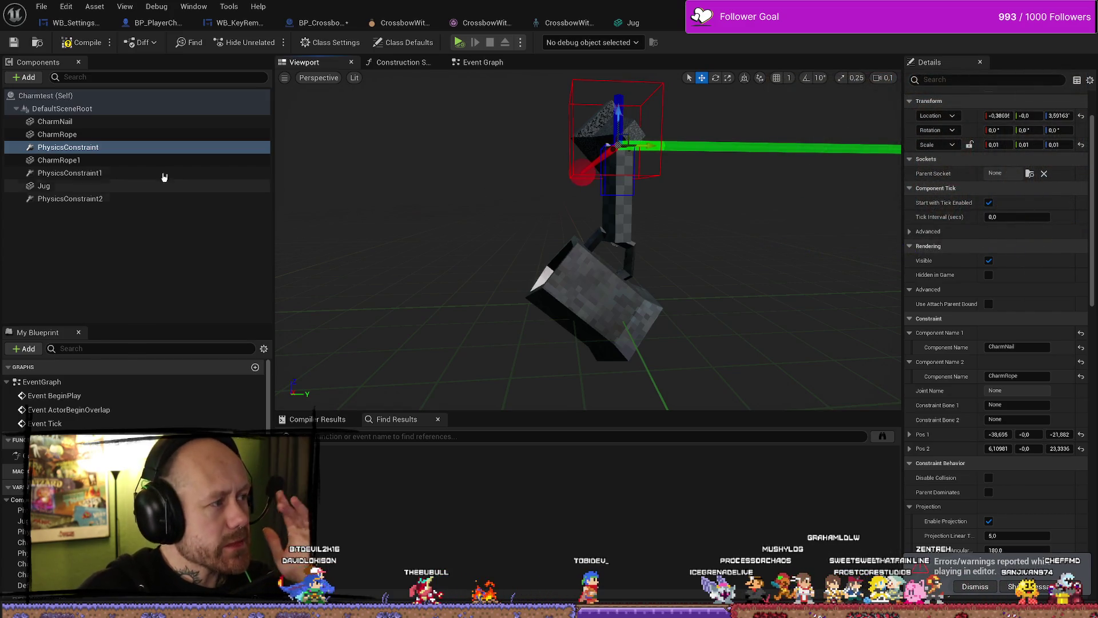
Set the Jug's mass to 300 kg, recompile Charmtest, and play the level again
left_click(571, 248)
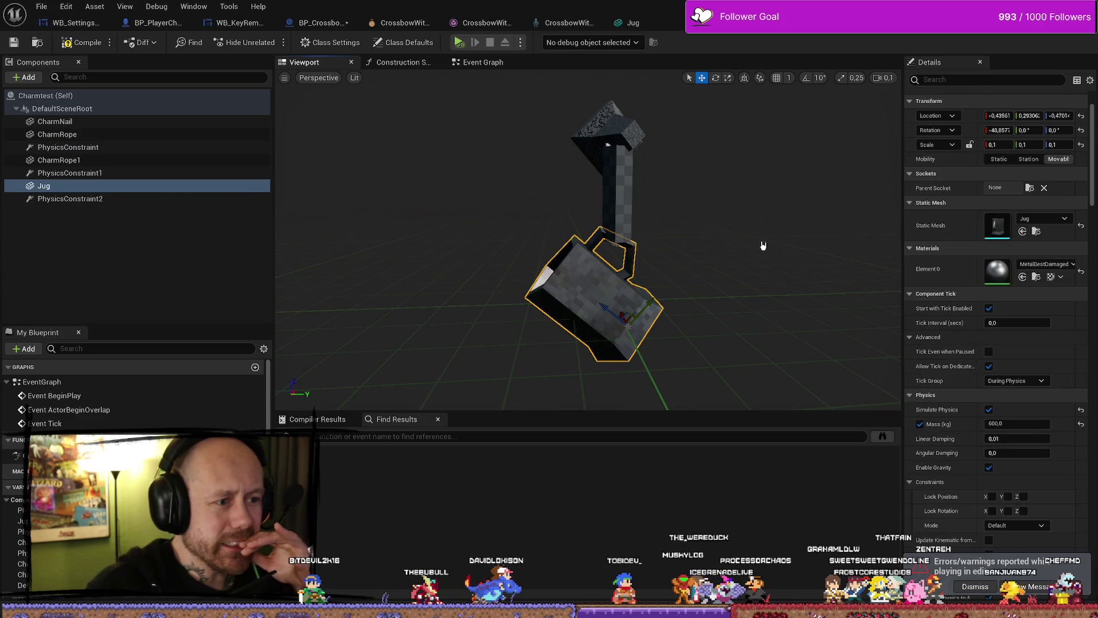
left_click(1003, 424)
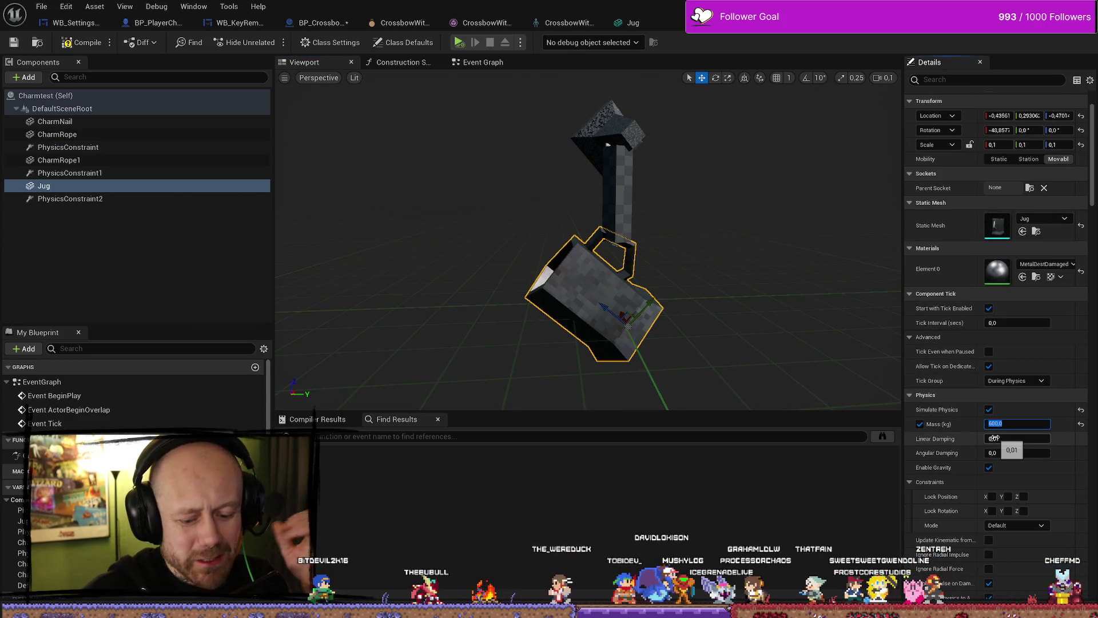
type("300")
key("Return")
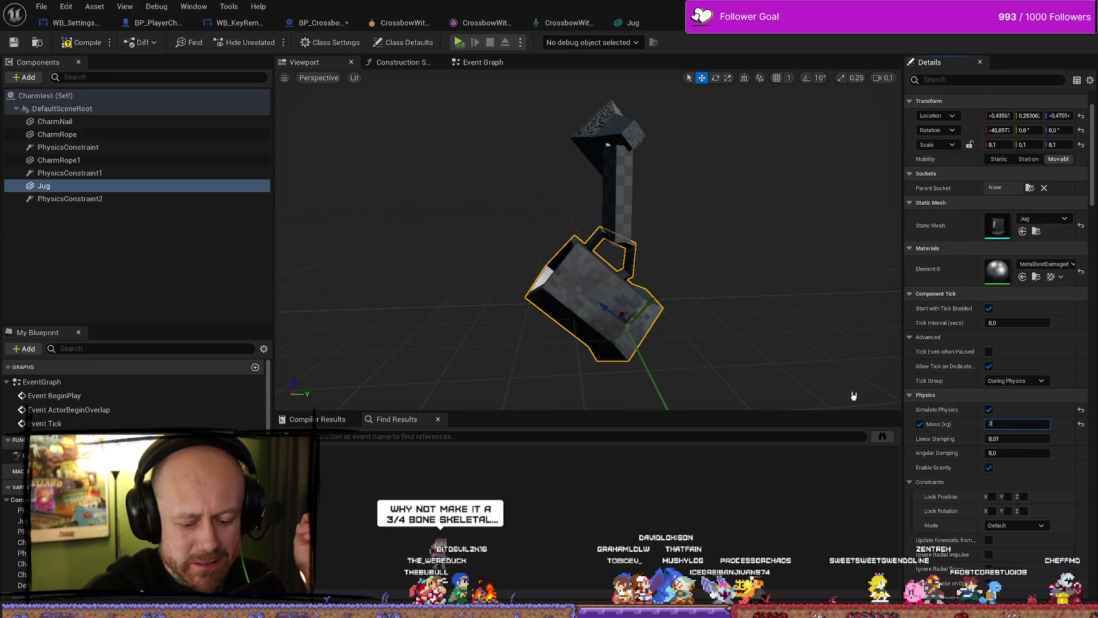
left_click(12, 48)
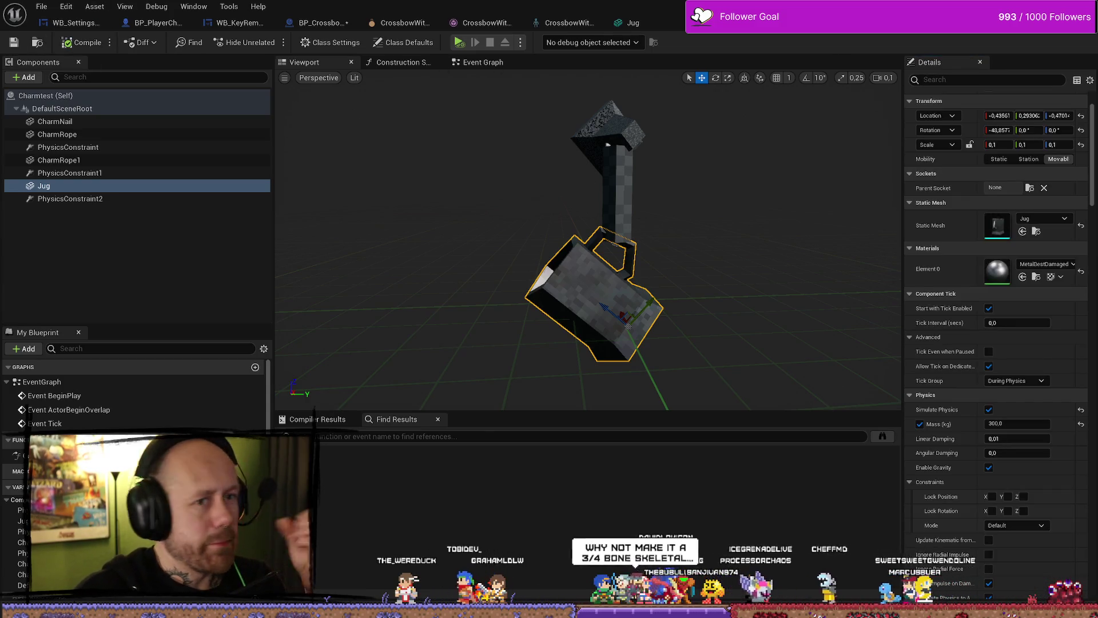
key("alt+Tab")
left_click(264, 42)
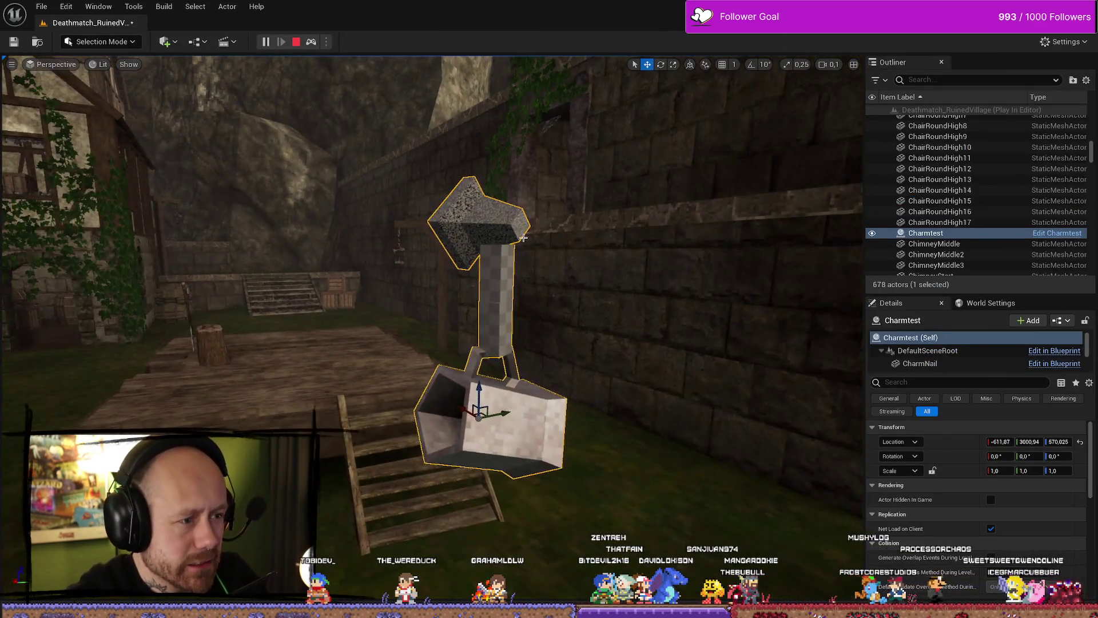
Select and shove the Charmtest charm during play to test its swing, then stop the test
left_click(464, 240)
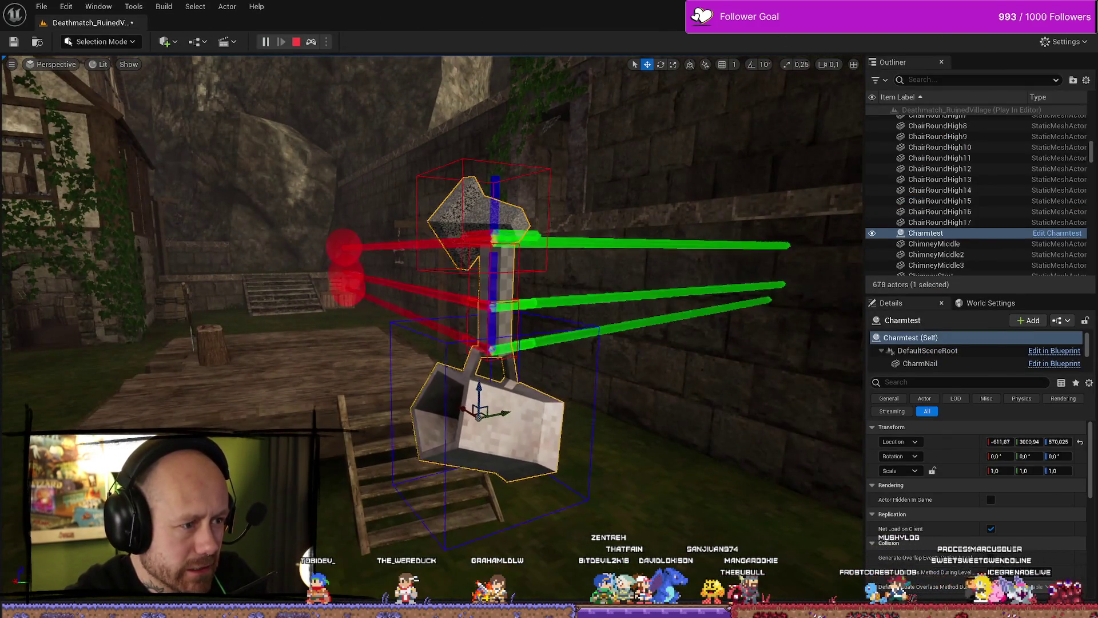
right_click(464, 240)
left_click(522, 419)
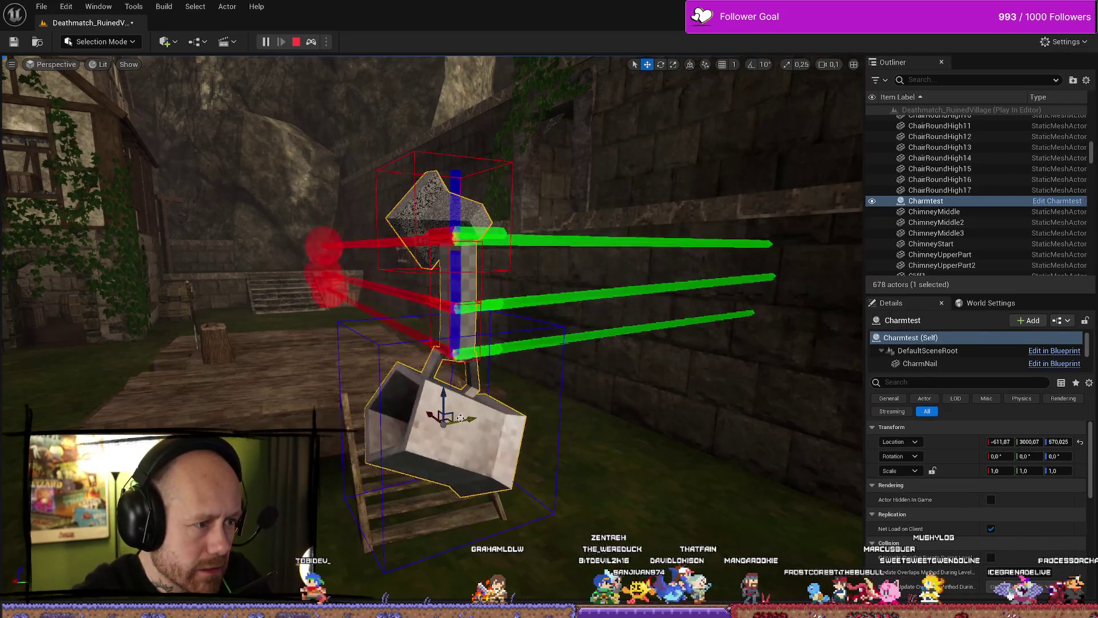
left_click(603, 205)
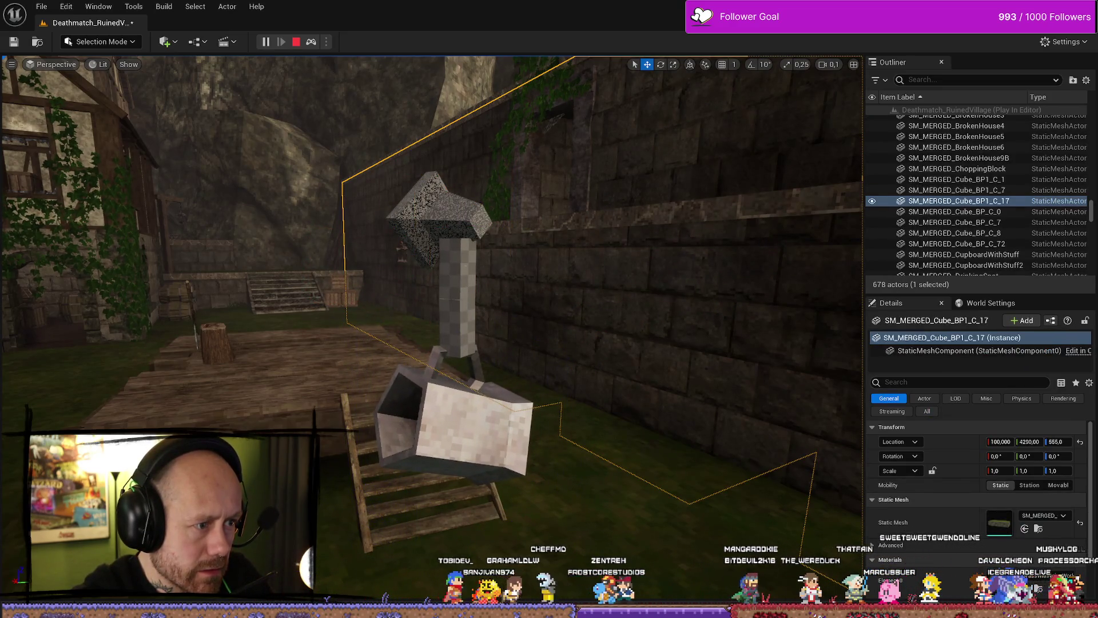
left_click(462, 325)
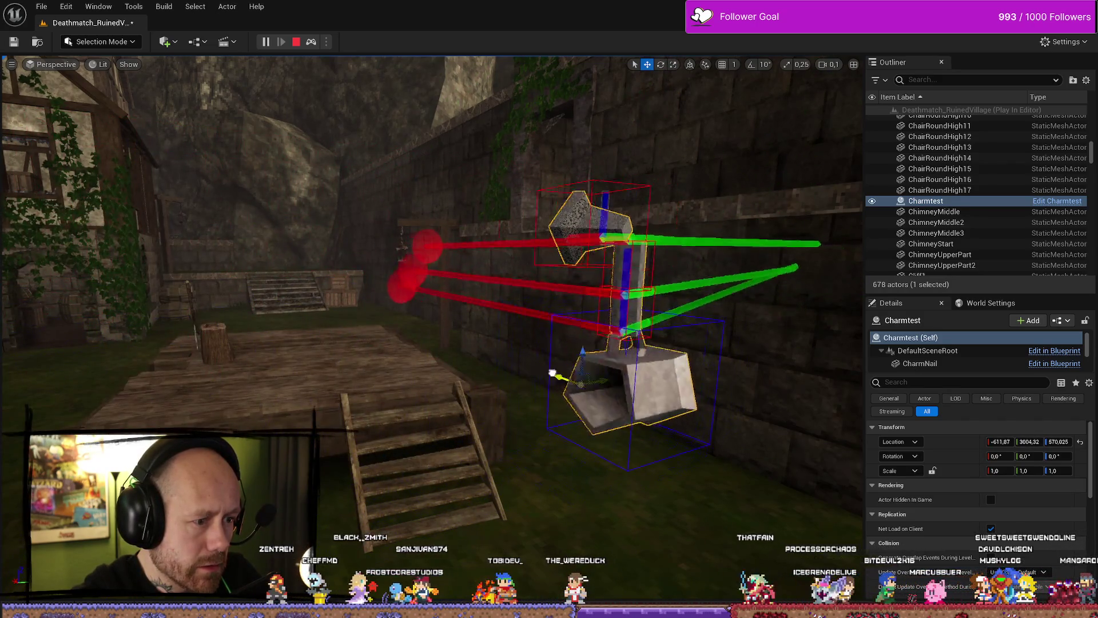
left_click_drag(553, 373, 487, 363)
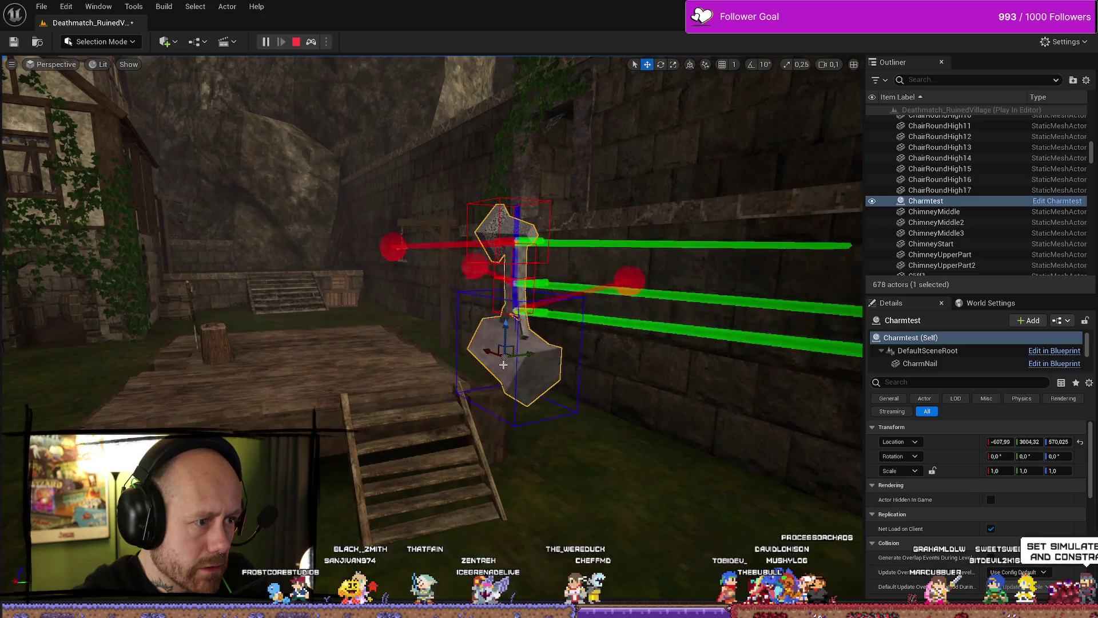
left_click_drag(503, 364, 598, 284)
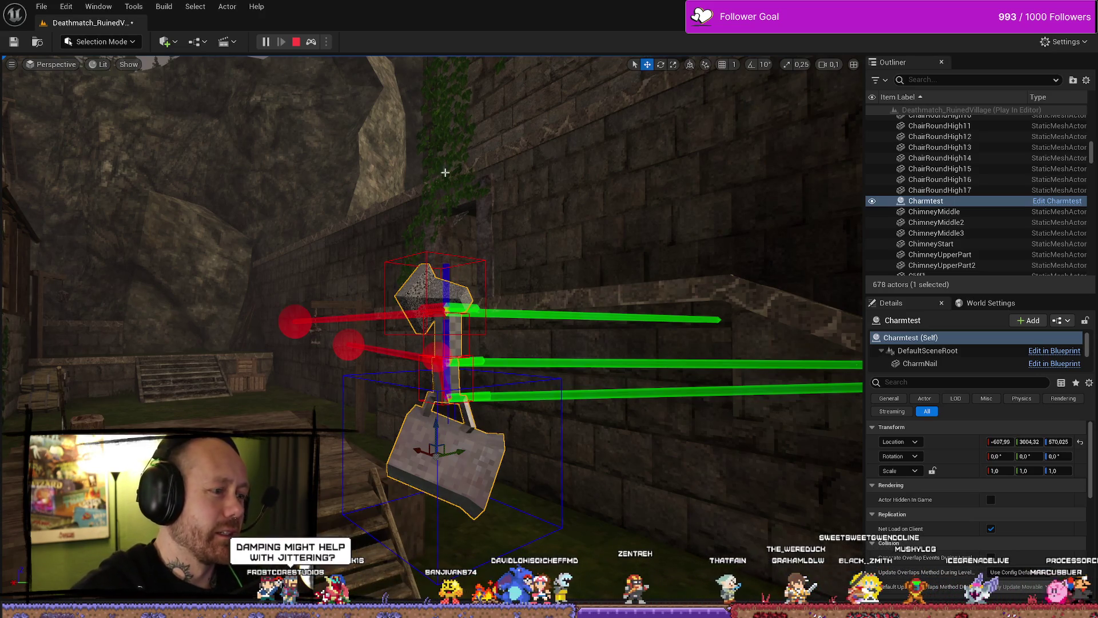
left_click(299, 42)
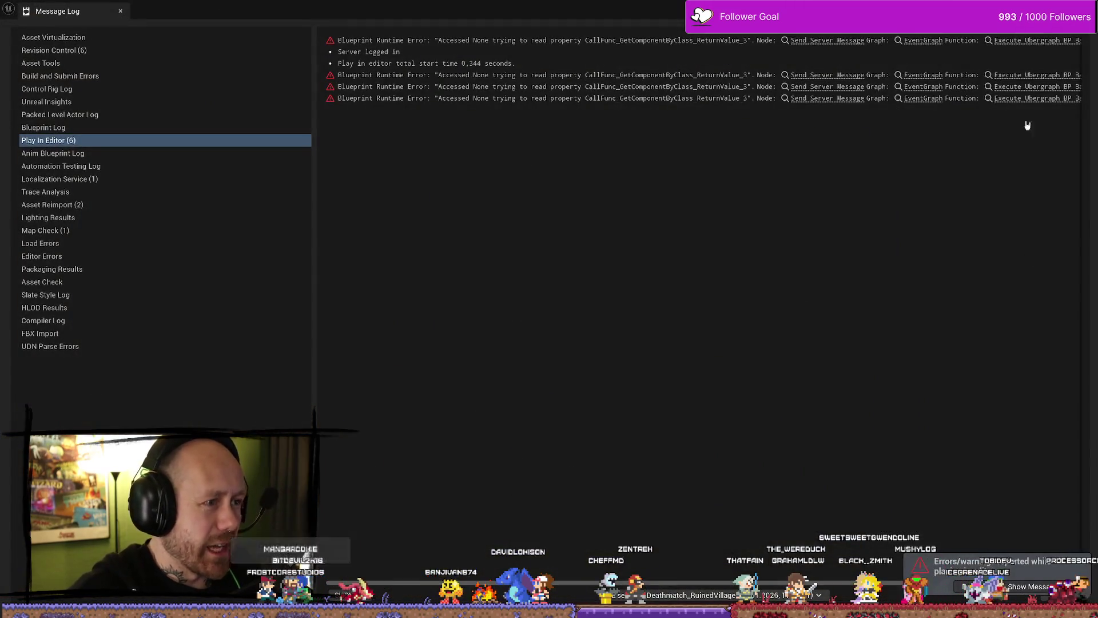
Open the Charmtest Blueprint, review CharmRope's physics settings, then select the first PhysicsConstraint
key("ctrl+space")
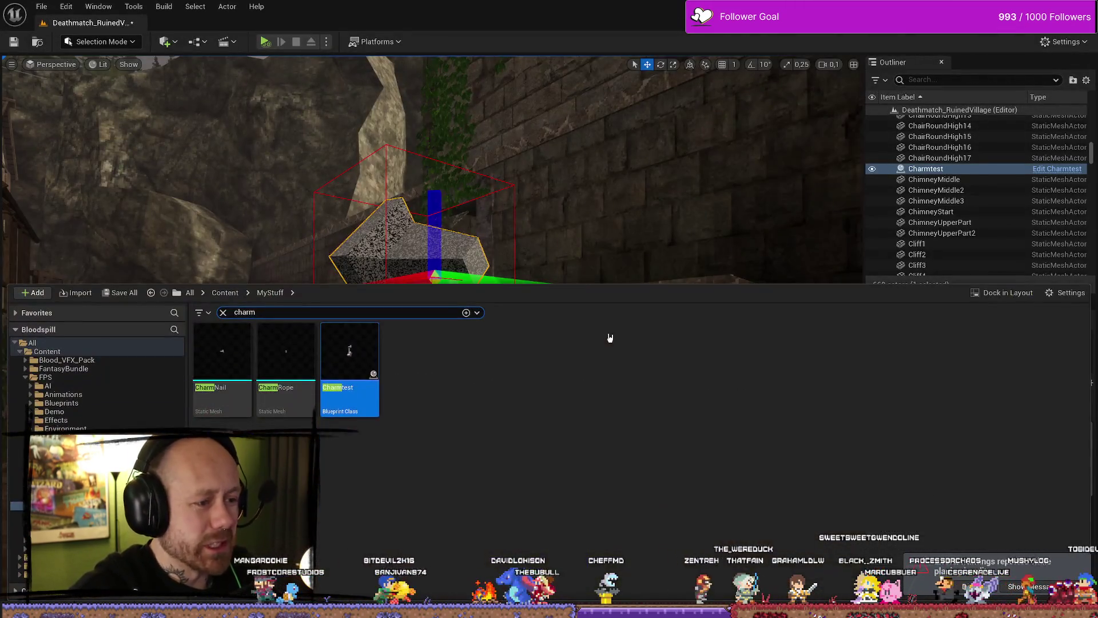
double_click(350, 357)
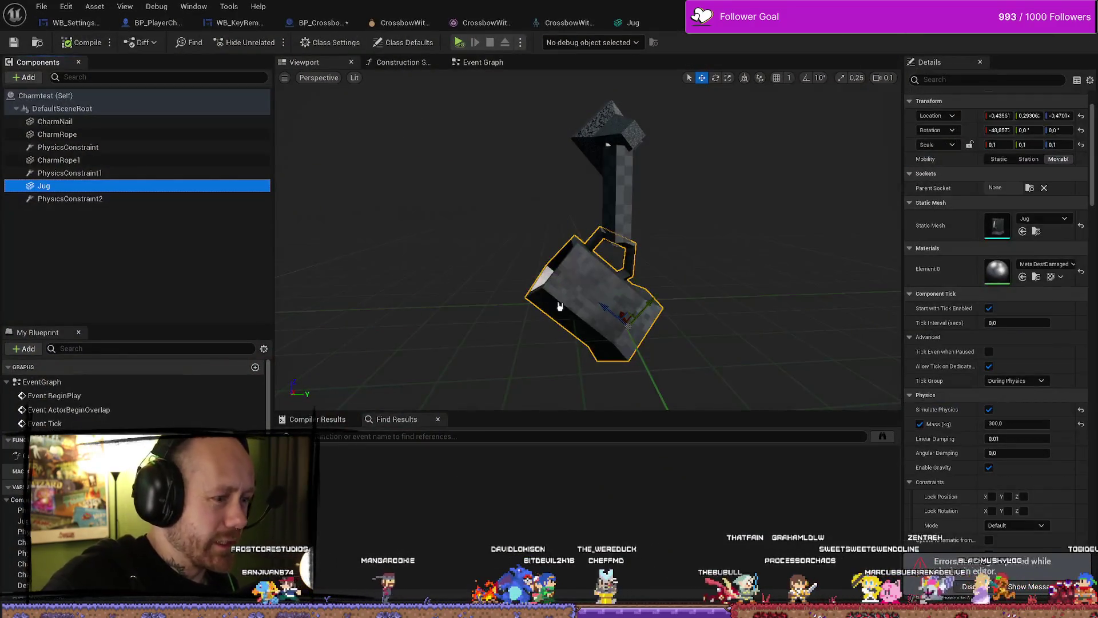
left_click(627, 182)
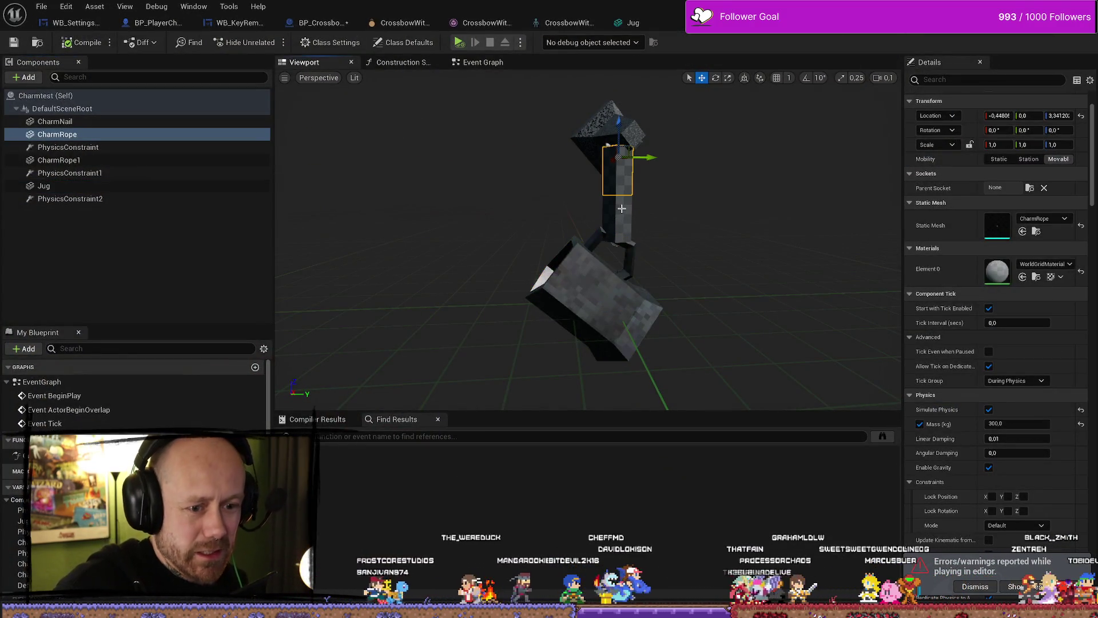
scroll(956, 375, "down", 4)
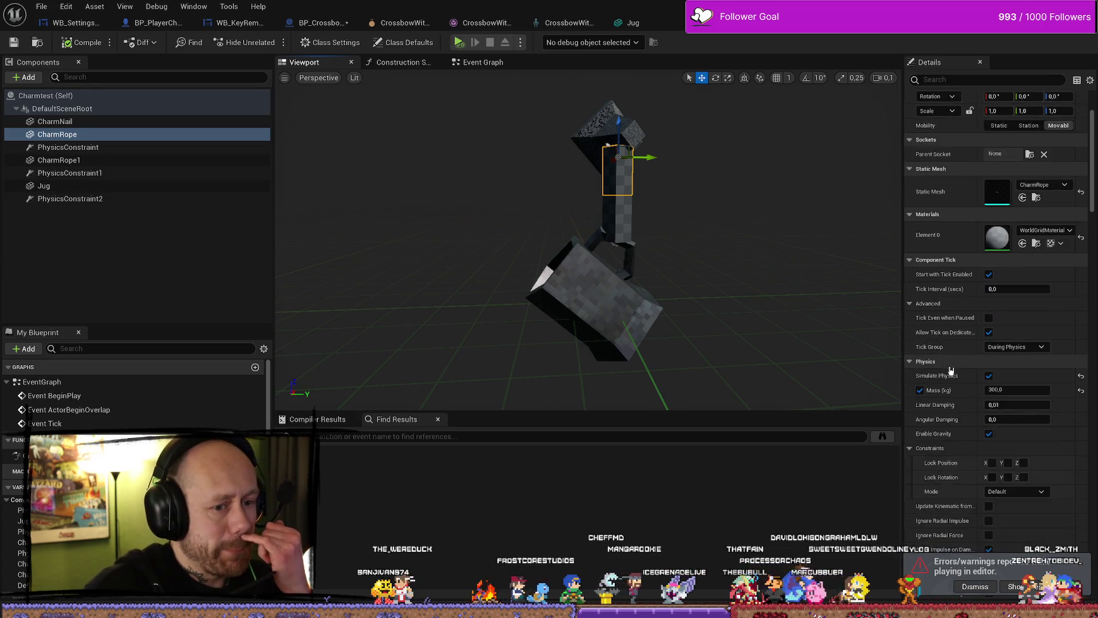
scroll(969, 379, "down", 10)
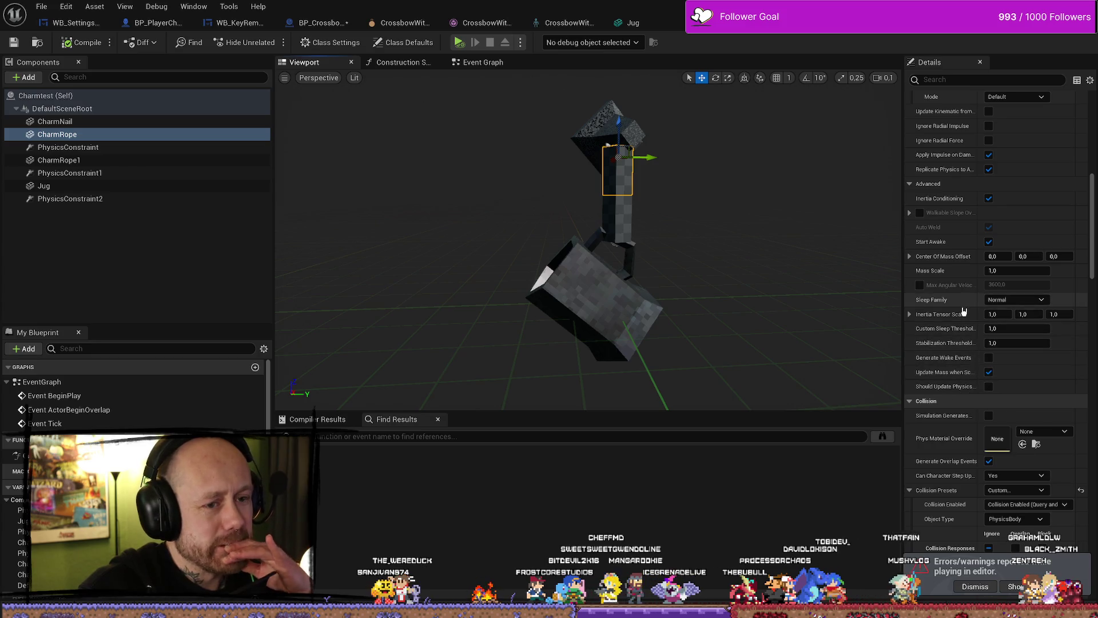
scroll(950, 343, "down", 5)
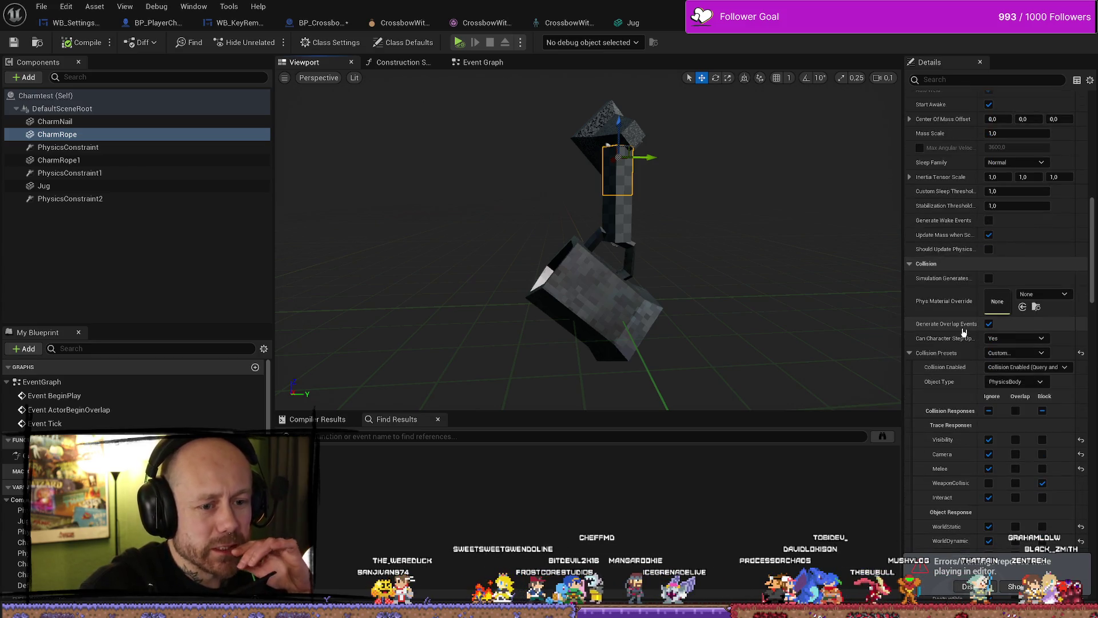
scroll(964, 332, "down", 3)
scroll(965, 331, "down", 2)
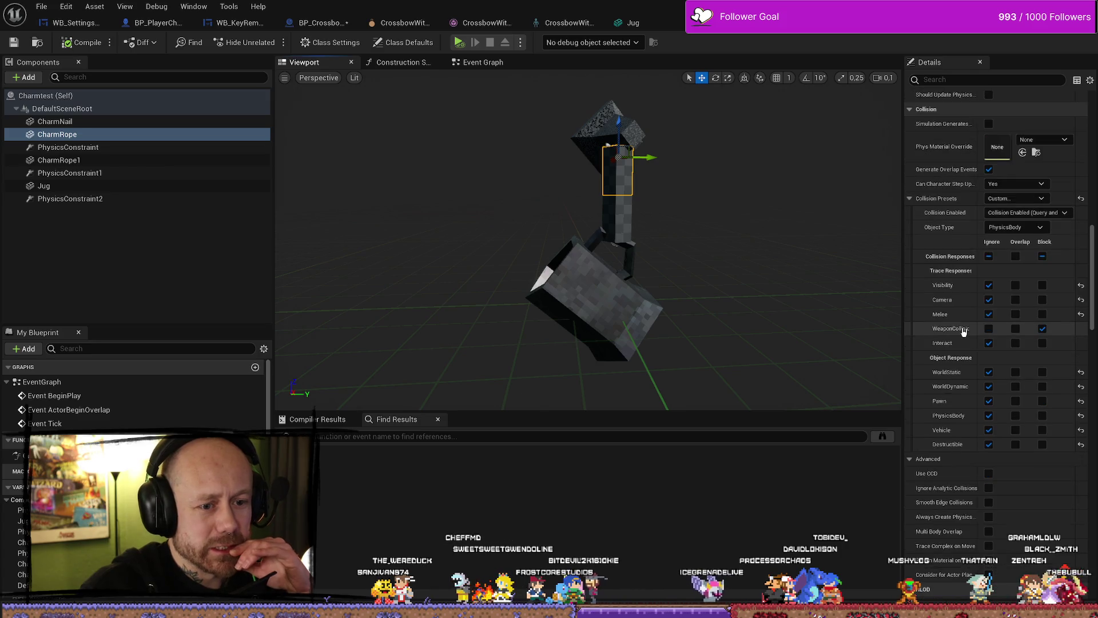
scroll(961, 331, "down", 2)
left_click(125, 150)
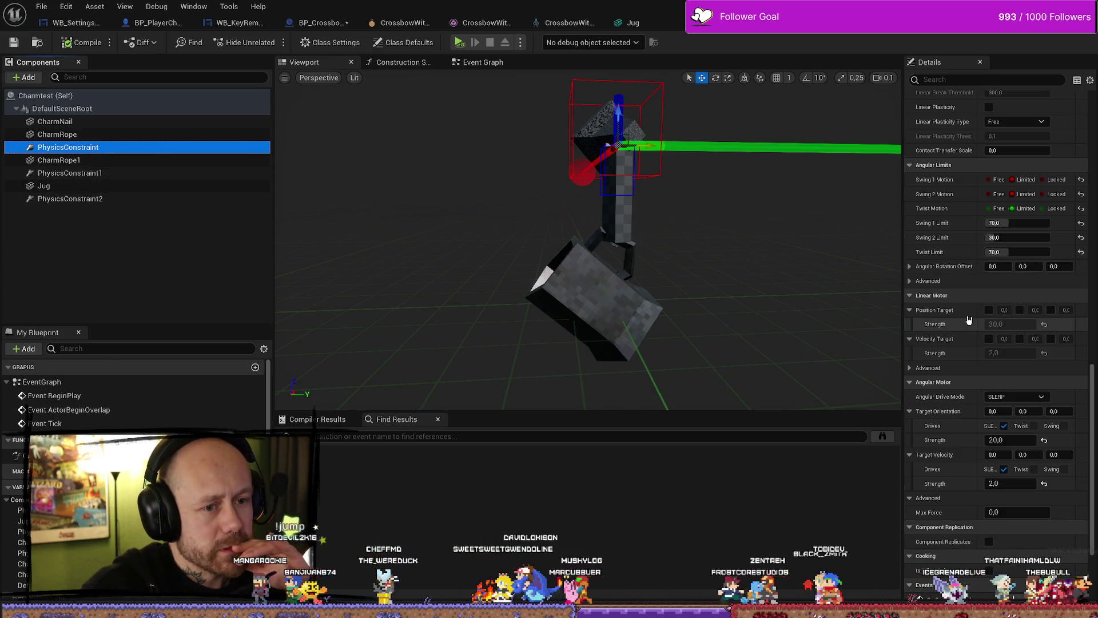
Set the constraint's Swing and Twist Limits Damping to 10 and start a play test
left_click(972, 79)
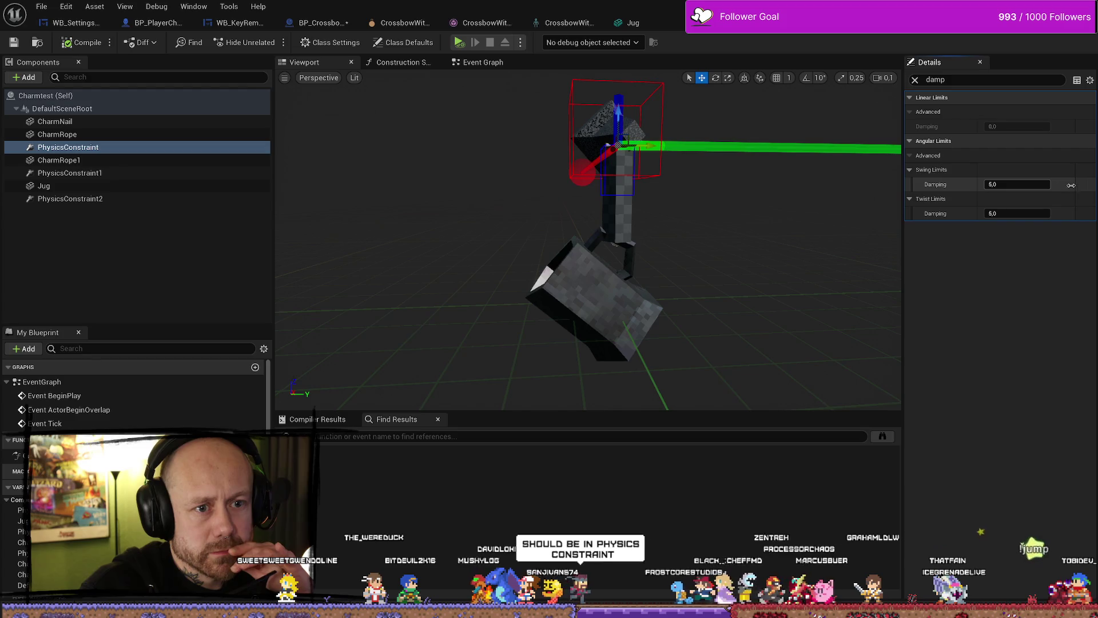
type("damp")
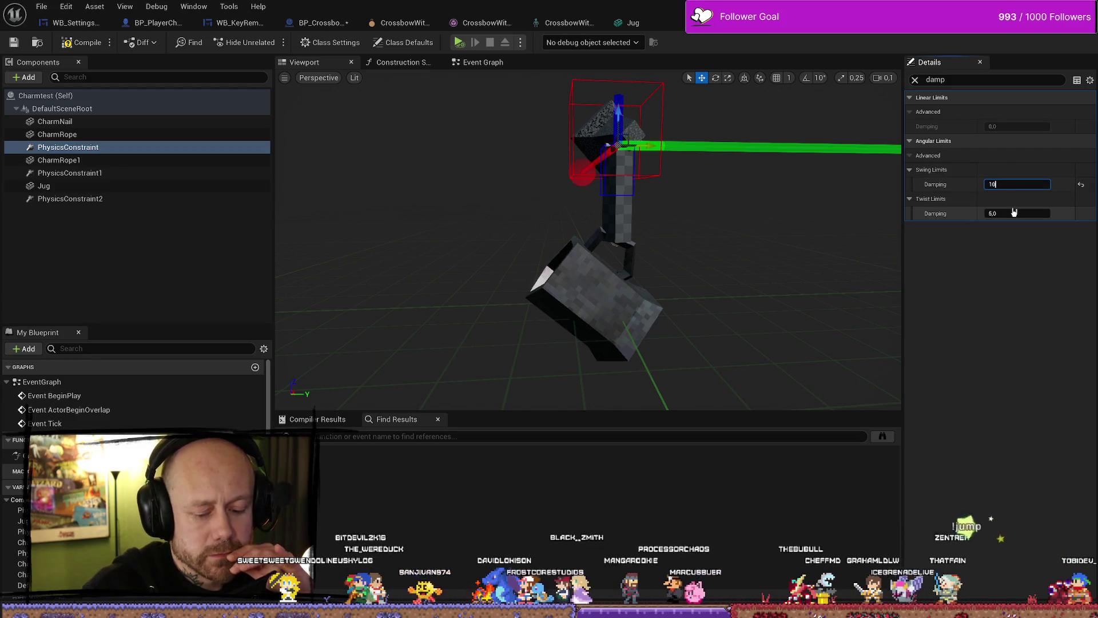
key("Return")
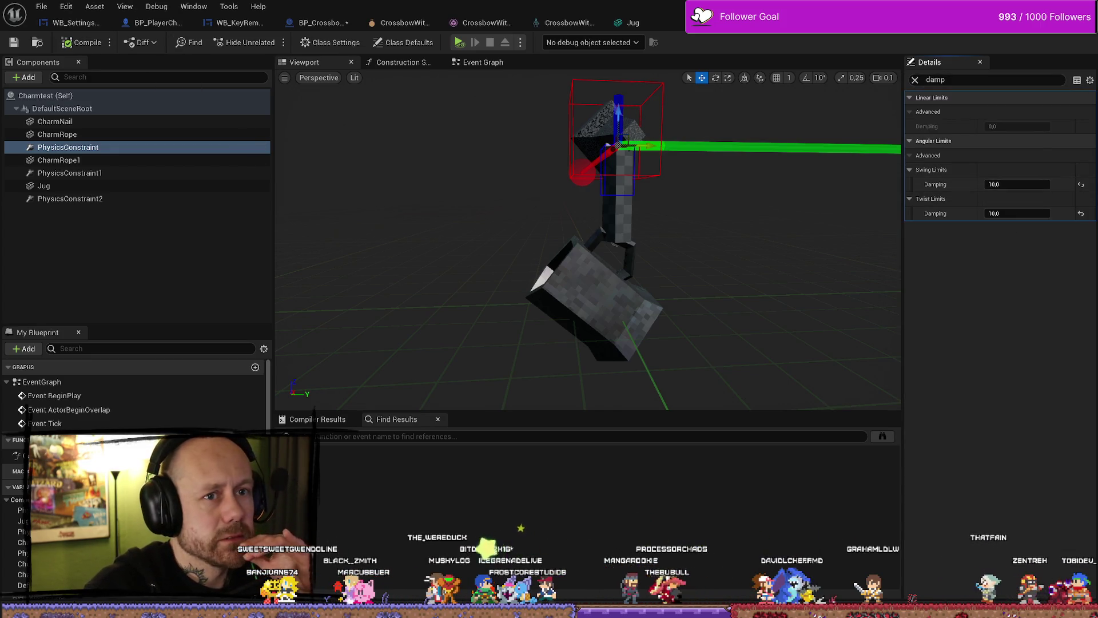
key("alt+Tab")
left_click(275, 50)
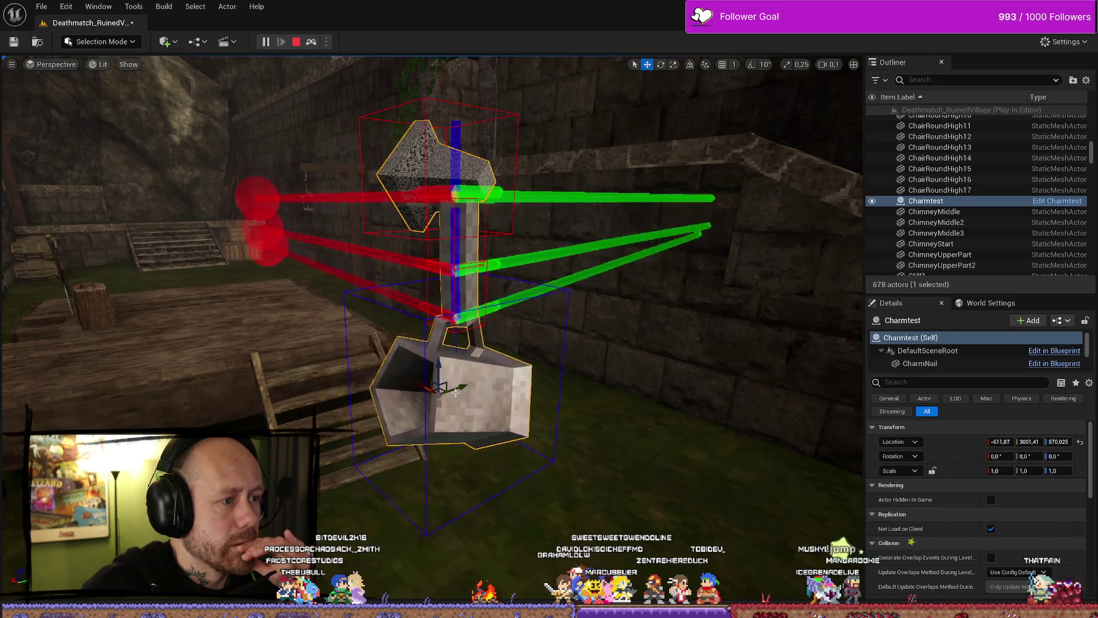
End the play test and bring up the charm assets in the Content Drawer
key("Escape")
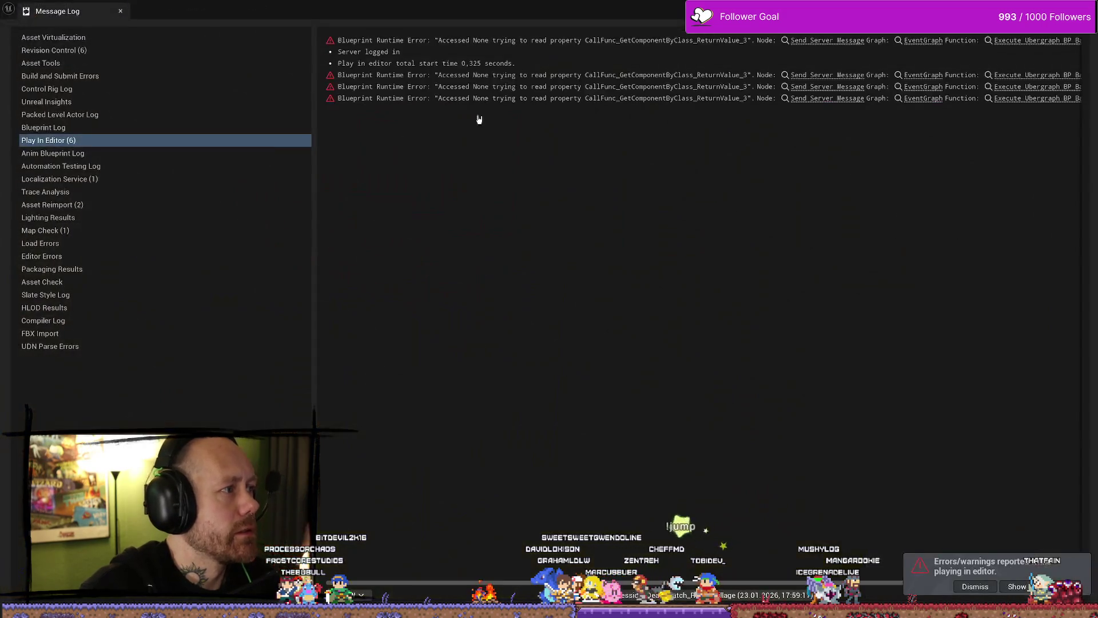
key("alt+Tab")
key("ctrl+space")
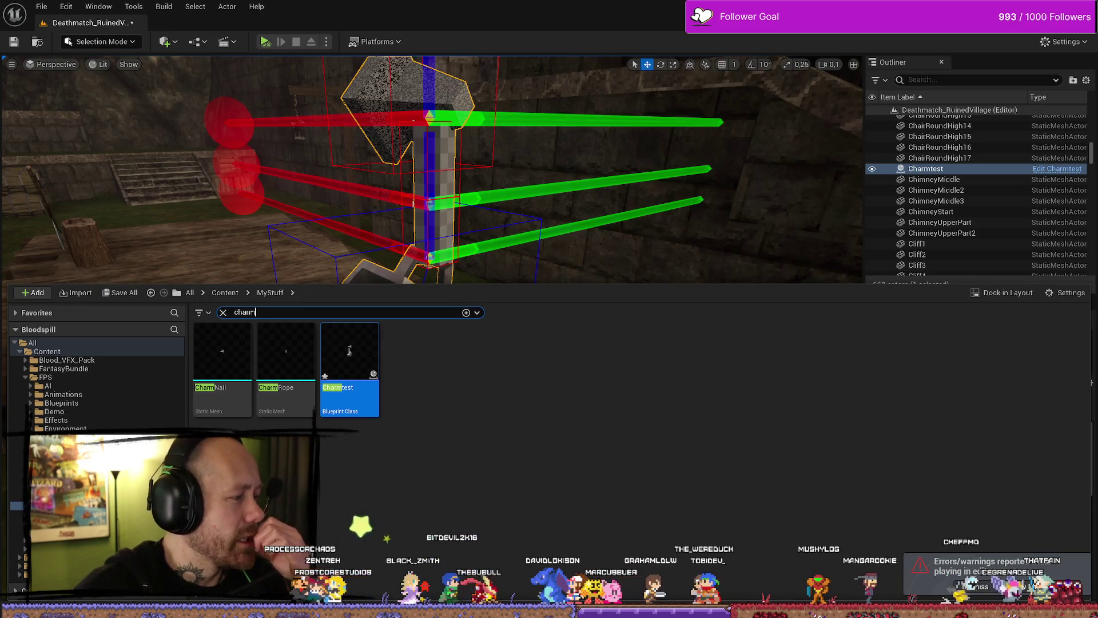
Inspect the Charm socket on the crossbow skeleton's stock
key("alt+Tab")
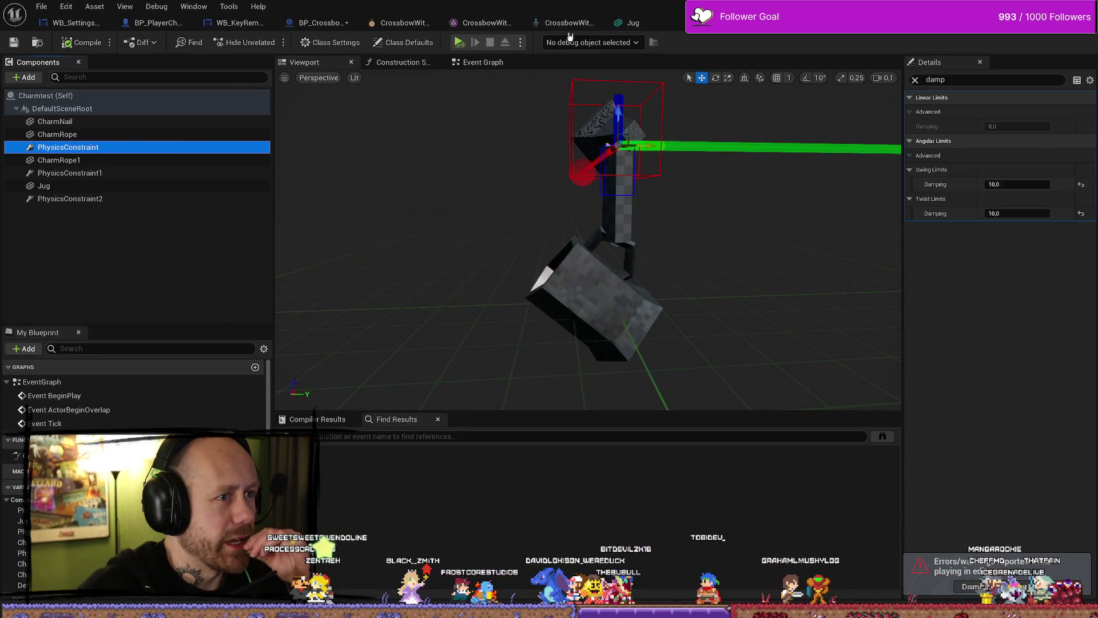
left_click(572, 23)
mouse_move(505, 250)
left_mouse_down()
mouse_move(510, 275)
mouse_move(520, 6)
left_mouse_up()
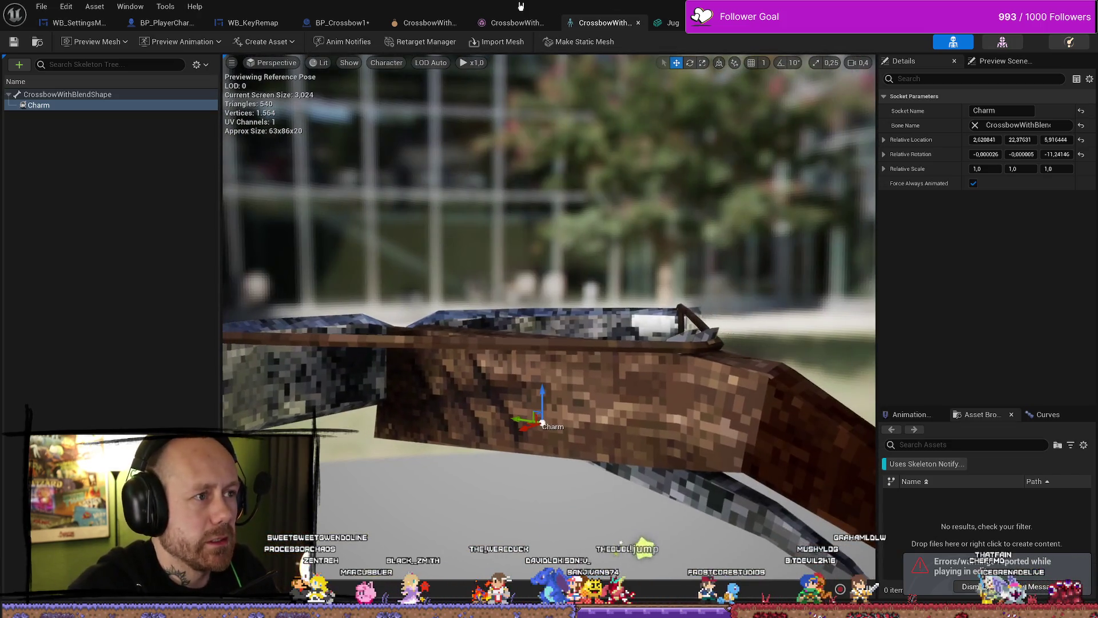
Delete BP_Crossbow1's PhysicsConstraint, CharmRope and CharmNail components and add a Charmtest component
left_click(360, 22)
left_click(74, 160)
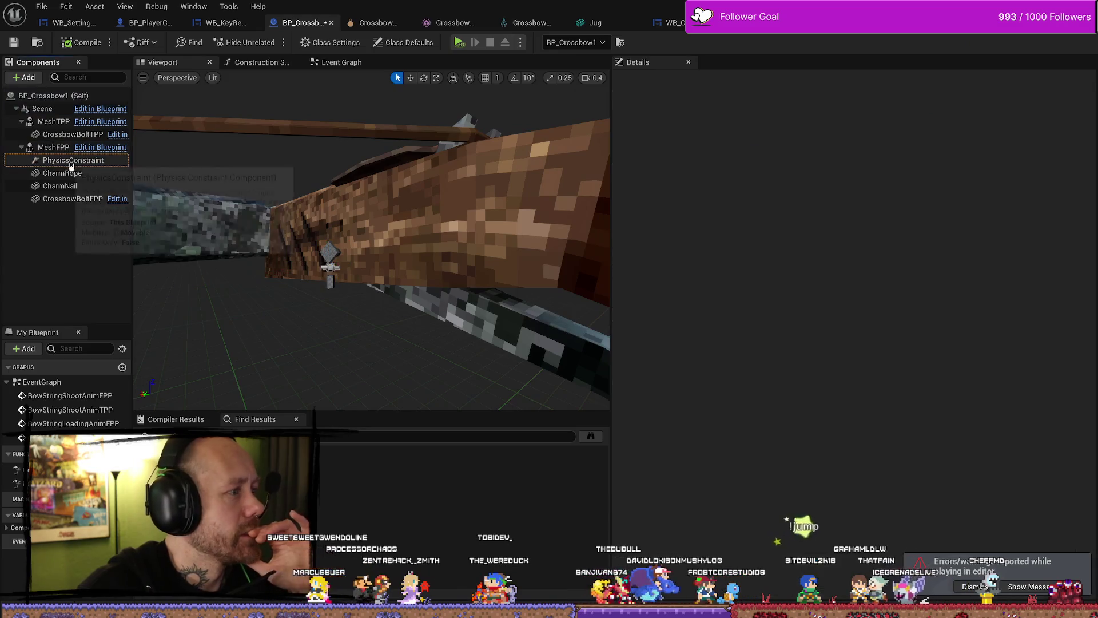
left_click(88, 175, "ctrl")
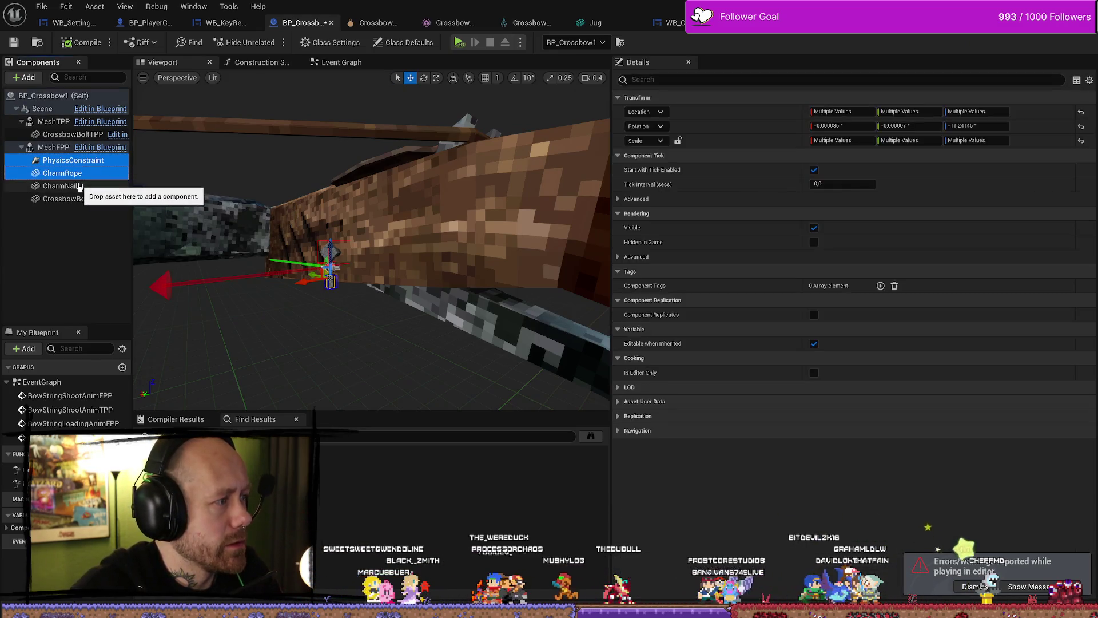
key("Delete")
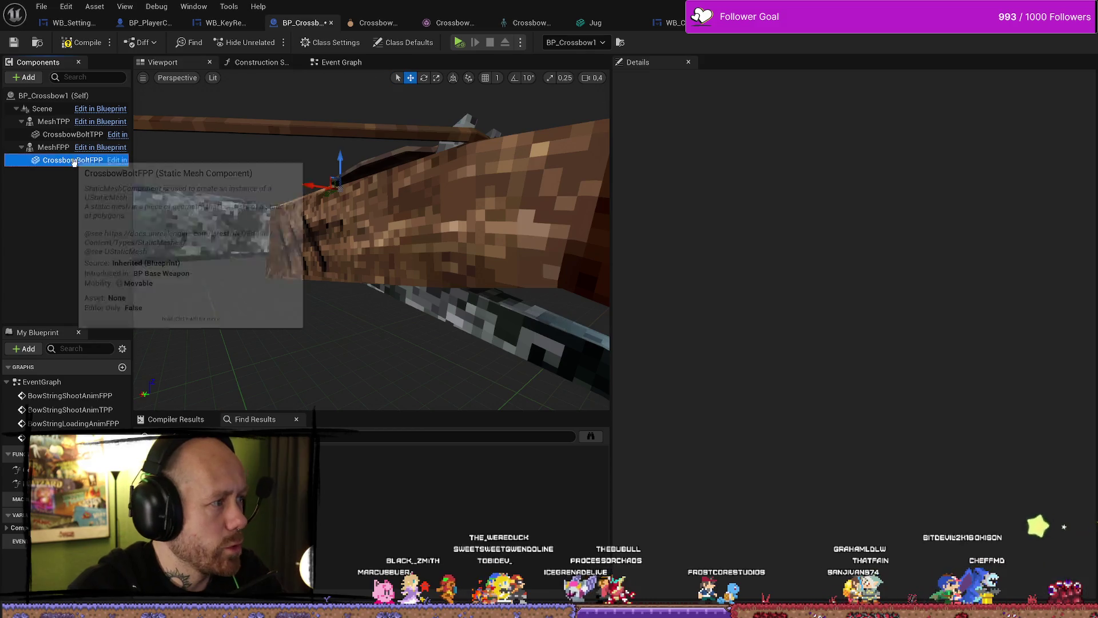
left_click(52, 149)
left_click(67, 220)
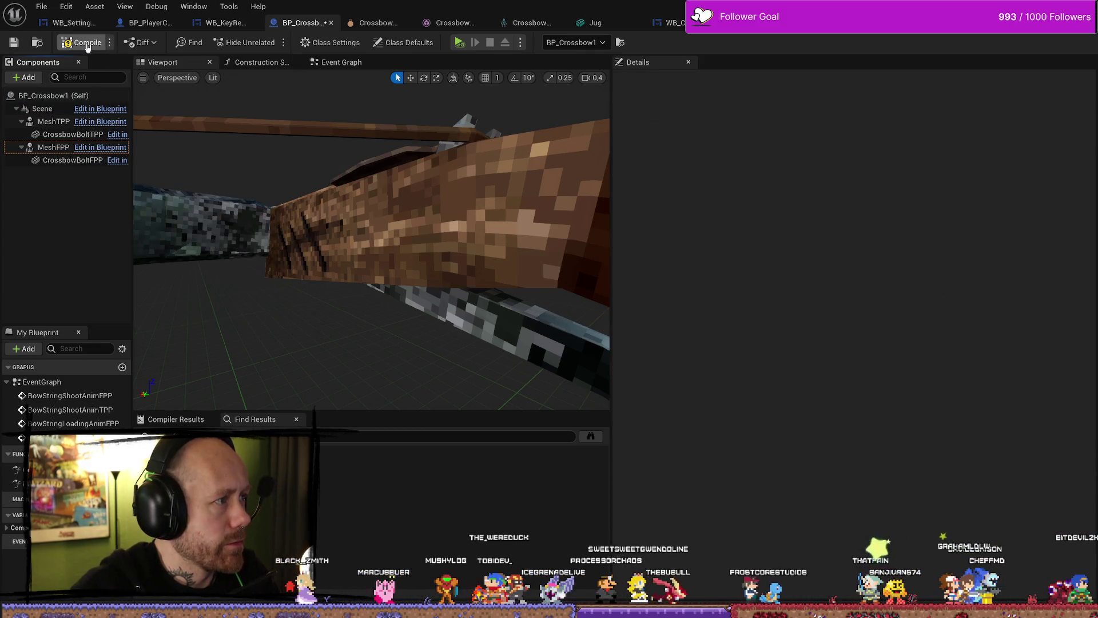
mouse_move(87, 322)
left_mouse_down()
mouse_move(90, 229)
mouse_move(72, 218)
left_mouse_up()
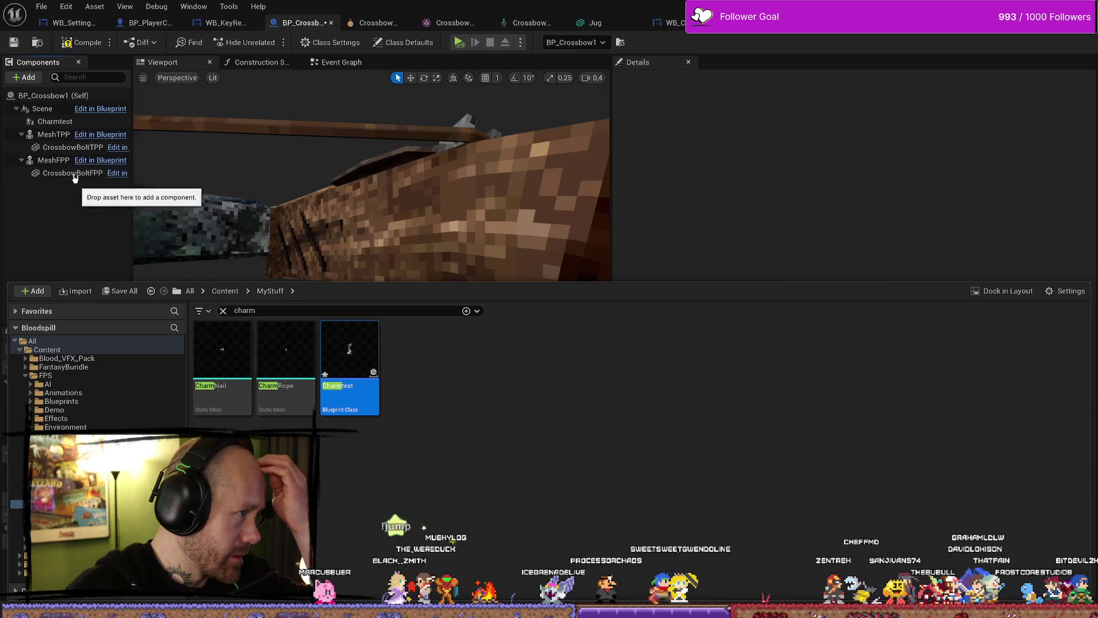
Parent Charmtest under MeshFPP and set its Parent Socket to Charm
left_click(56, 122)
mouse_move(56, 124)
left_mouse_down()
mouse_move(58, 167)
mouse_move(51, 160)
left_mouse_up()
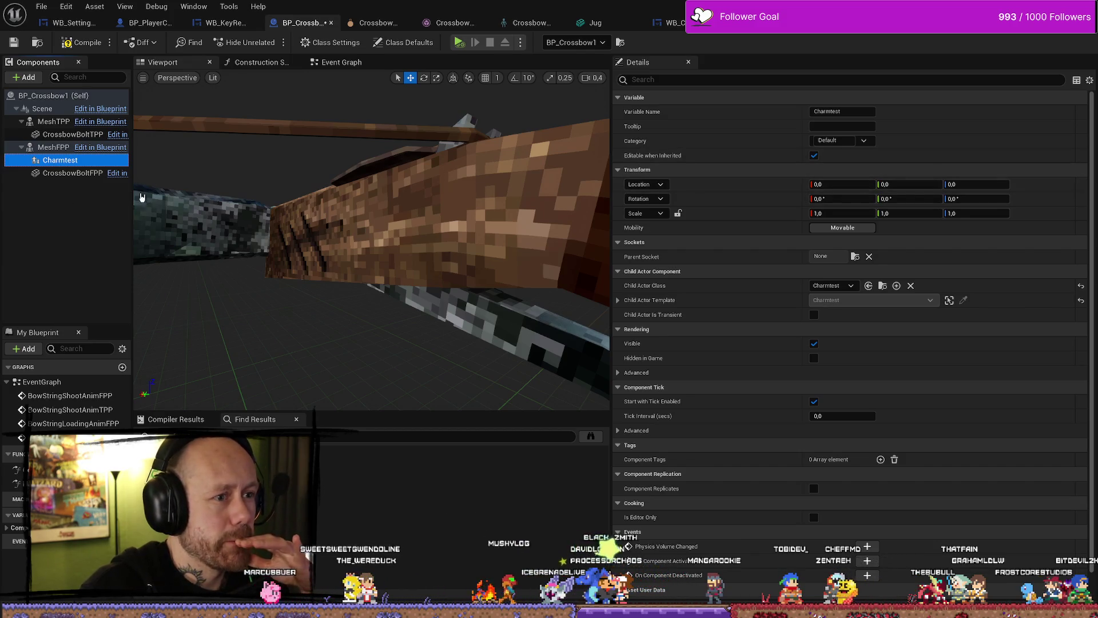
left_click(854, 256)
left_click(867, 290)
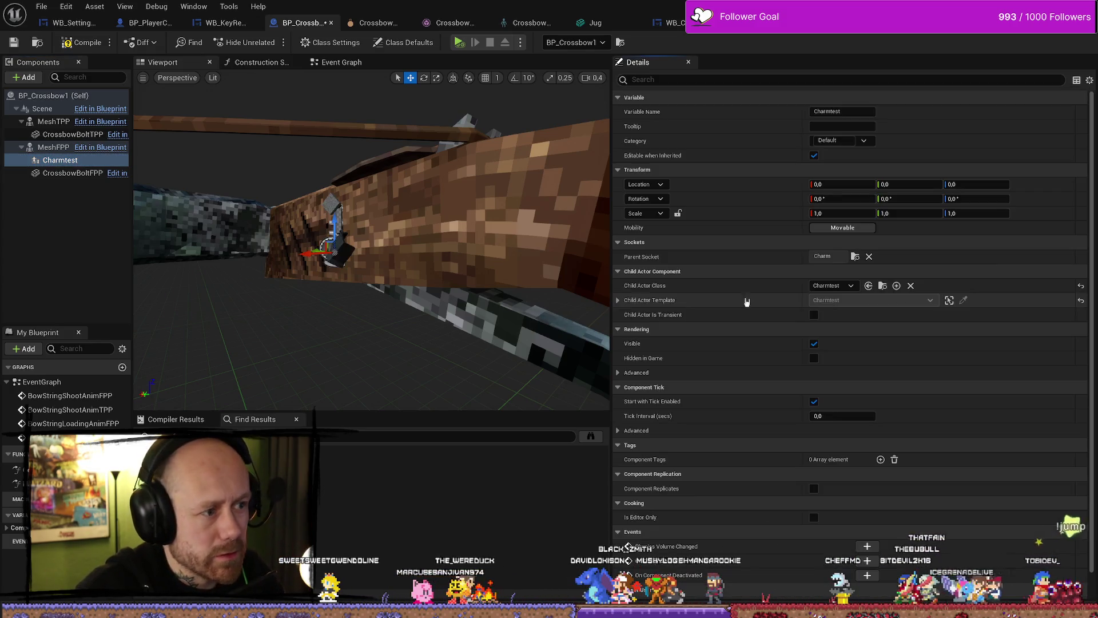
left_click_drag(372, 257, 337, 229)
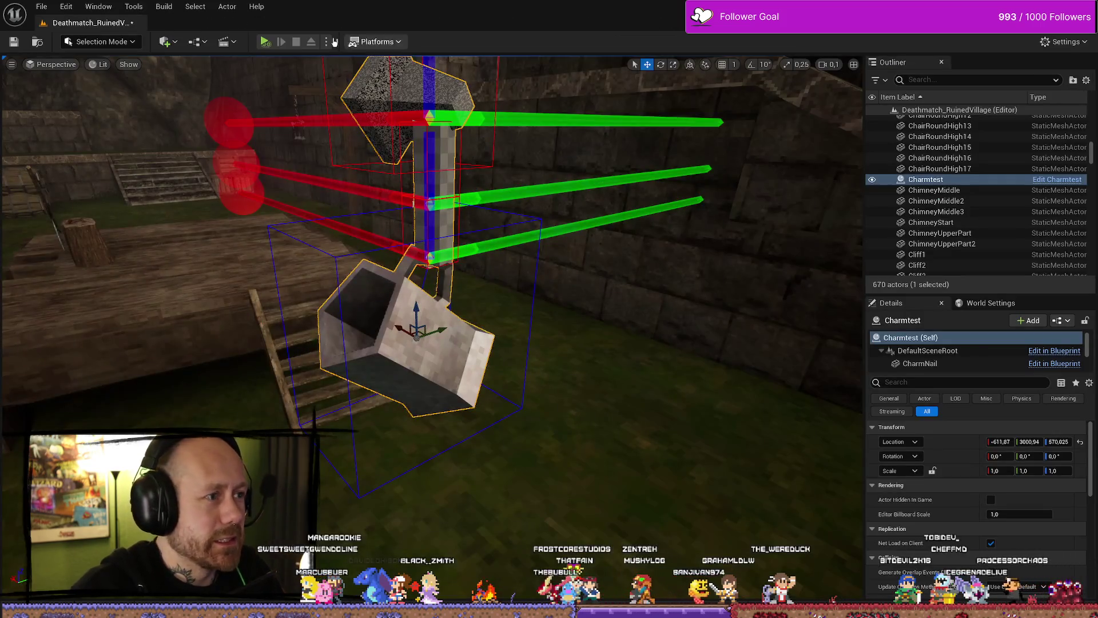
Play-test the level with the charm-equipped crossbow, then show the charm search results (CharmNail, CharmRope, Charmtest)
left_click(326, 42)
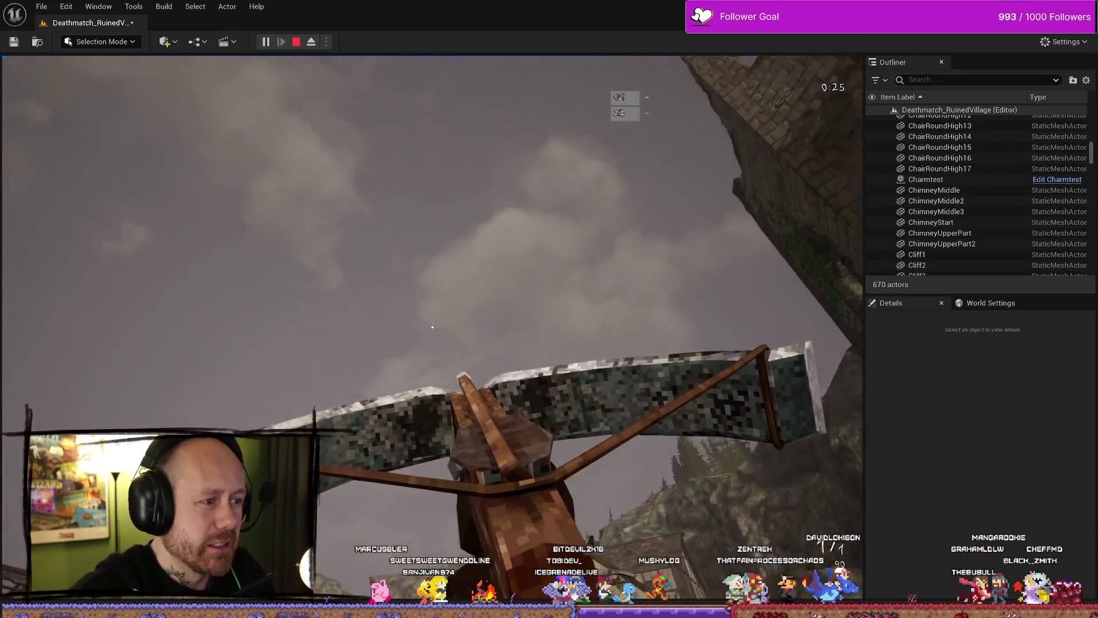
key("Escape")
key("ctrl+space")
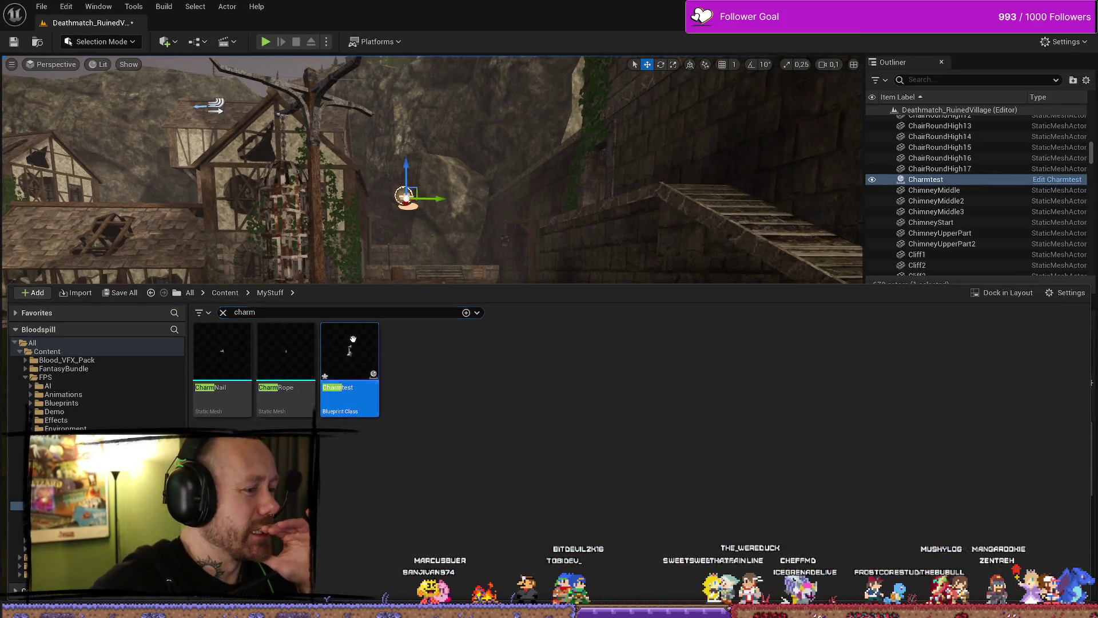
Open the Charmtest blueprint and the CharmNail mesh from the charm search results
double_click(353, 340)
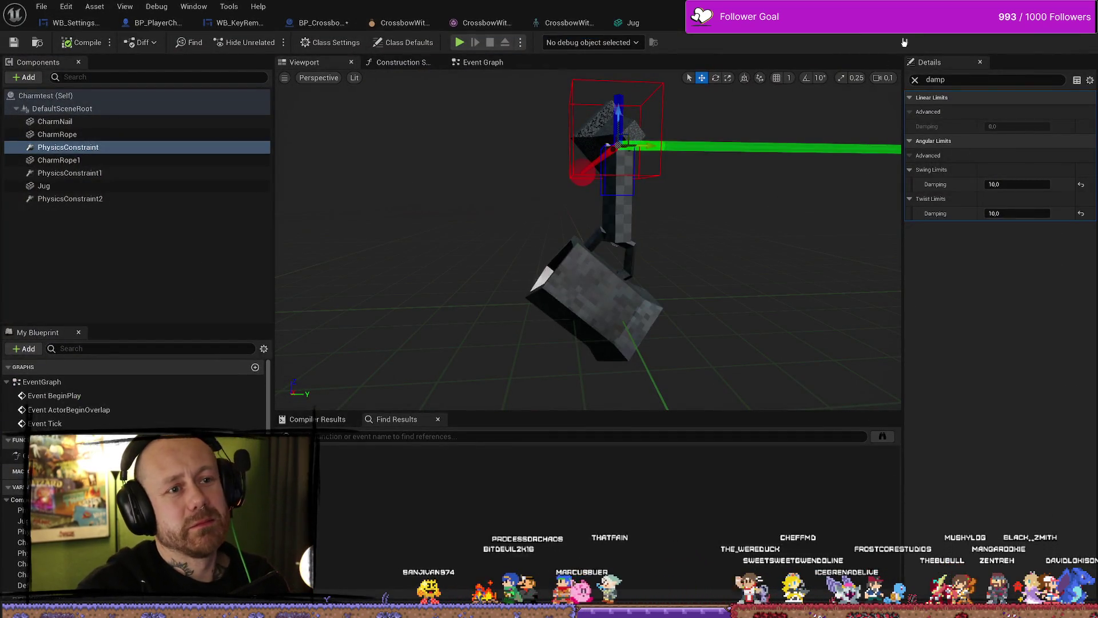
key("ctrl+space")
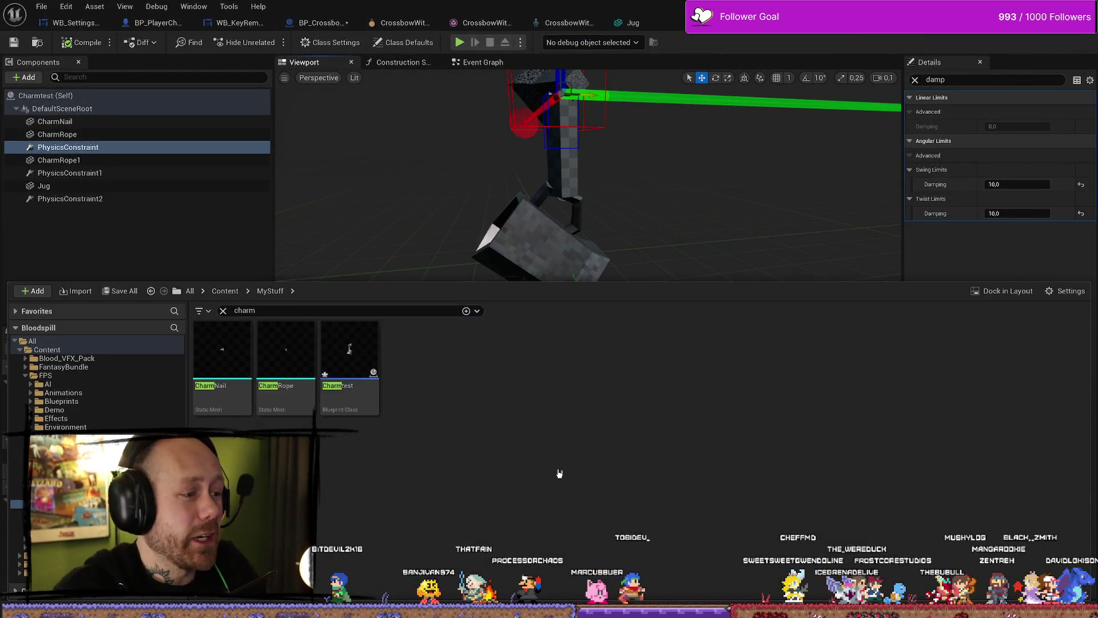
double_click(222, 352)
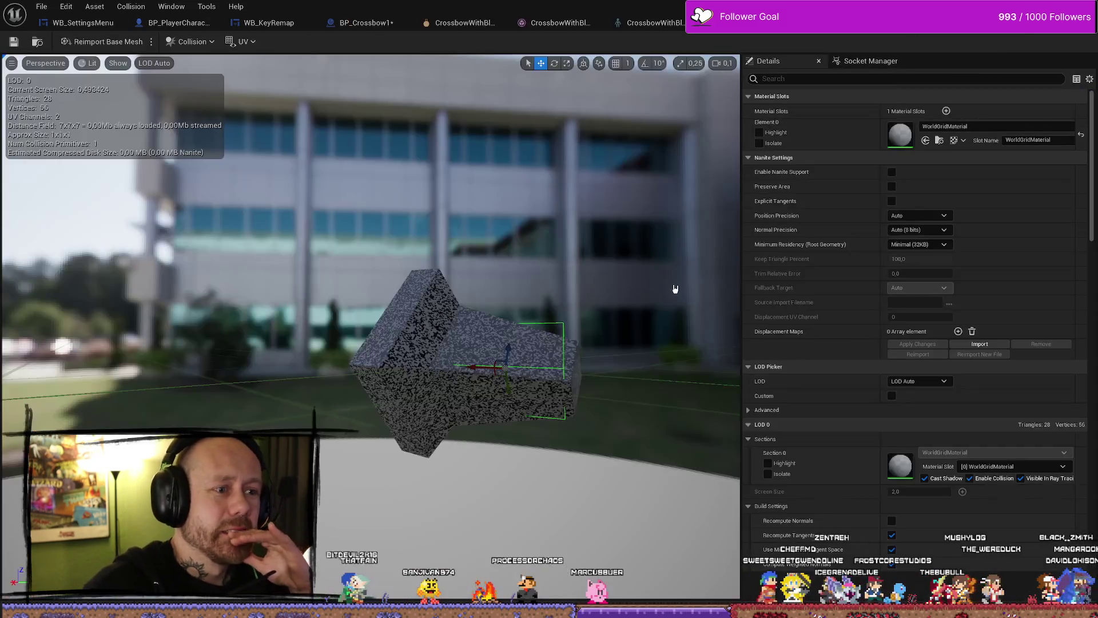
Check BP_Crossbow1's Charmtest component without closing it, then move to the WB_CharacterSelection graph
left_click(364, 23)
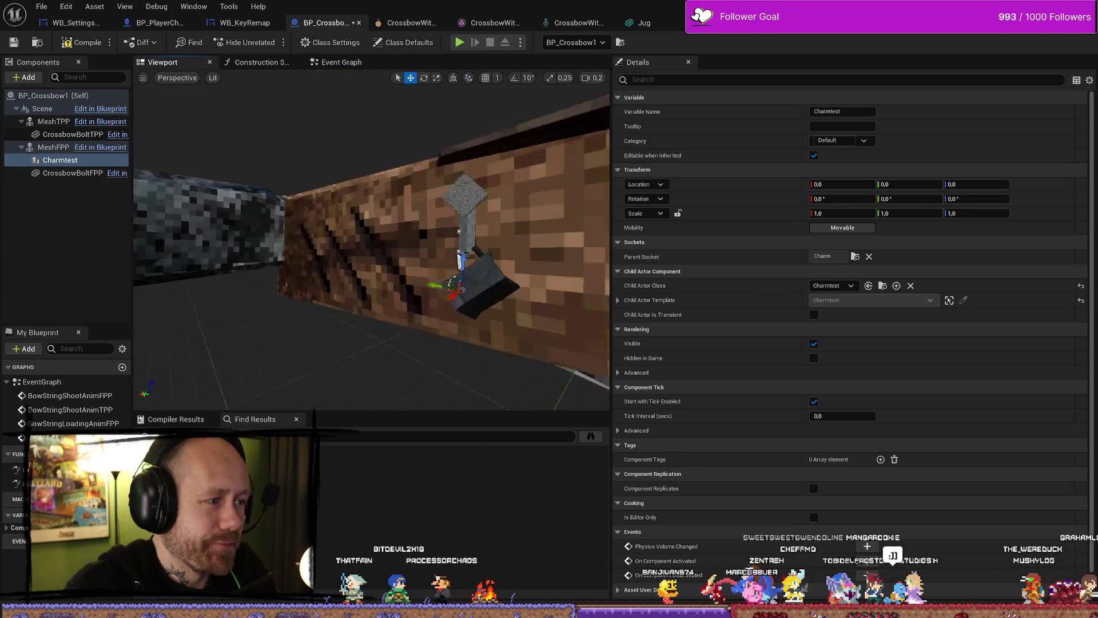
key("ctrl+space")
right_click(338, 25)
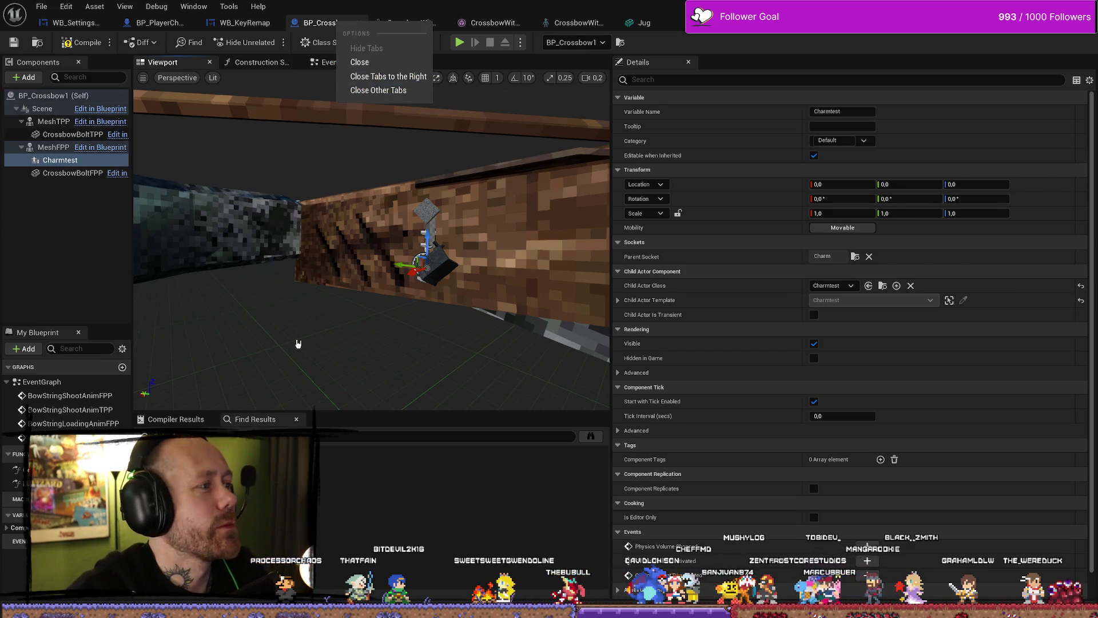
left_click(362, 351)
key("ctrl+space")
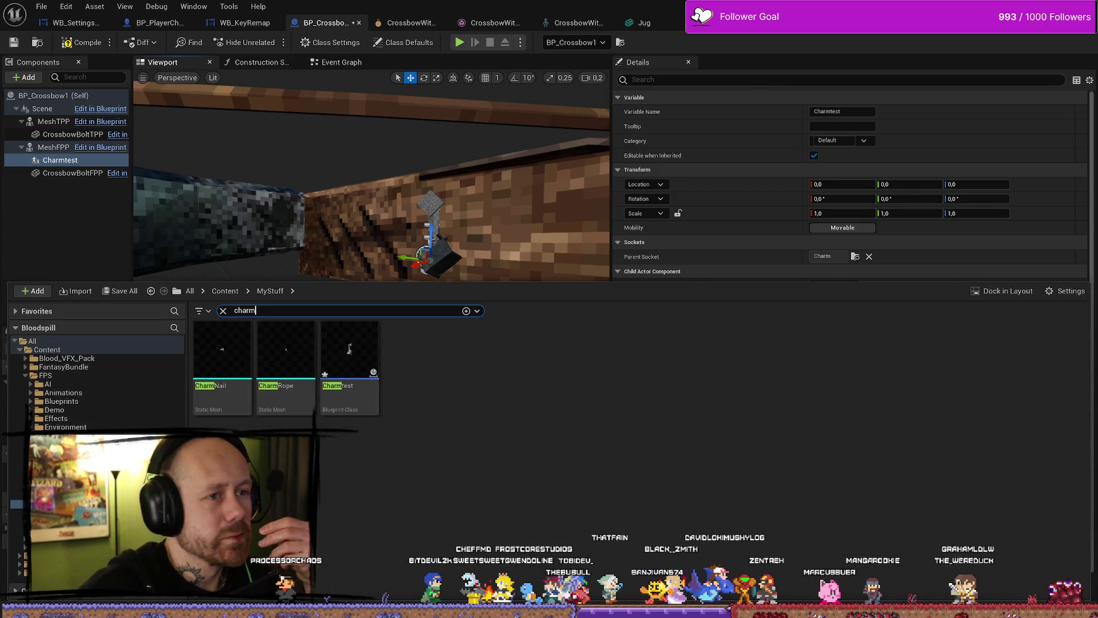
key("alt+Tab")
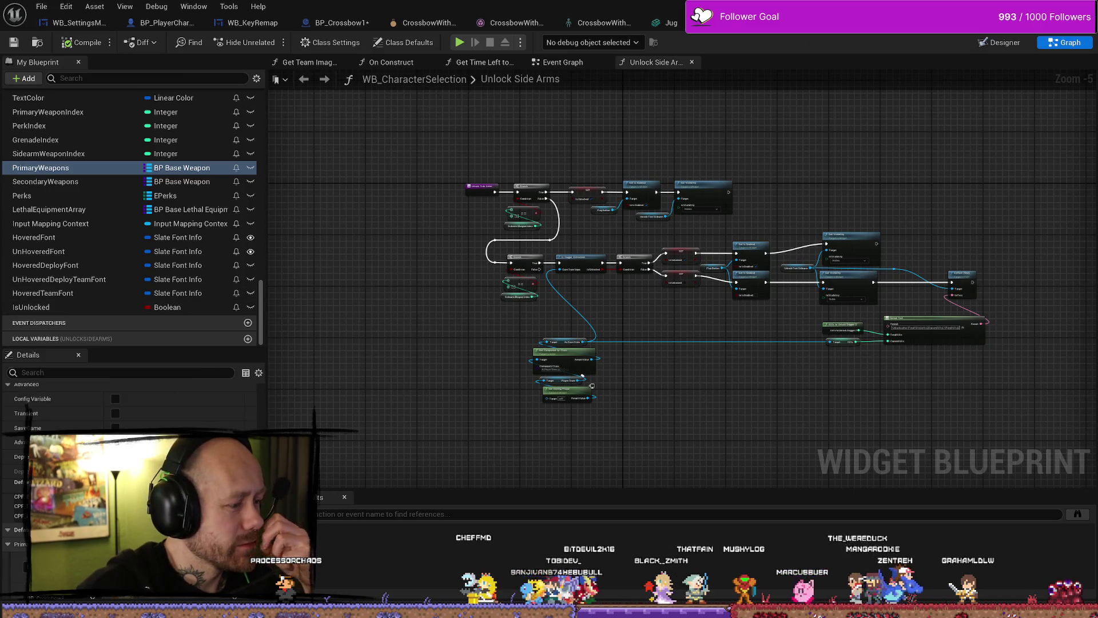
Save the WB_CharacterSelection widget blueprint
scroll(131, 407, "down", 1)
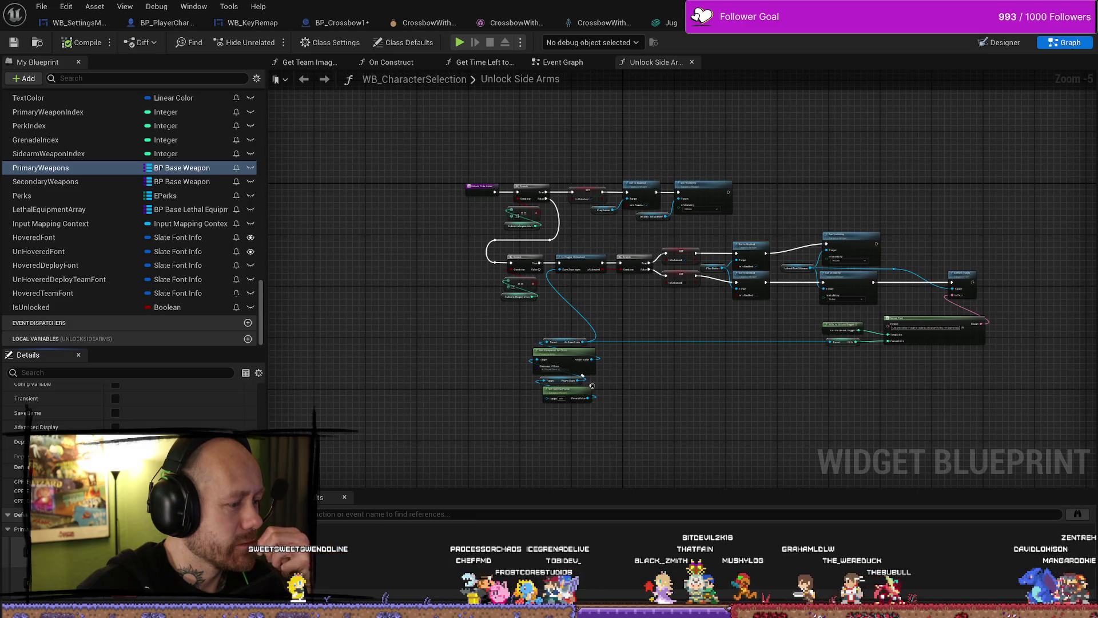
scroll(131, 407, "up", 3)
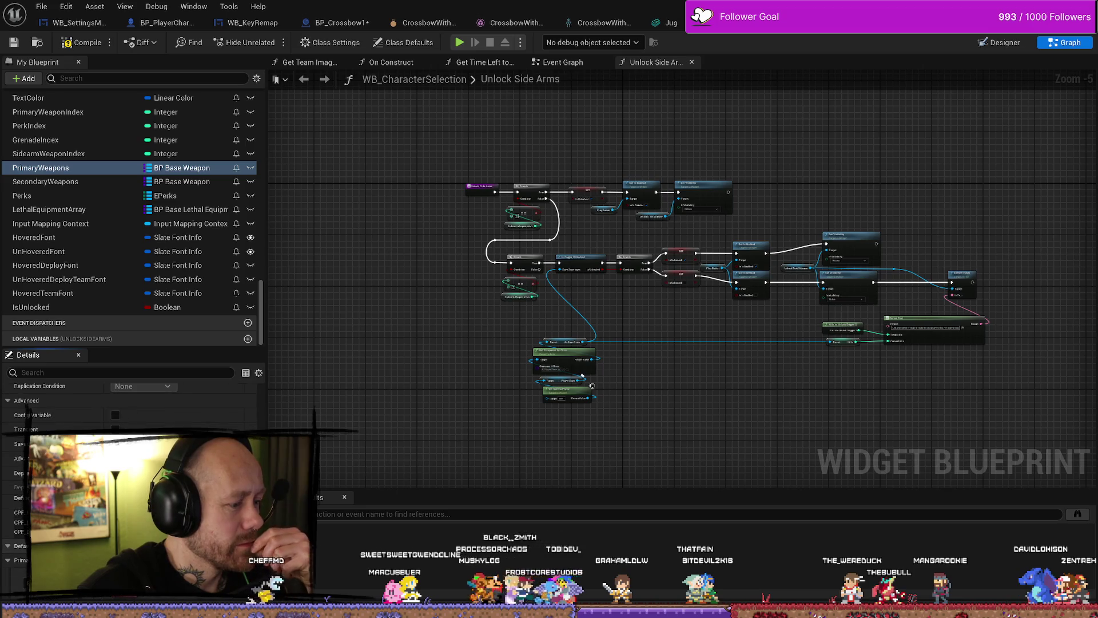
left_click(14, 42)
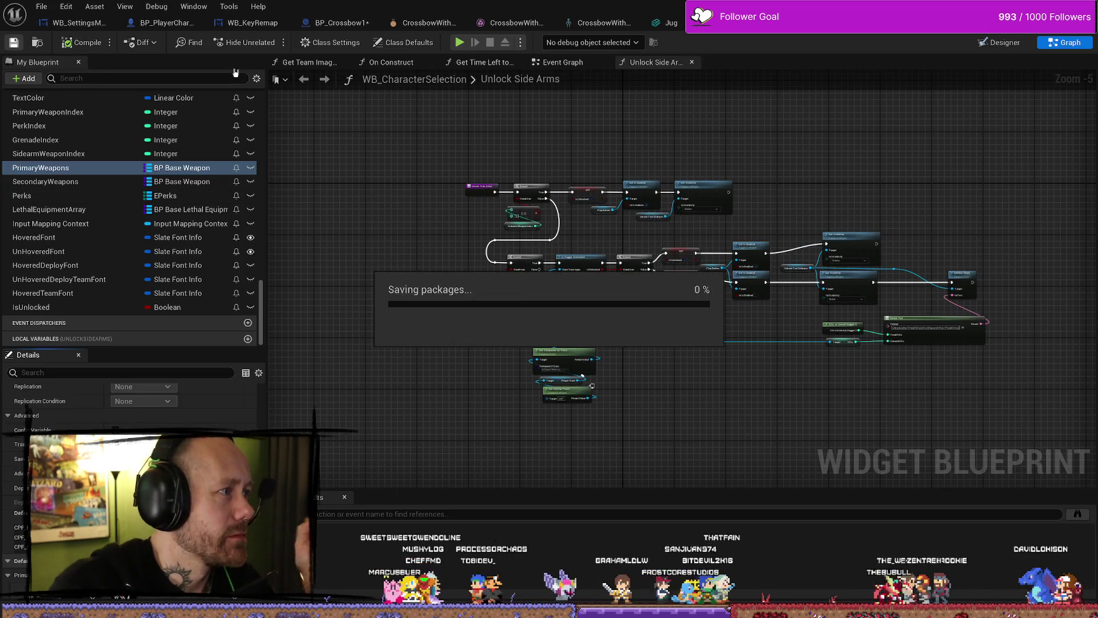
Bring up the Jug static mesh editor showing the MetalRustDamaged material
left_click(916, 23)
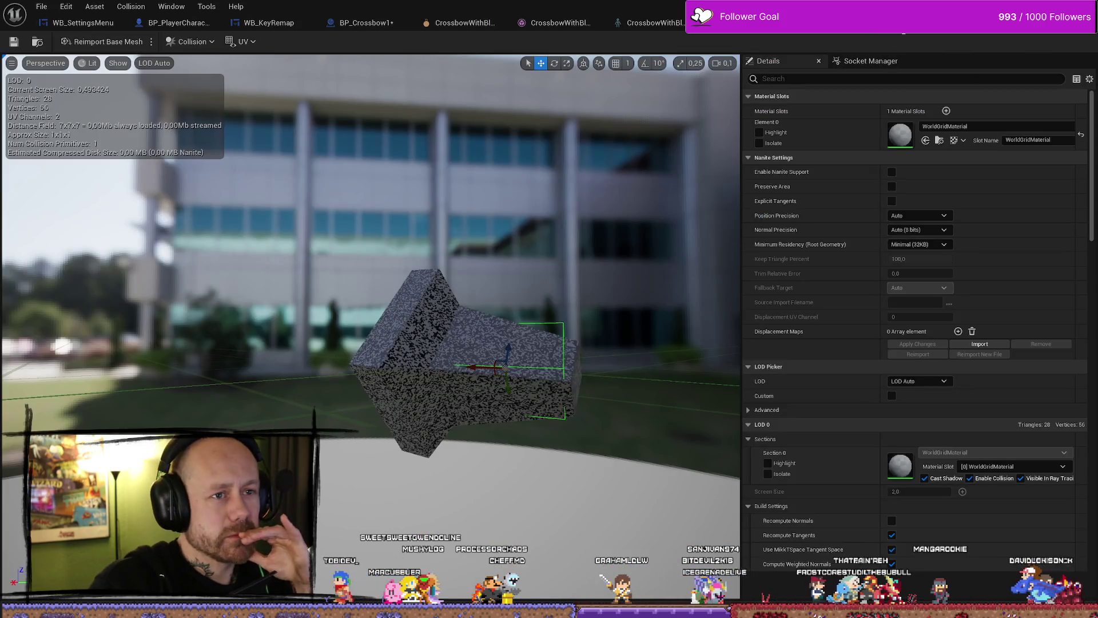
left_click(915, 23)
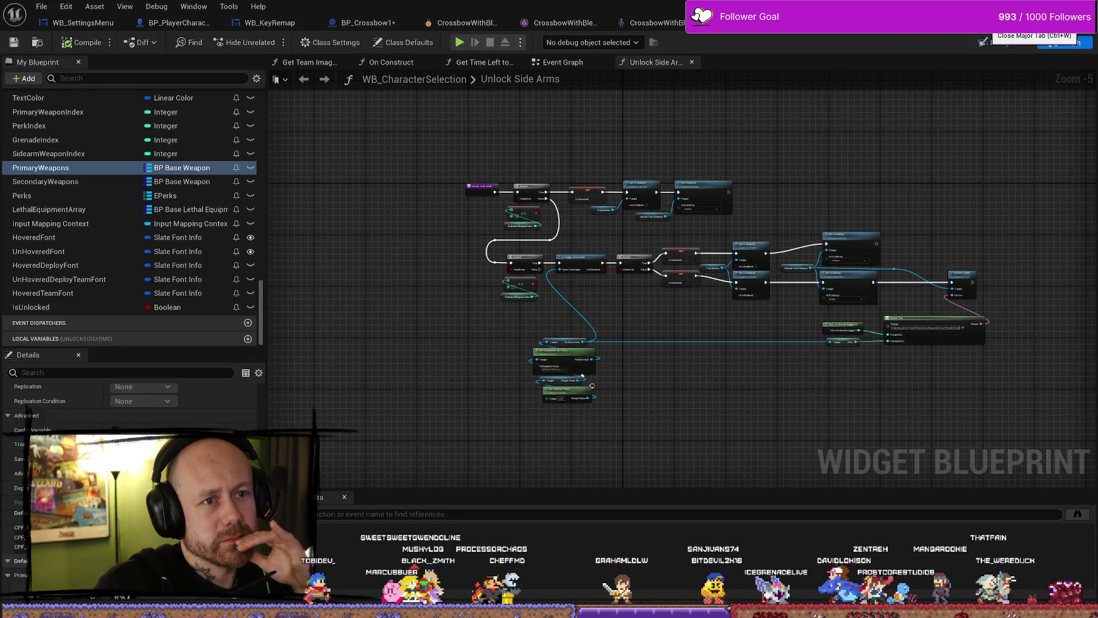
left_click(886, 29)
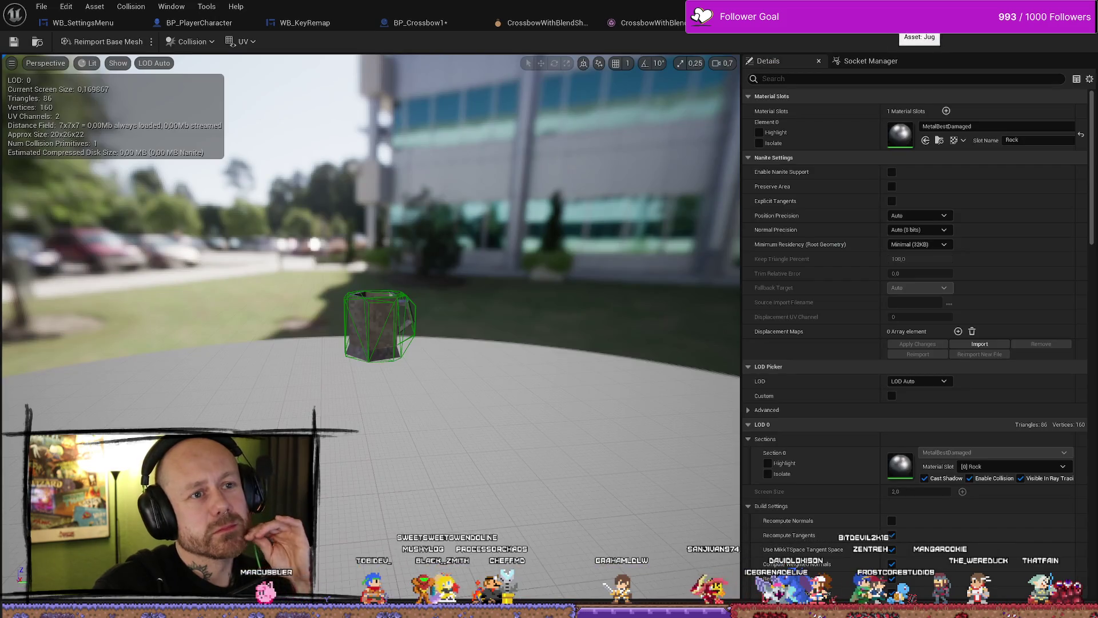
Delete the Charmtest component from BP_Crossbow1 and recompile the blueprint
left_click(927, 26)
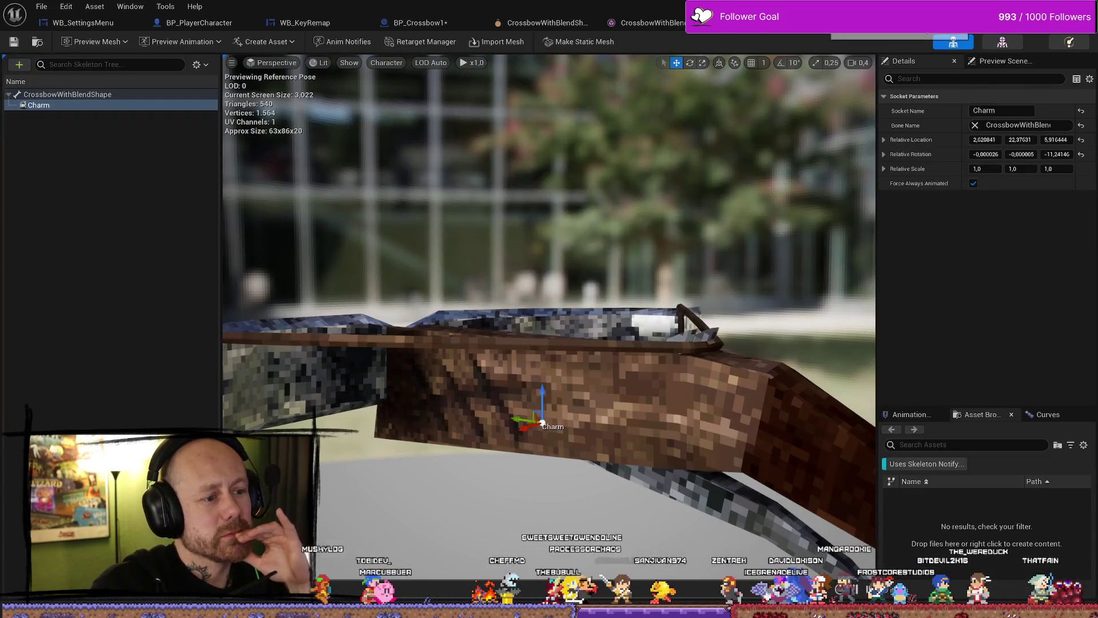
left_click(423, 23)
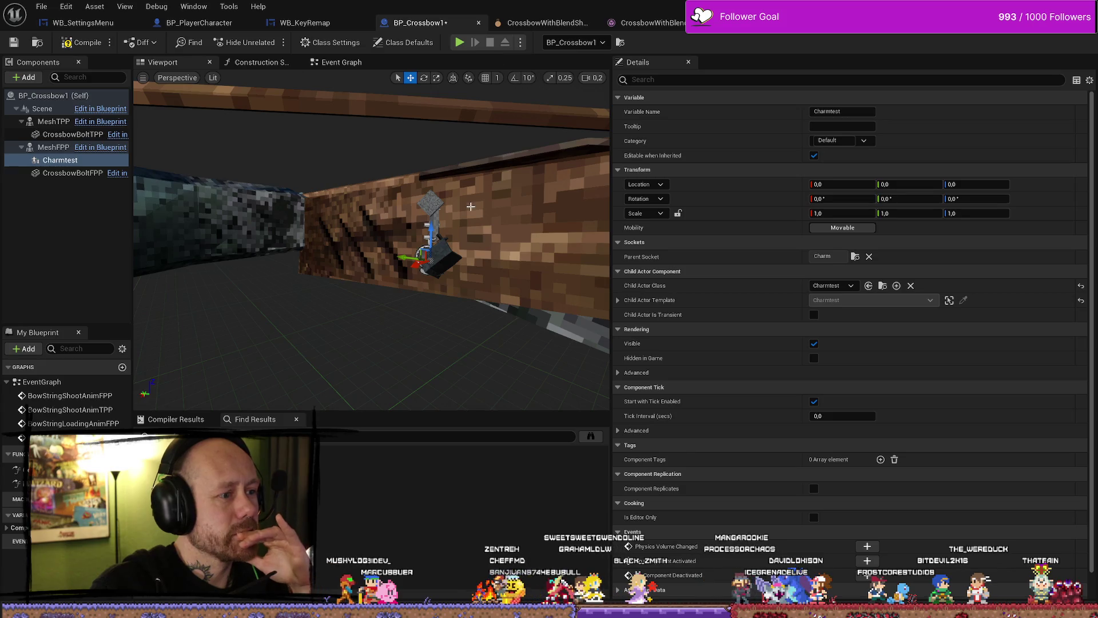
left_click(446, 199)
key("f")
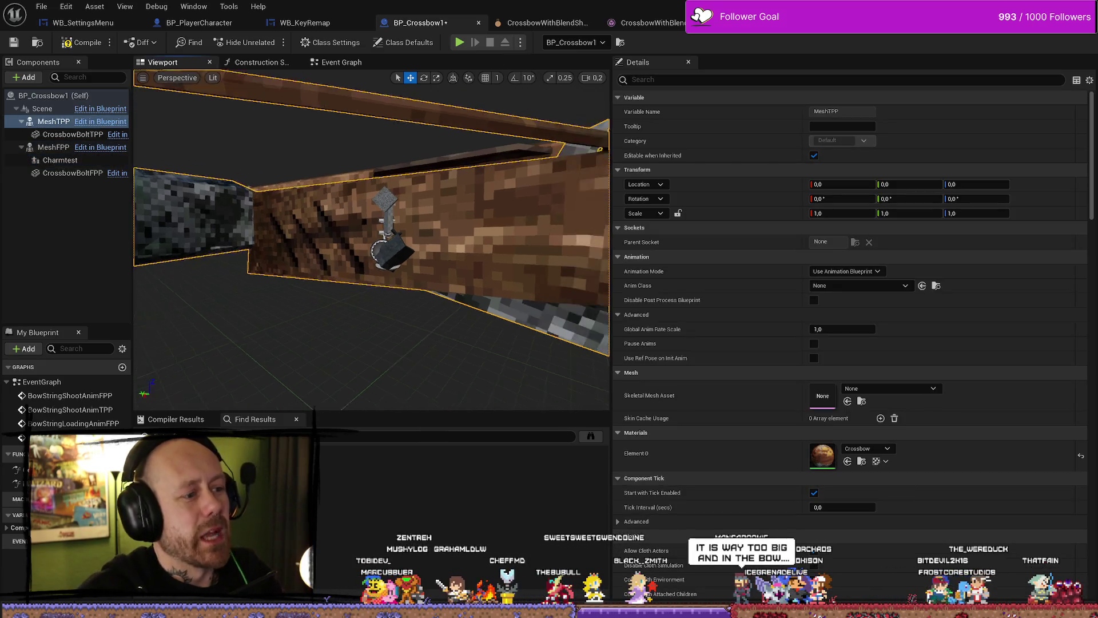
double_click(60, 160)
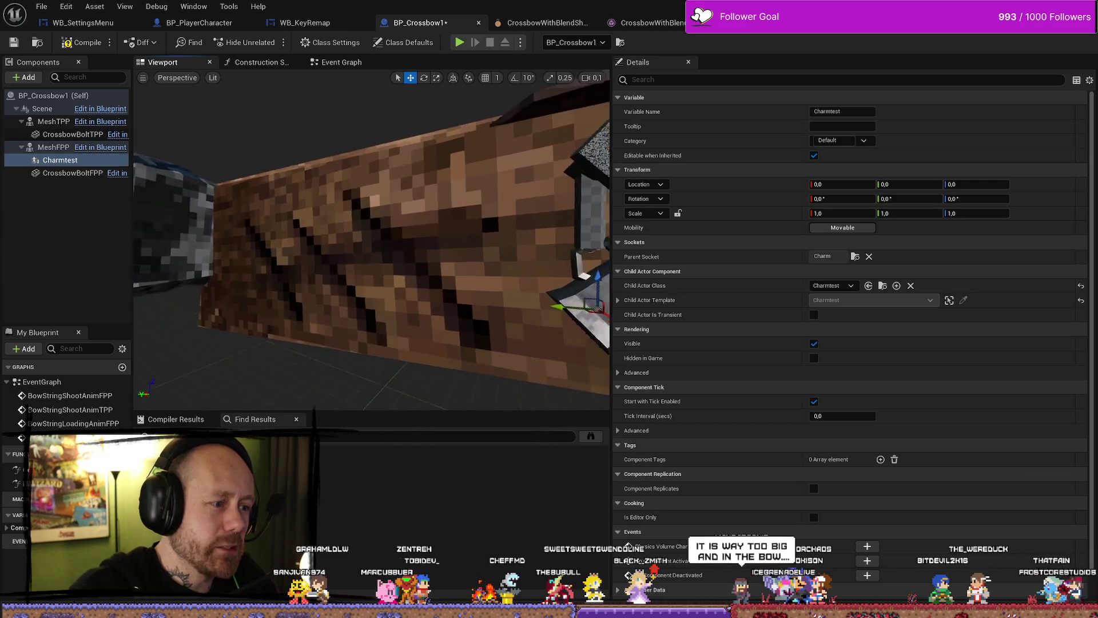
left_click(61, 160)
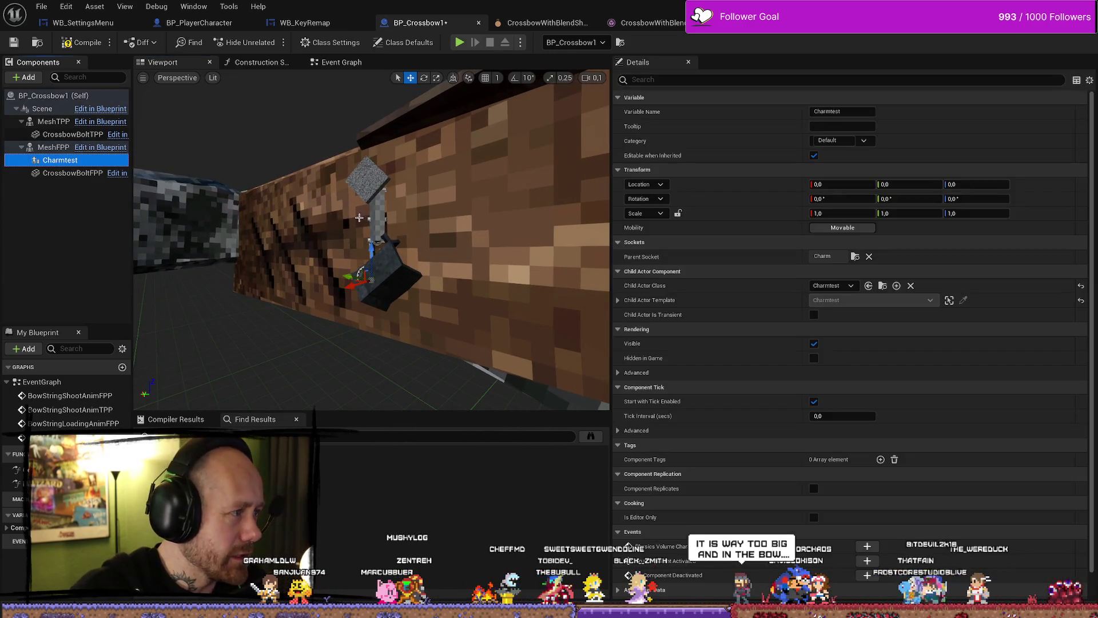
key("Delete")
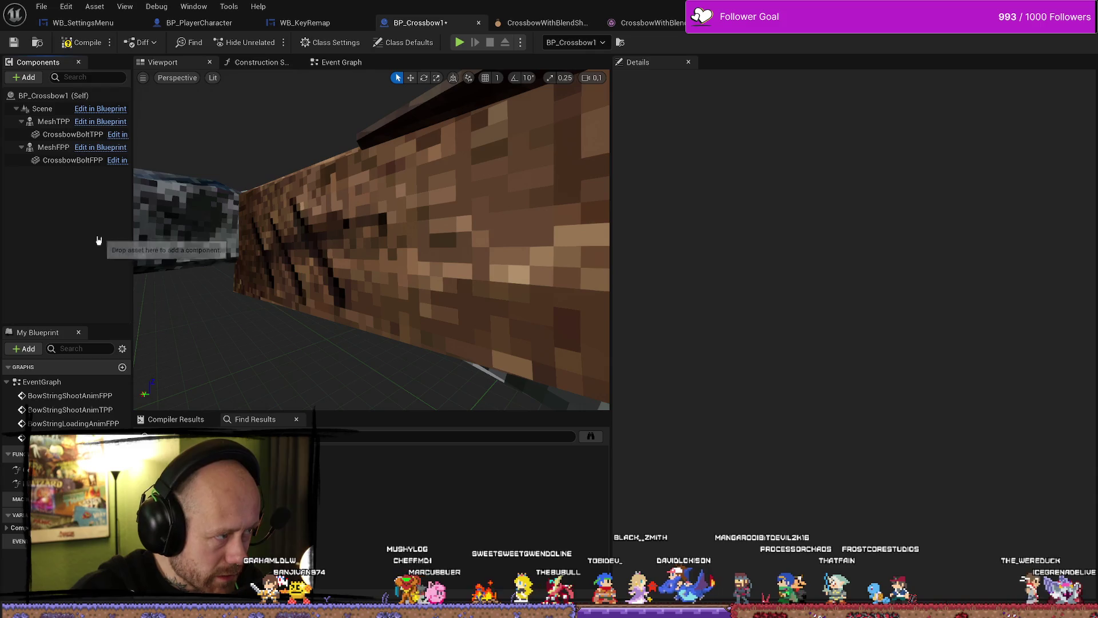
left_click(83, 43)
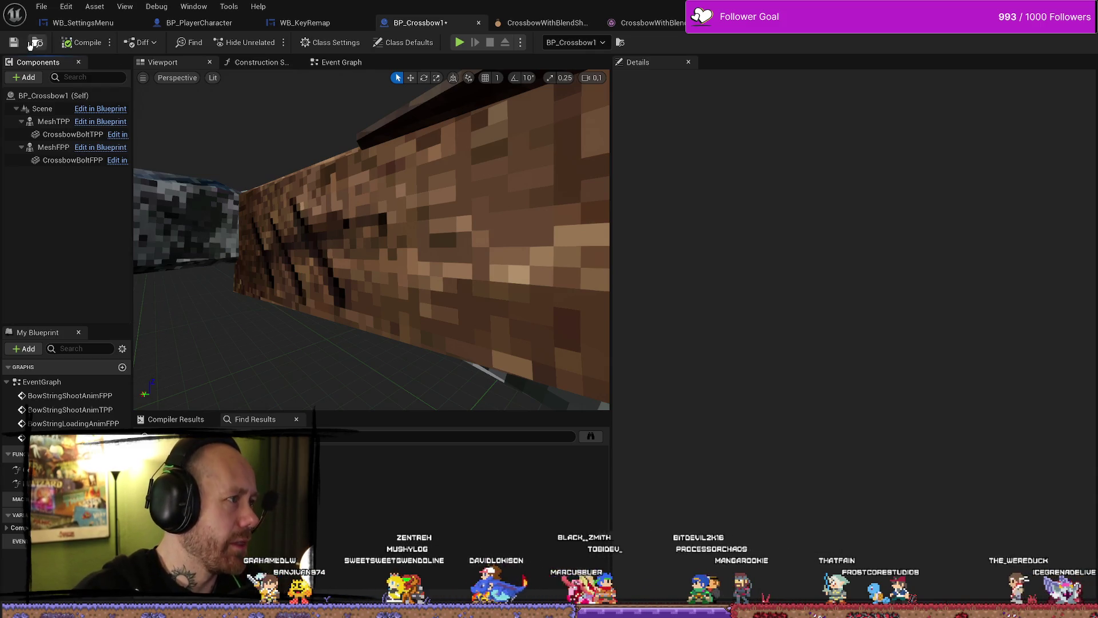
Inspect the CrossbowBoltFPP component, then view the CrossbowWithBlendShape physics asset
left_click(76, 160)
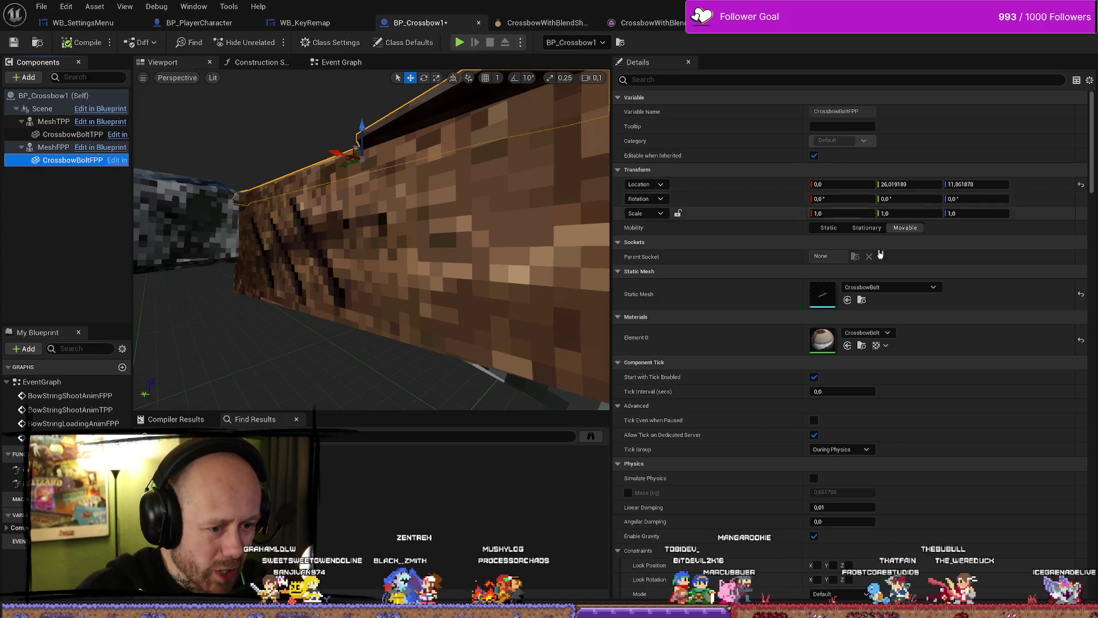
scroll(761, 269, "down", 3)
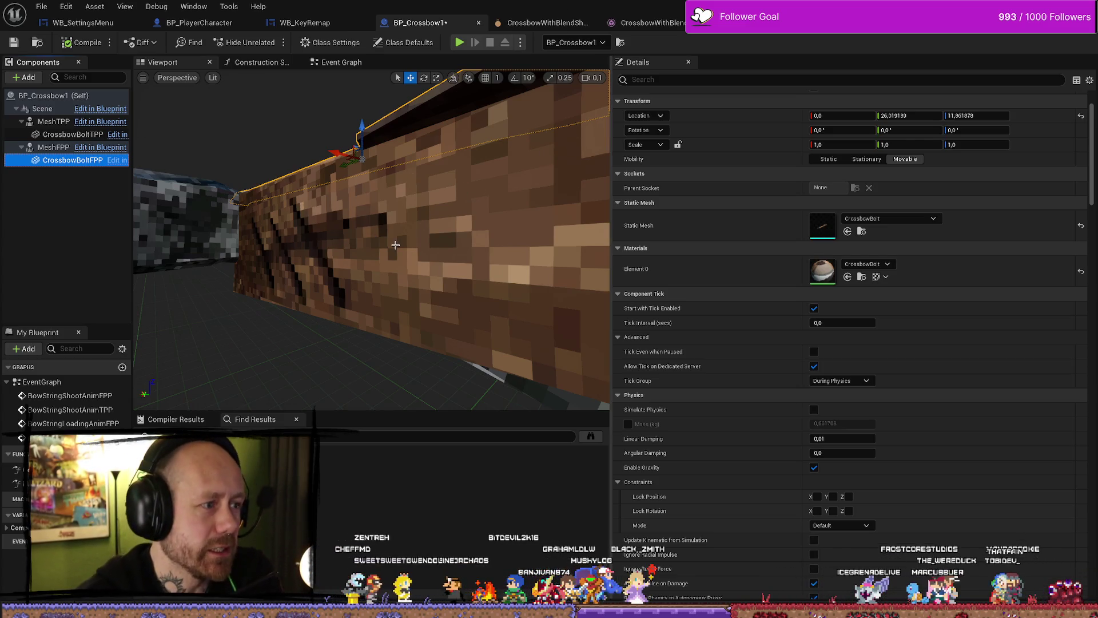
left_click_drag(491, 173, 466, 173)
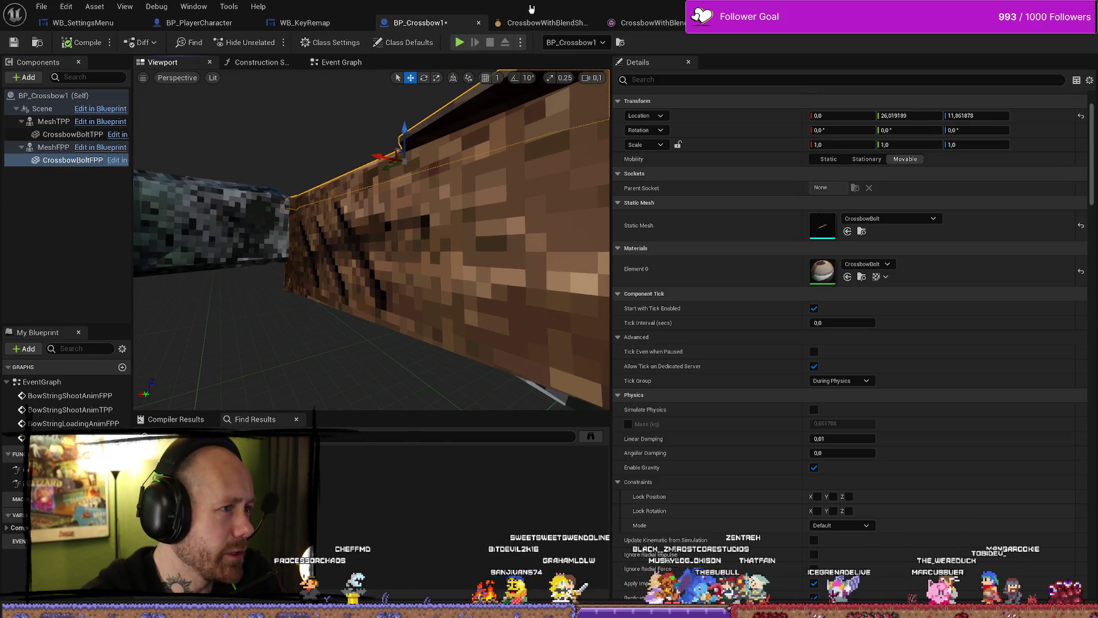
left_click(547, 22)
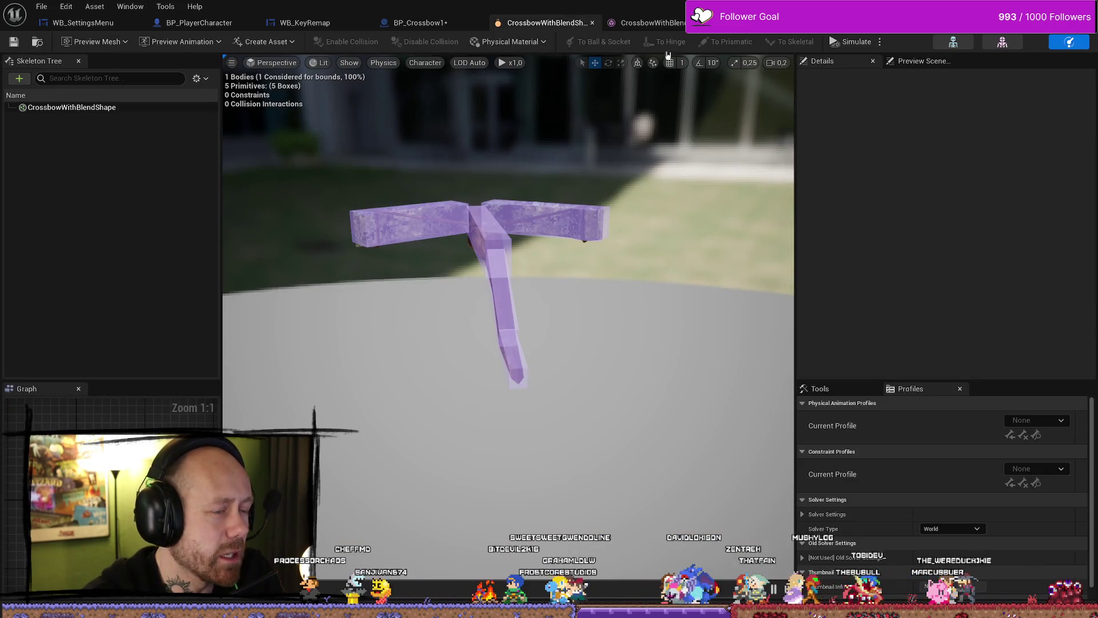
Close BP_Crossbow1, the leftover crossbow asset editors and the WB_KeyRemap editor
left_click(653, 22)
left_click(556, 22)
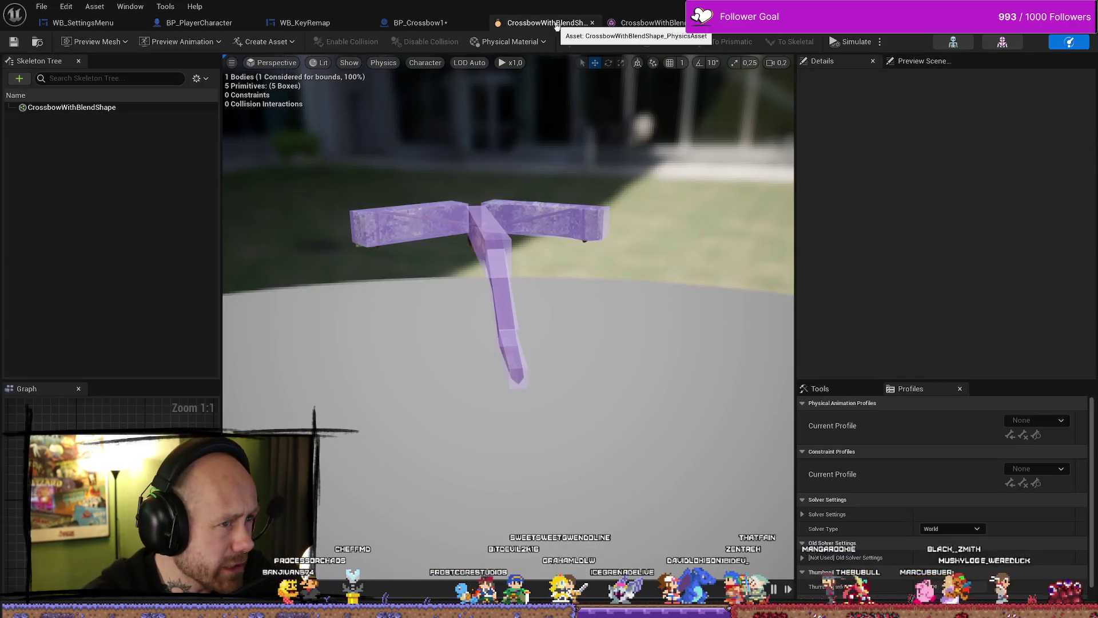
left_click(452, 23)
left_click(479, 23)
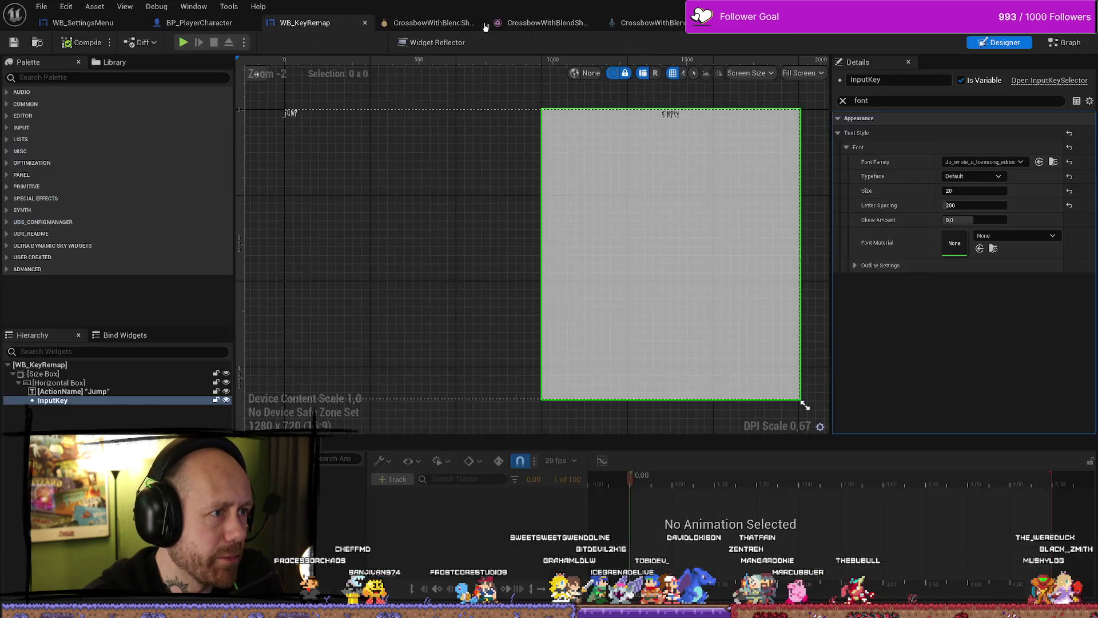
left_click(481, 23)
left_click(479, 23)
left_click(479, 23)
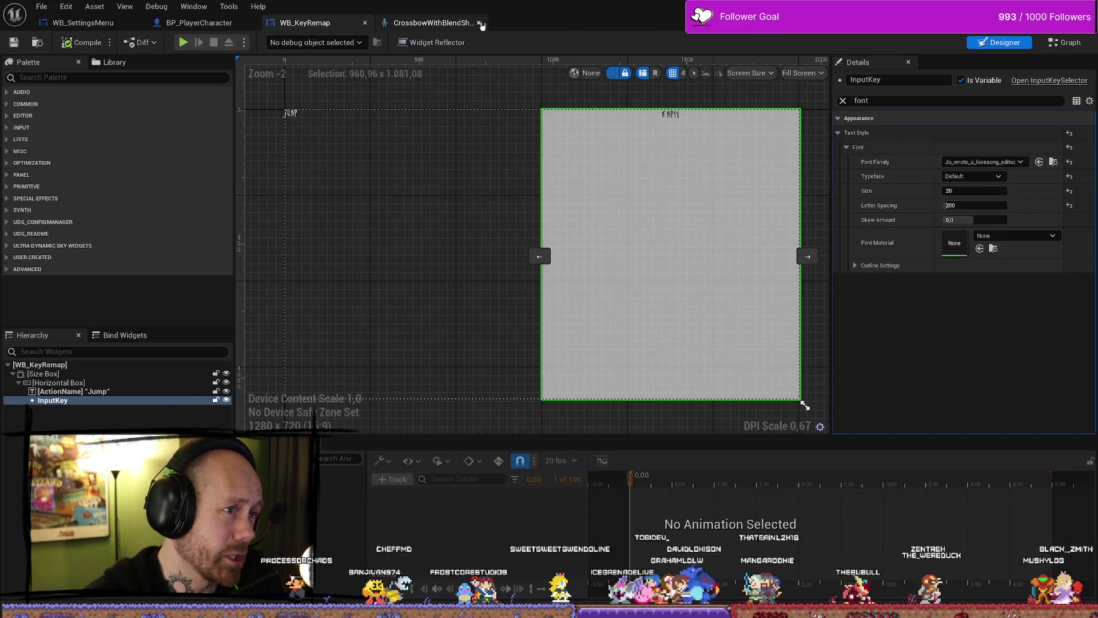
left_click(479, 23)
left_click(365, 23)
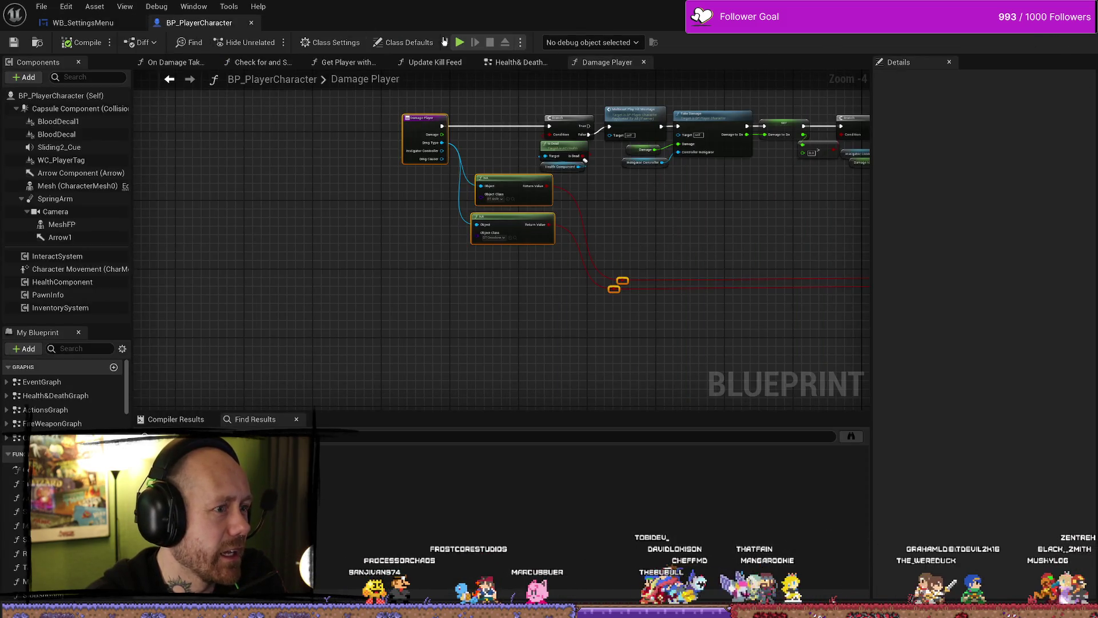
Force-delete the duplicate BP_Crossbow1 blueprint from FPS > Blueprints > Weapons
key("alt+Tab")
scroll(494, 257, "up", 5)
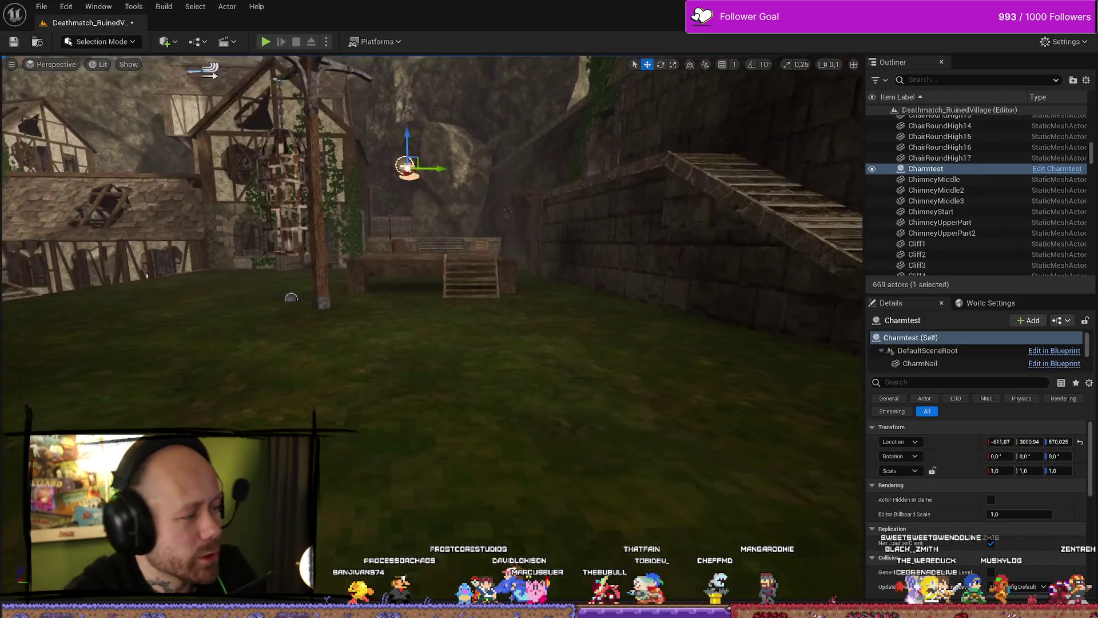
key("ctrl+space")
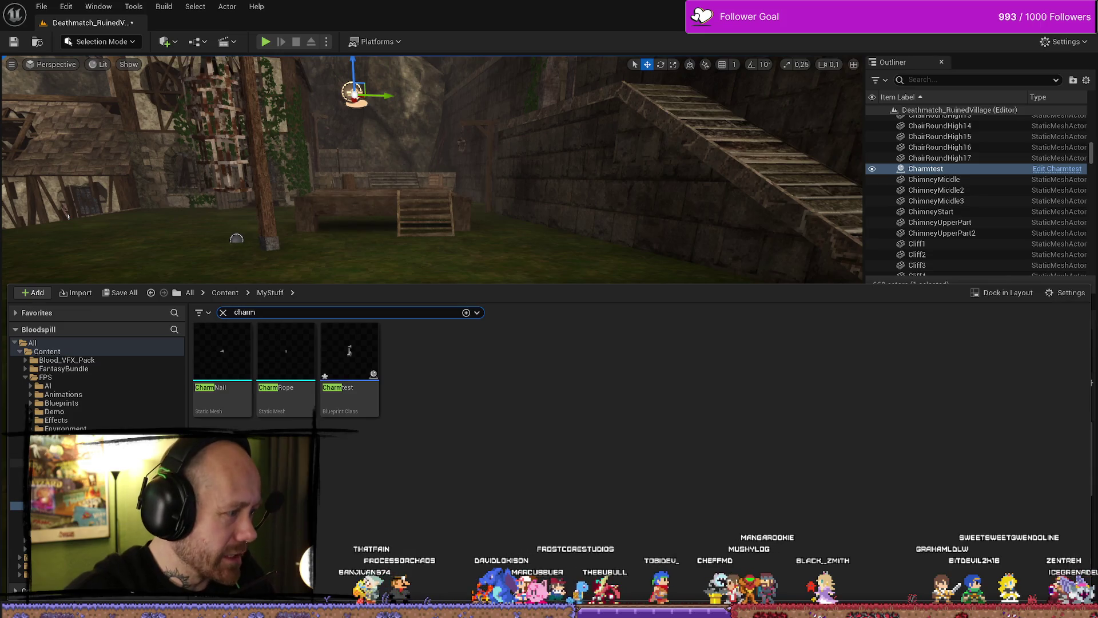
key("ctrl+b")
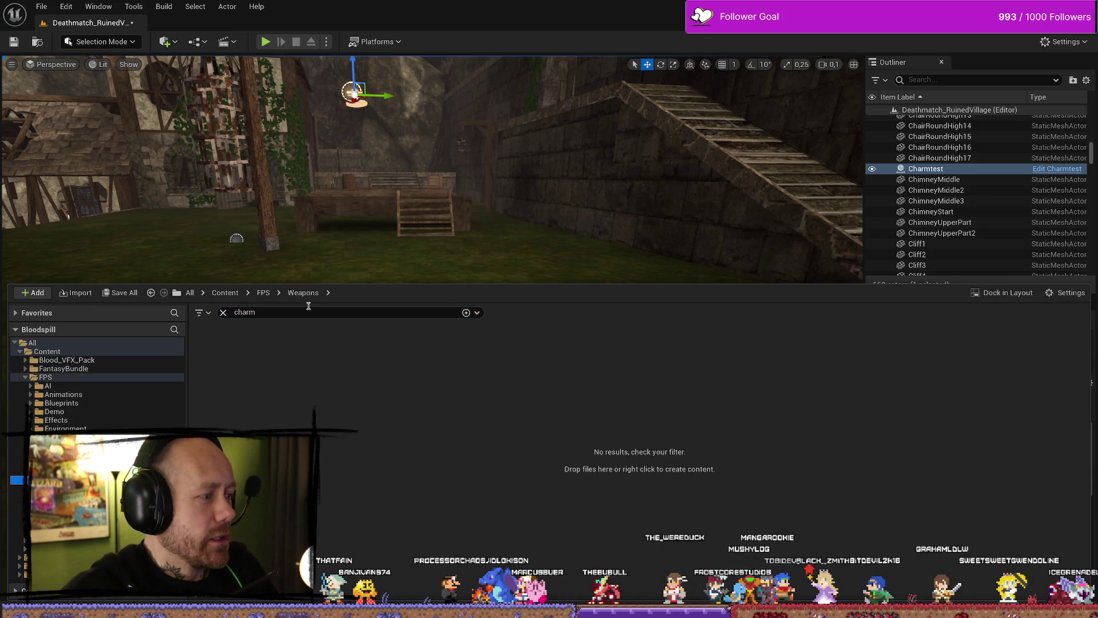
left_click(223, 312)
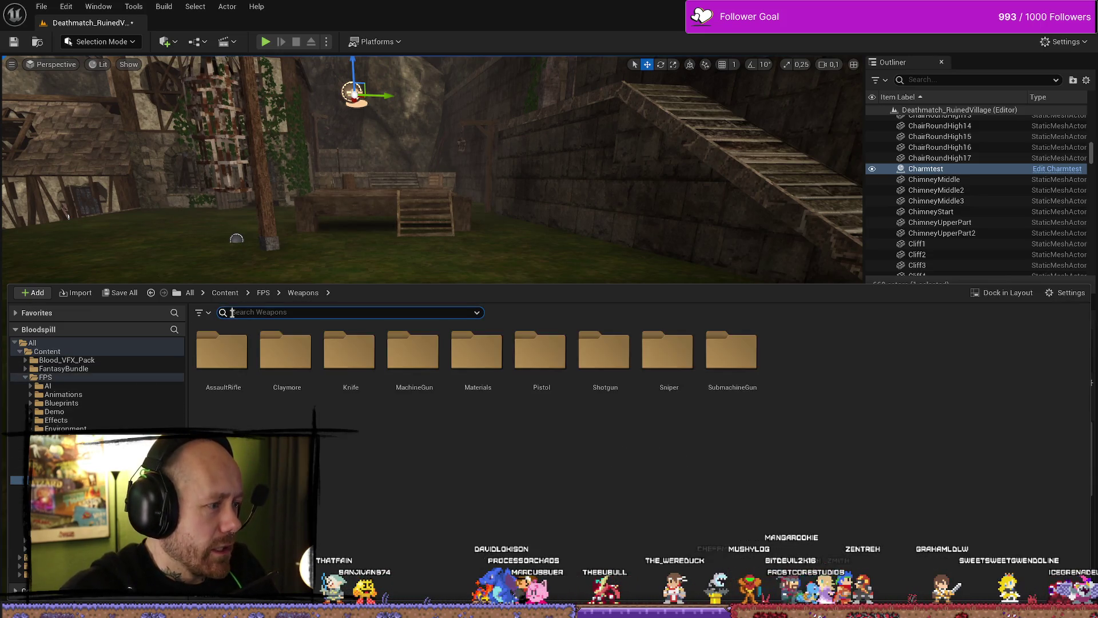
left_click(88, 404)
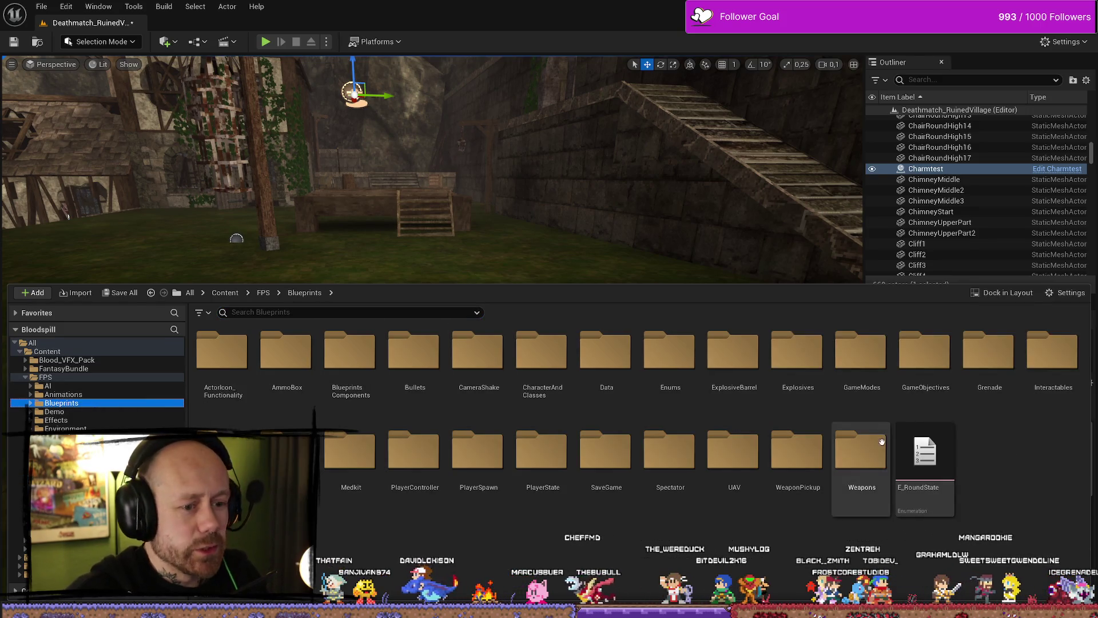
double_click(879, 455)
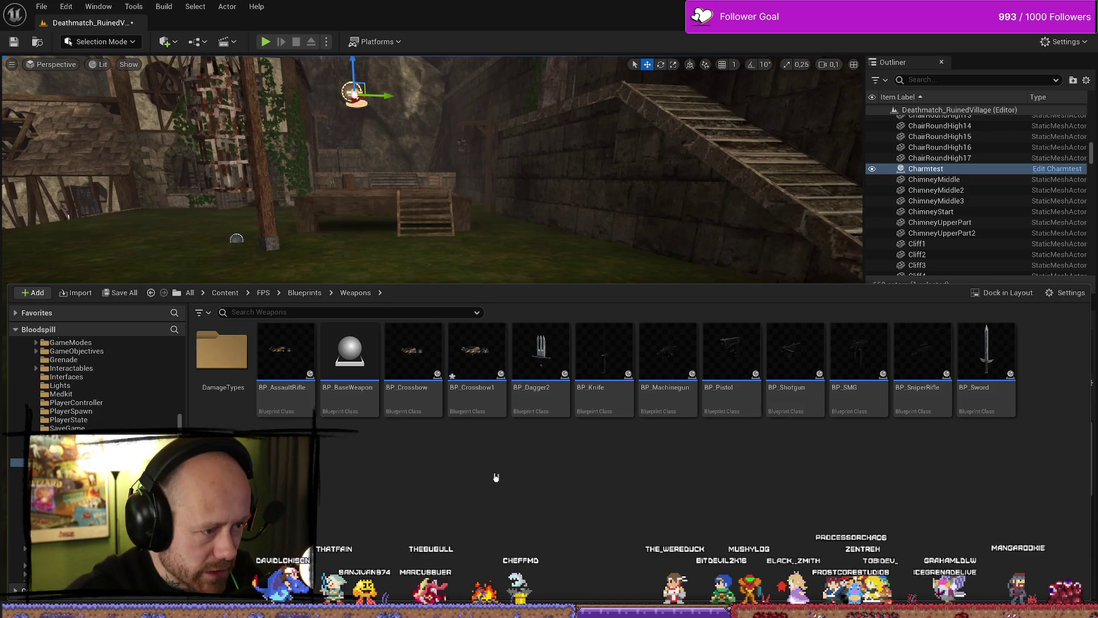
left_click(413, 395)
left_click(475, 372)
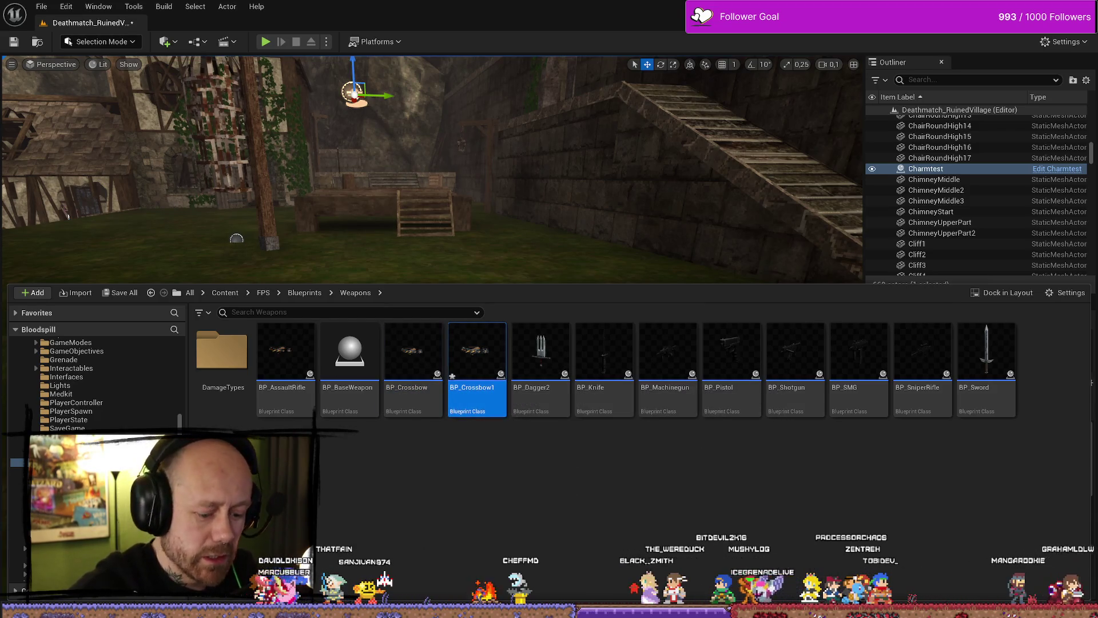
key("Delete")
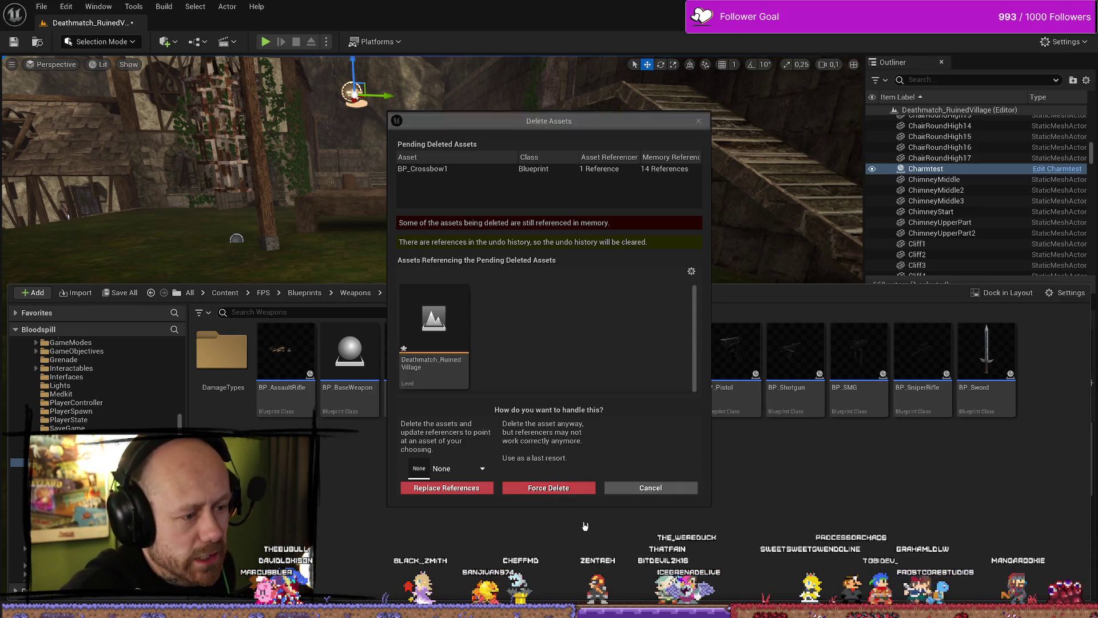
left_click(568, 490)
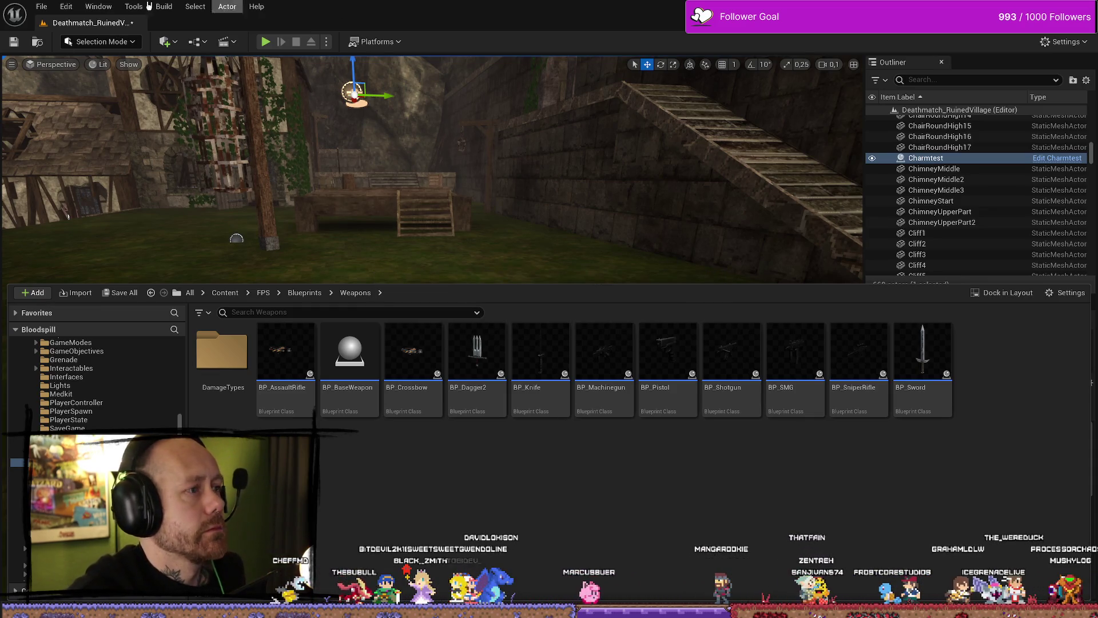
Save the current level and delete the Charmtest actor from it
left_click(41, 6)
left_click(80, 150)
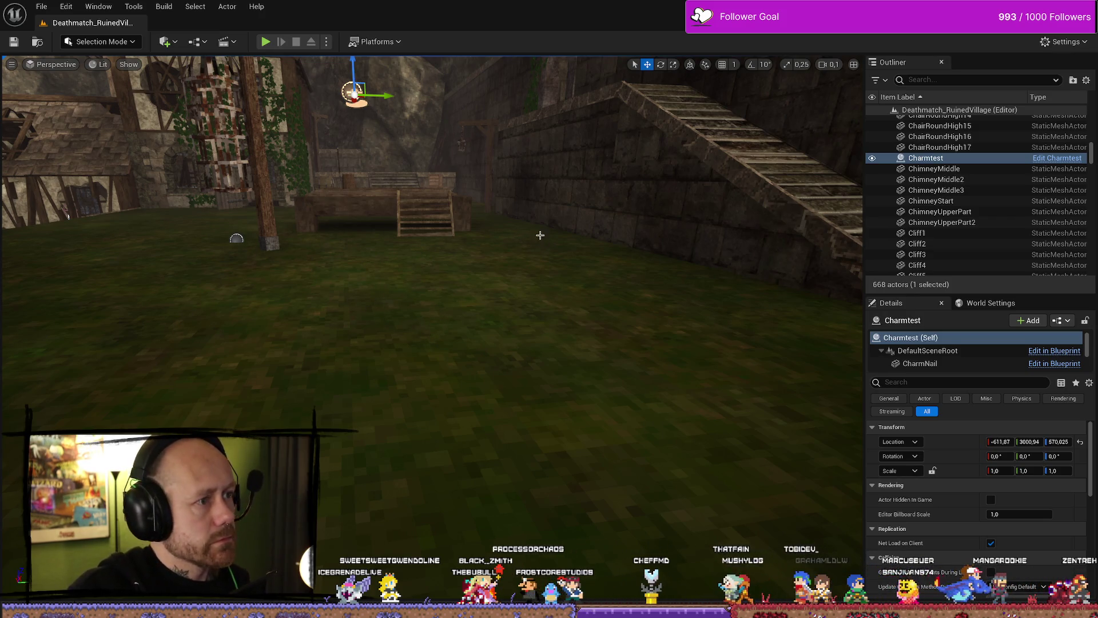
mouse_move(434, 286)
left_mouse_down()
mouse_move(435, 297)
mouse_move(492, 309)
mouse_move(400, 321)
mouse_move(412, 332)
mouse_move(458, 326)
mouse_move(389, 321)
mouse_move(435, 297)
mouse_move(366, 297)
mouse_move(401, 309)
mouse_move(389, 311)
left_mouse_up()
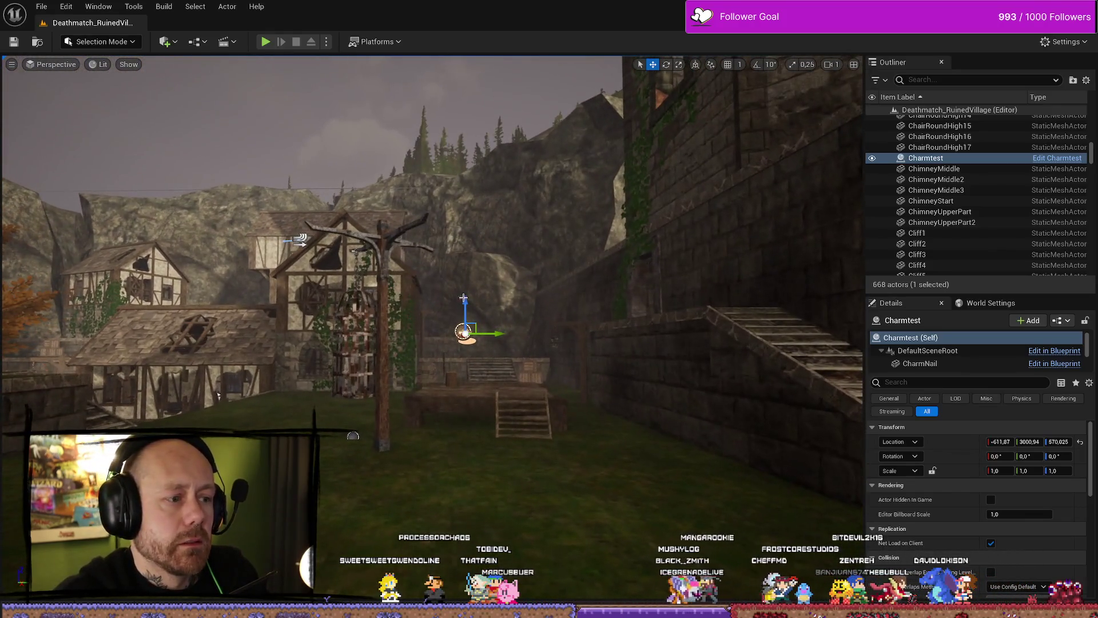
double_click(942, 159)
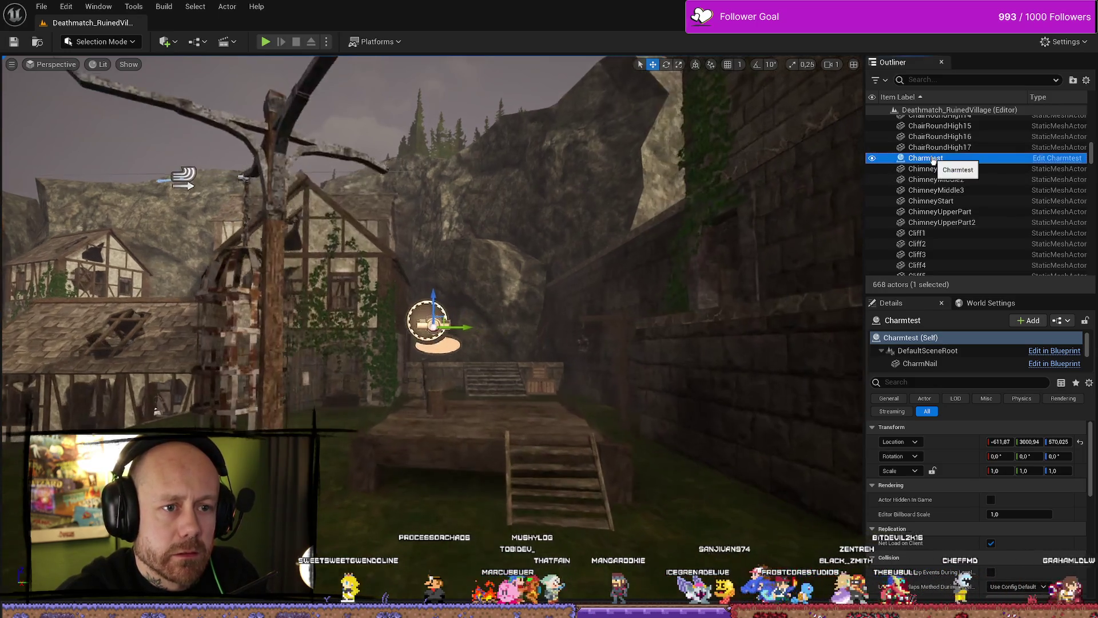
left_click(941, 148)
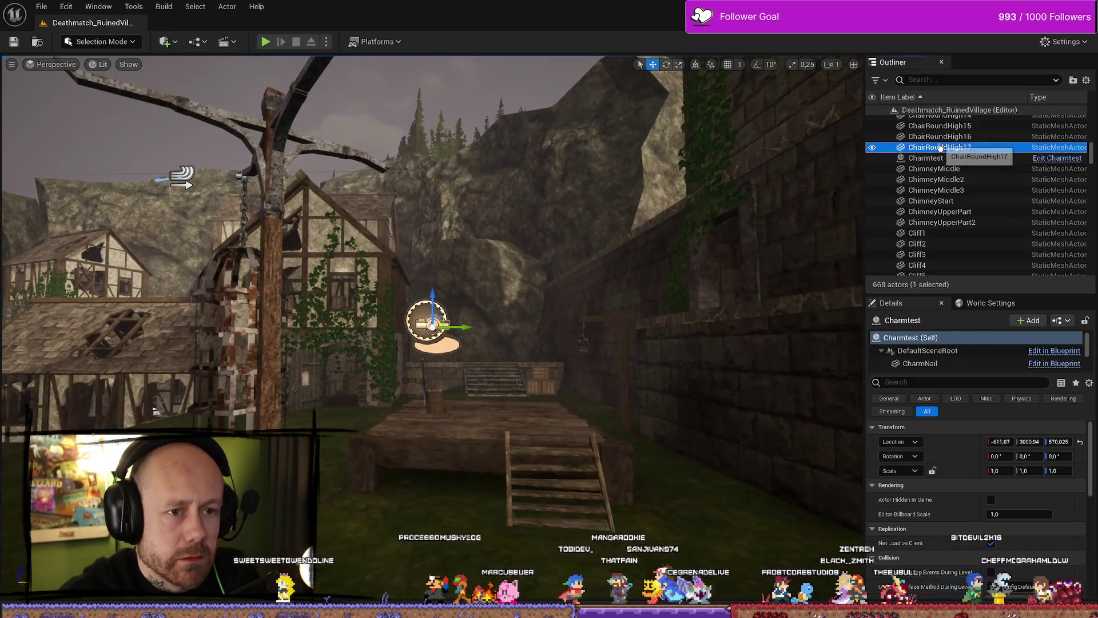
left_click(1005, 160)
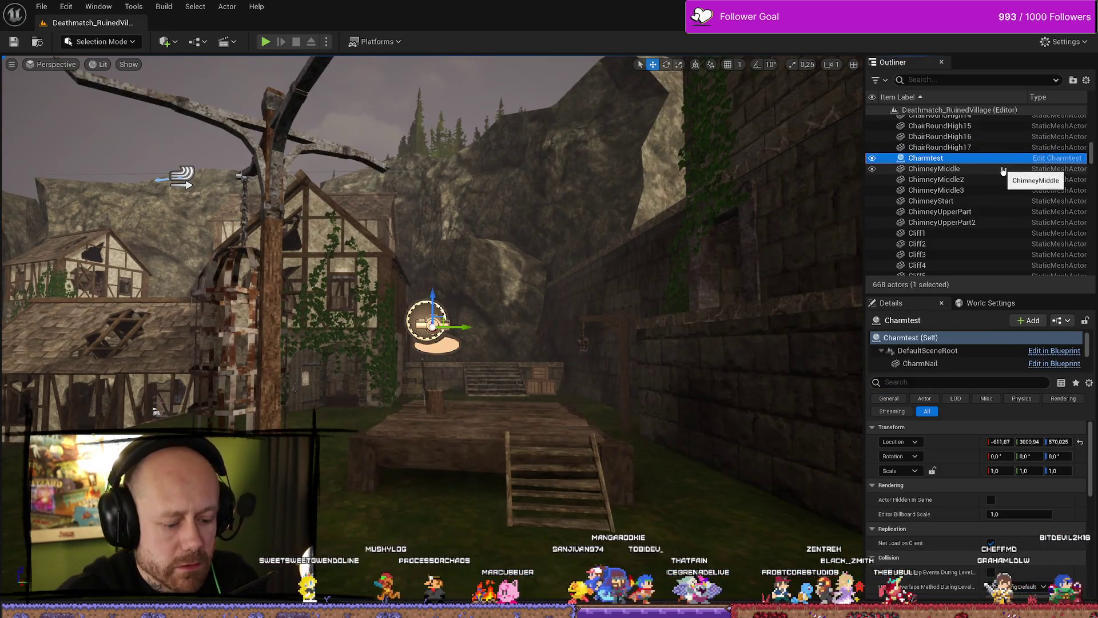
key("Delete")
Locate the Charmtest blueprint asset in Content and choose Delete from its context menu
scroll(601, 331, "up", 3)
key("ctrl+space")
key("ctrl+space")
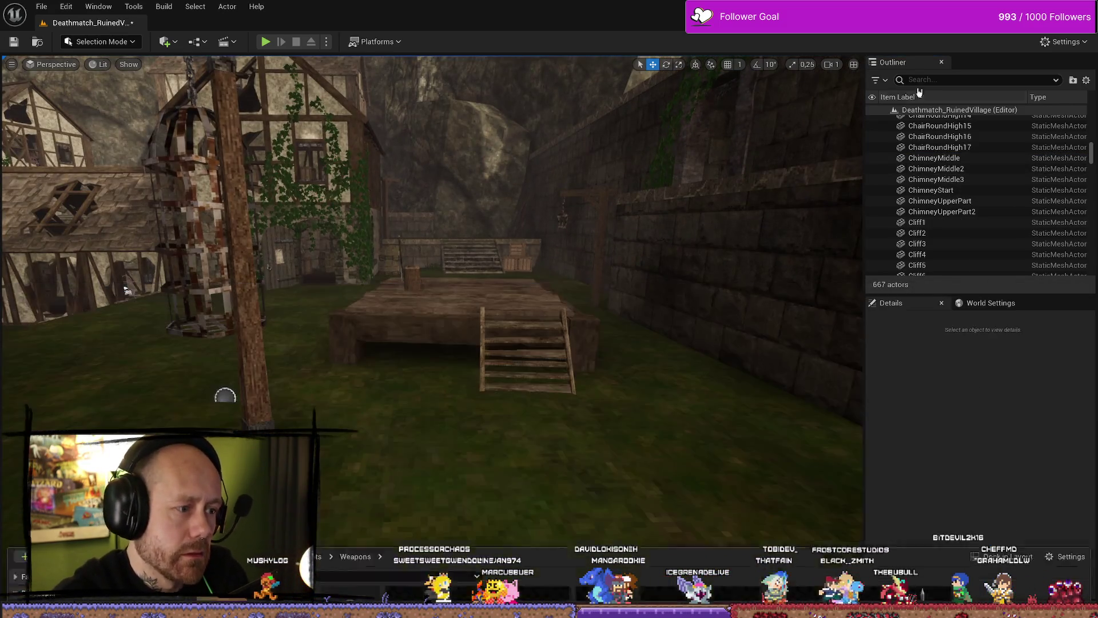
left_click(967, 80)
type("charm")
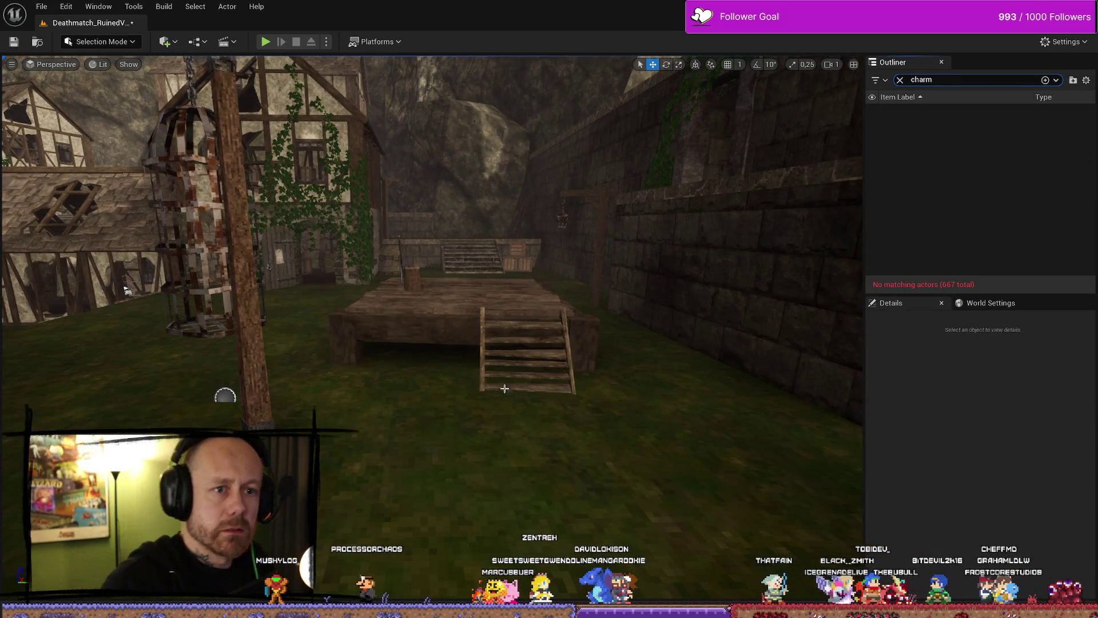
key("ctrl+space")
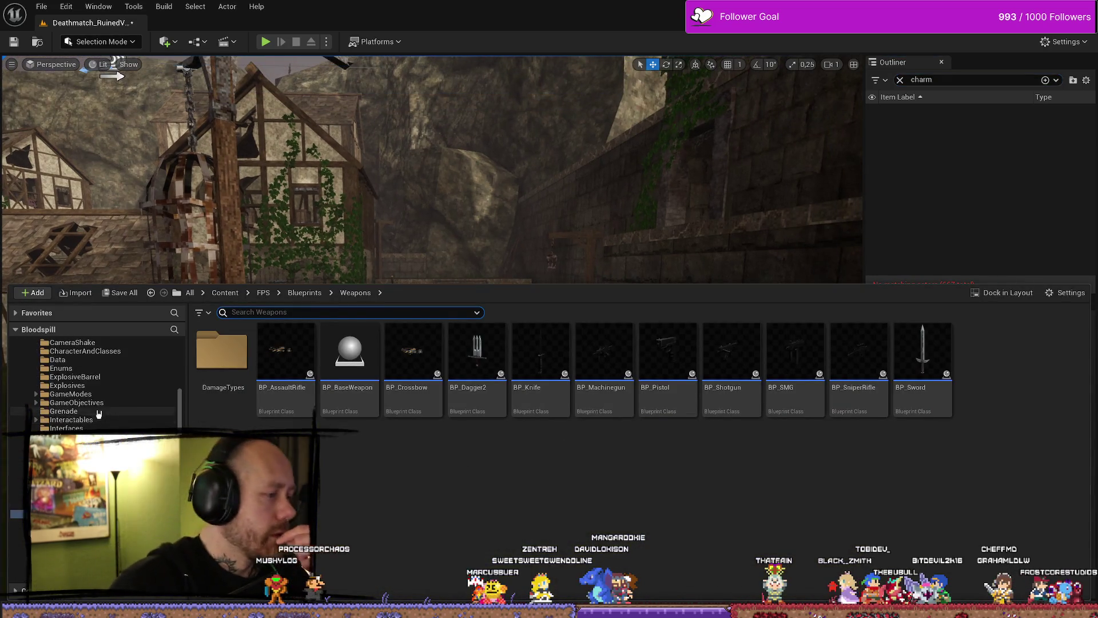
scroll(103, 389, "up", 5)
left_click(46, 377)
left_click(63, 352)
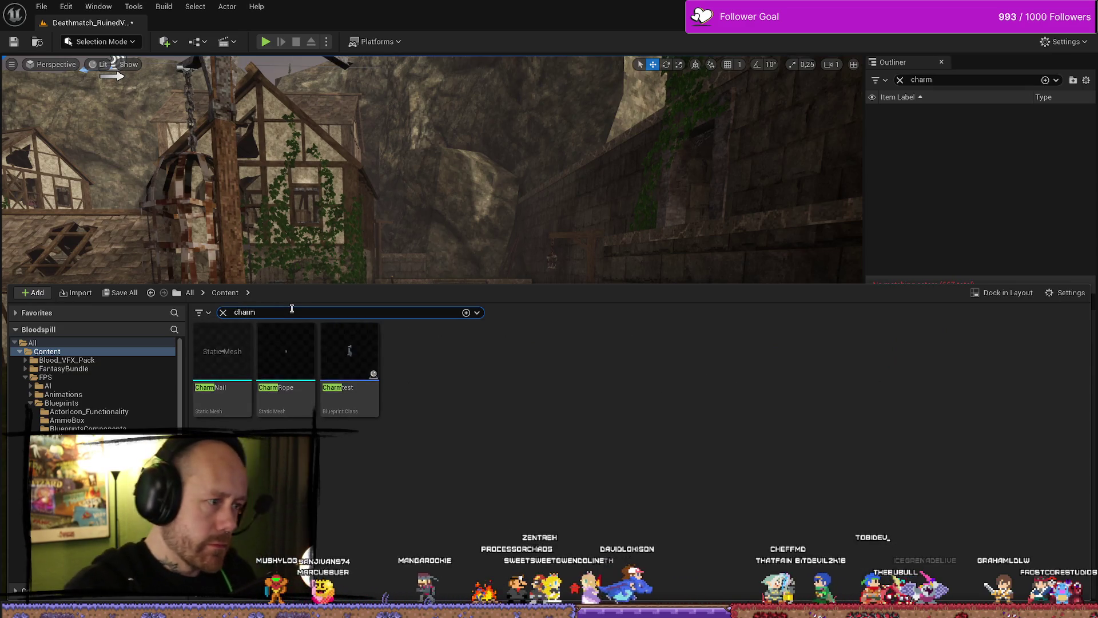
left_click(325, 364)
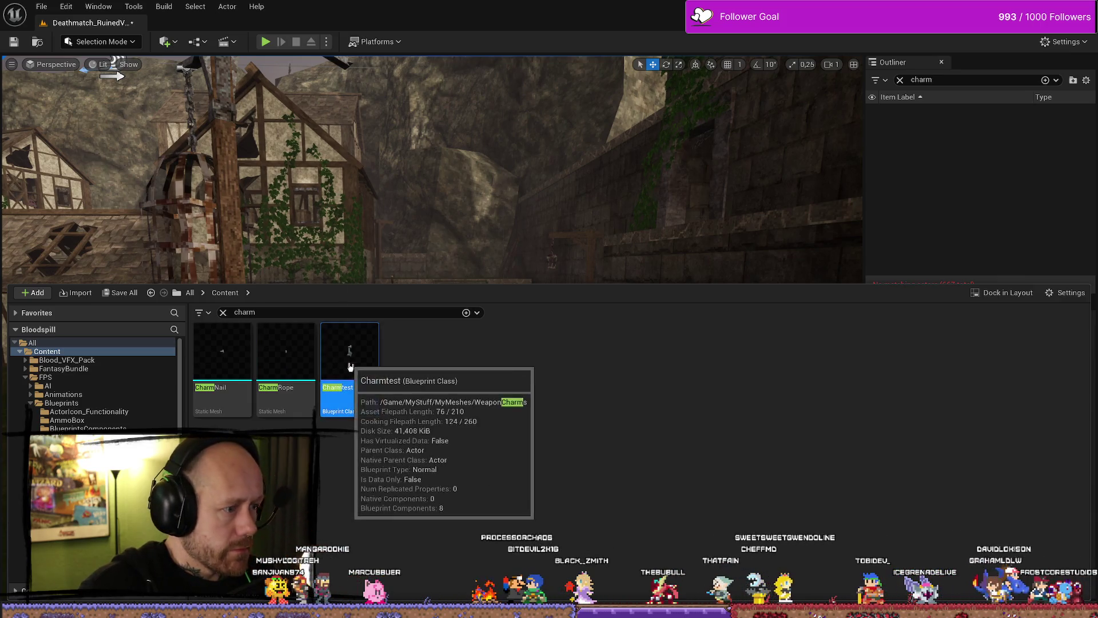
right_click(338, 369)
left_click(411, 175)
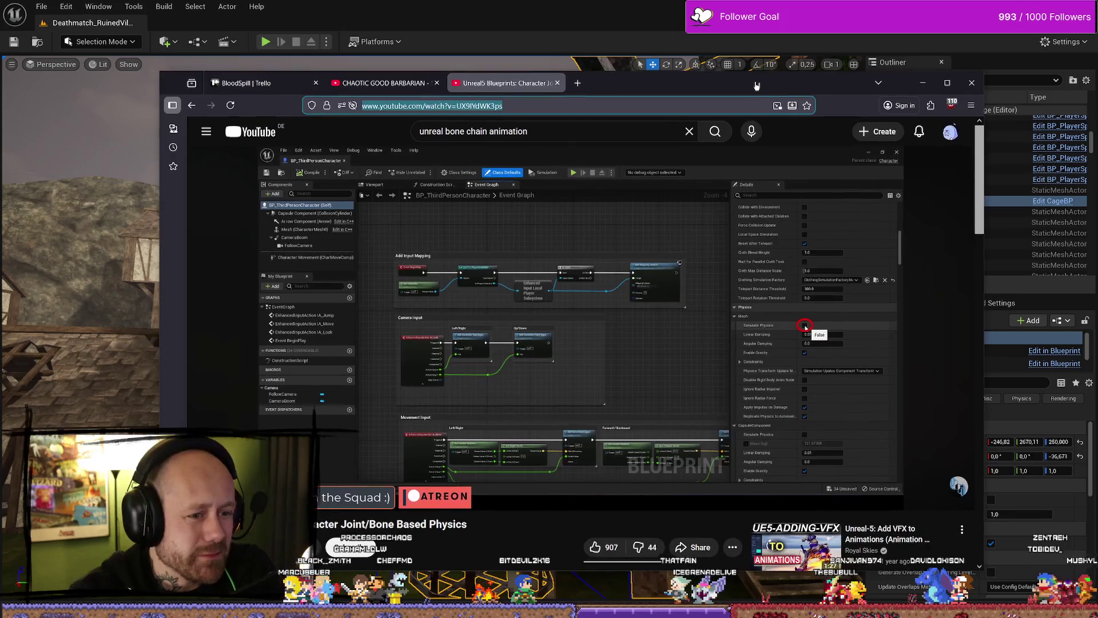
Close the Unreal5 Blueprints YouTube tab and drag the browser aside to reveal Unreal Engine
left_click(557, 83)
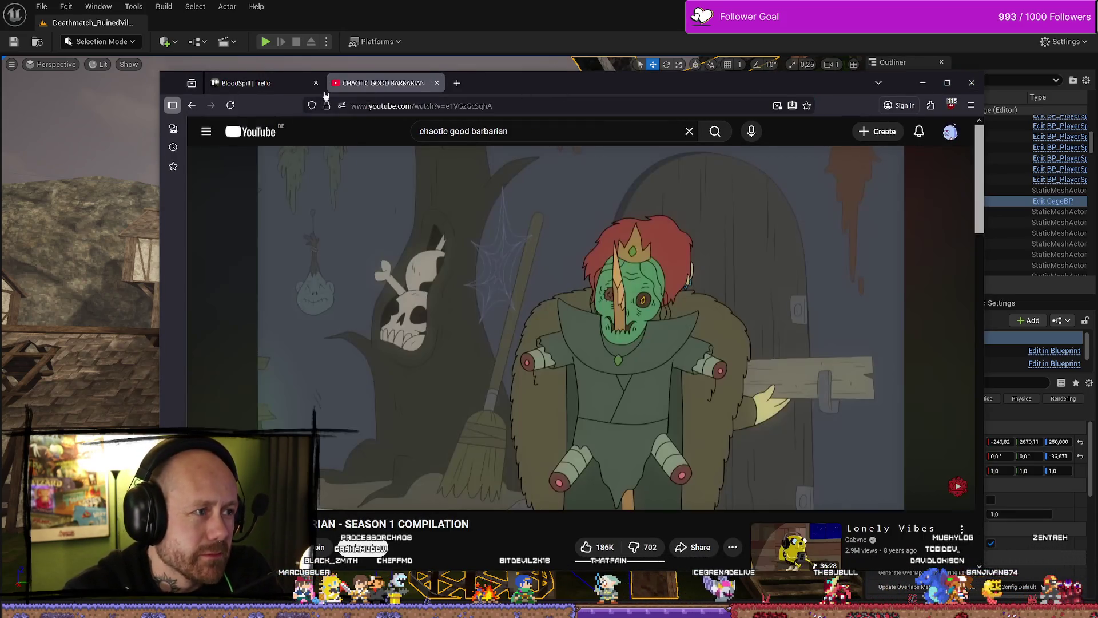
left_click_drag(804, 89, 0, 121)
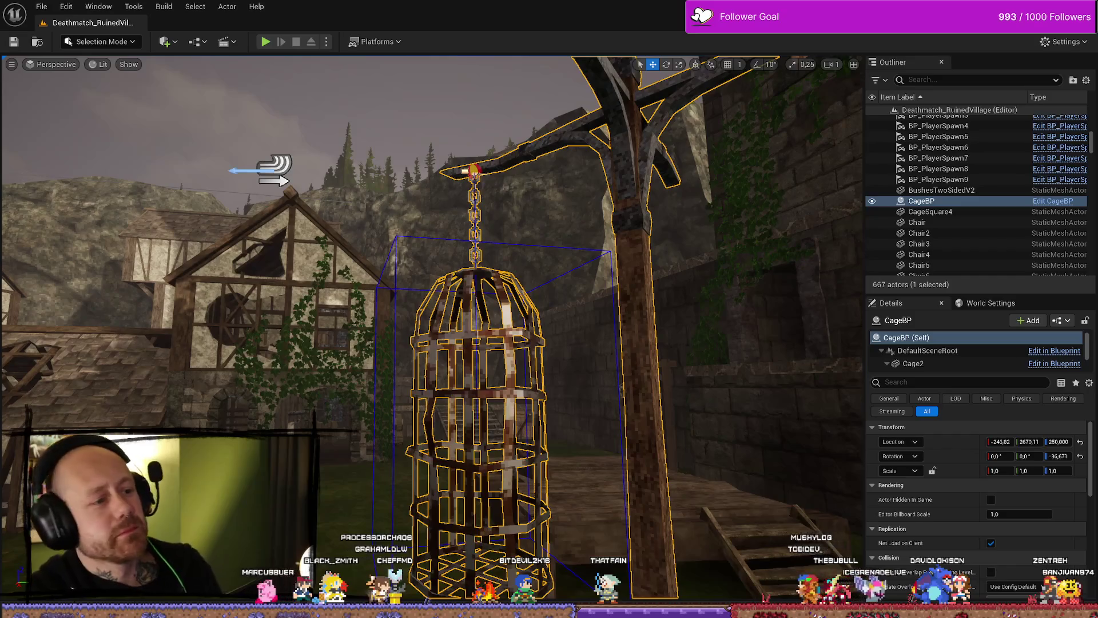